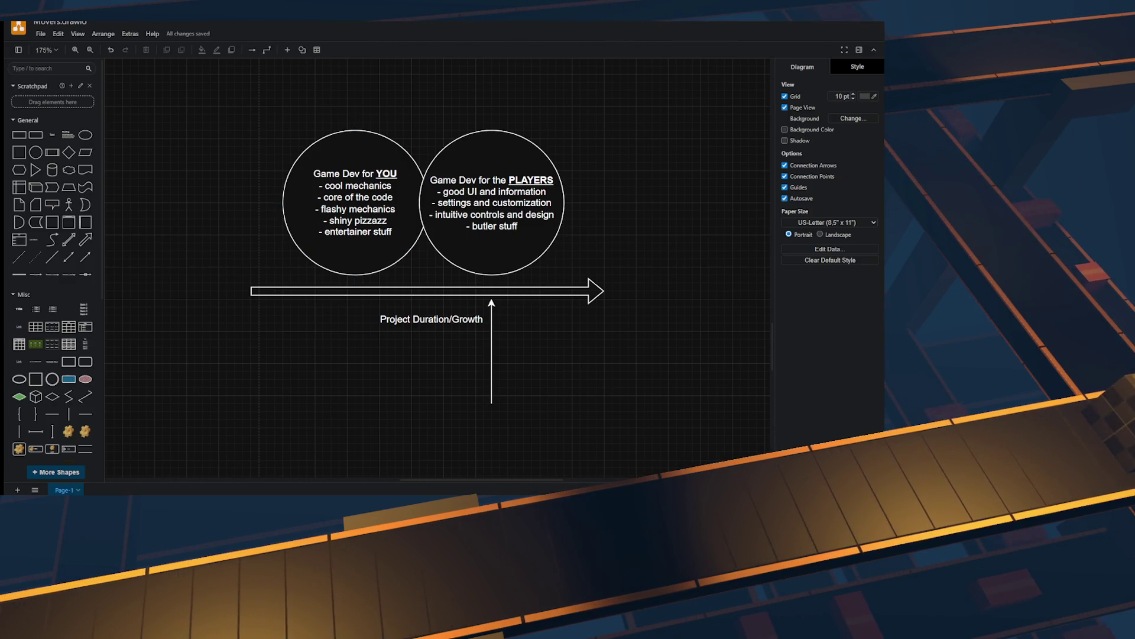
Step: Move the vertical arrow left so it stands under the left circle
scroll(425, 266, "up", 2)
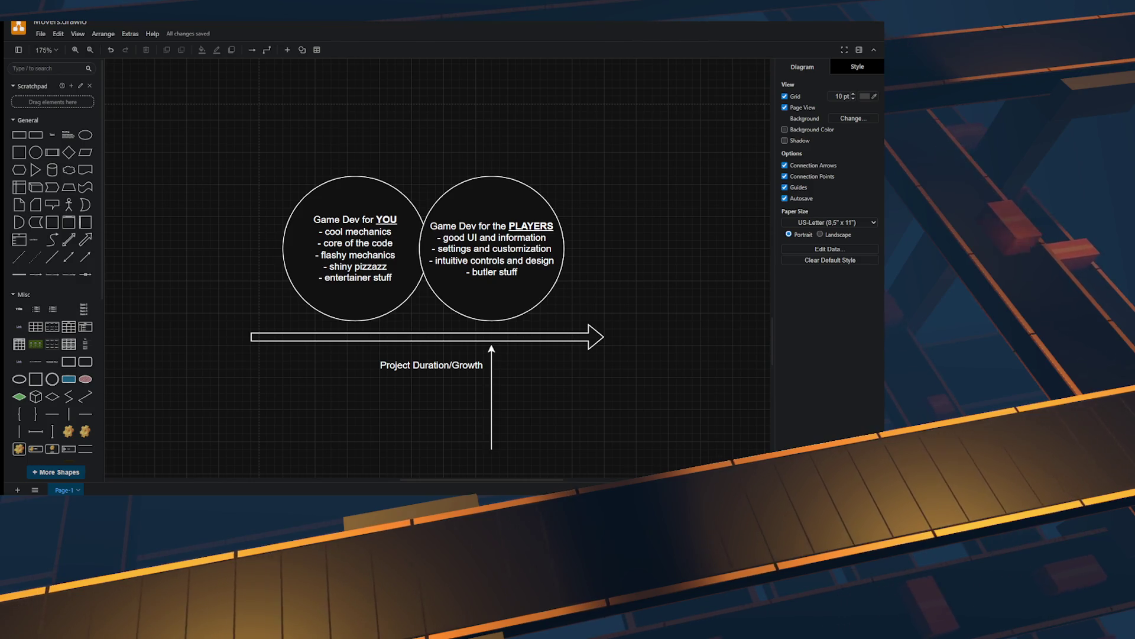
scroll(426, 248, "down", 2)
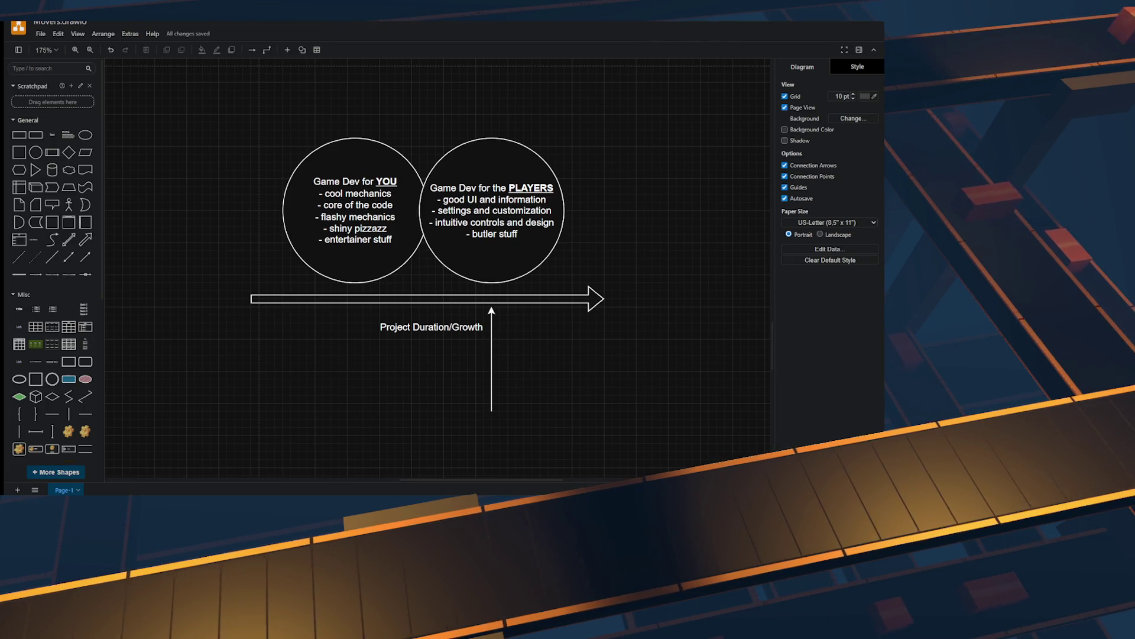
scroll(423, 248, "down", 1)
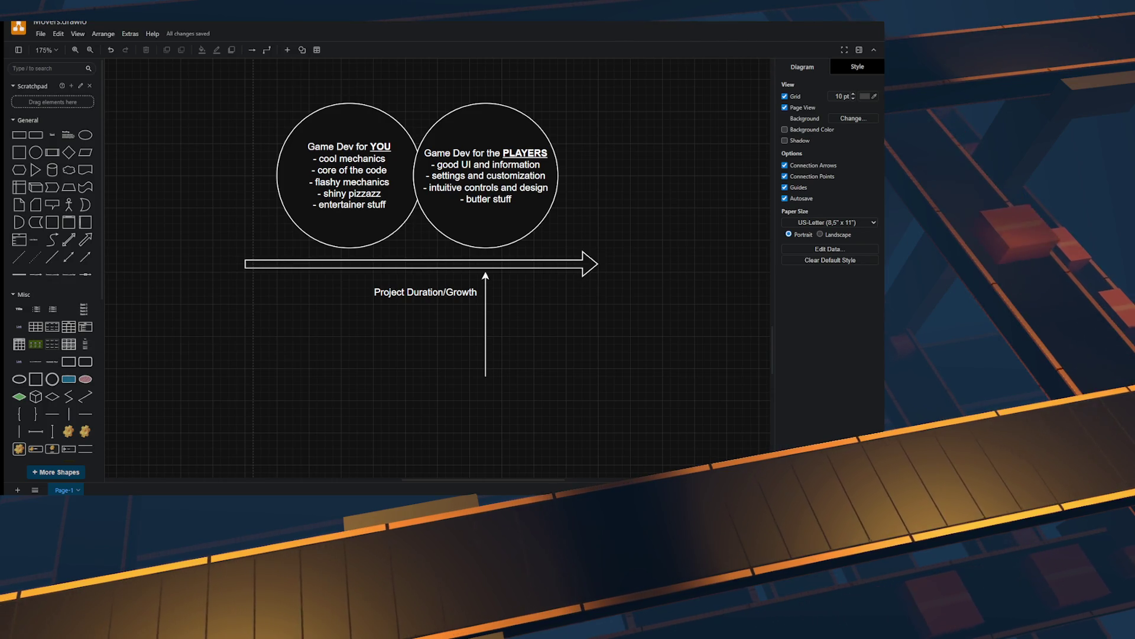
scroll(419, 266, "up", 2)
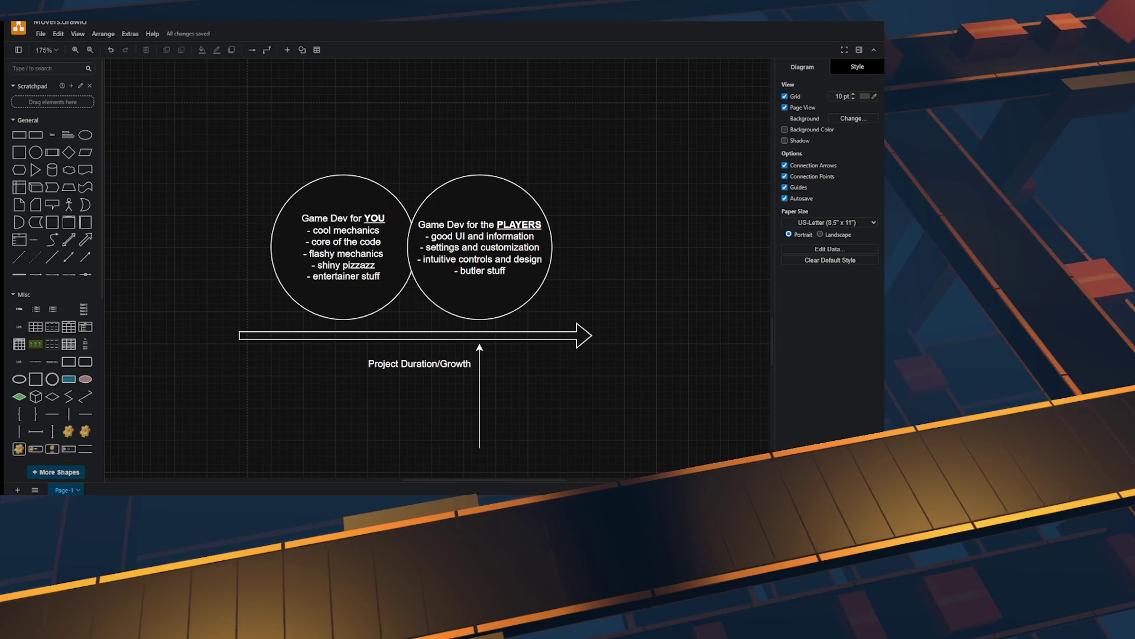
left_click(343, 177)
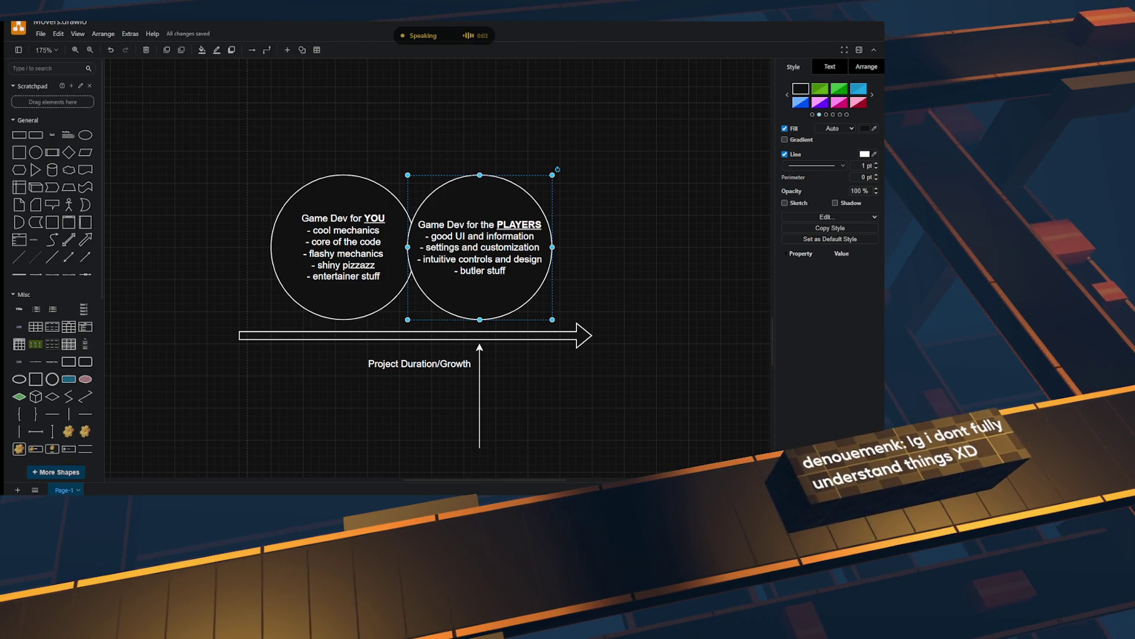
key("Escape")
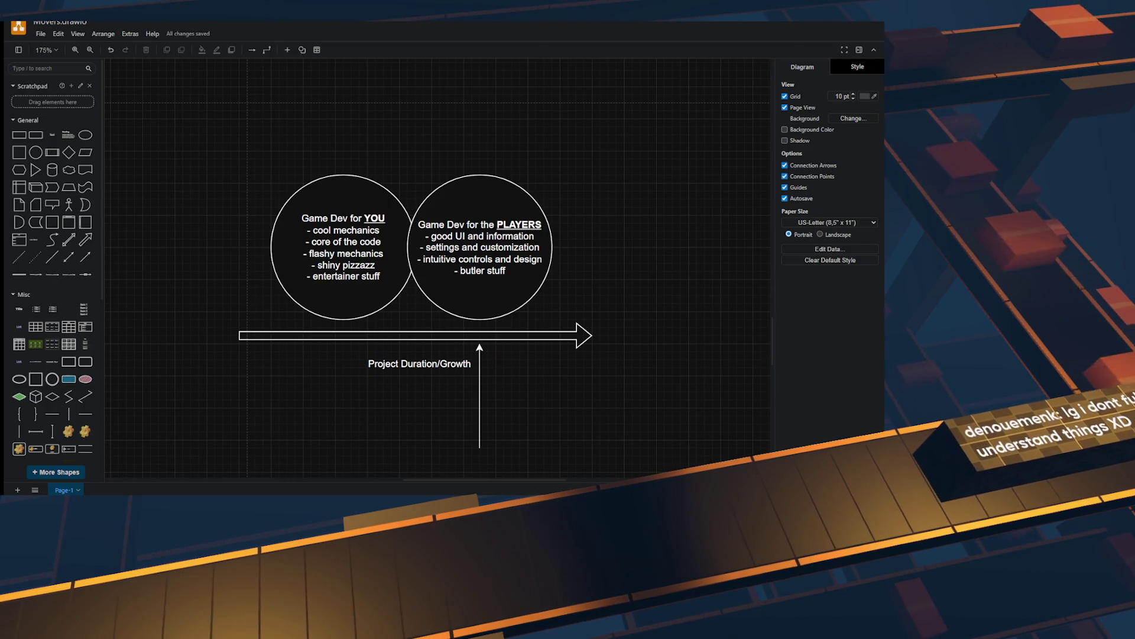
left_click_drag(479, 396, 342, 396)
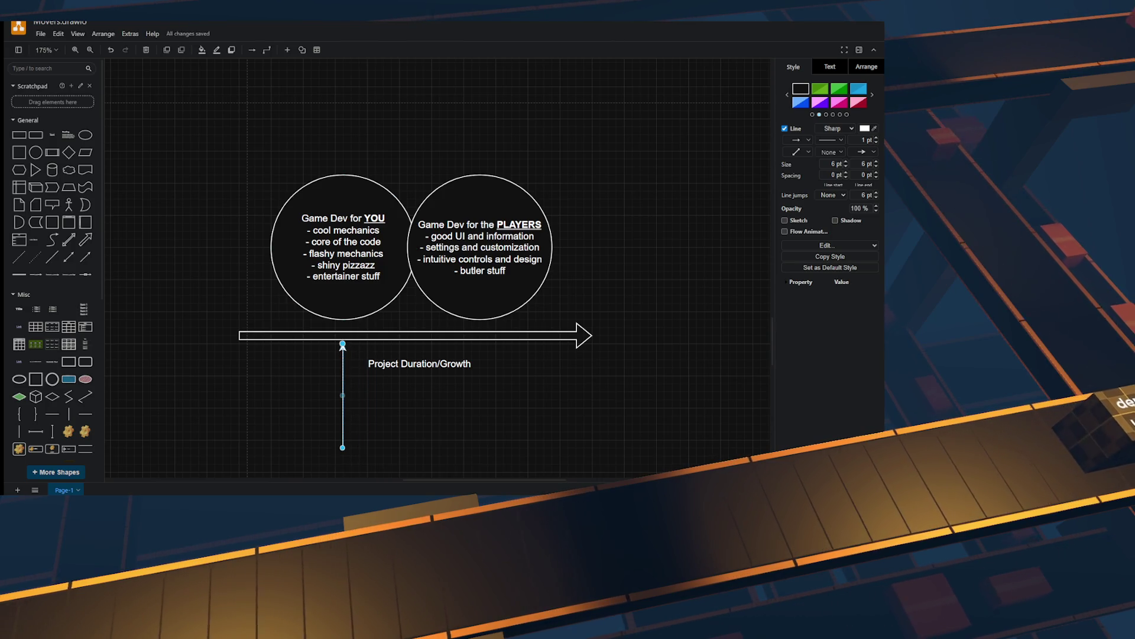
key("Escape")
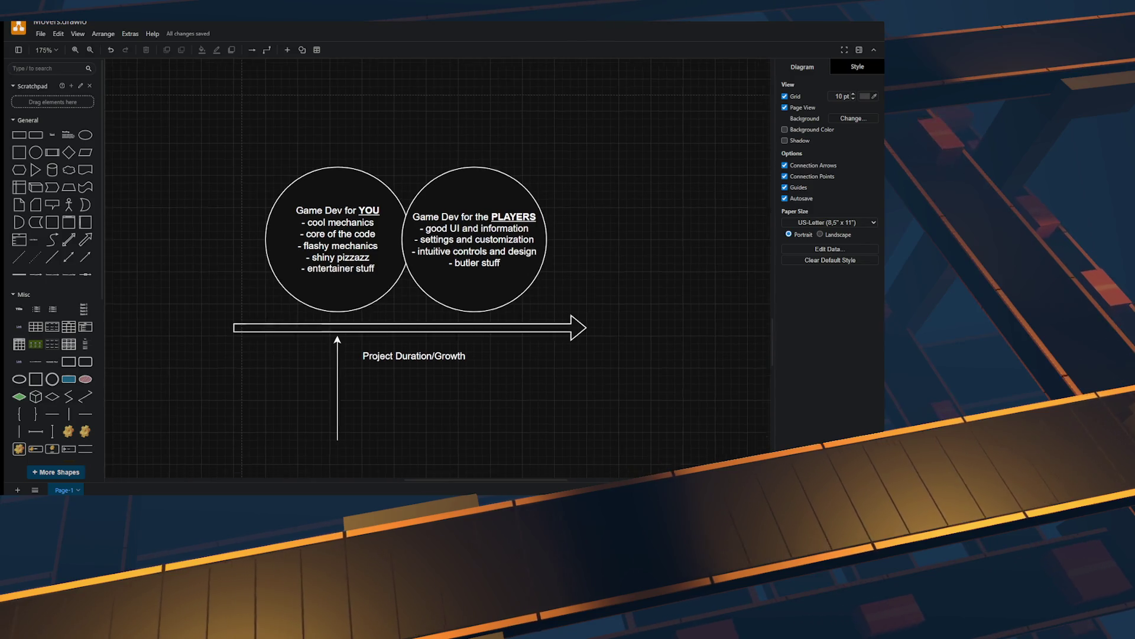
Step: Add an 'Advertisable Stuff' text label above the left circle
scroll(409, 233, "down", 1)
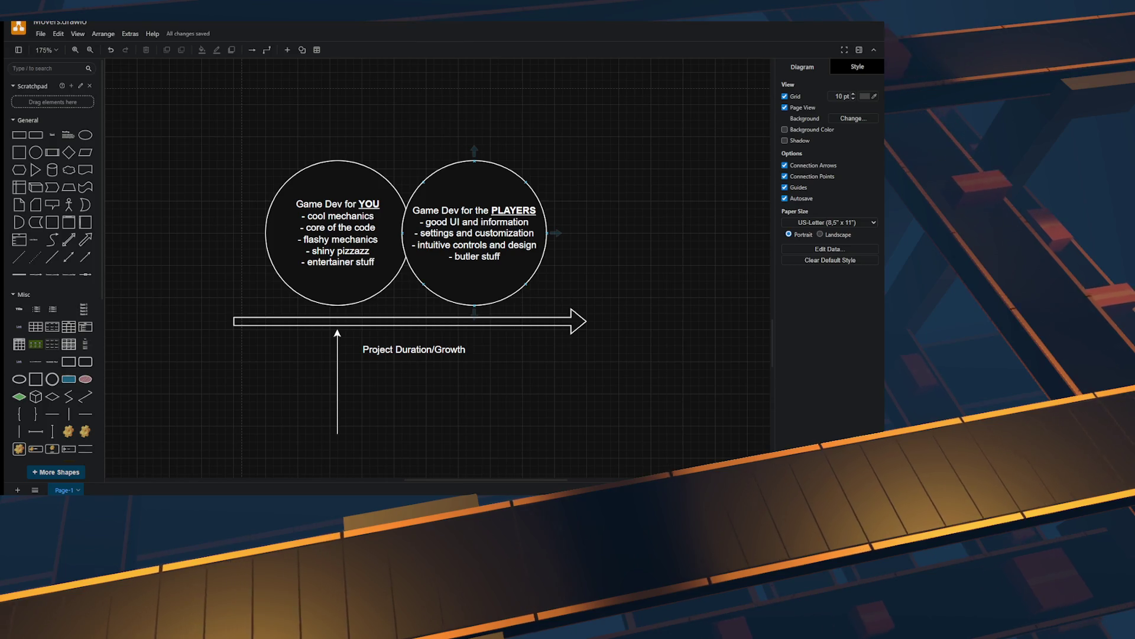
scroll(411, 385, "up", 3)
mouse_move(52, 135)
left_mouse_down()
mouse_move(283, 135)
mouse_move(335, 160)
left_mouse_up()
double_click(335, 160)
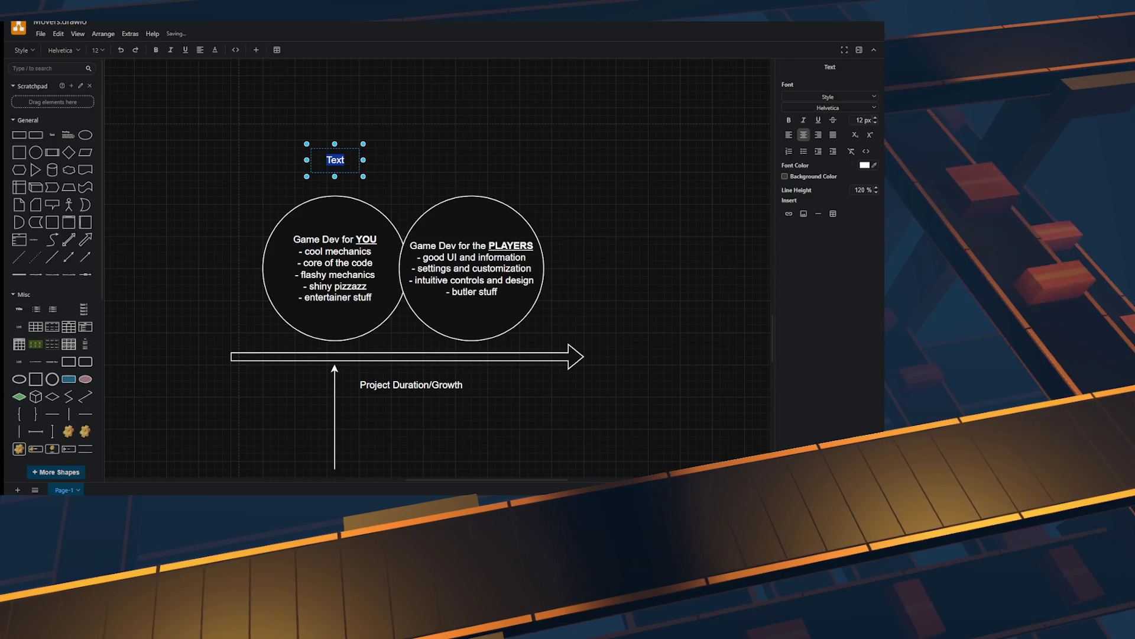
key("BackSpace")
key("BackSpace")
type("Adv")
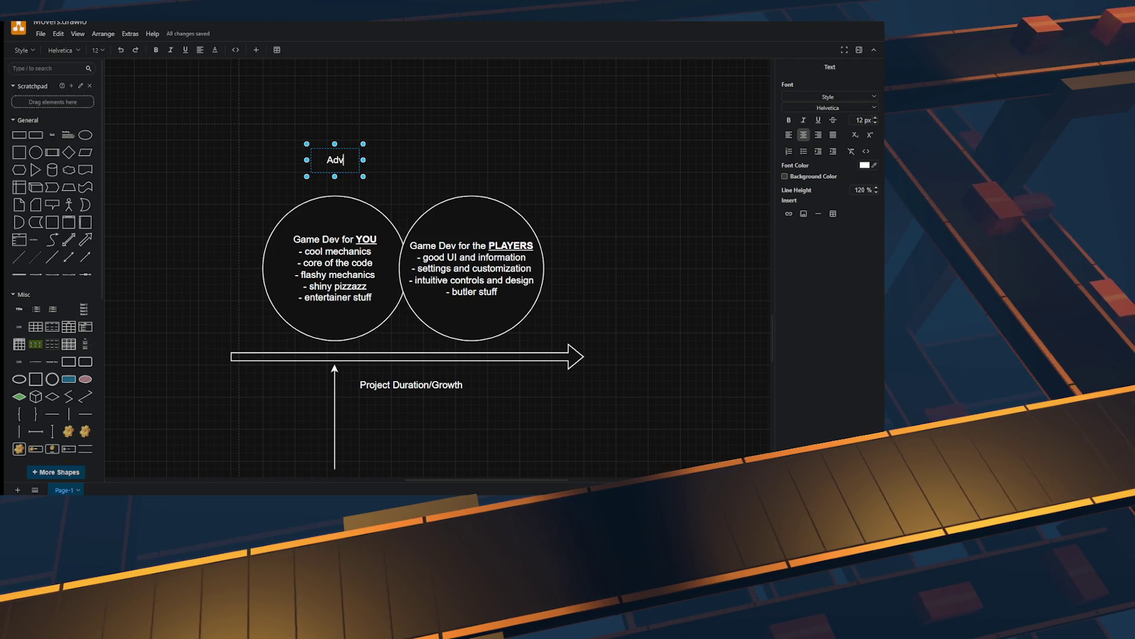
type("ertisable St")
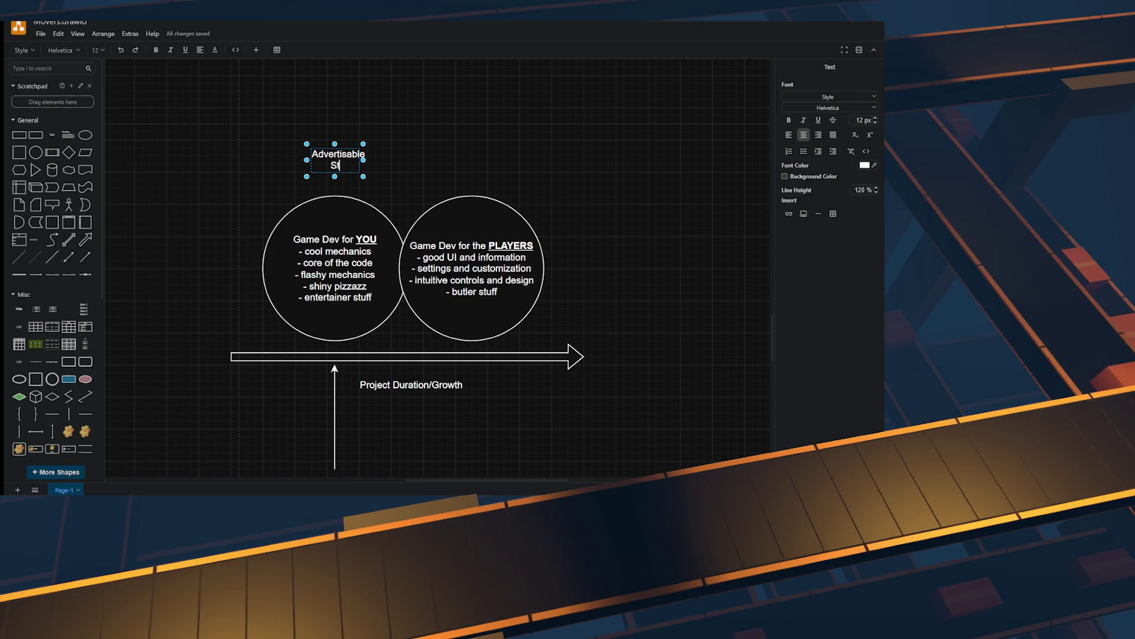
left_click(473, 147)
left_click(857, 67)
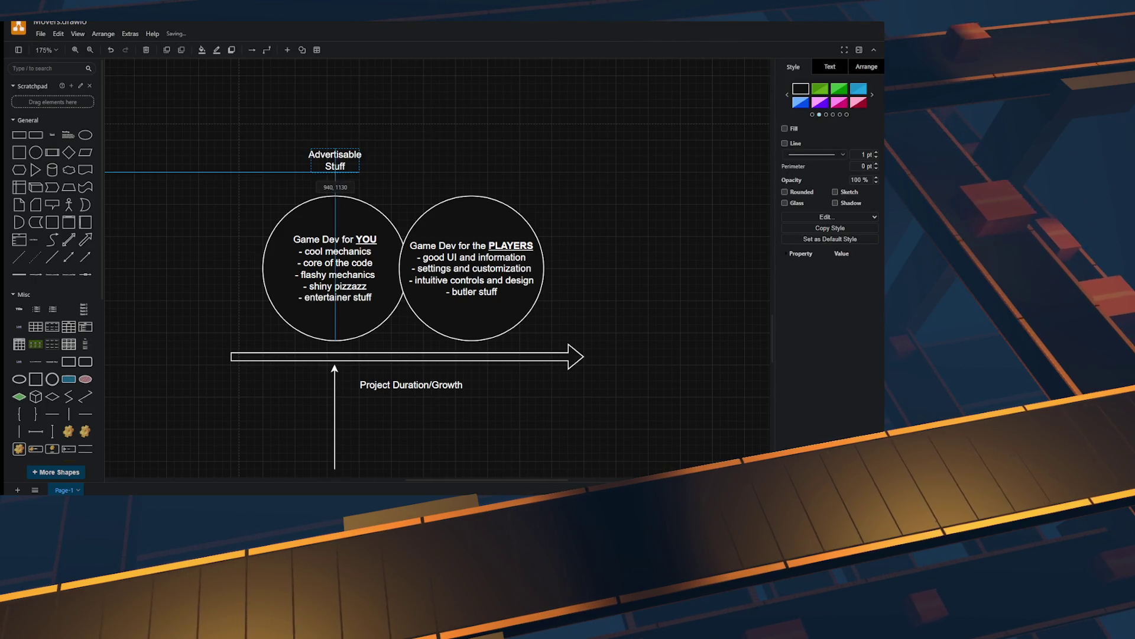
left_click(803, 66)
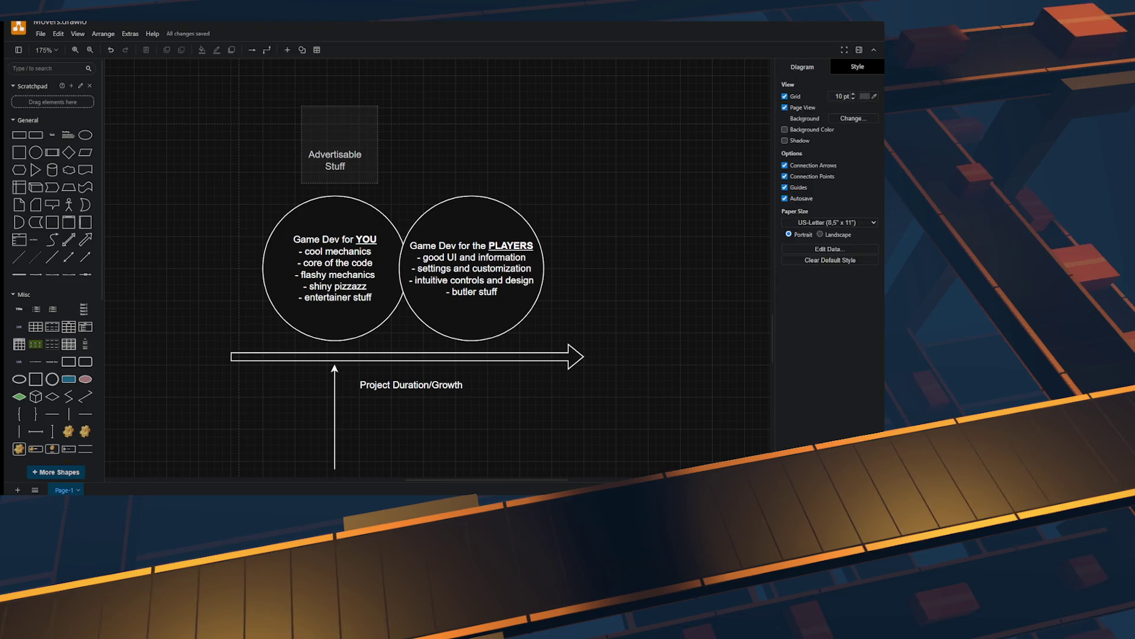
left_click(335, 160)
Step: Copy the label above the right circle and change it to 'Silence but Expected'
mouse_move(335, 159)
left_mouse_down()
mouse_move(489, 154)
mouse_move(471, 152)
left_mouse_up()
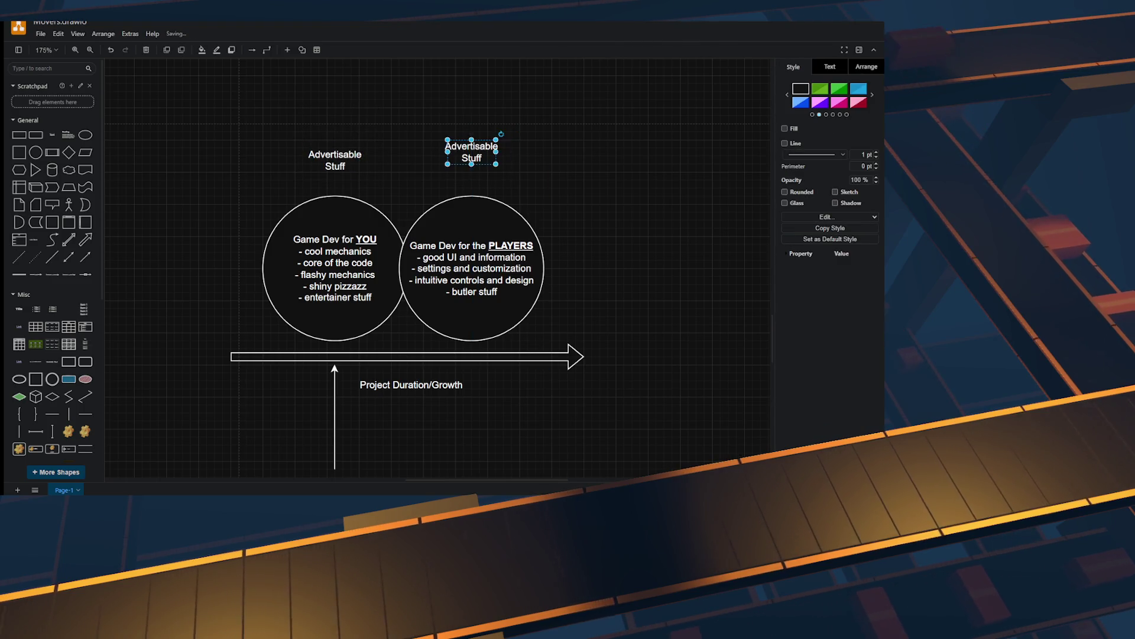
key("F2")
type("Silence")
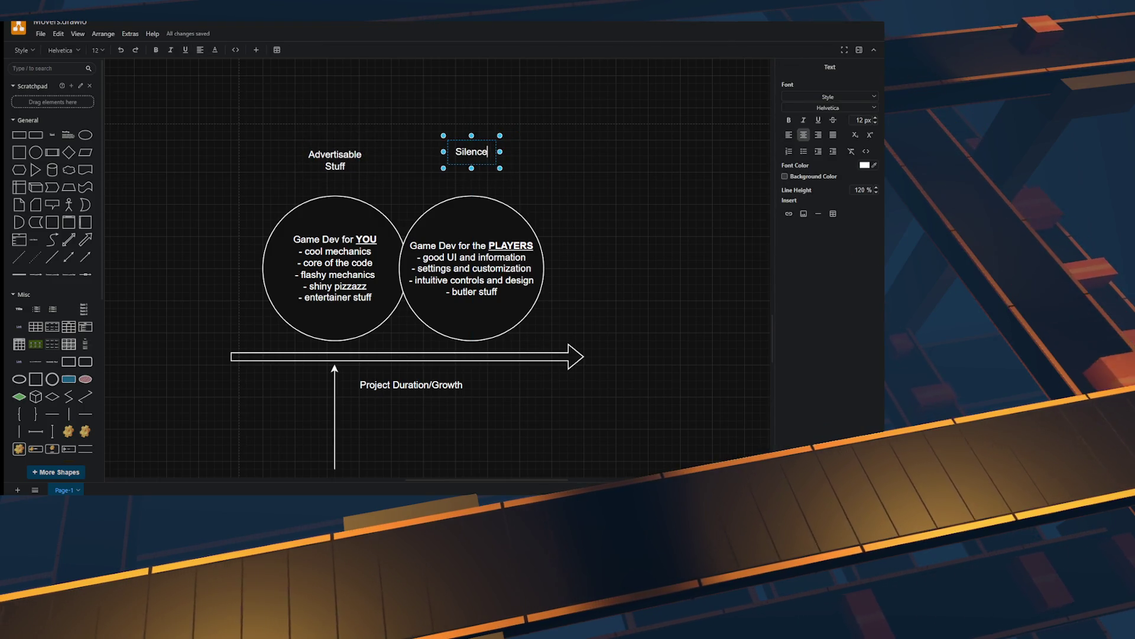
type(" but Expected")
key("Escape")
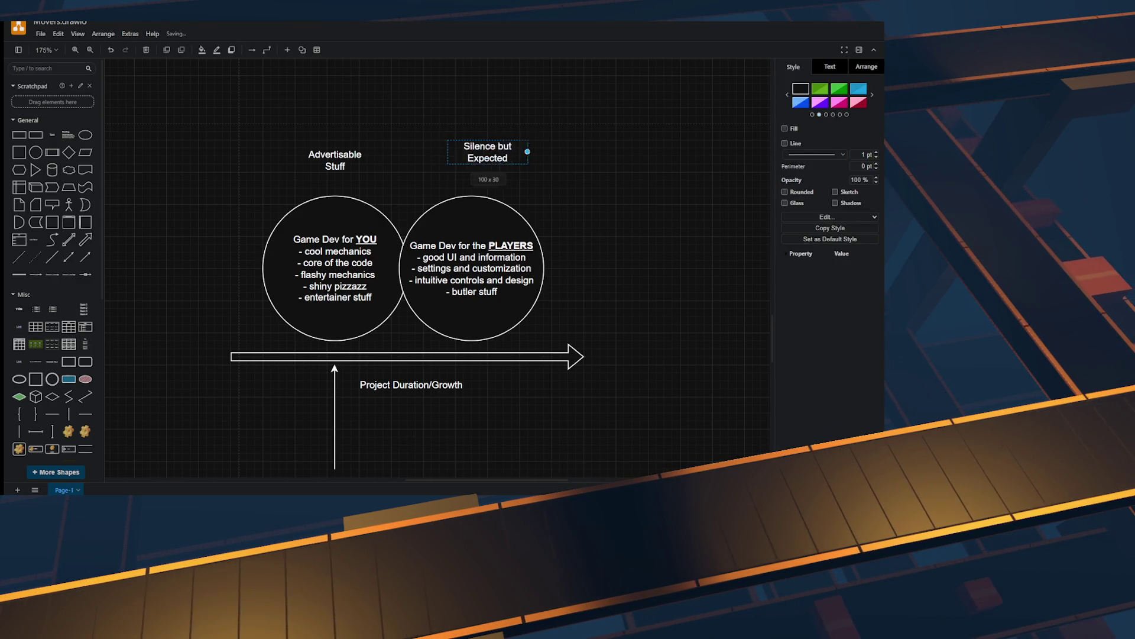
left_click_drag(503, 151, 471, 160)
key("Escape")
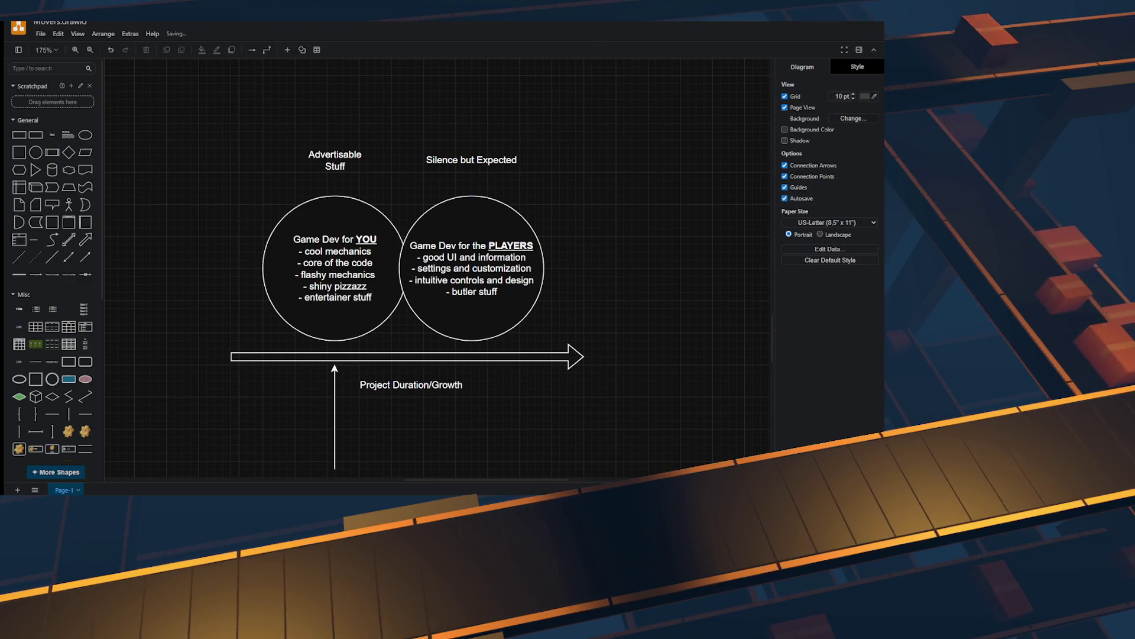
Step: Widen 'Advertisable Stuff' onto one line and move the vertical arrow under the right circle
left_click(335, 159)
mouse_move(378, 159)
left_mouse_down()
mouse_move(391, 159)
mouse_move(335, 160)
left_mouse_up()
key("Escape")
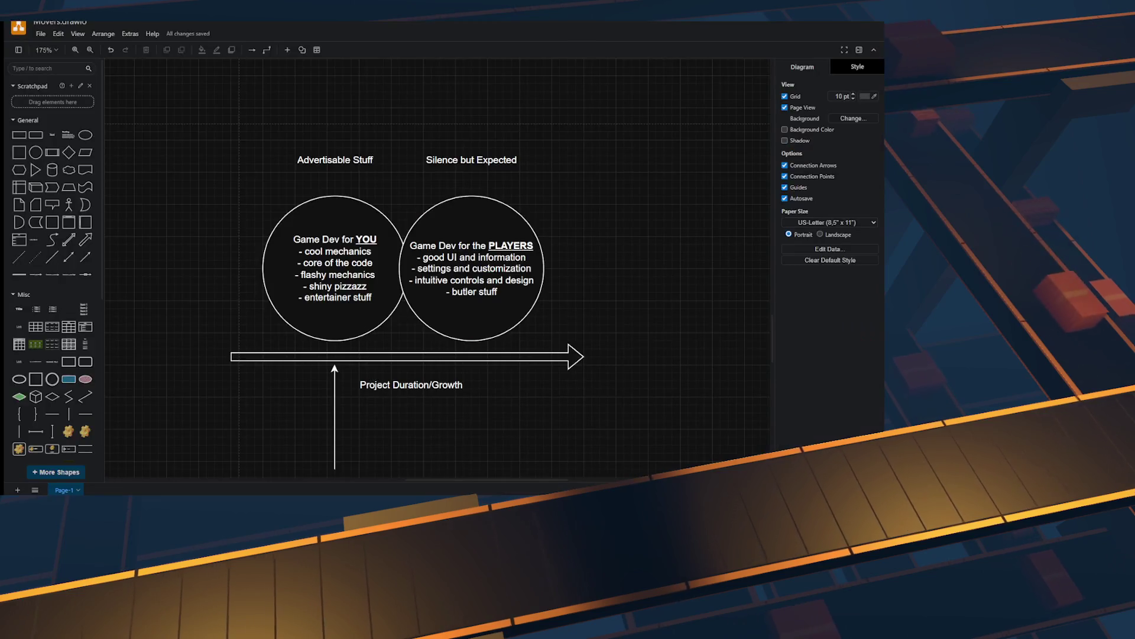
left_click_drag(335, 414, 480, 414)
key("Escape")
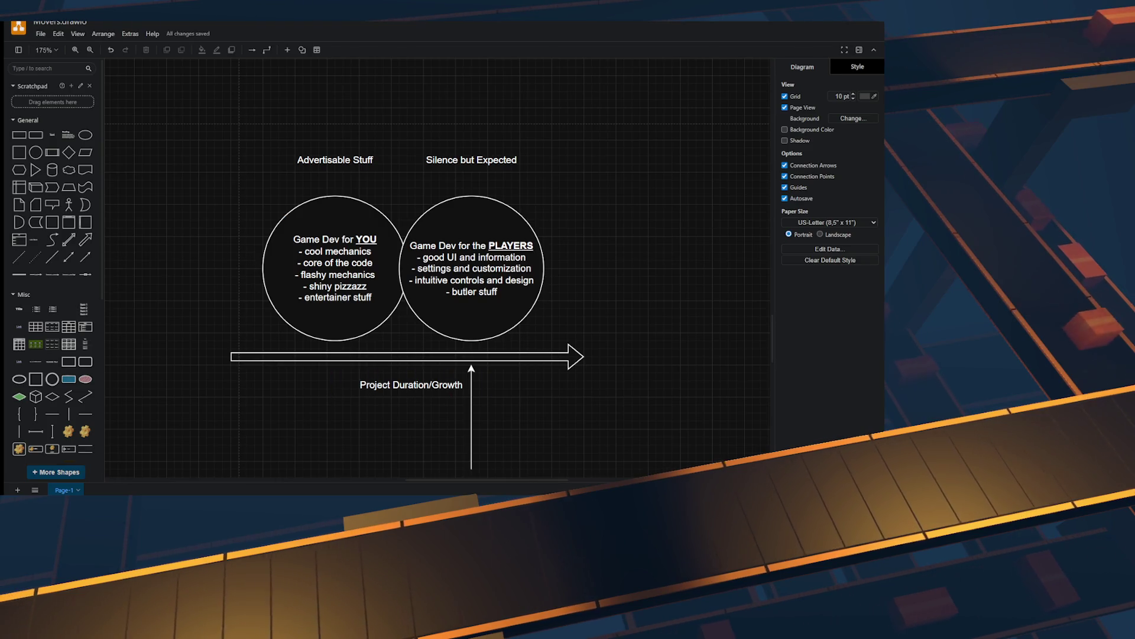
scroll(411, 312, "down", 1)
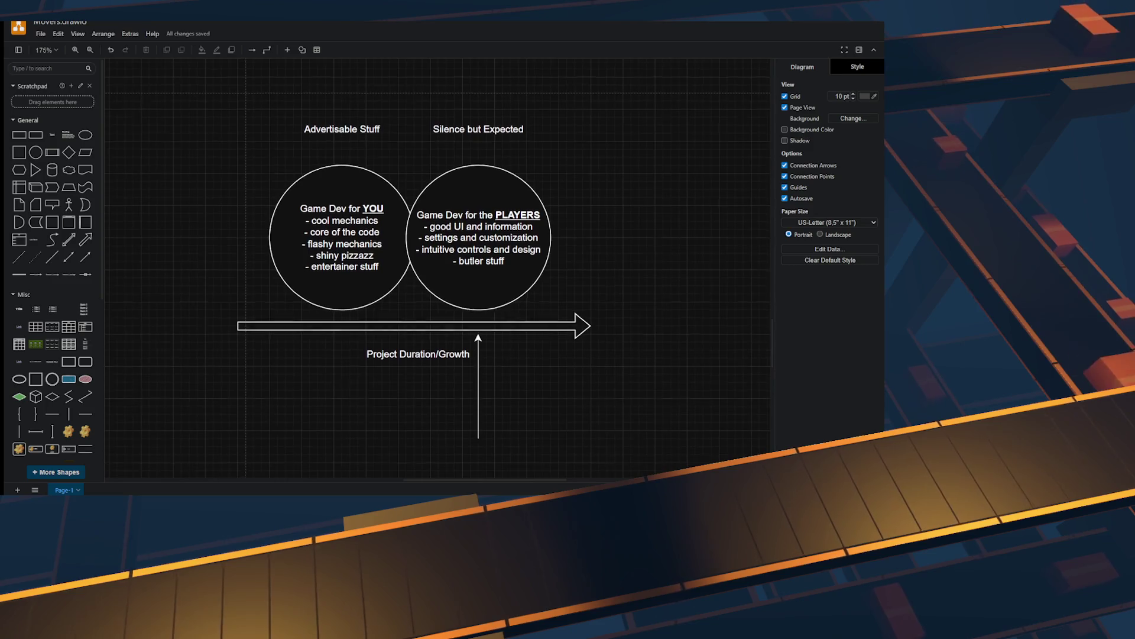
scroll(414, 304, "up", 1)
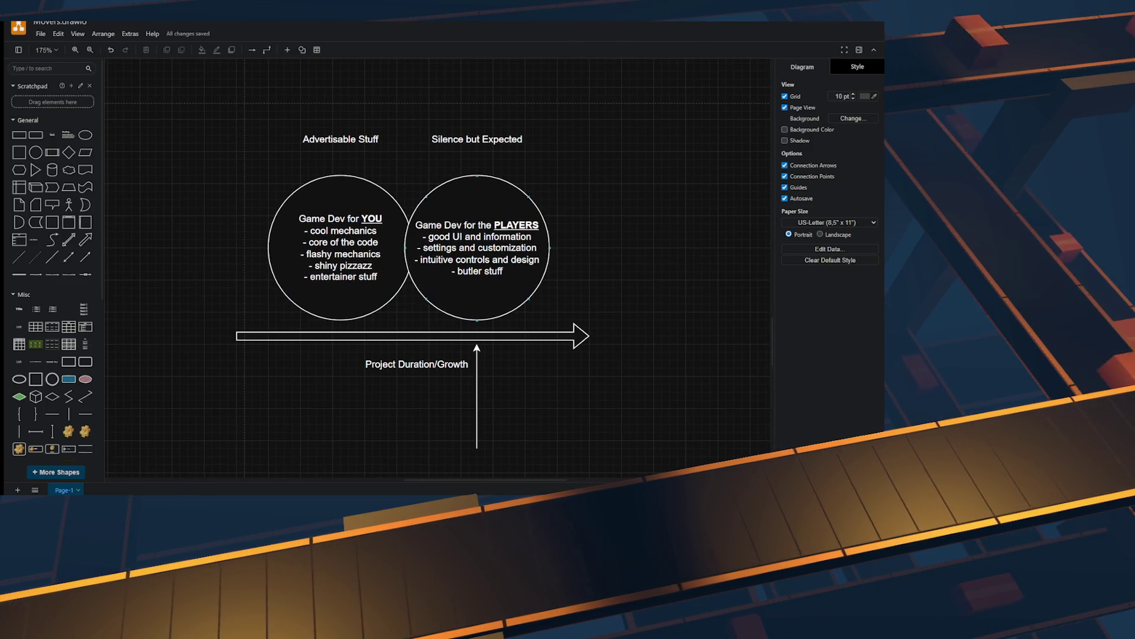
scroll(411, 266, "right", 1)
scroll(391, 266, "right", 1)
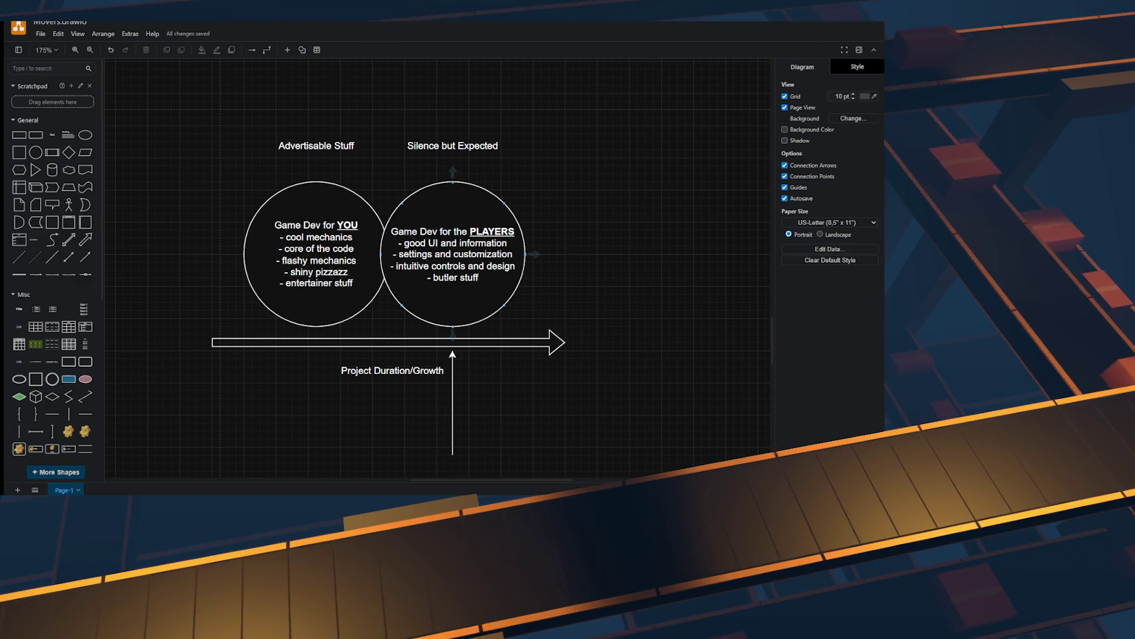
left_click(392, 371)
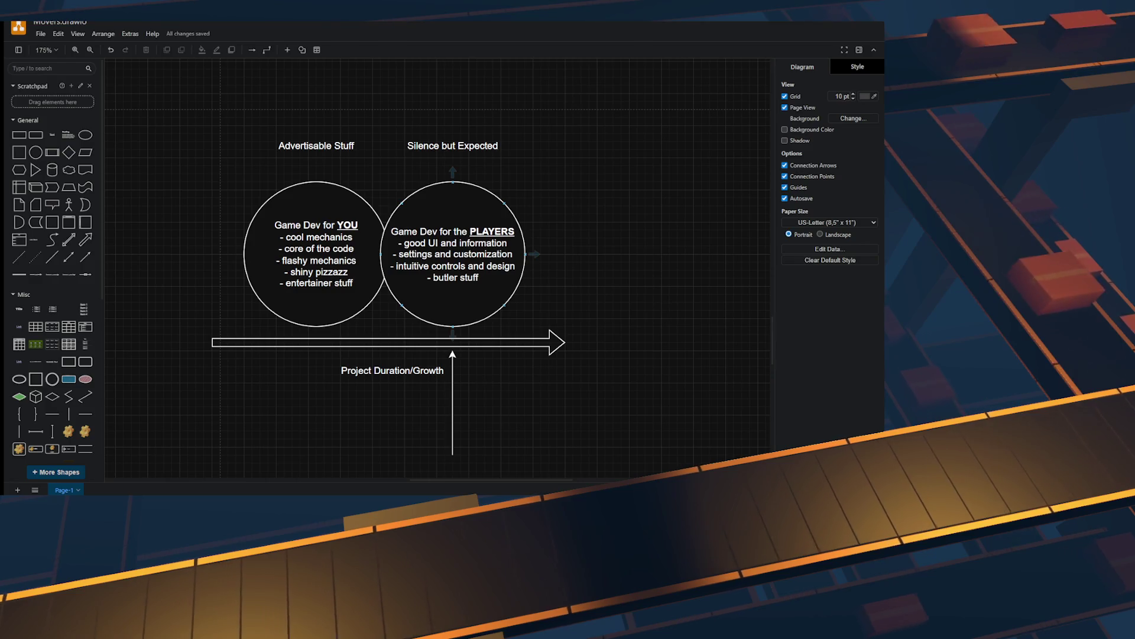
left_click_drag(452, 408, 309, 408)
key("Escape")
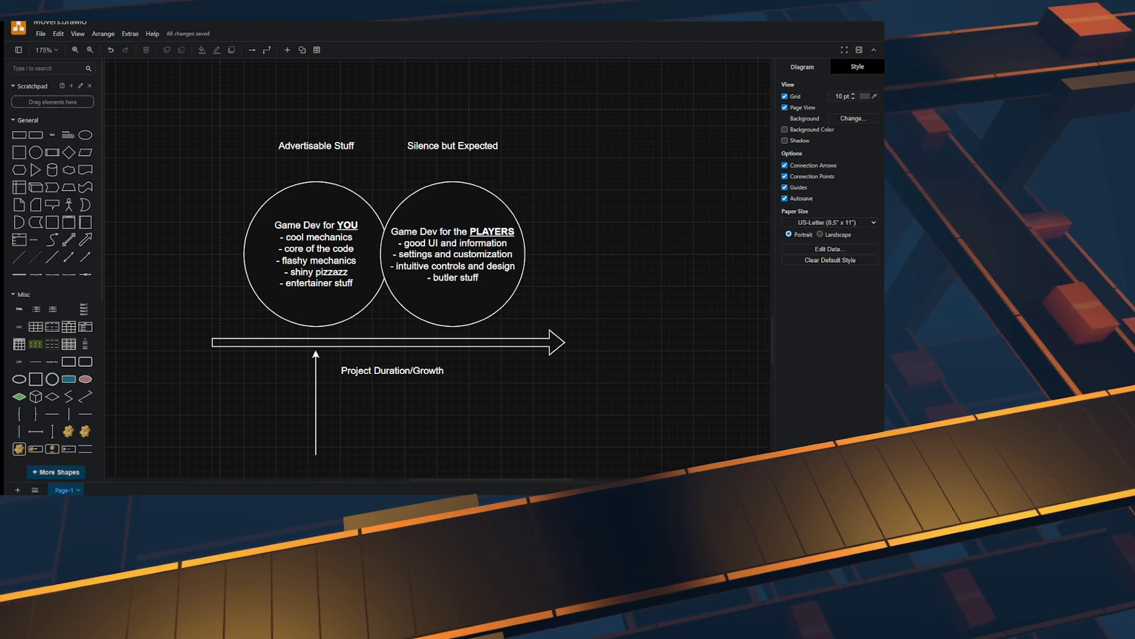
Step: Drag the vertical arrow from under the left circle to beneath the PLAYERS circle
scroll(408, 260, "down", 1)
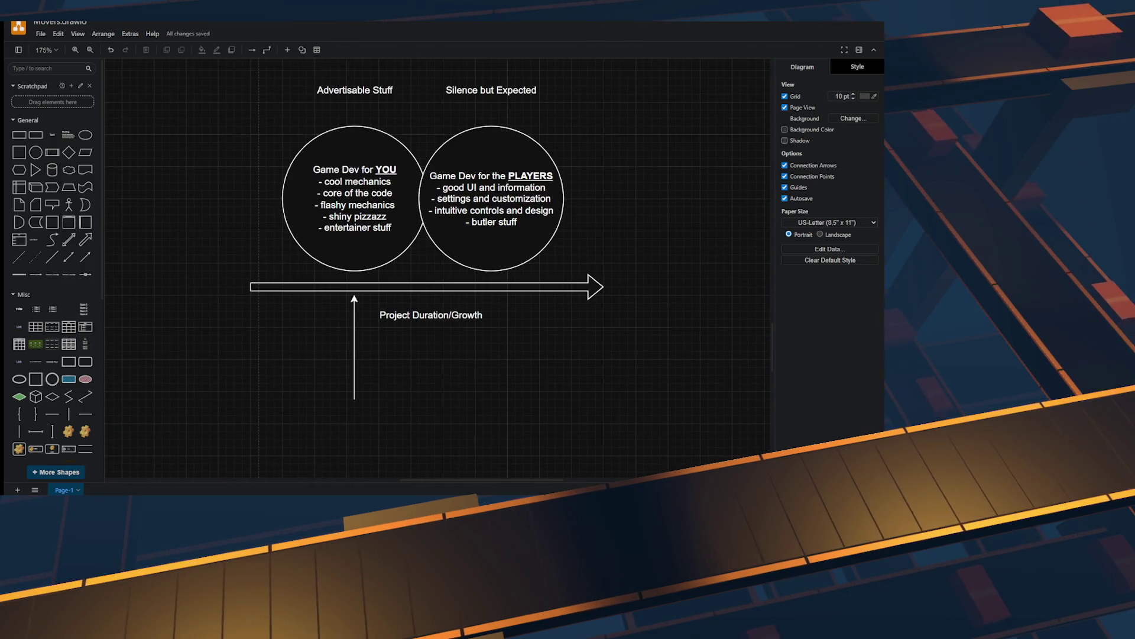
scroll(424, 270, "up", 1)
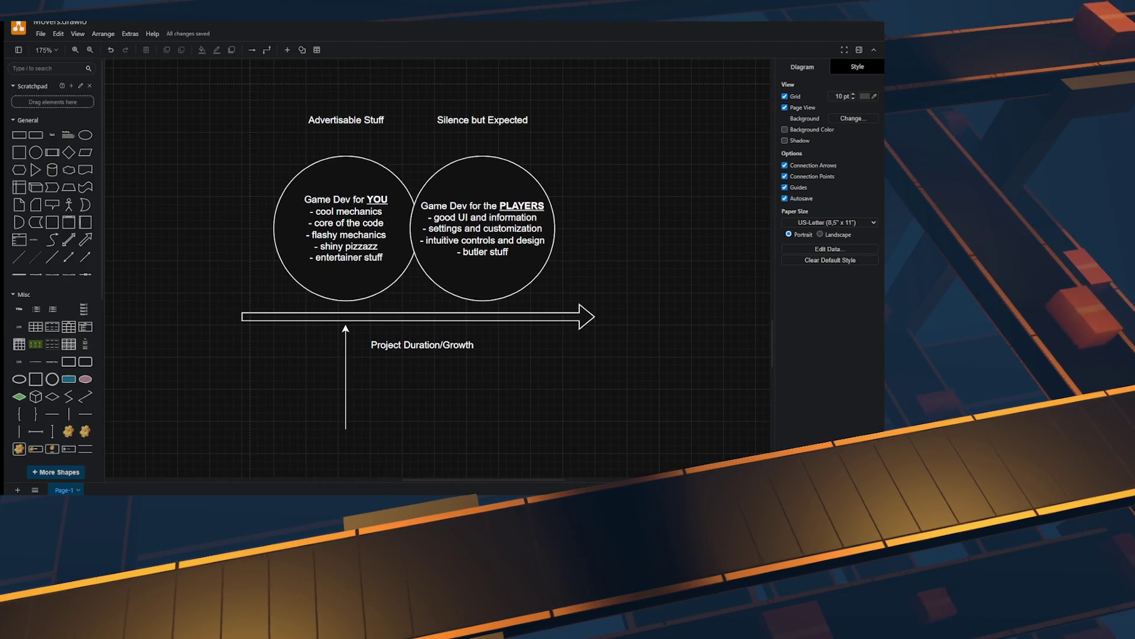
left_click(483, 278)
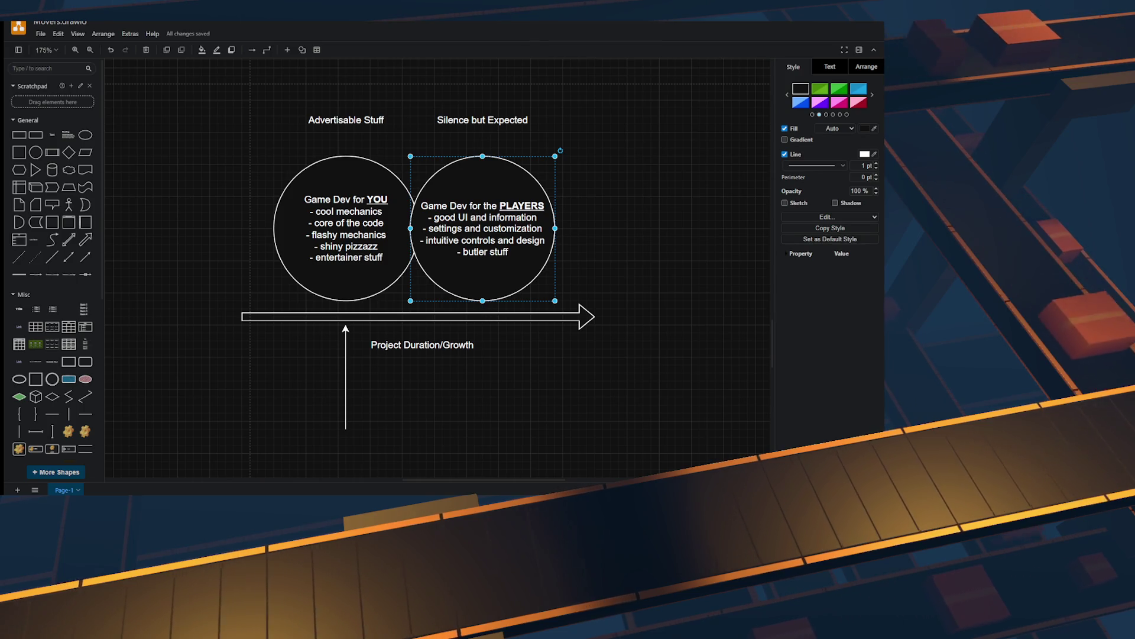
mouse_move(345, 378)
left_mouse_down()
mouse_move(499, 378)
mouse_move(330, 378)
mouse_move(482, 379)
mouse_move(342, 382)
mouse_move(474, 388)
left_mouse_up()
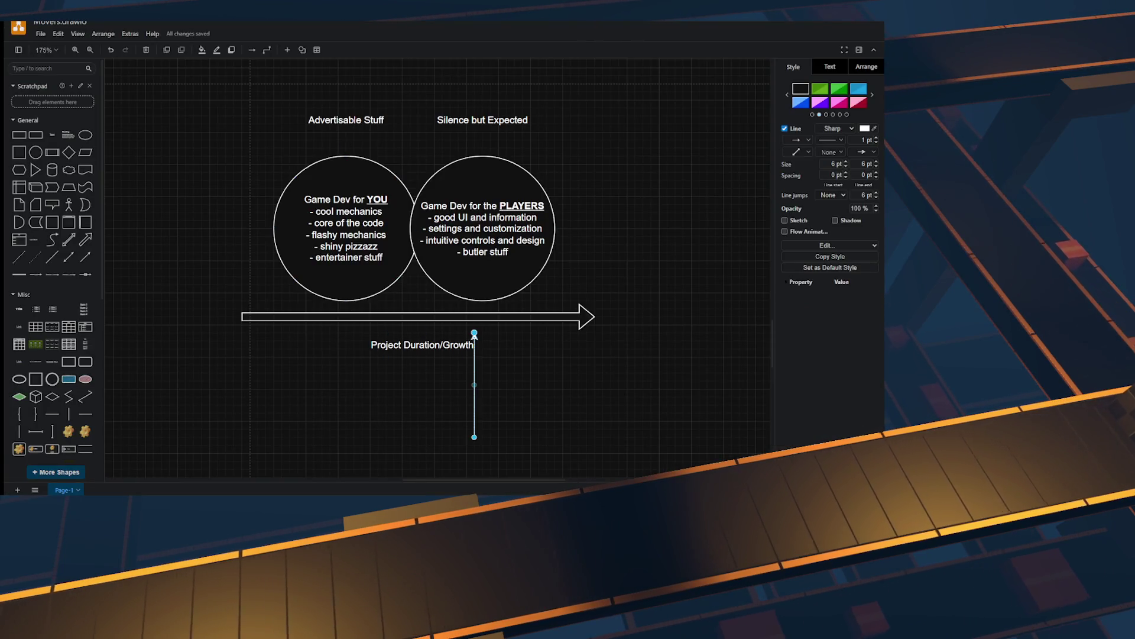
key("Escape")
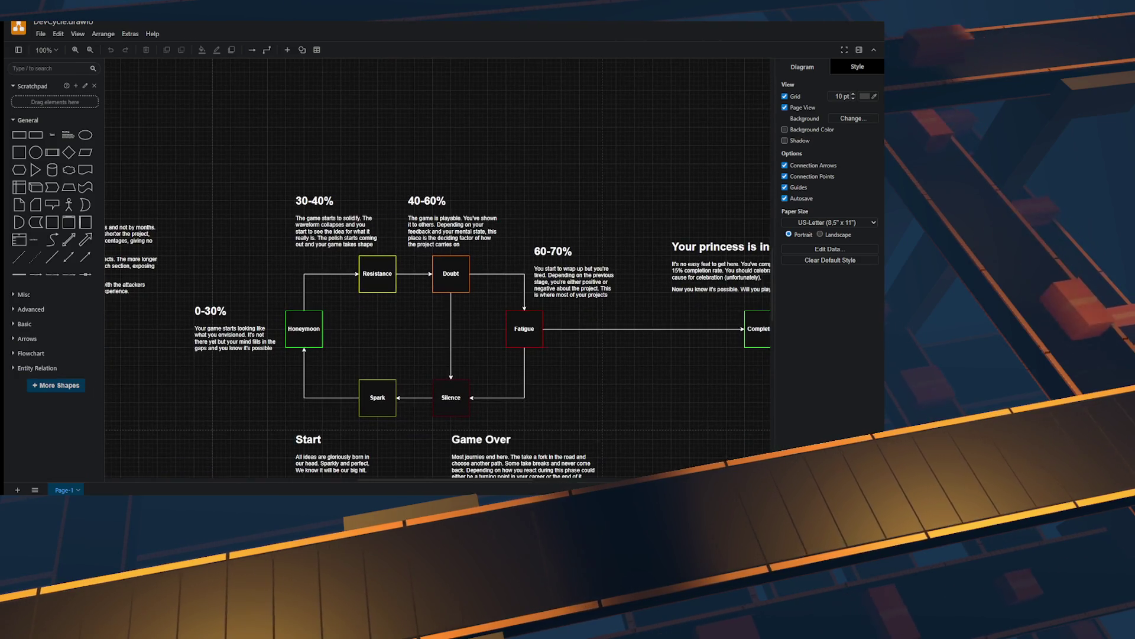
Step: Check the Fatigue box and Doubt–Silence connector, undoing an accidental move of the 40-60% text
left_click(524, 329)
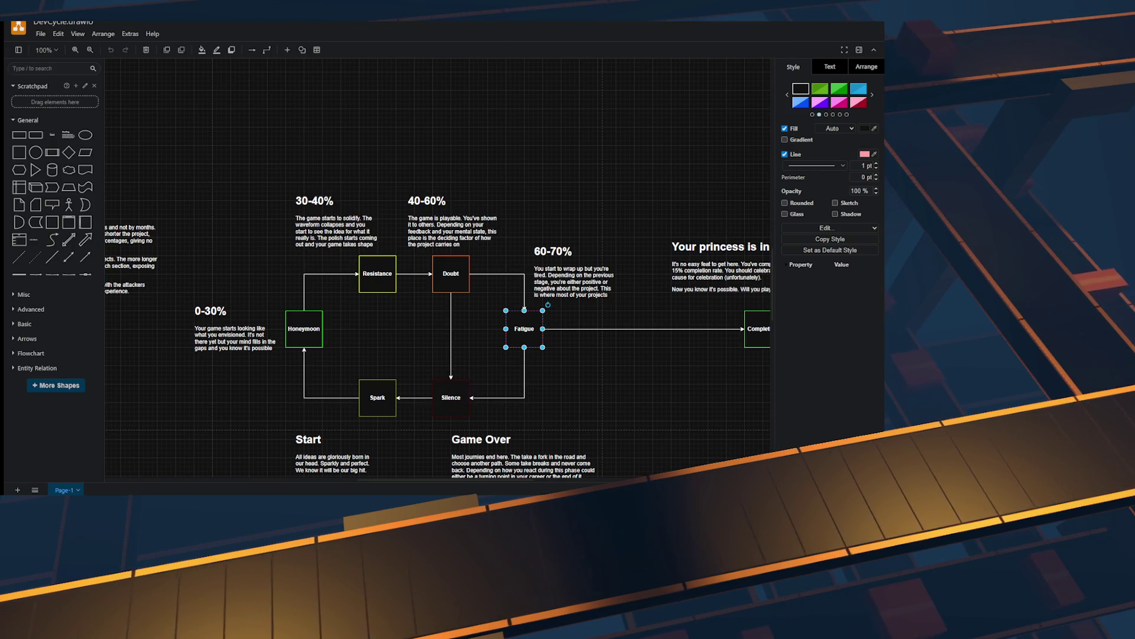
left_click_drag(449, 230, 498, 267)
key("ctrl+z")
key("ctrl+z")
key("ctrl+z")
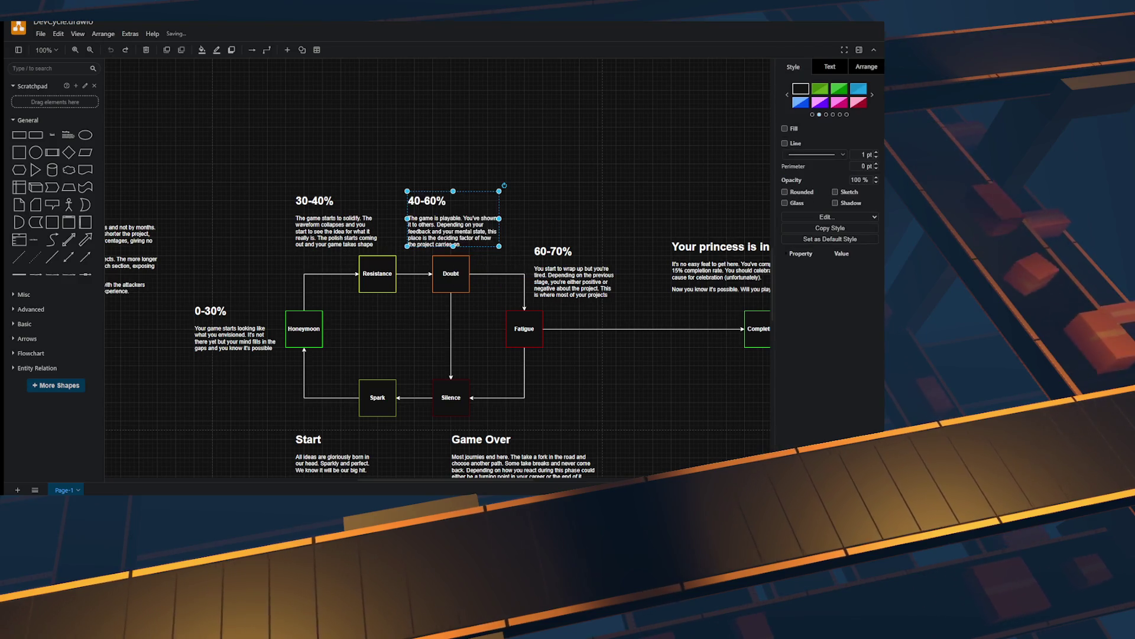
left_click(491, 295)
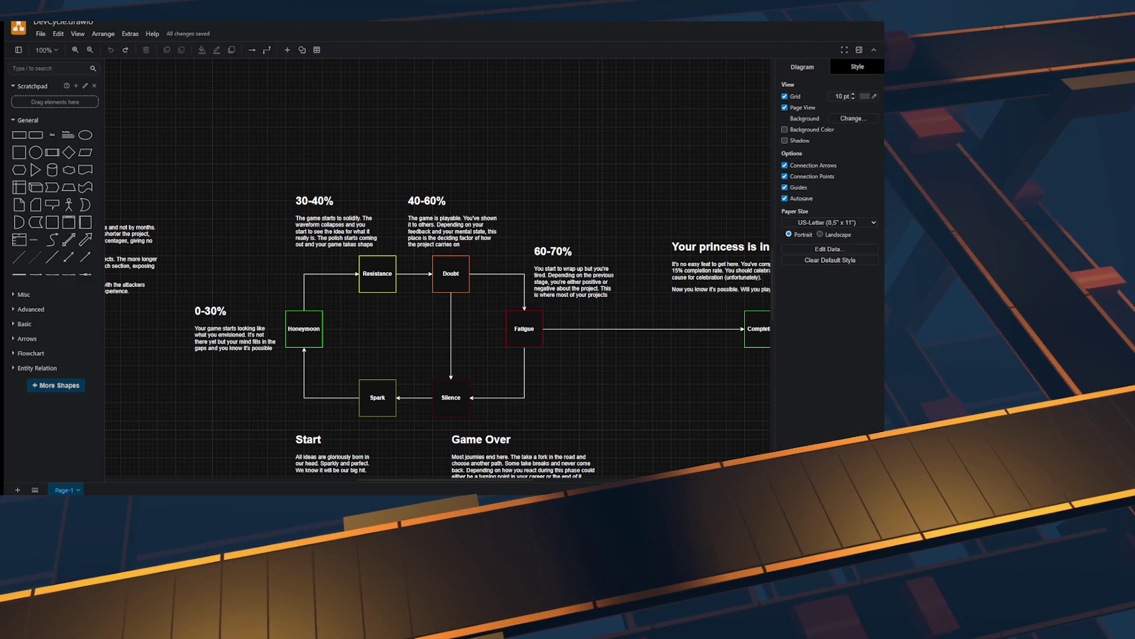
left_click(451, 336)
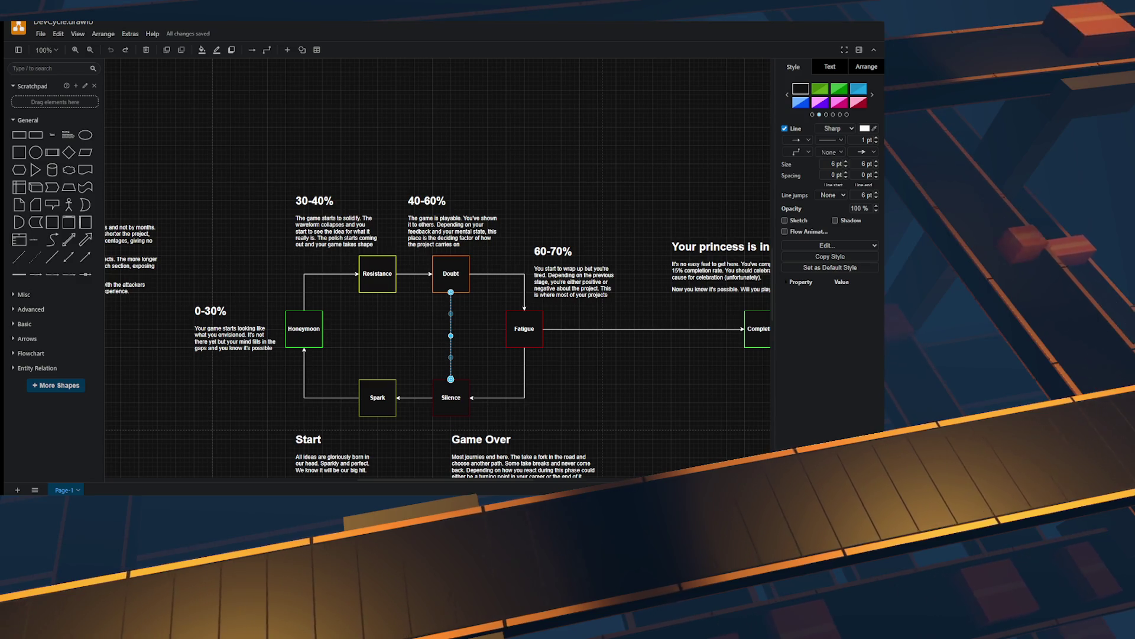
key("Escape")
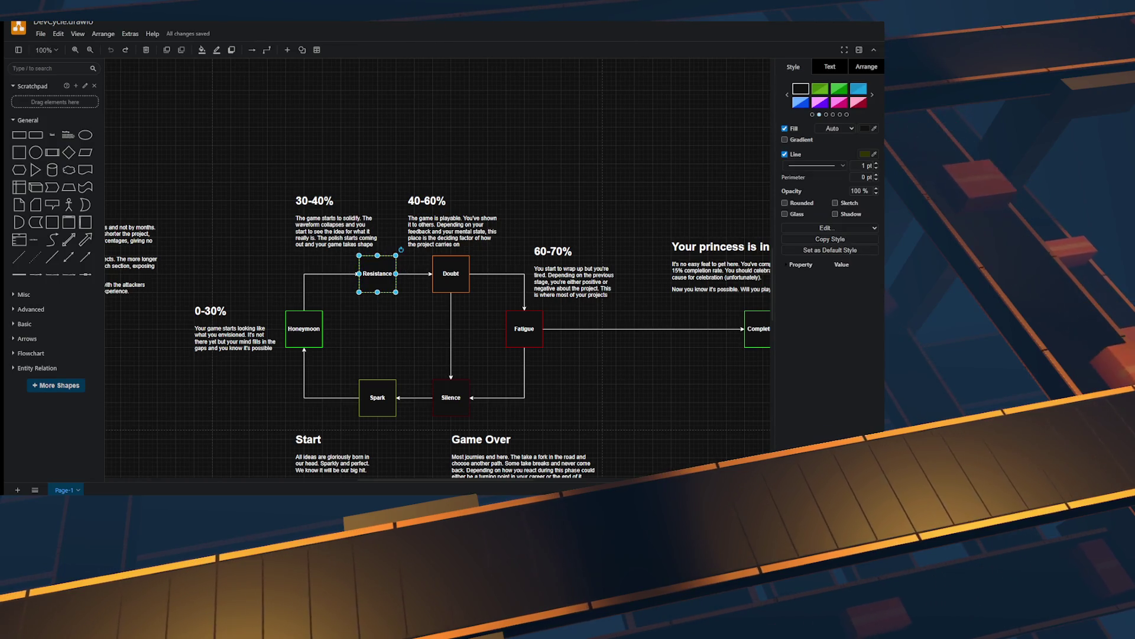
Step: Redo the Resistance connector and lower its horizontal run one grid step into Silence
left_click(451, 397)
key("ctrl+shift+z")
left_click_drag(414, 333, 414, 337)
key("Escape")
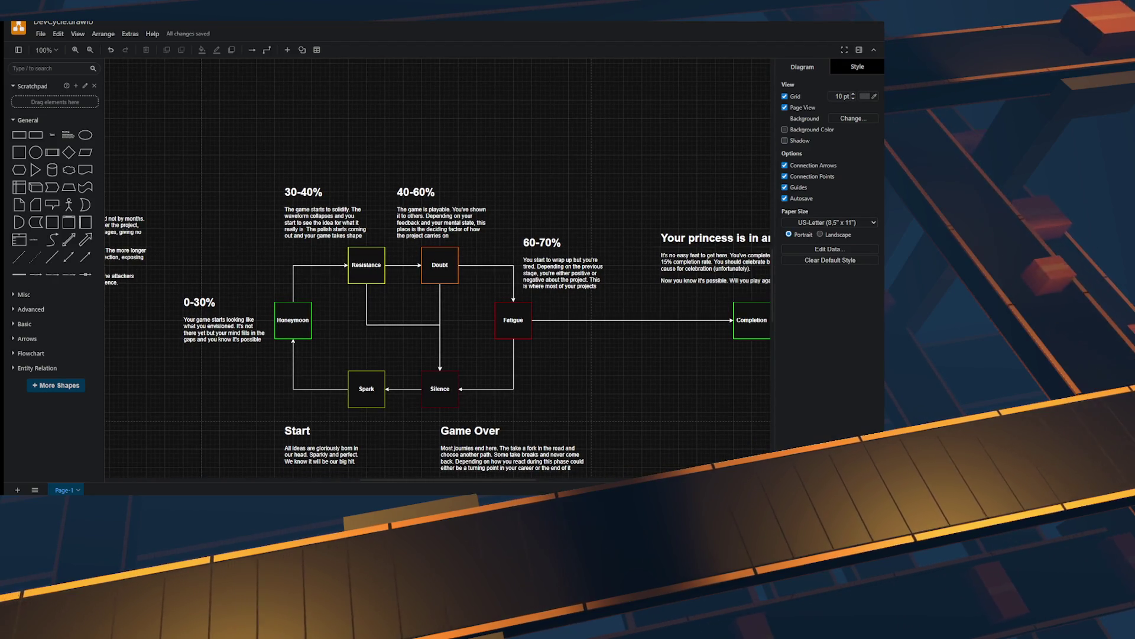
scroll(597, 442, "down", 2)
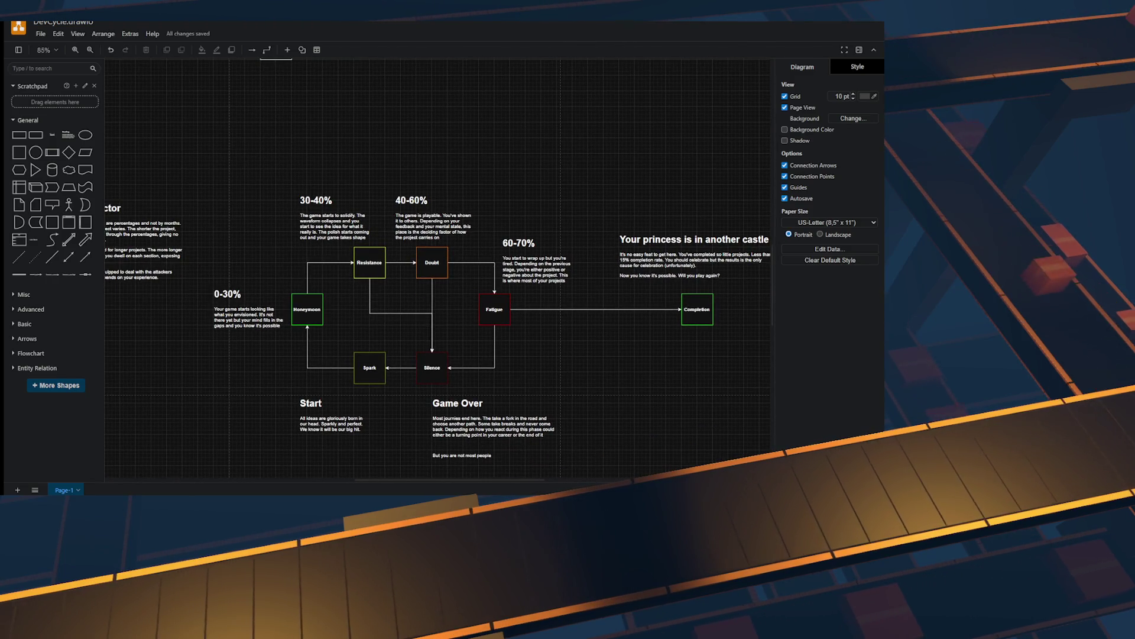
scroll(437, 295, "right", 2)
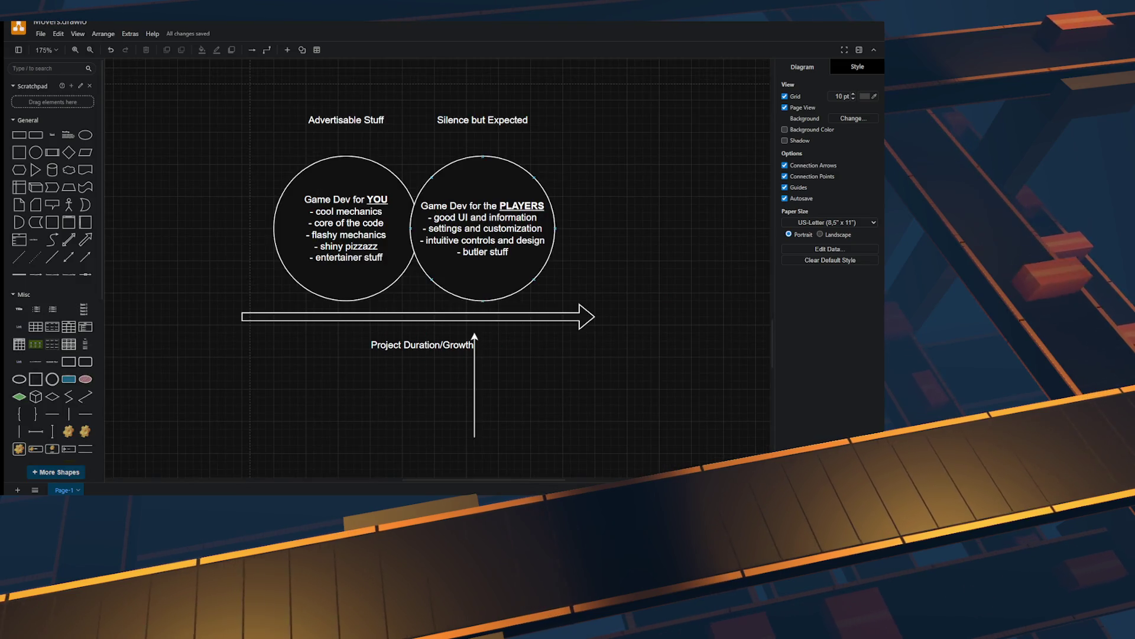
Step: Inspect the Game Dev for the PLAYERS circle, then select the Project Duration/Growth label
left_click(483, 229)
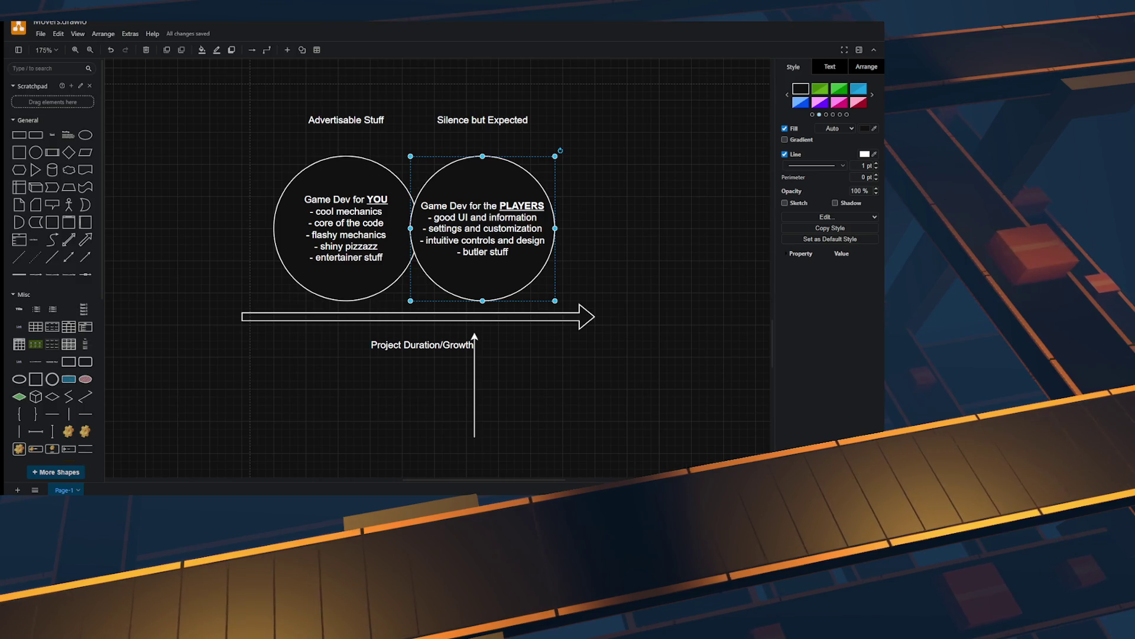
key("Escape")
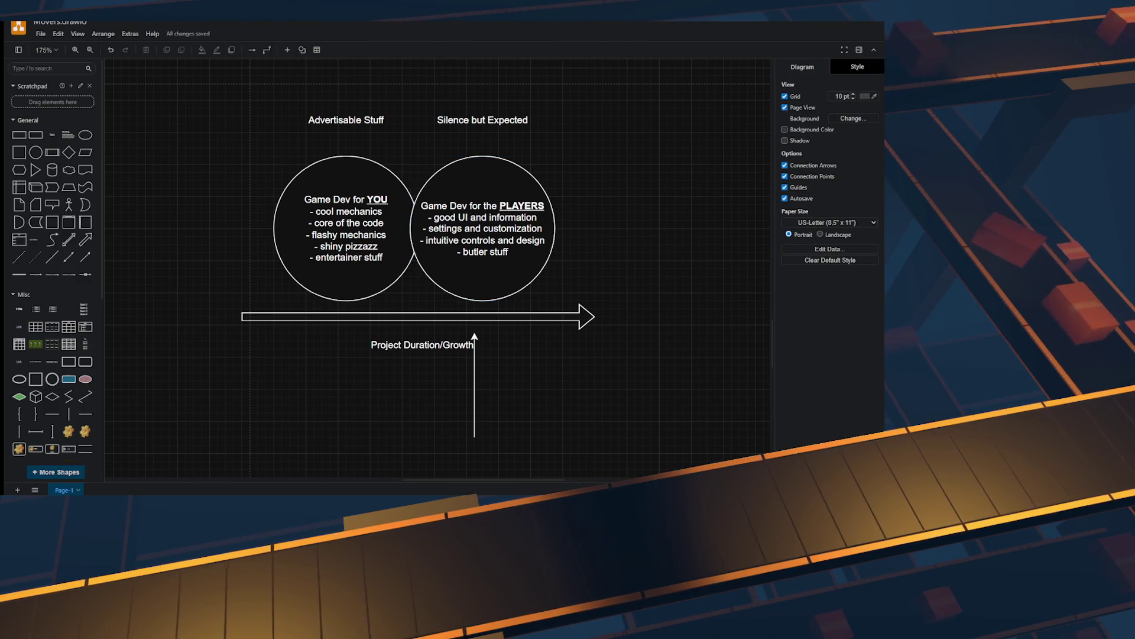
scroll(414, 266, "up", 1)
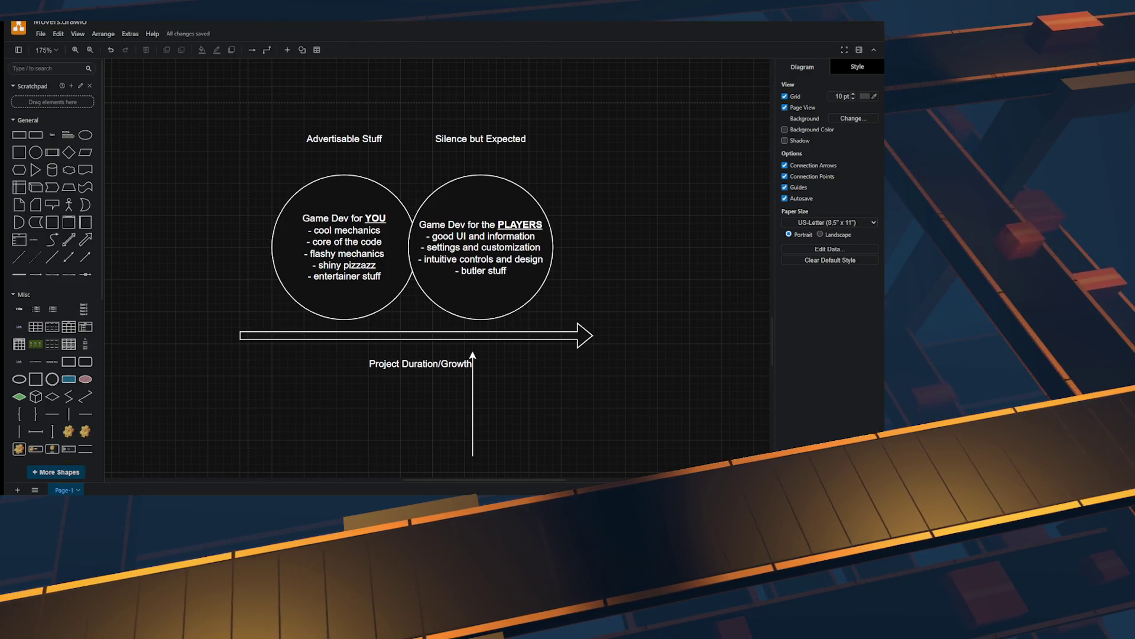
left_click(420, 363)
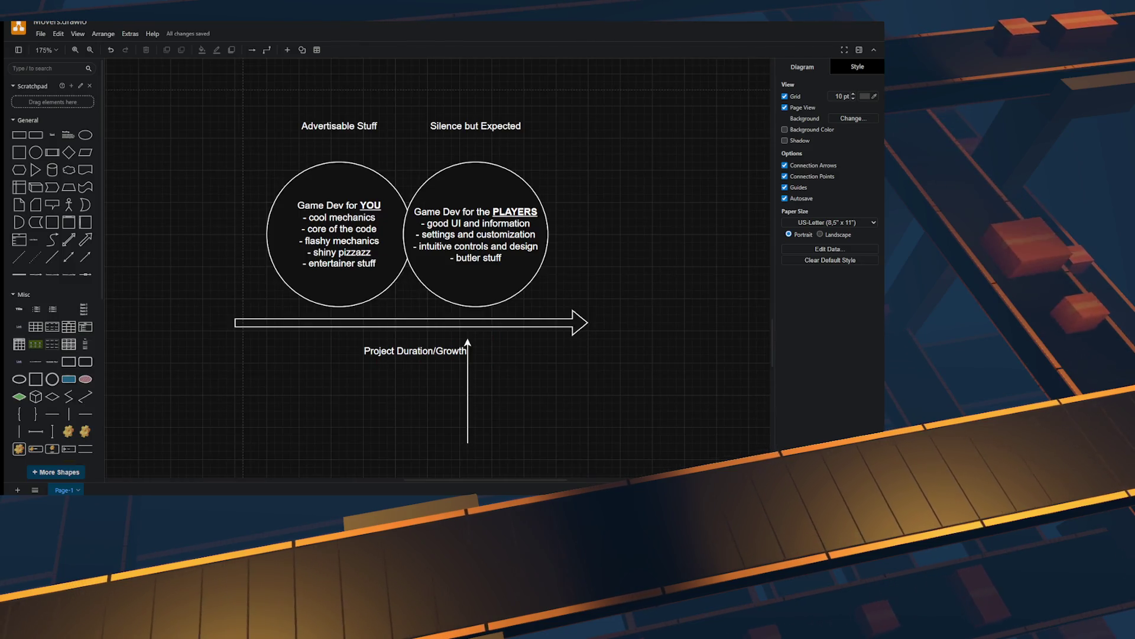
left_click_drag(263, 117, 613, 422)
key("Escape")
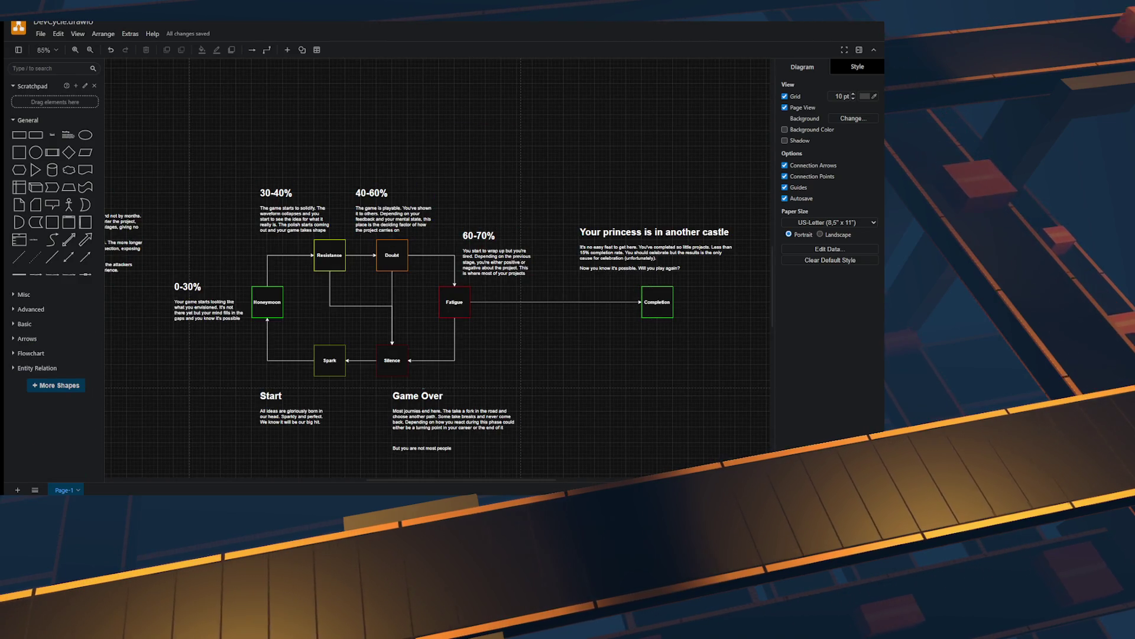
scroll(438, 266, "down", 1)
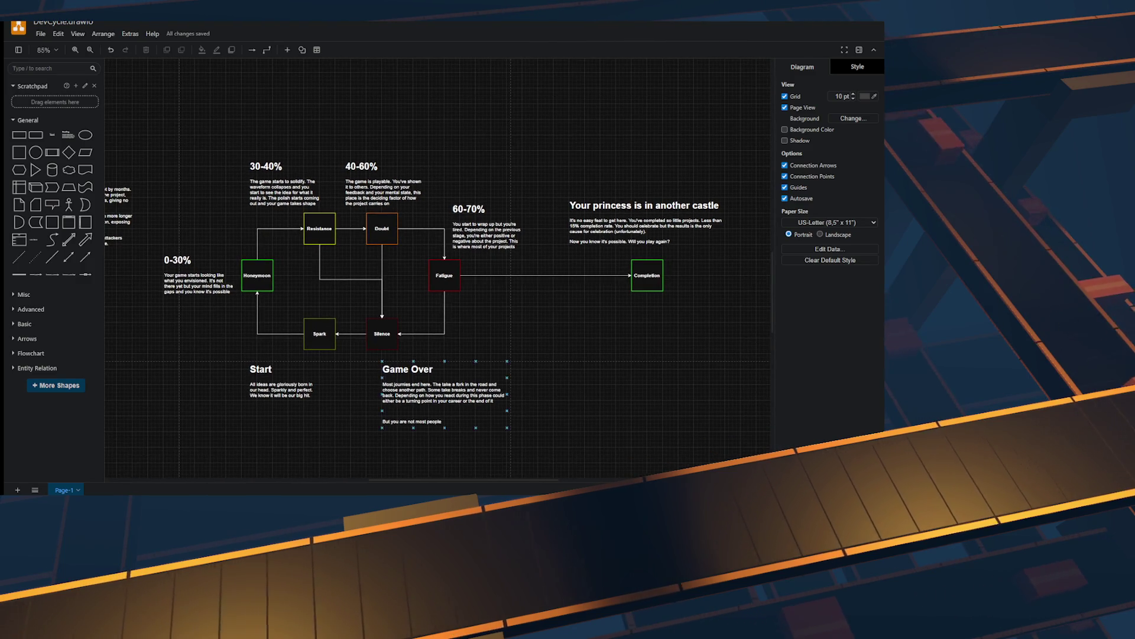
scroll(443, 390, "down", 1)
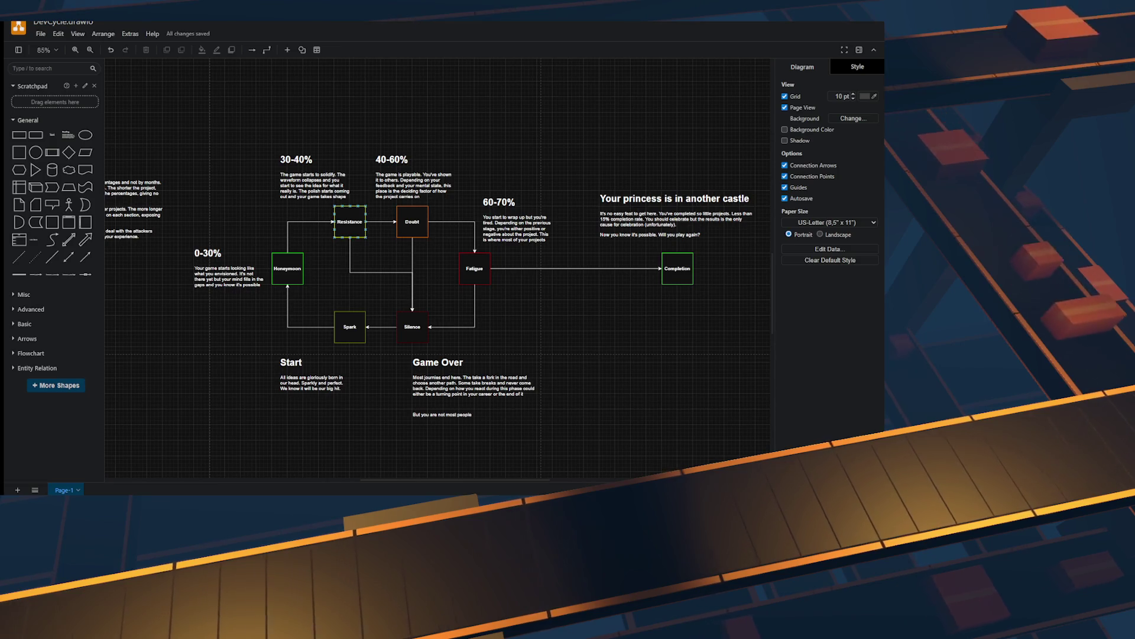
key("ctrl+plus")
key("ctrl+plus")
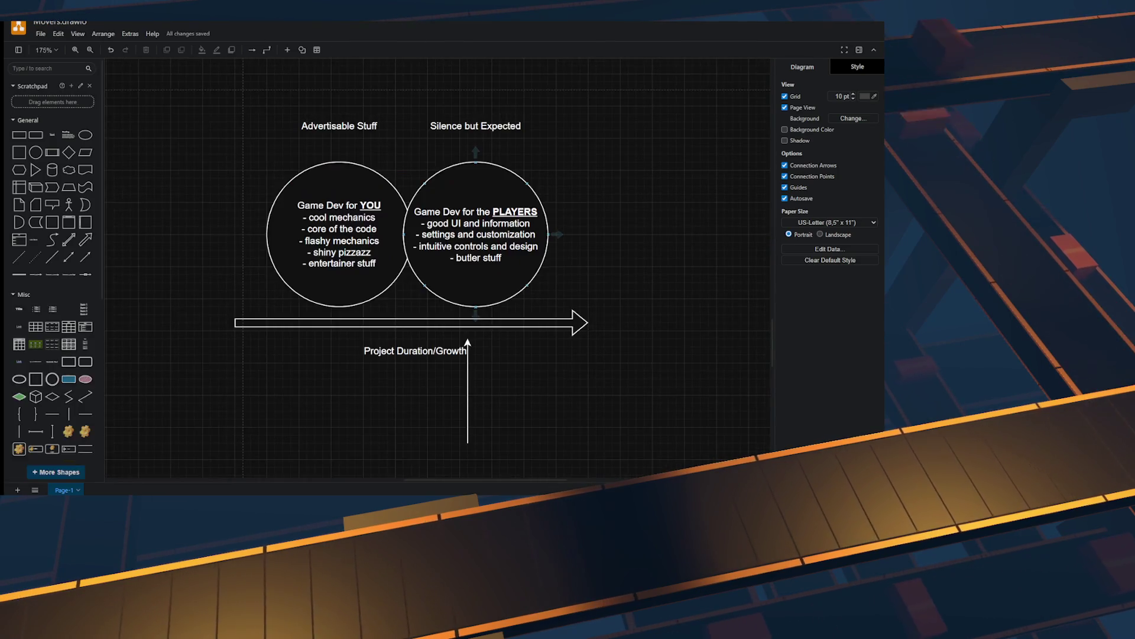
Step: Drag the vertical arrow under Project Duration/Growth slightly left of its original spot
left_click(475, 284)
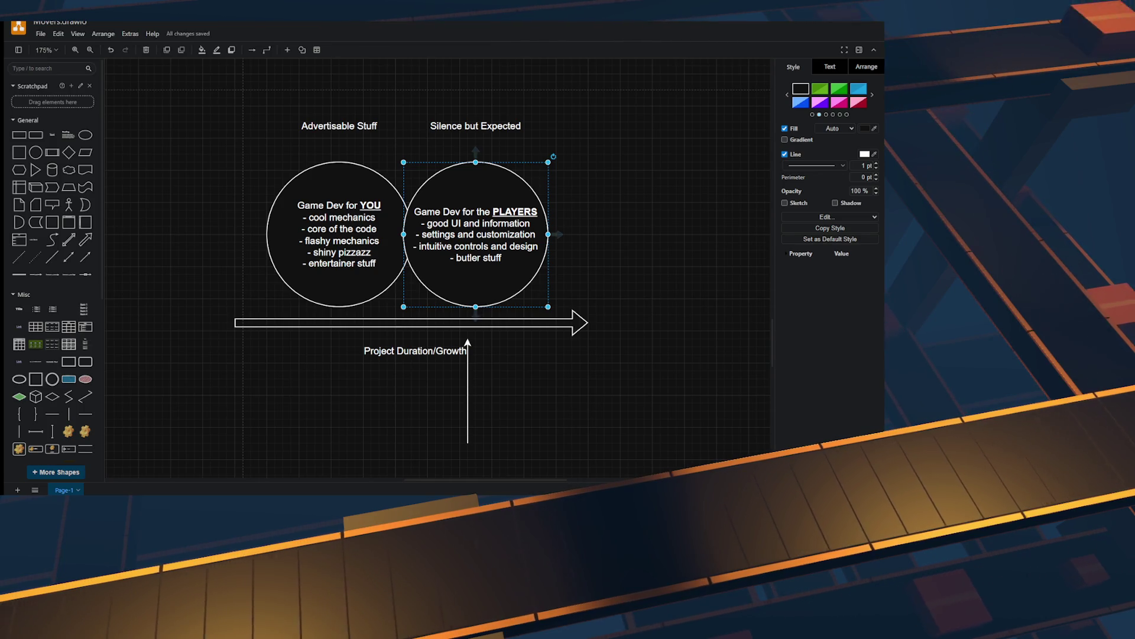
mouse_move(467, 402)
left_mouse_down()
mouse_move(475, 395)
mouse_move(371, 391)
mouse_move(520, 390)
mouse_move(443, 389)
mouse_move(492, 396)
mouse_move(396, 390)
mouse_move(540, 383)
mouse_move(446, 390)
mouse_move(468, 383)
left_mouse_up()
mouse_move(371, 390)
left_mouse_down()
mouse_move(530, 391)
mouse_move(436, 390)
left_mouse_up()
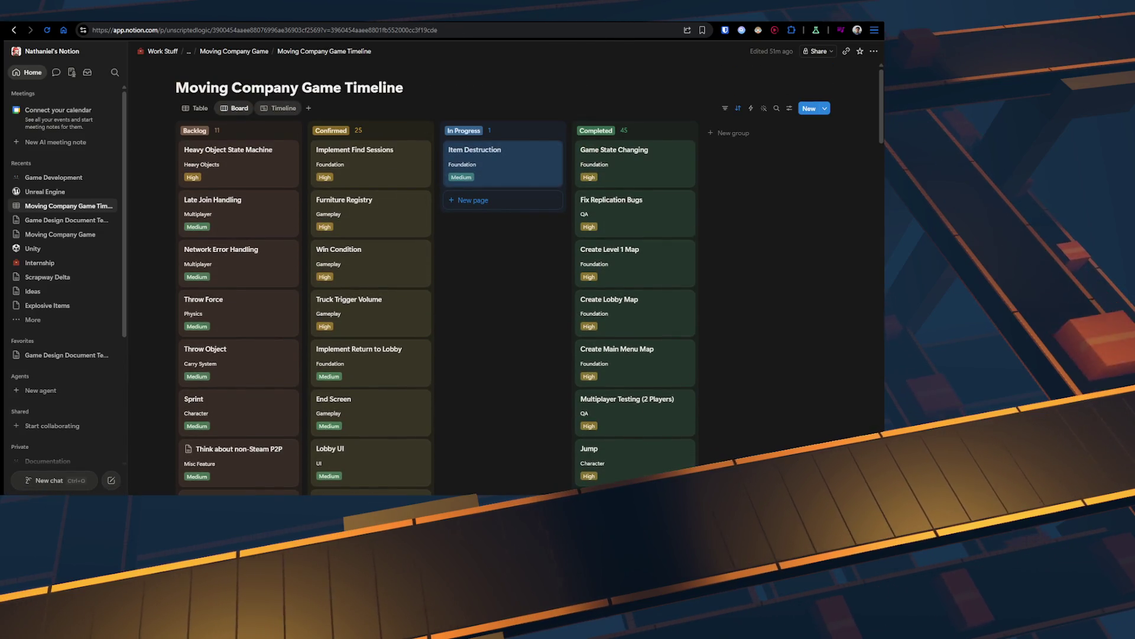
Step: Scroll through the Timeline view's task bars spanning June and July 2026
scroll(532, 296, "down", 10)
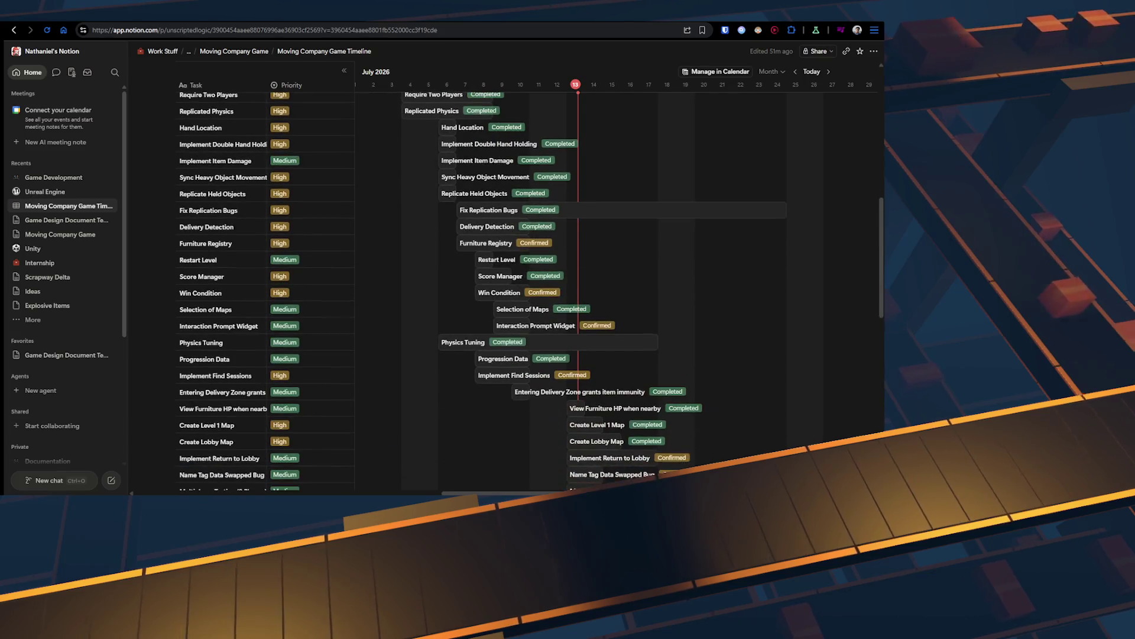
scroll(532, 284, "down", 3)
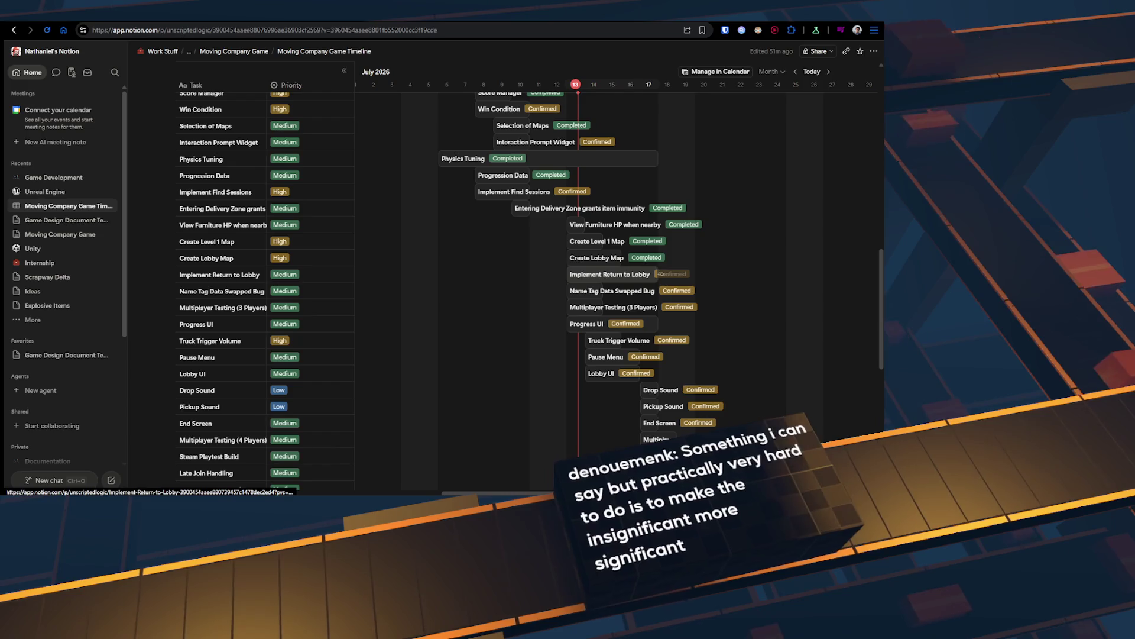
scroll(652, 274, "right", 1)
scroll(652, 274, "right", 5)
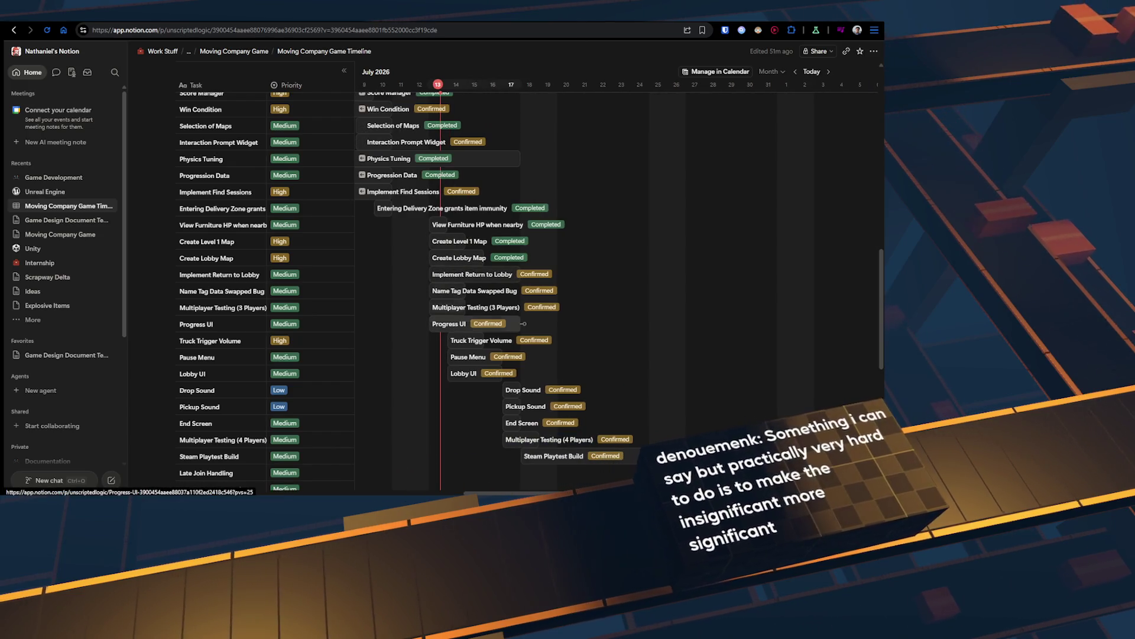
scroll(543, 393, "down", 2)
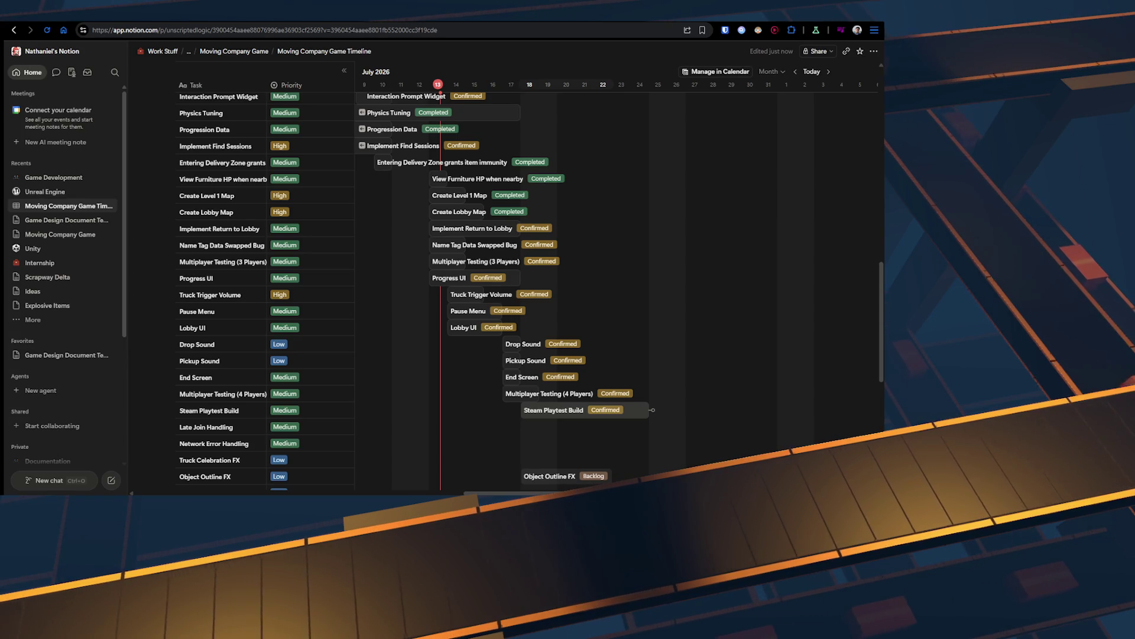
scroll(568, 426, "up", 3)
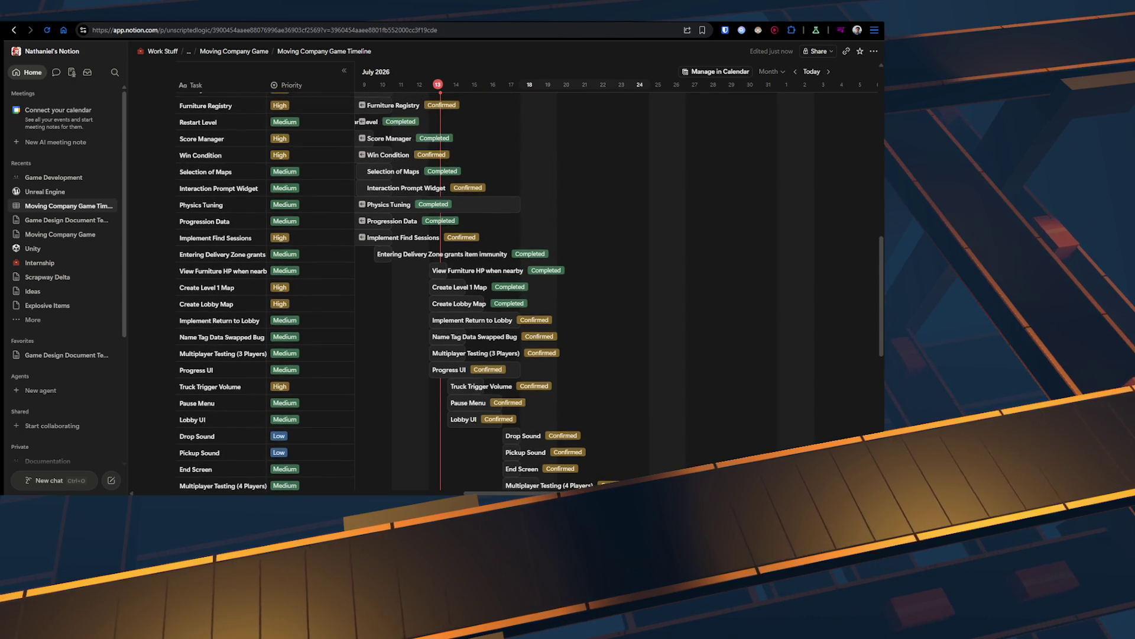
scroll(651, 456, "up", 2)
scroll(651, 456, "down", 3)
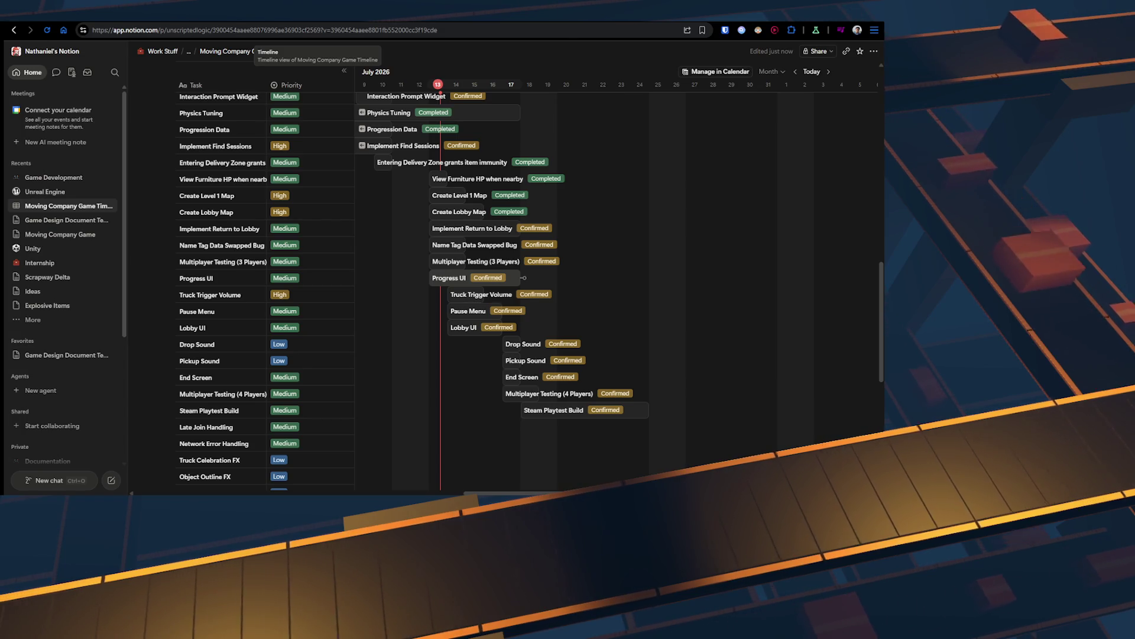
scroll(615, 289, "up", 10)
scroll(614, 290, "left", 5)
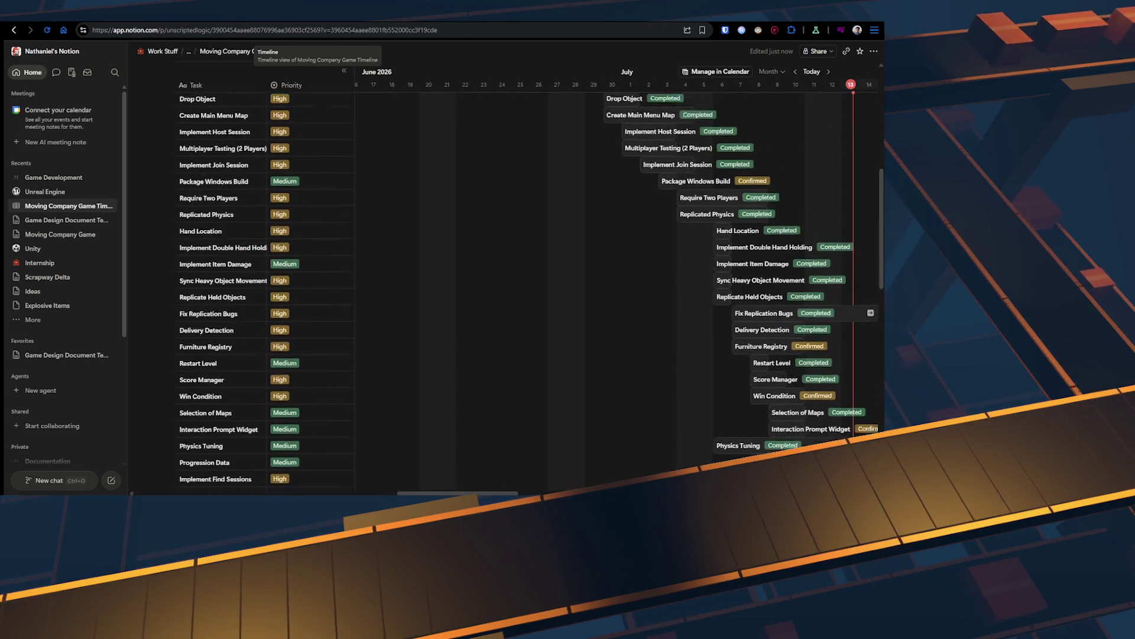
scroll(431, 155, "up", 5)
scroll(430, 155, "right", 3)
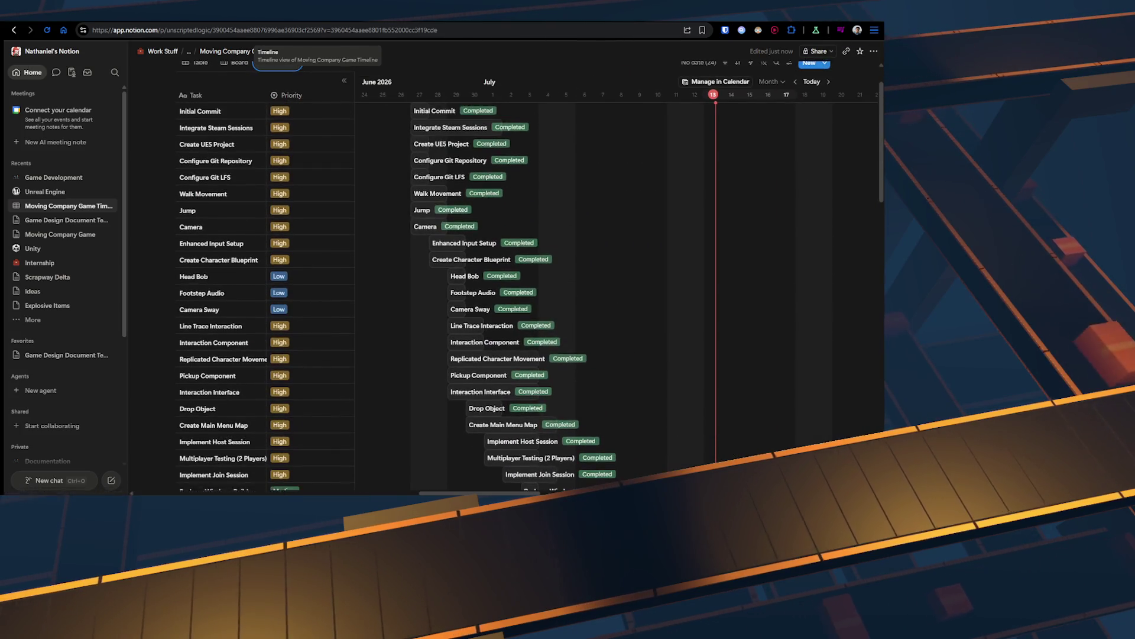
scroll(431, 154, "down", 5)
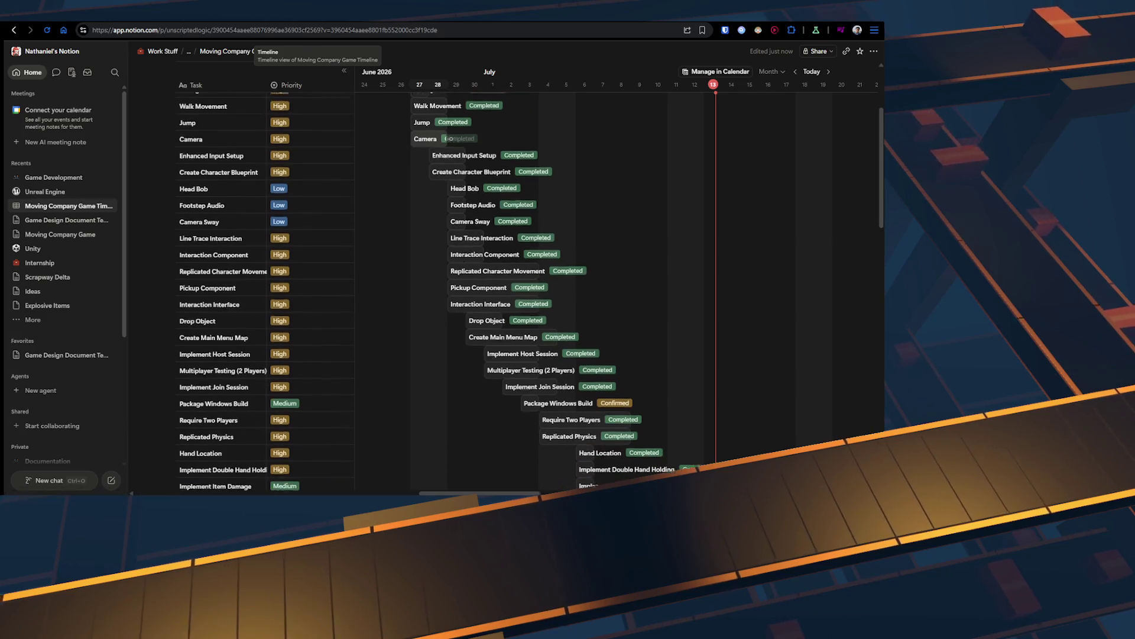
scroll(450, 211, "right", 3)
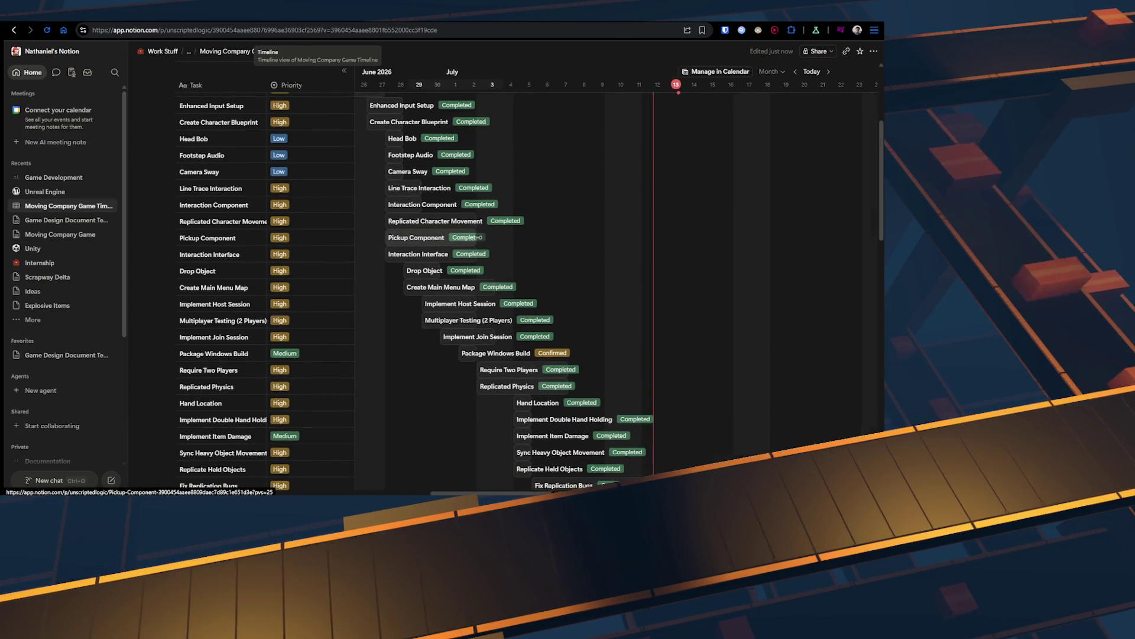
scroll(451, 211, "down", 3)
scroll(579, 242, "down", 5)
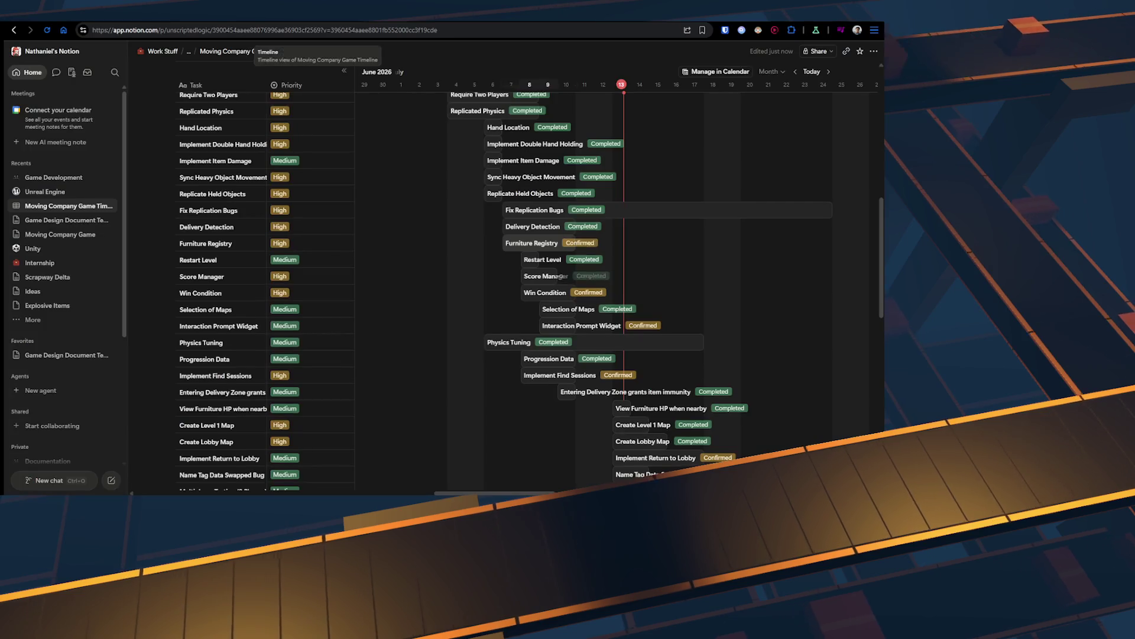
scroll(532, 283, "down", 5)
scroll(532, 284, "right", 5)
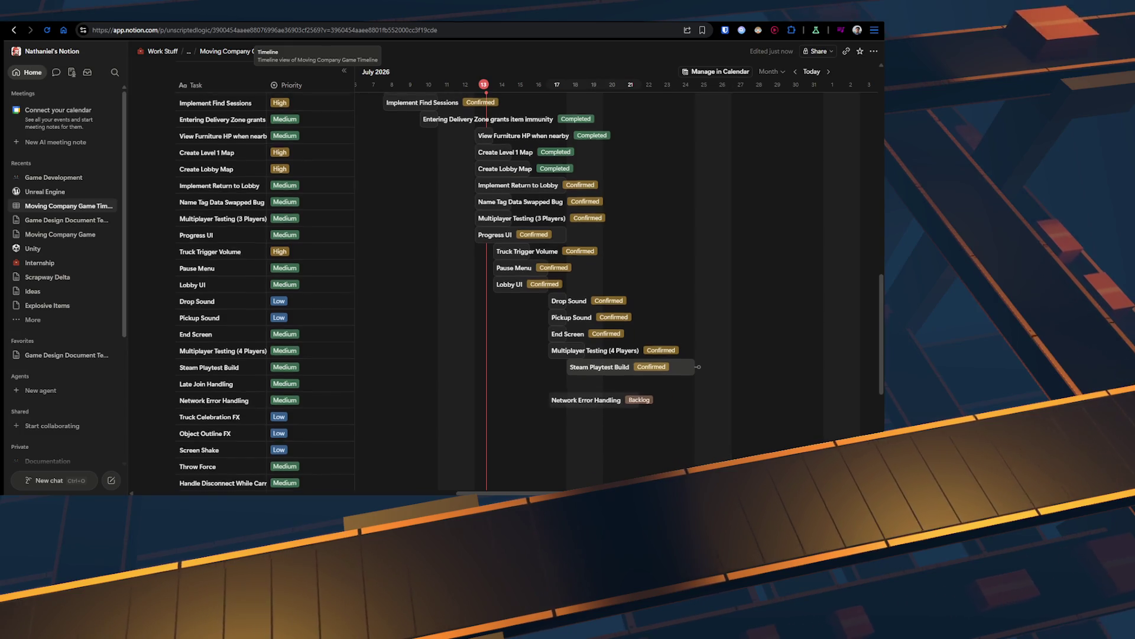
scroll(588, 393, "up", 1)
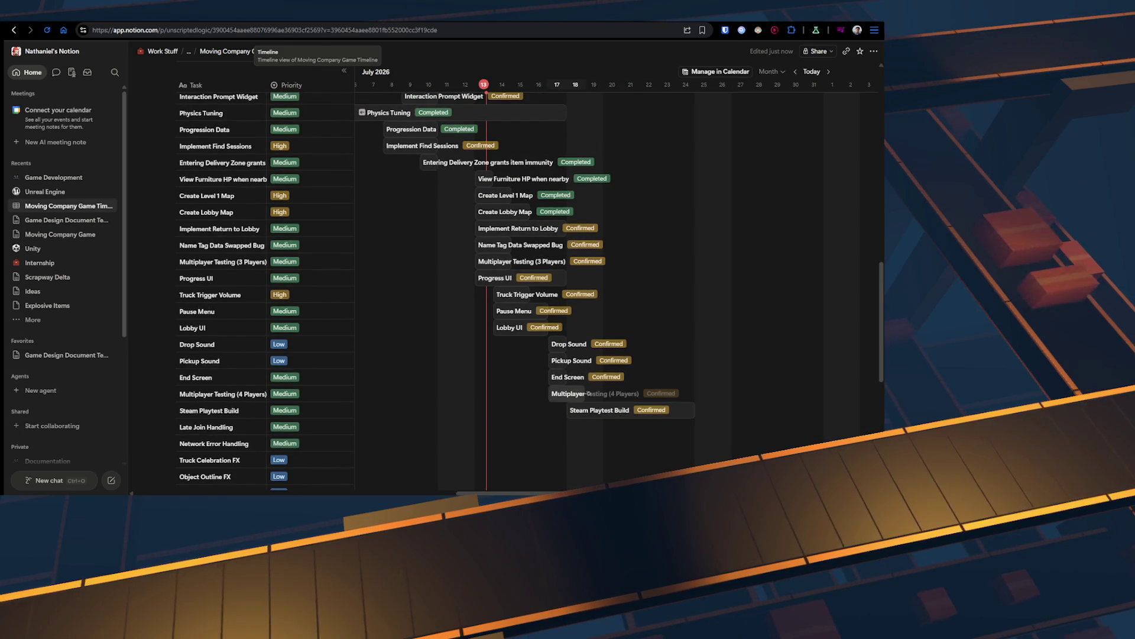
scroll(588, 393, "up", 2)
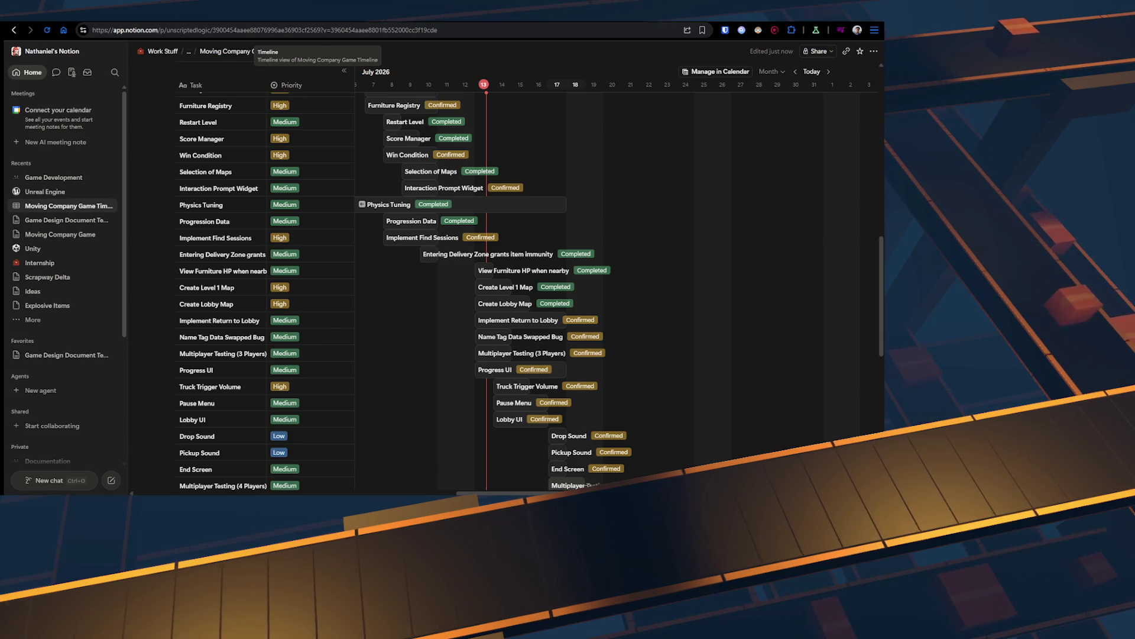
scroll(589, 394, "down", 2)
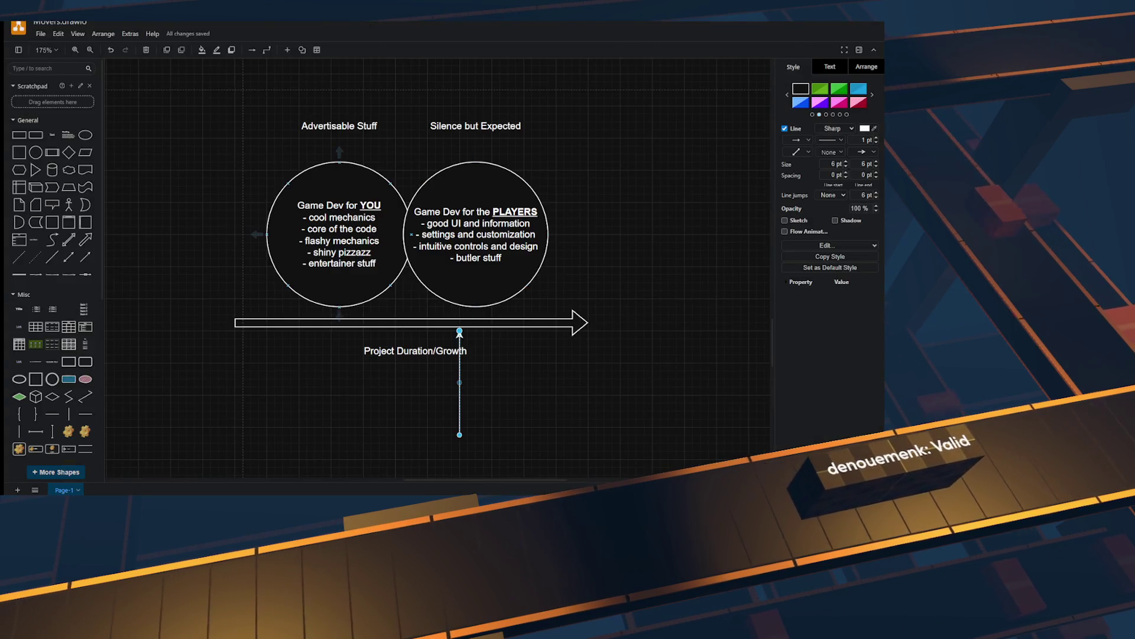
type("unscriptedlogic.com")
key("Return")
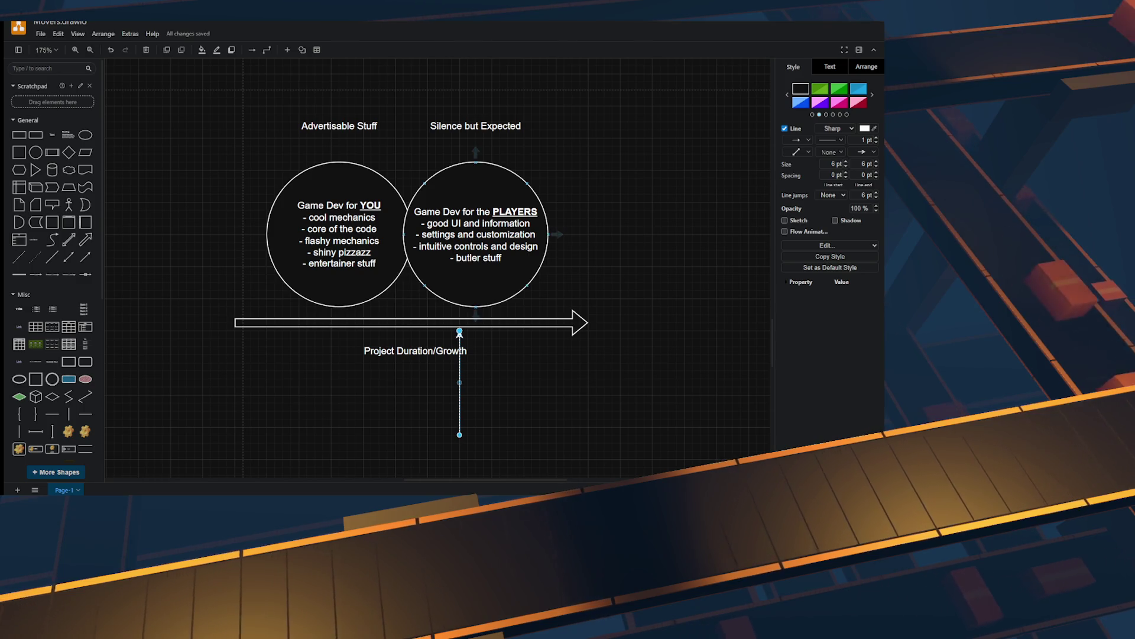
double_click(476, 234)
left_click(339, 235)
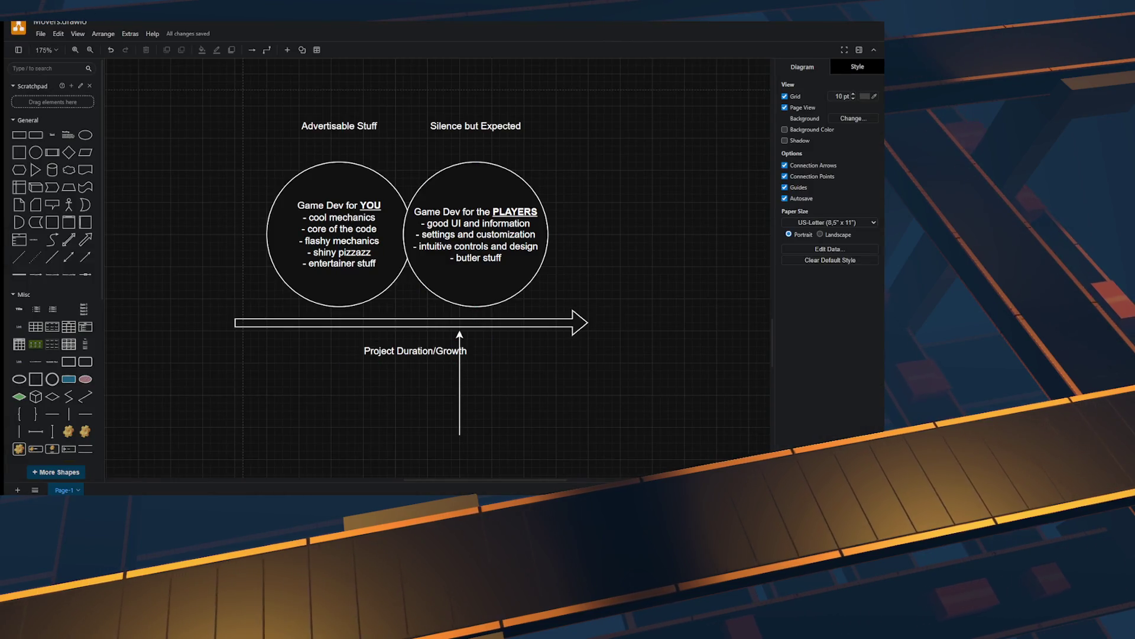
Step: Nudge the vertical arrow slightly right, beneath the overlap of the two circles
left_click_drag(459, 408, 468, 408)
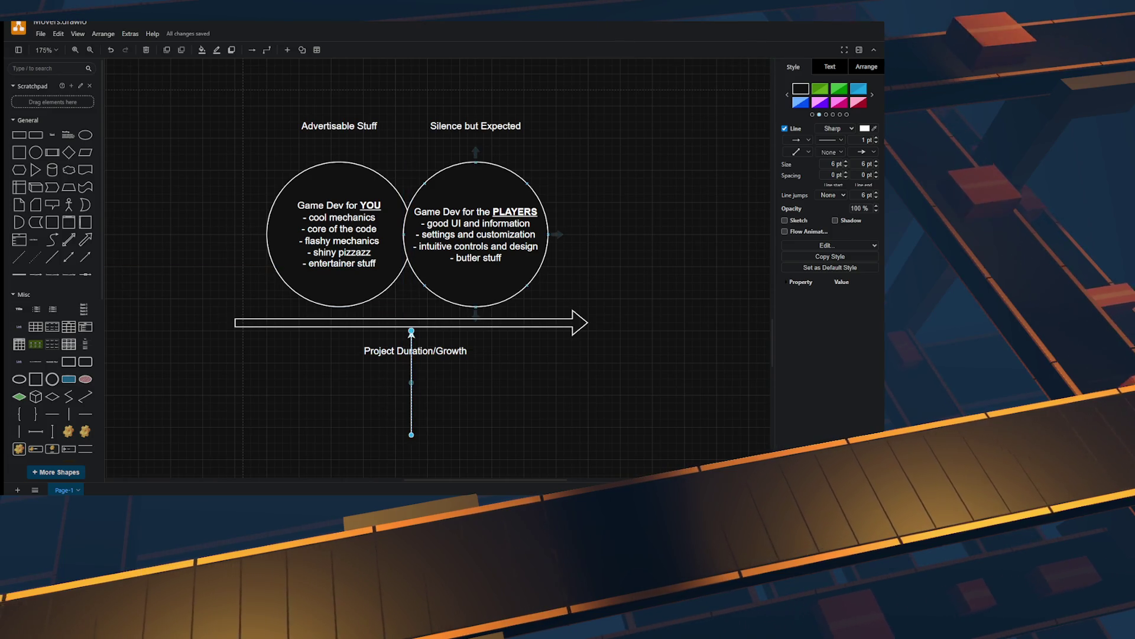
Step: Shift the right circle right to align with the vertical arrow, then zoom out to 100%
left_click_drag(476, 278, 483, 278)
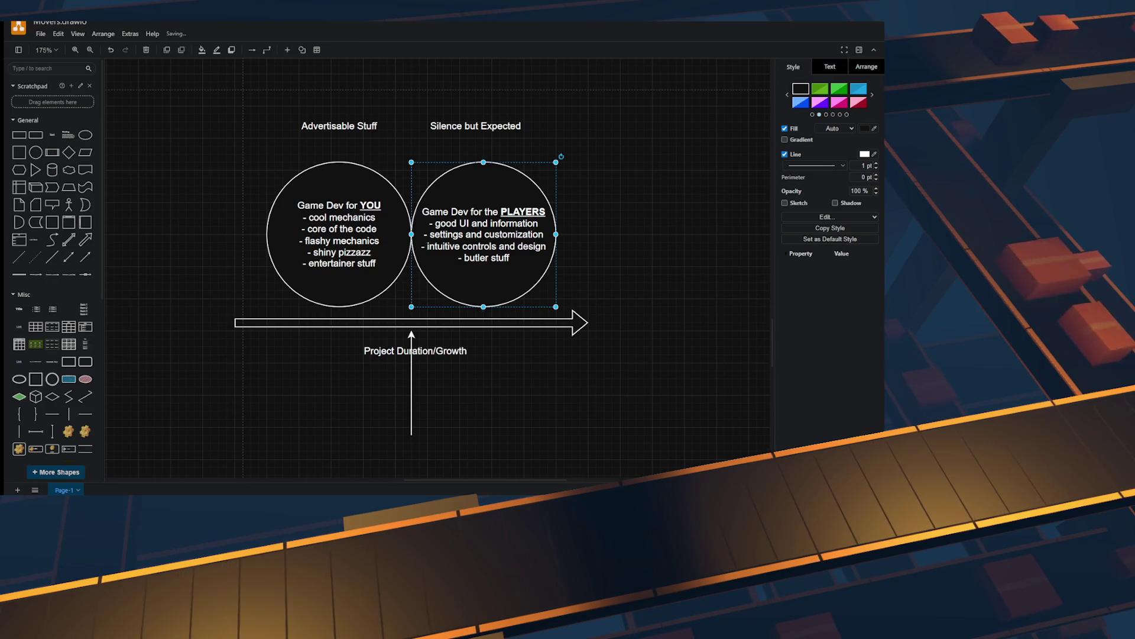
key("Escape")
scroll(438, 266, "up", 3)
key("ctrl+h")
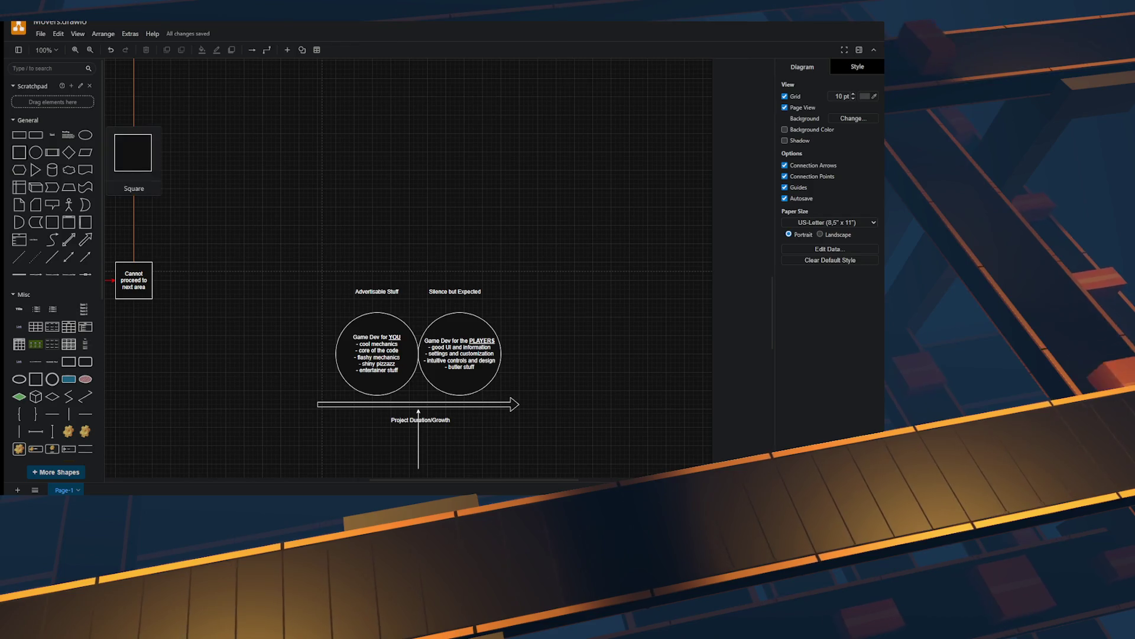
Step: Draw a tall narrow rectangle over the circles' overlap and send it to the back
left_click(19, 152)
mouse_move(436, 266)
left_mouse_down()
mouse_move(420, 318)
mouse_move(589, 165)
left_mouse_up()
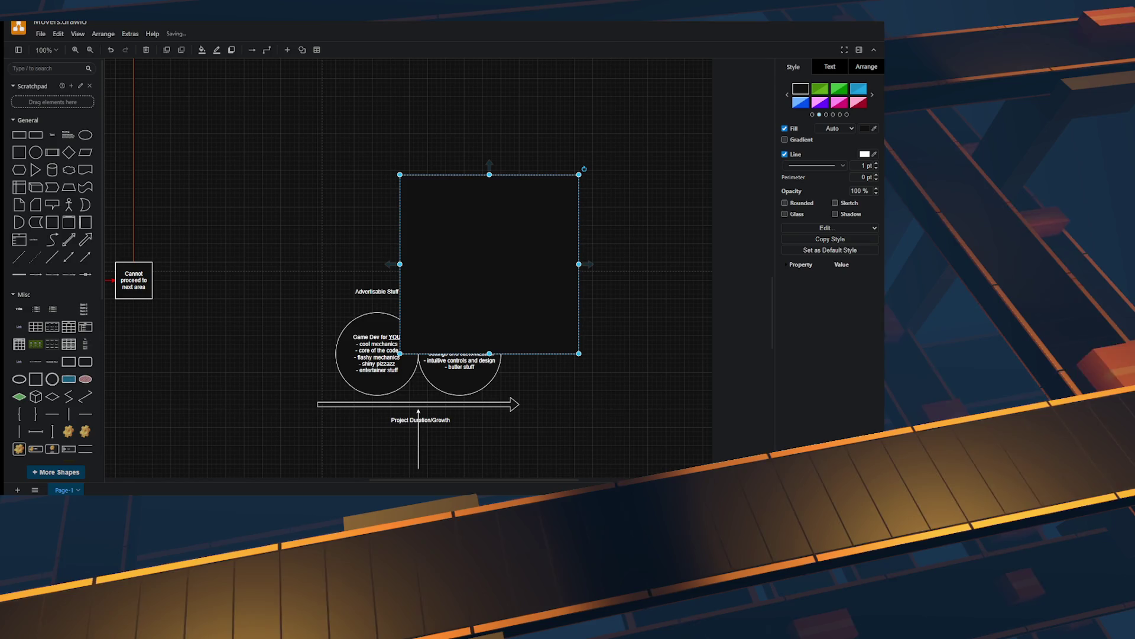
key("Delete")
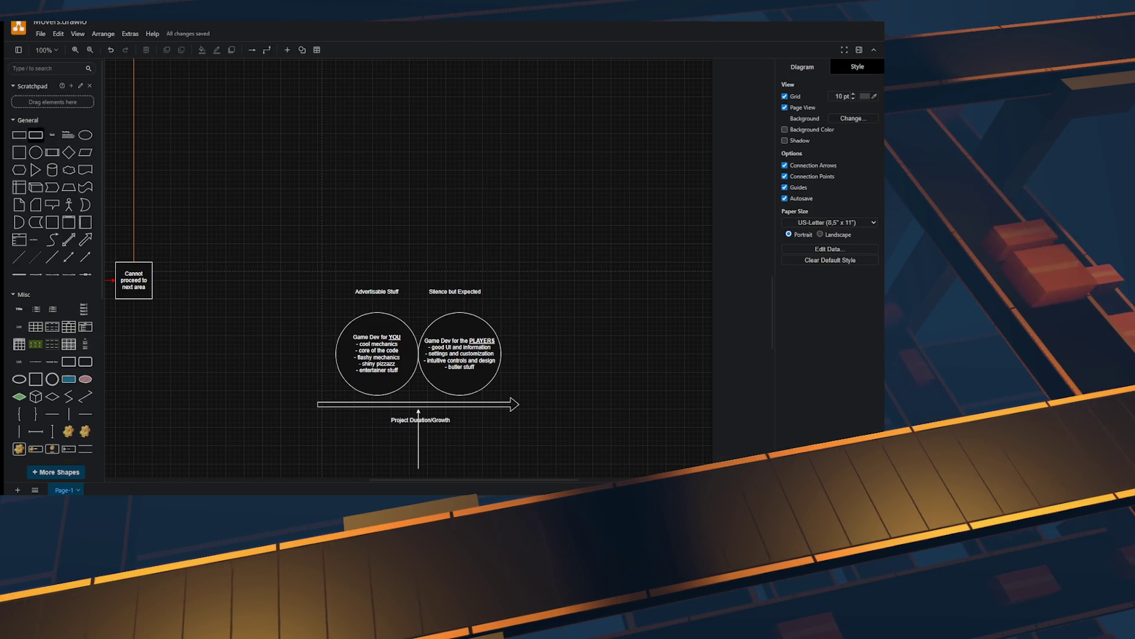
mouse_move(345, 174)
left_mouse_down()
mouse_move(386, 183)
mouse_move(386, 344)
mouse_move(419, 358)
left_mouse_up()
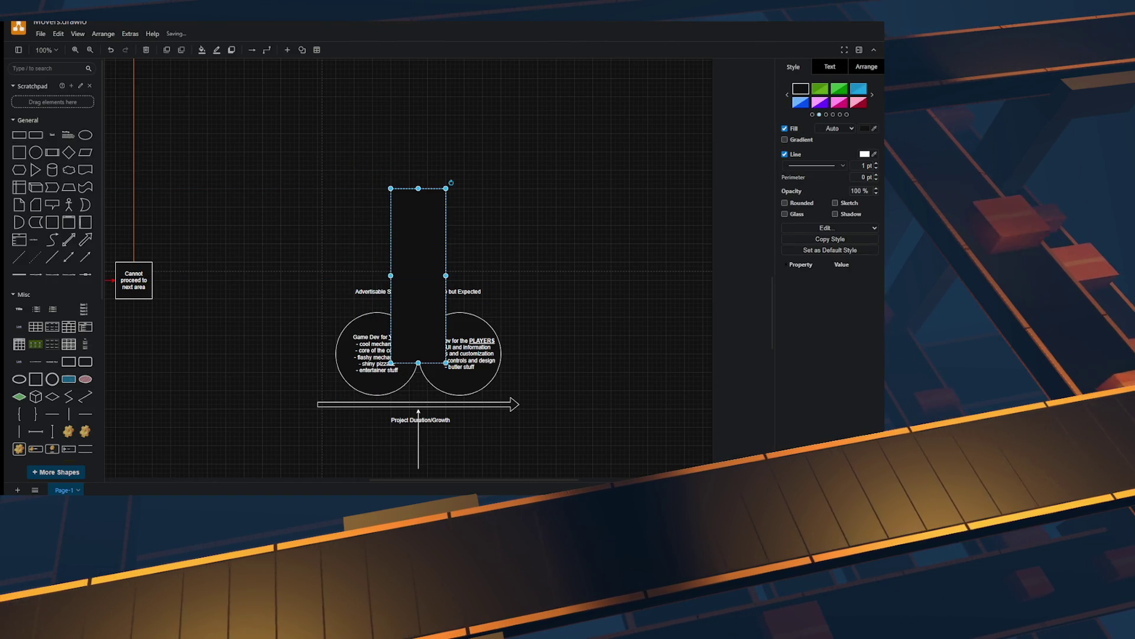
left_click_drag(438, 276, 422, 276)
right_click(426, 273)
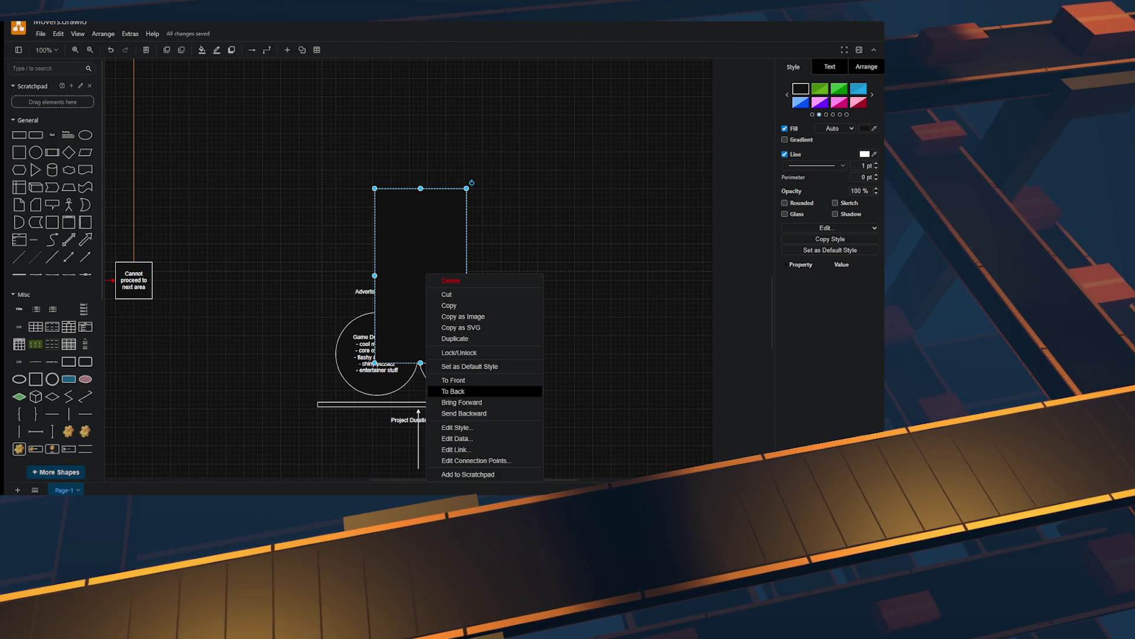
left_click(453, 391)
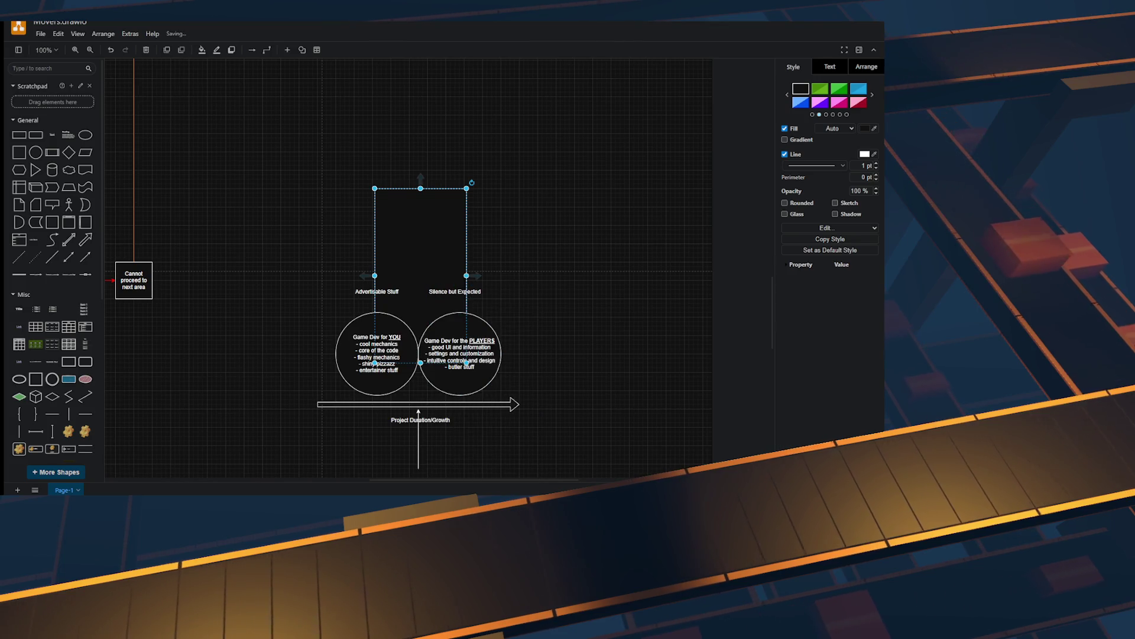
left_click_drag(468, 251, 419, 250)
key("Escape")
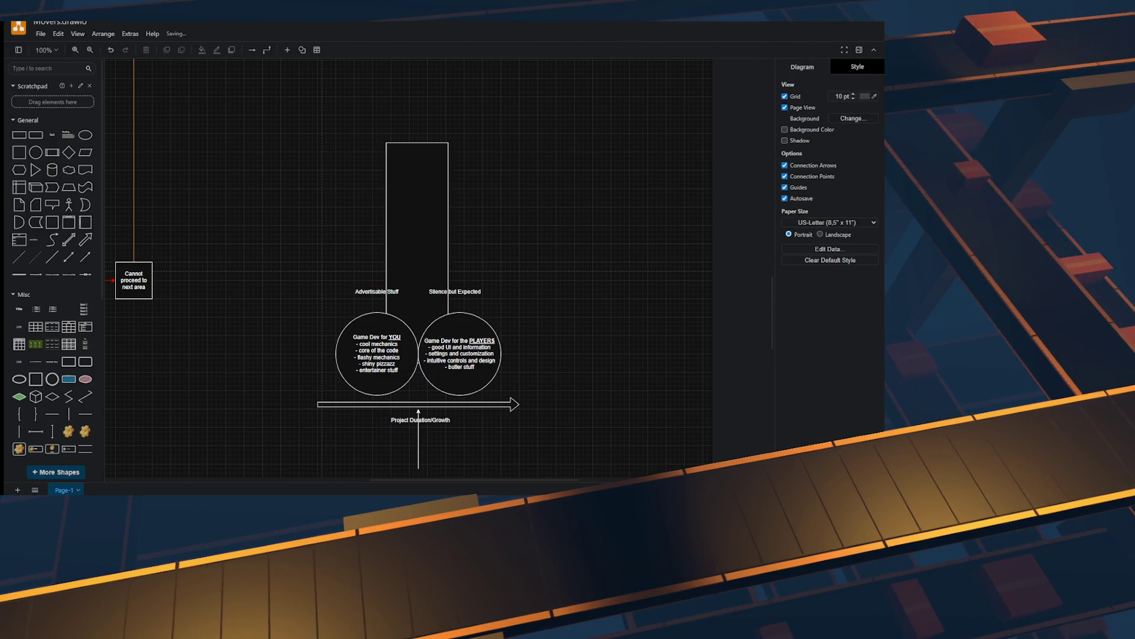
Step: Delete the tall rectangle standing behind the two Venn circles
scroll(417, 281, "down", 2)
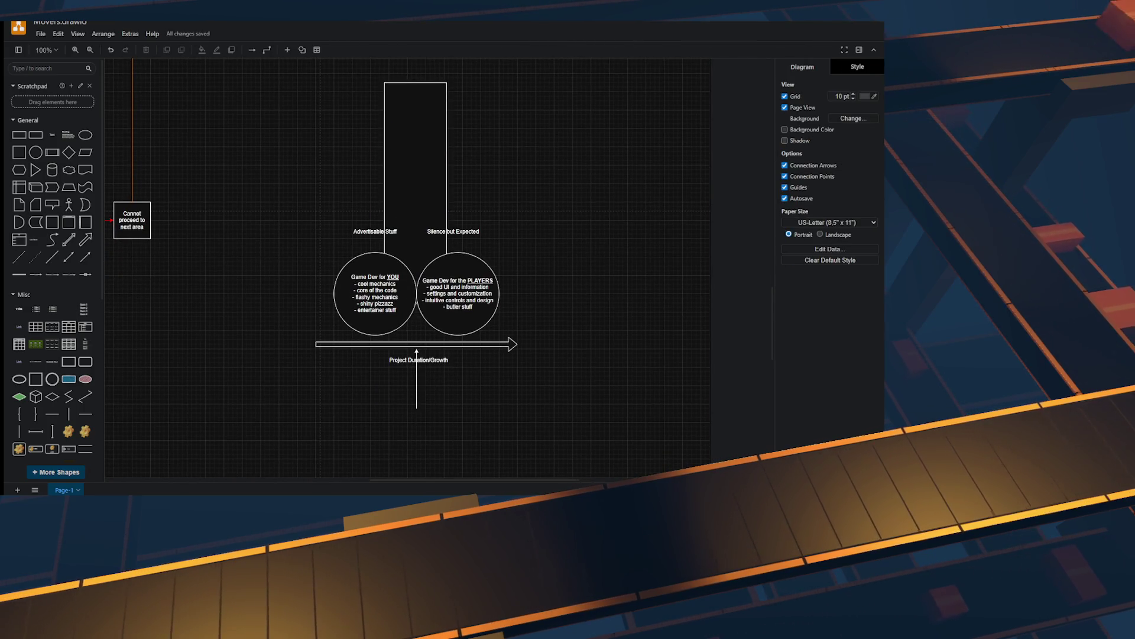
scroll(499, 303, "up", 5)
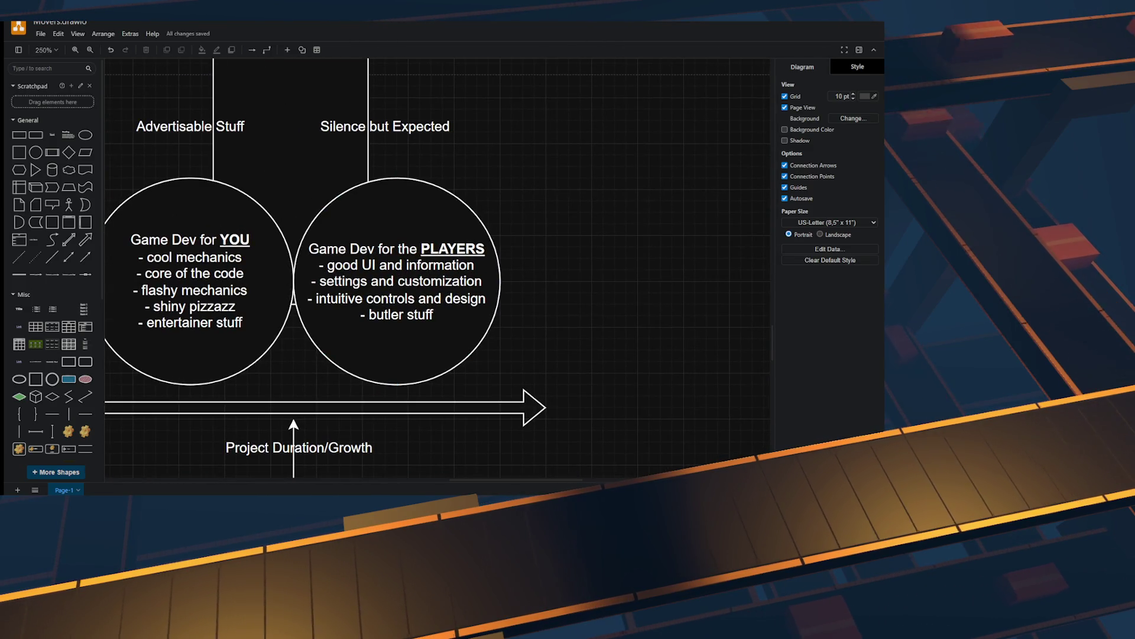
scroll(523, 476, "down", 5)
left_click(523, 476)
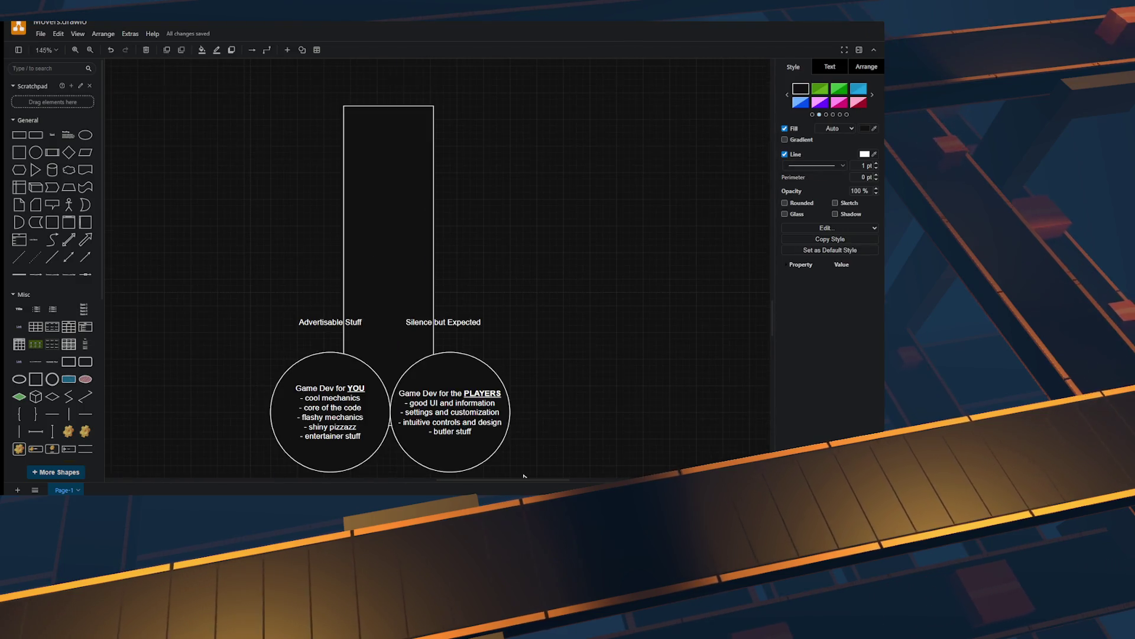
key("Delete")
scroll(523, 476, "up", 5)
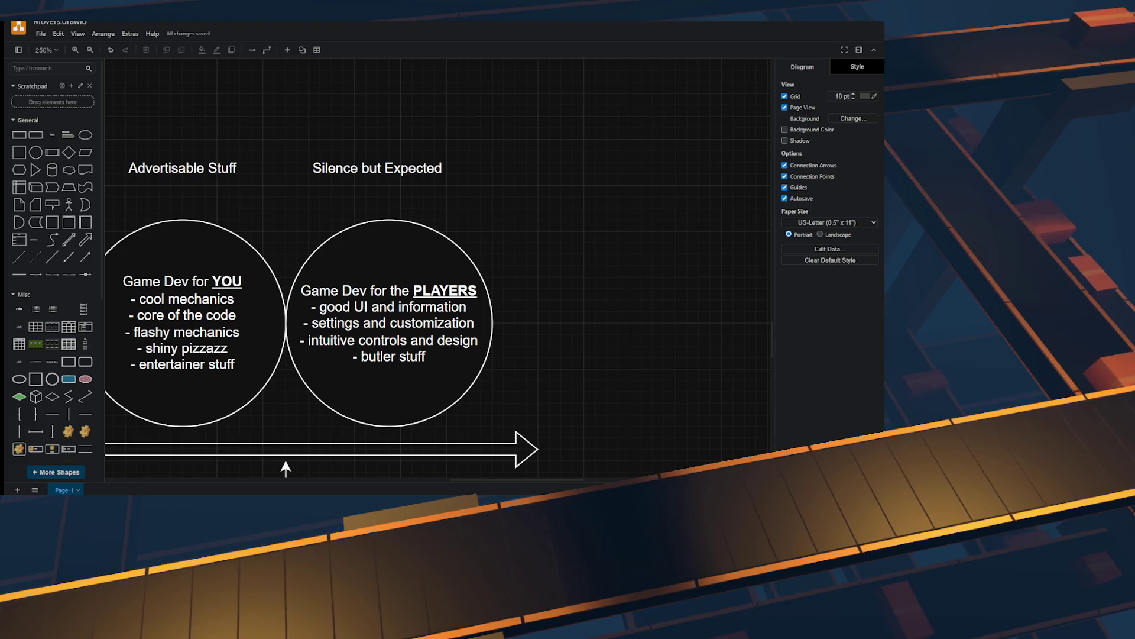
scroll(438, 267, "down", 1)
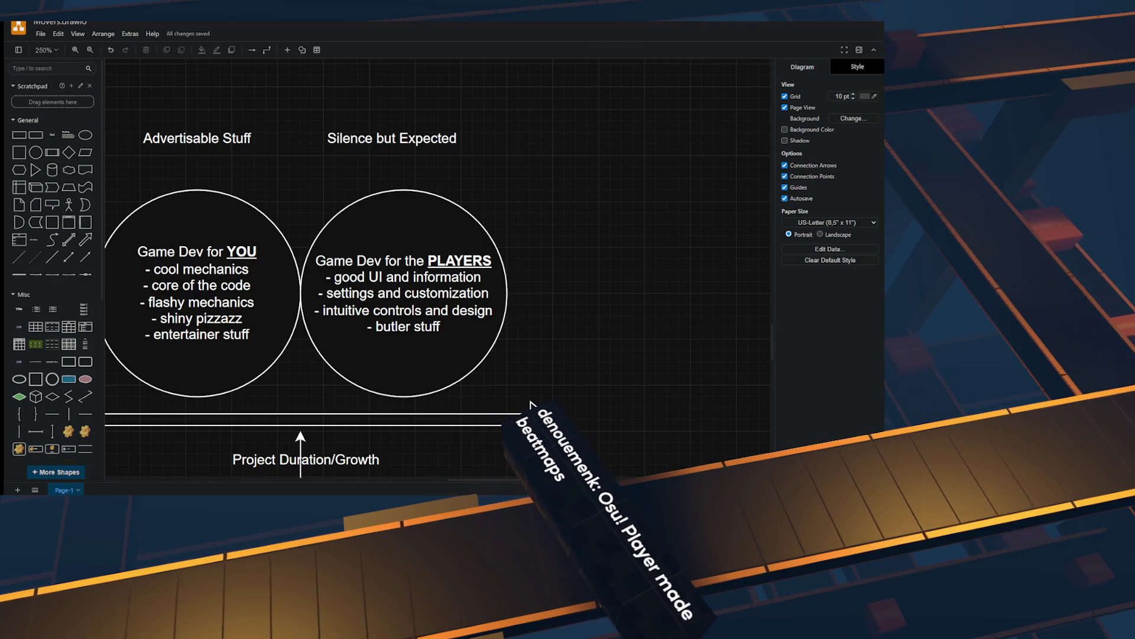
scroll(437, 266, "down", 2)
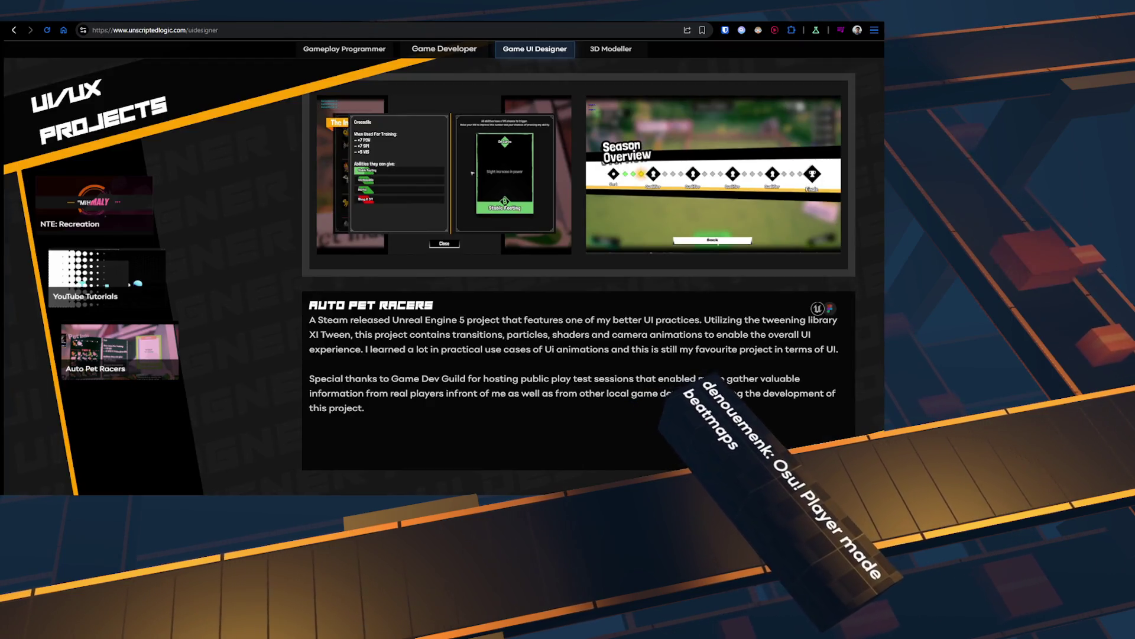
key("/")
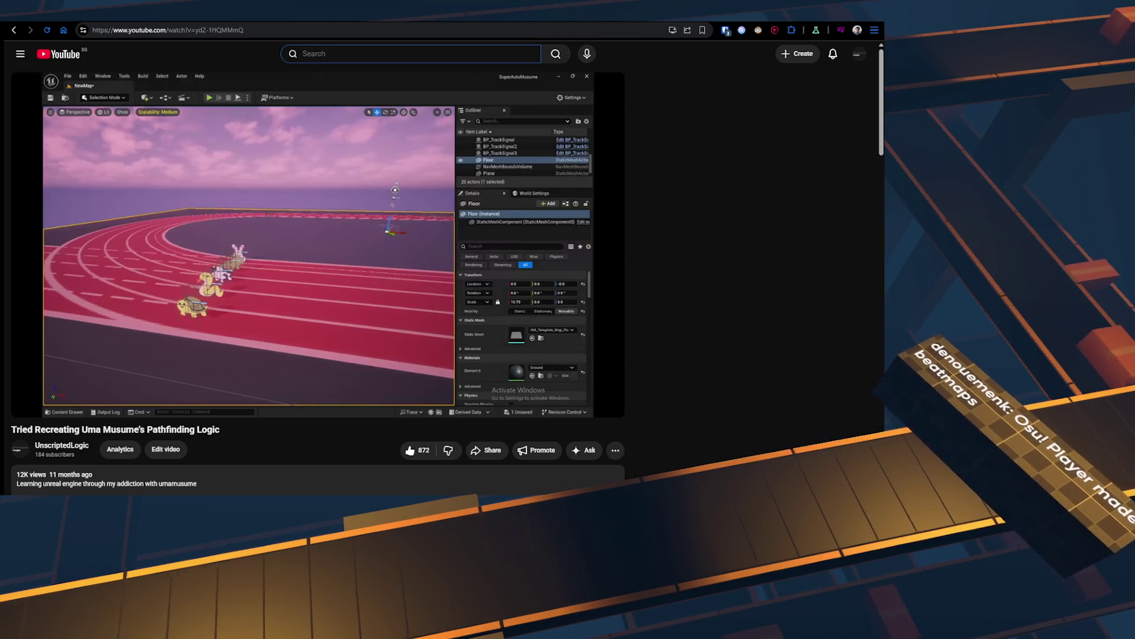
Step: Search YouTube for 'thomas train horror game' and skim the results
type("thomas train horro")
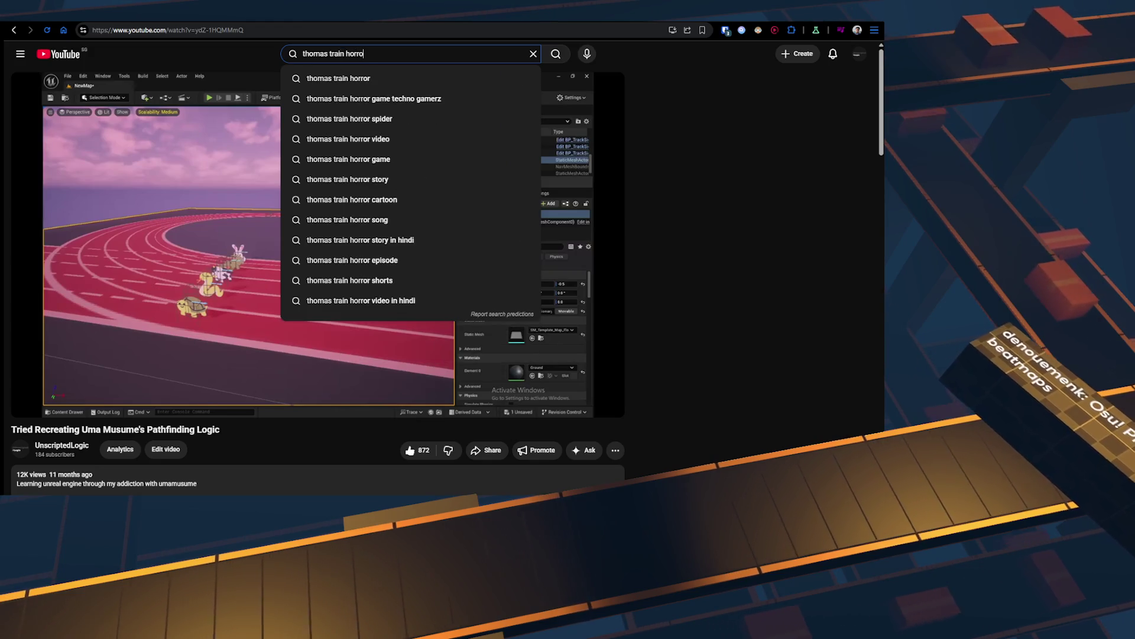
type("r game")
key("Return")
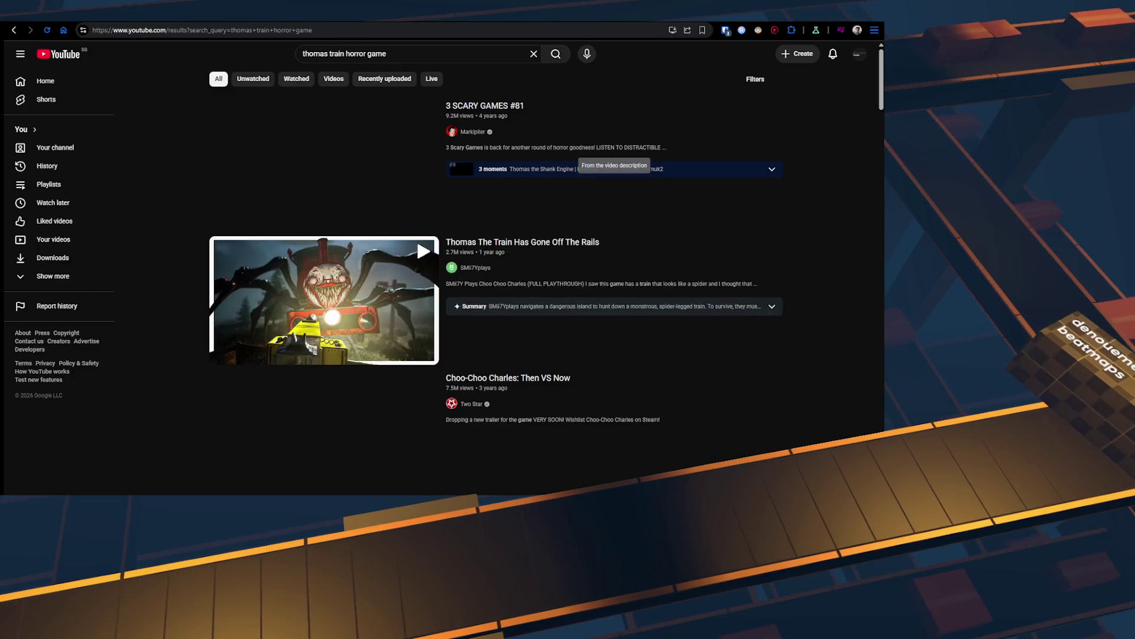
scroll(324, 247, "down", 3)
scroll(324, 247, "up", 2)
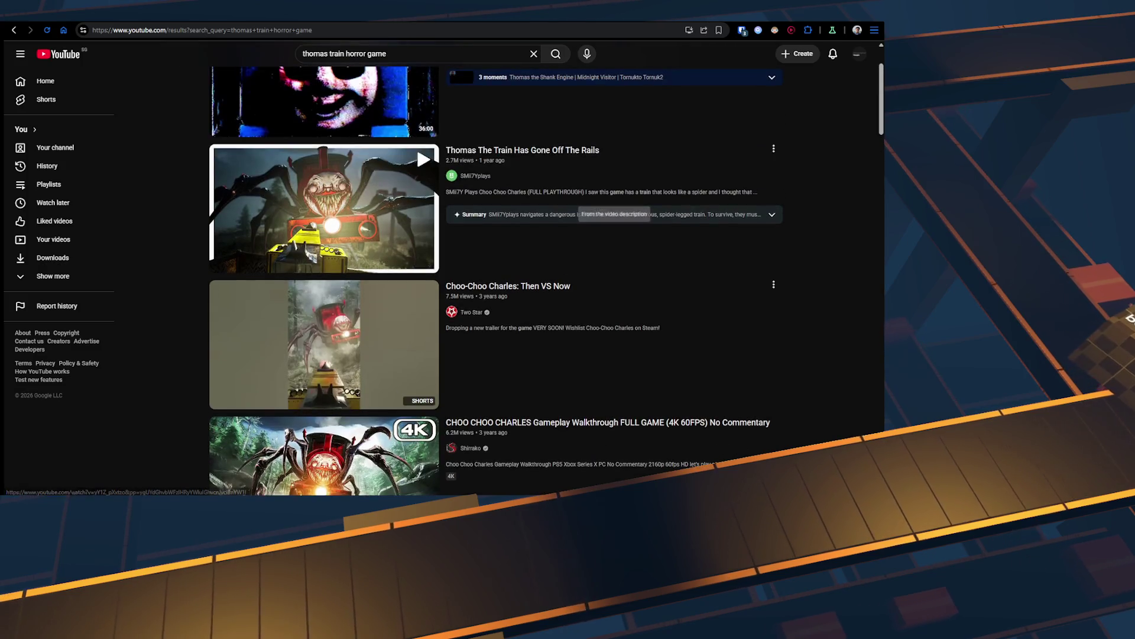
Step: Replace the query with the 'two star games' suggestion and browse its results
key("slash")
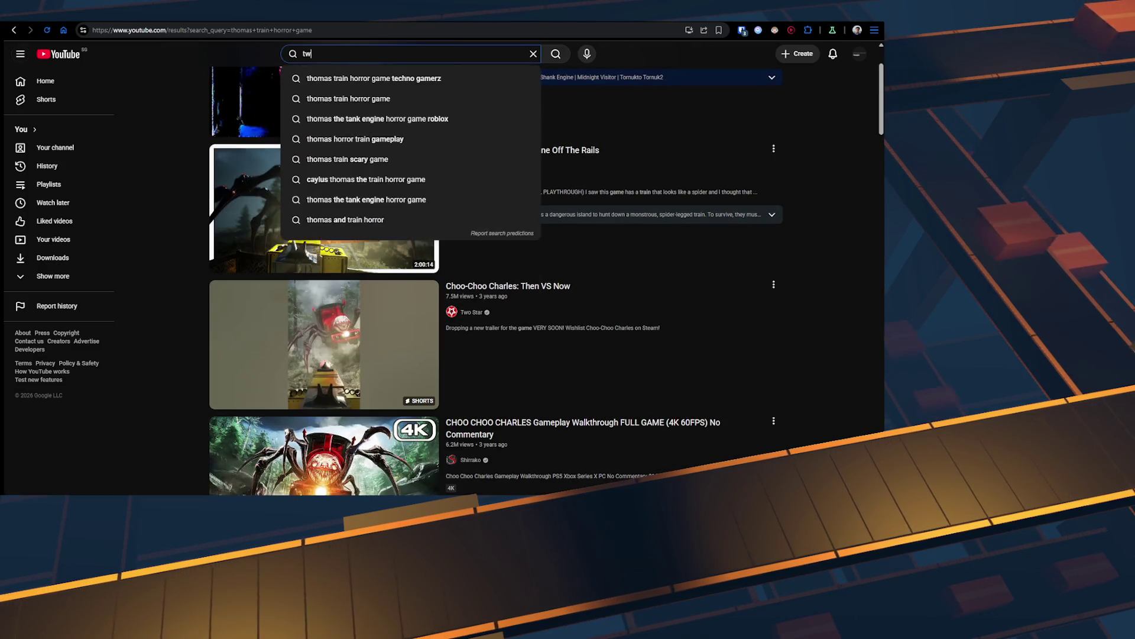
key("ctrl+a")
type("two star")
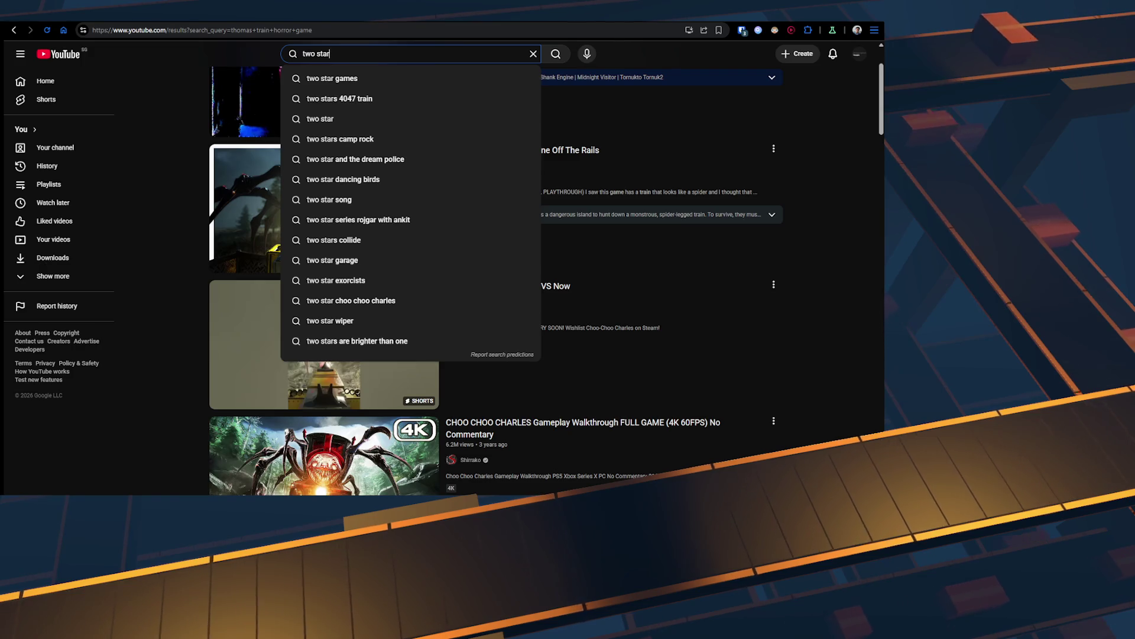
key("Down")
key("Return")
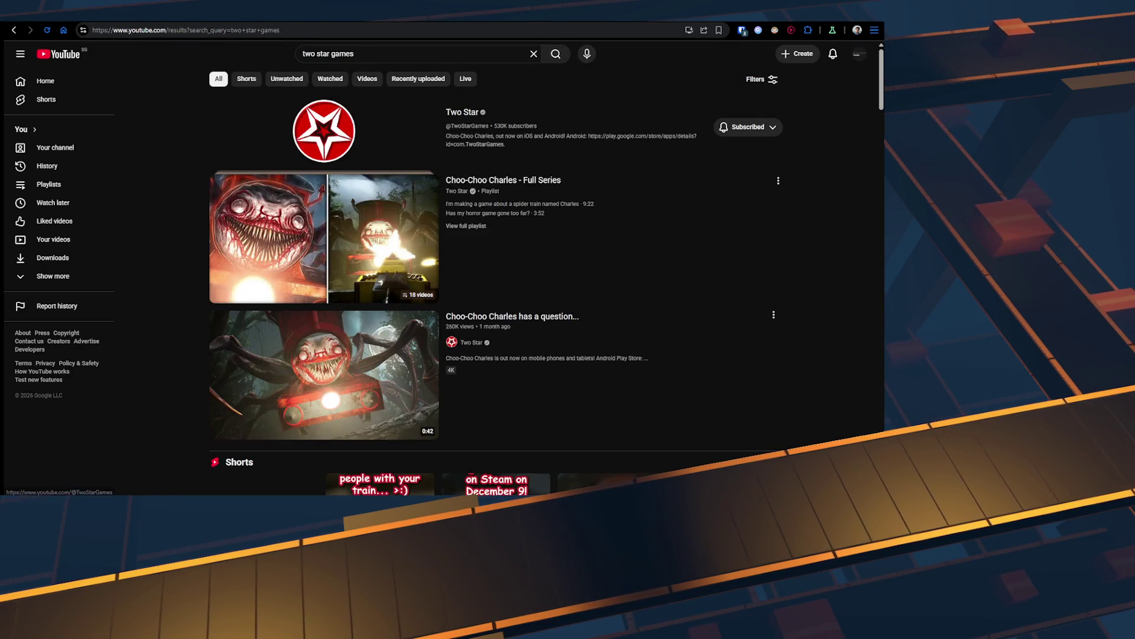
scroll(496, 266, "down", 10)
scroll(324, 236, "down", 3)
scroll(324, 236, "up", 15)
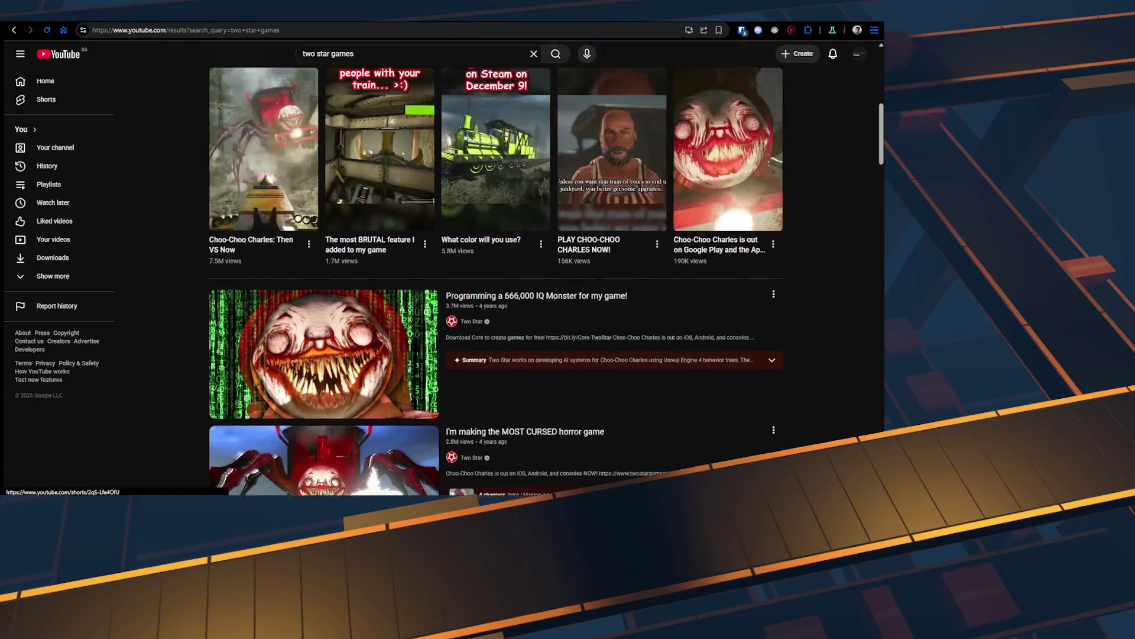
left_click(324, 131)
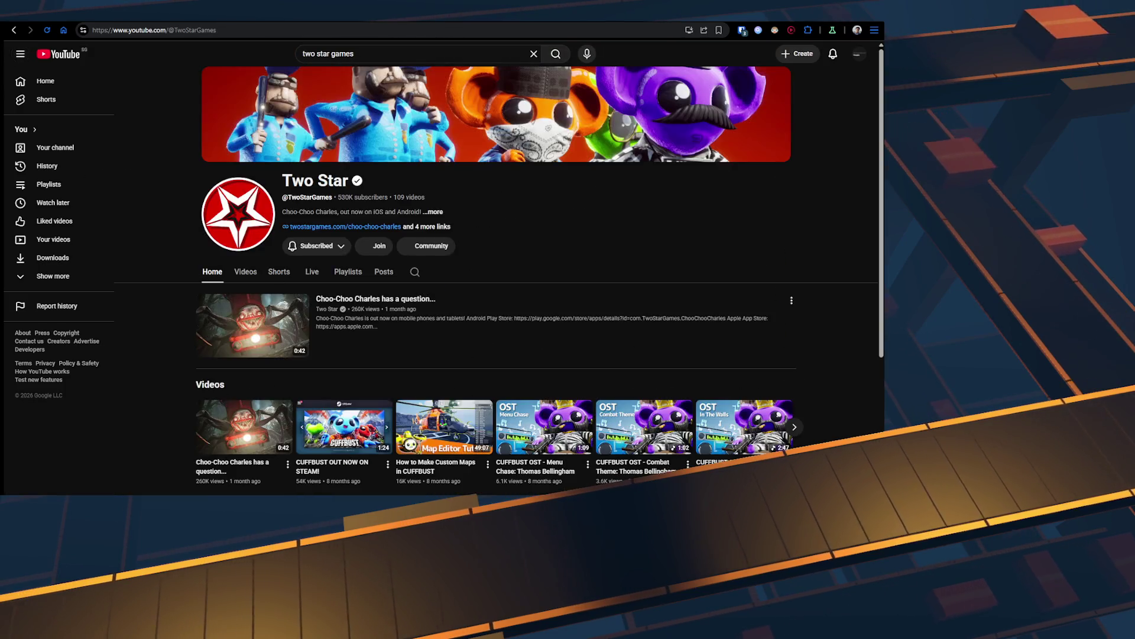
scroll(692, 295, "down", 3)
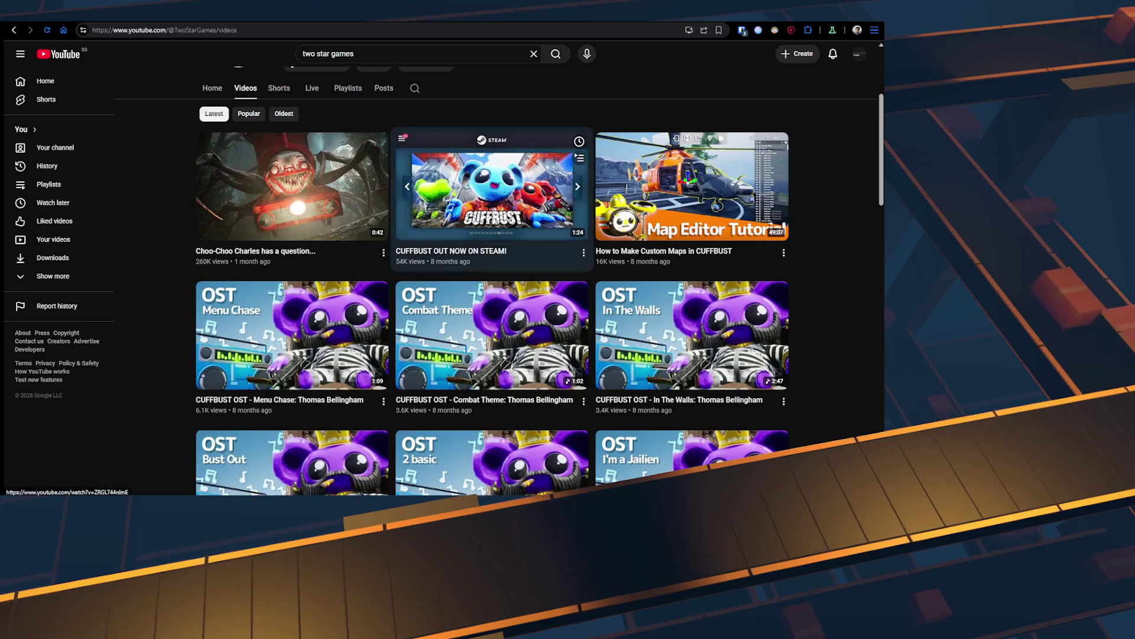
scroll(691, 296, "down", 3)
scroll(491, 266, "down", 3)
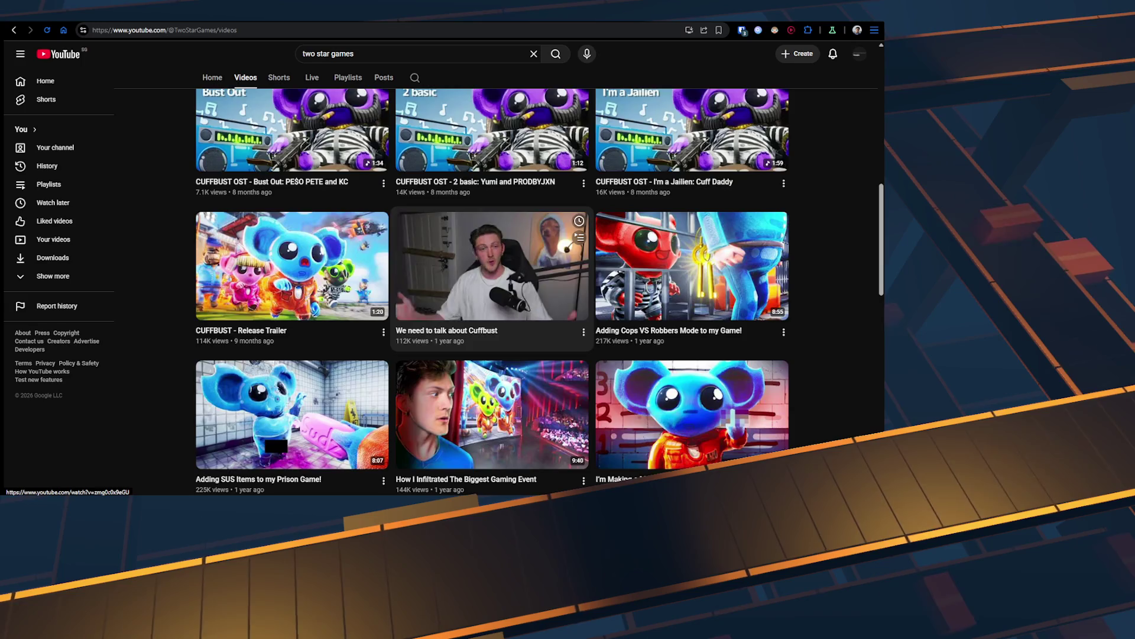
scroll(491, 266, "down", 3)
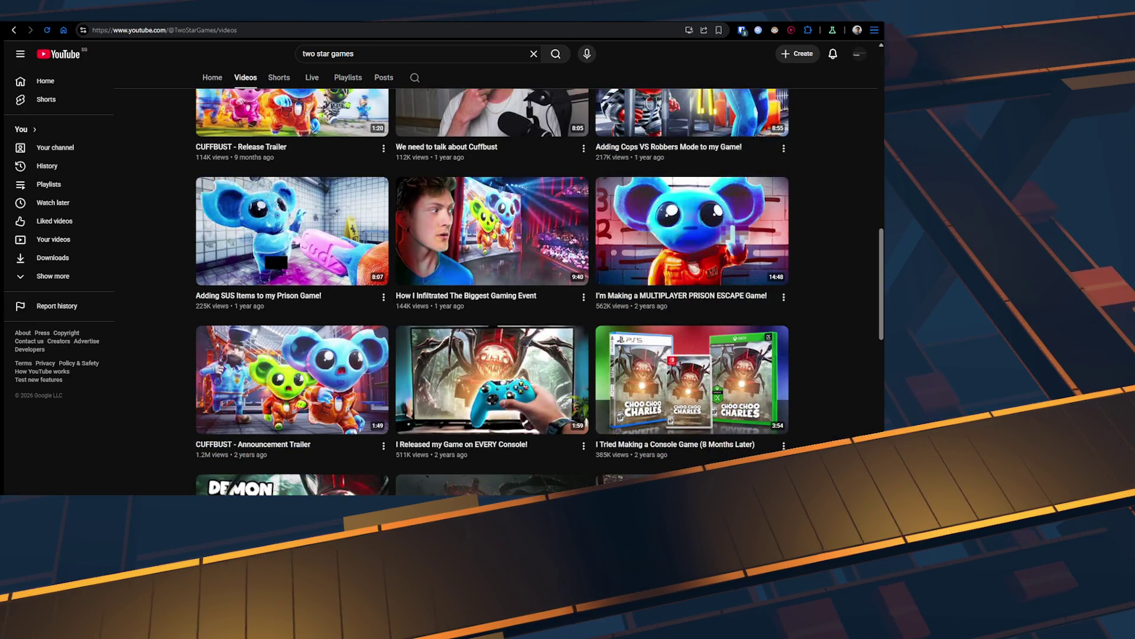
mouse_move(691, 231)
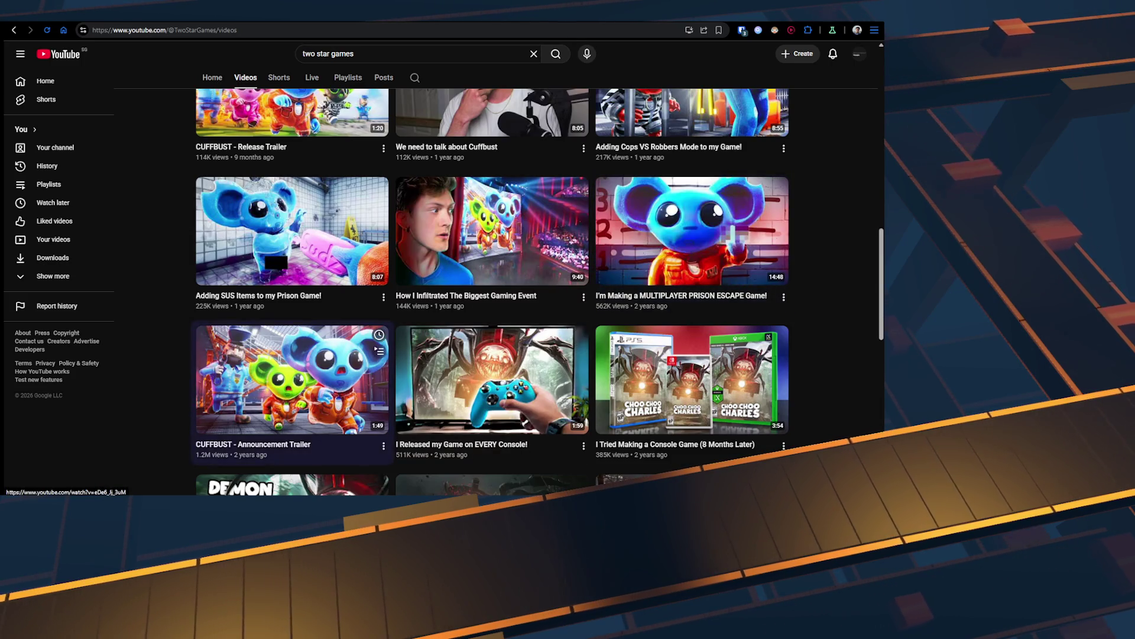
mouse_move(293, 378)
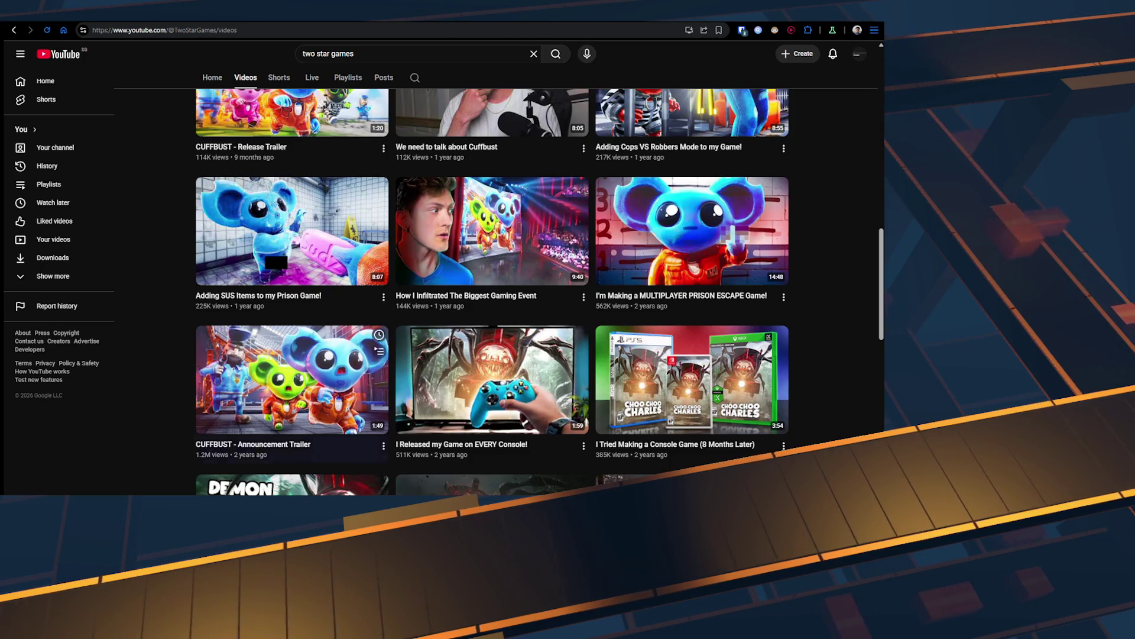
scroll(292, 355, "up", 10)
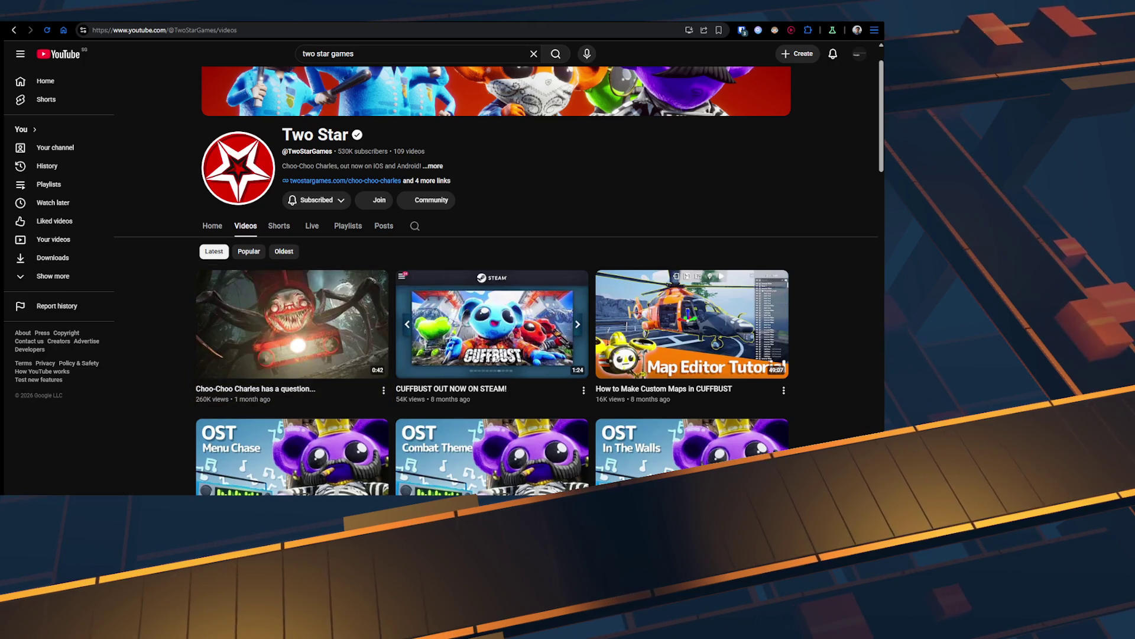
scroll(492, 283, "down", 3)
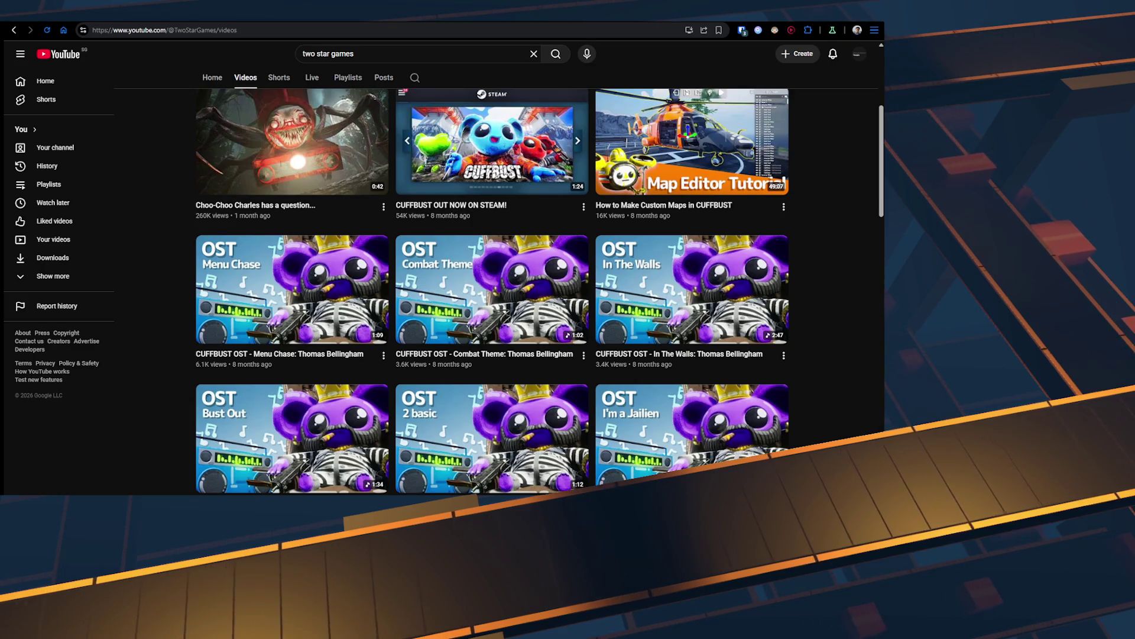
scroll(492, 289, "down", 7)
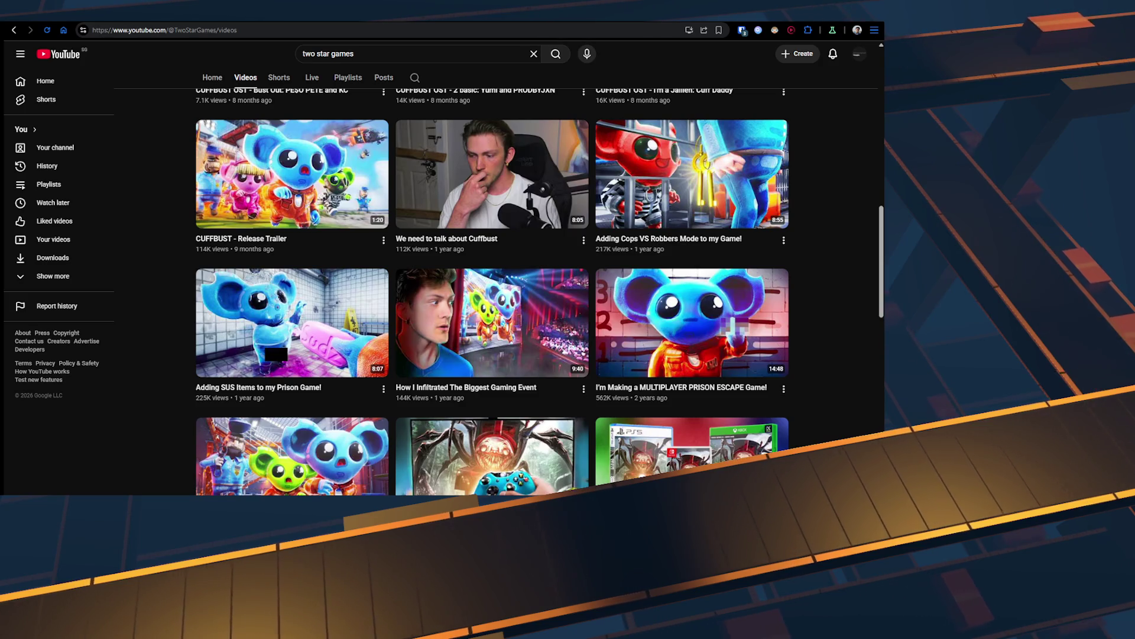
scroll(492, 289, "down", 5)
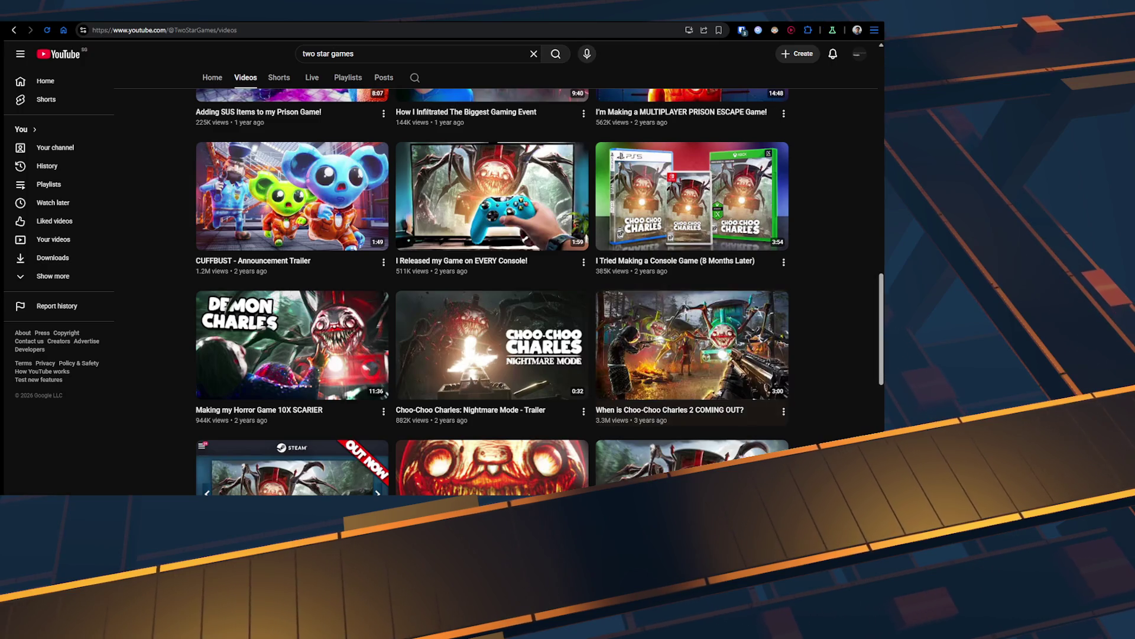
scroll(292, 195, "up", 3)
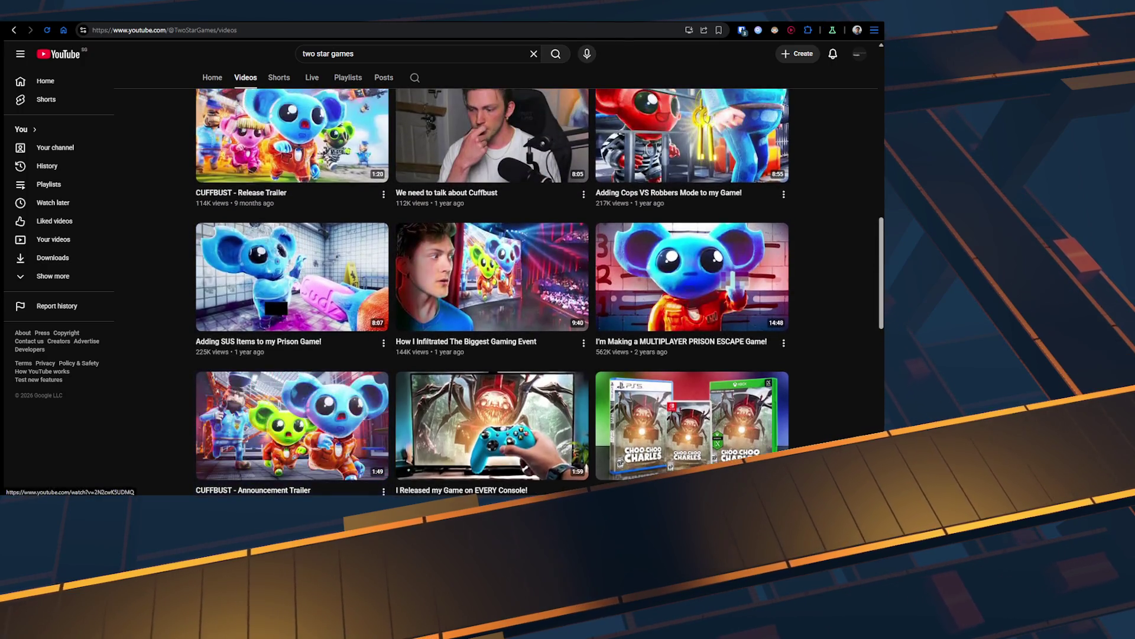
scroll(492, 290, "up", 2)
scroll(492, 290, "down", 4)
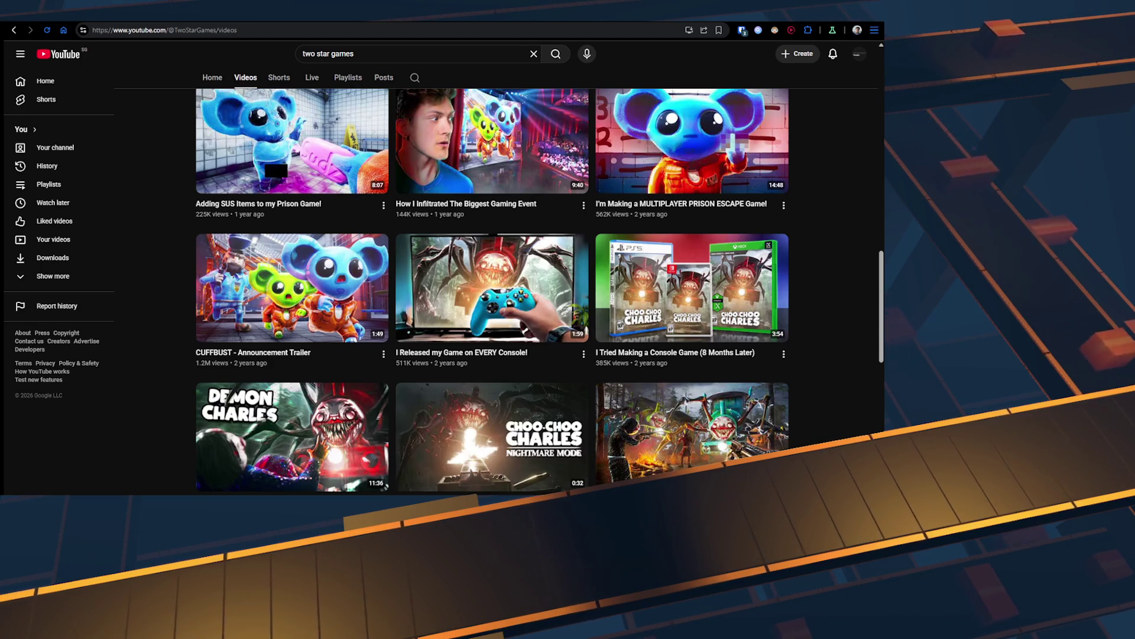
mouse_move(292, 287)
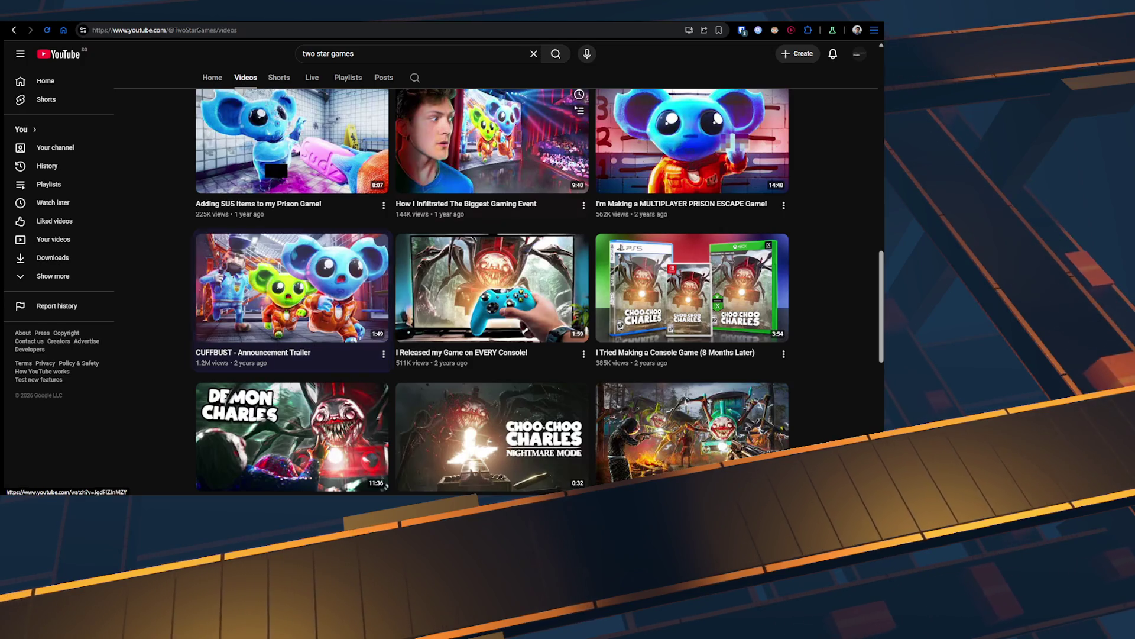
scroll(691, 237, "up", 2)
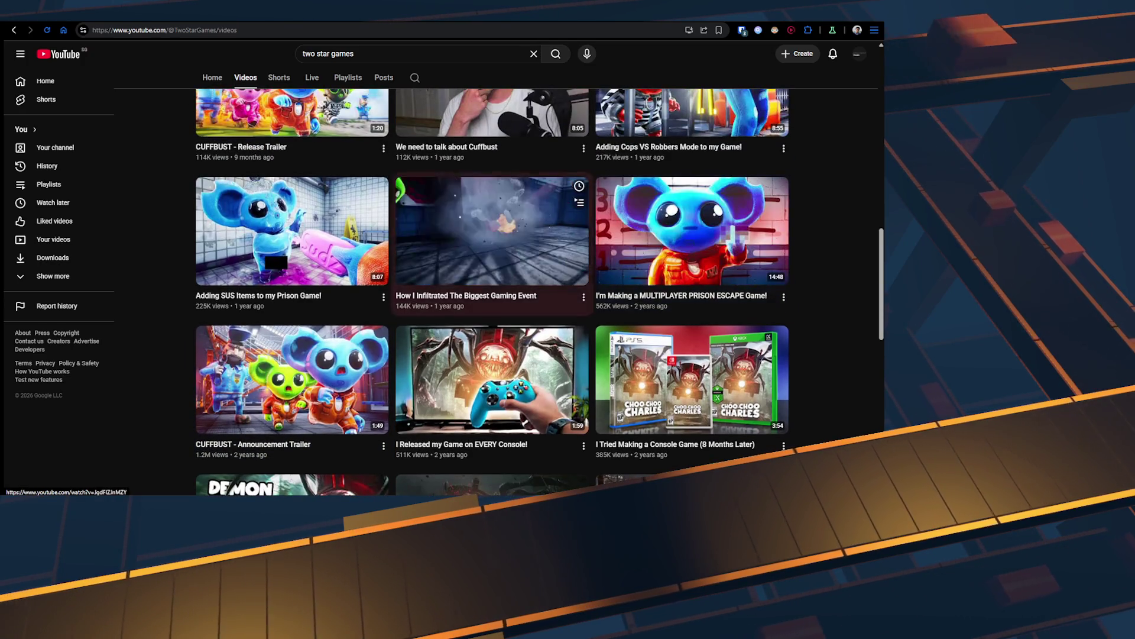
mouse_move(292, 237)
scroll(491, 290, "up", 3)
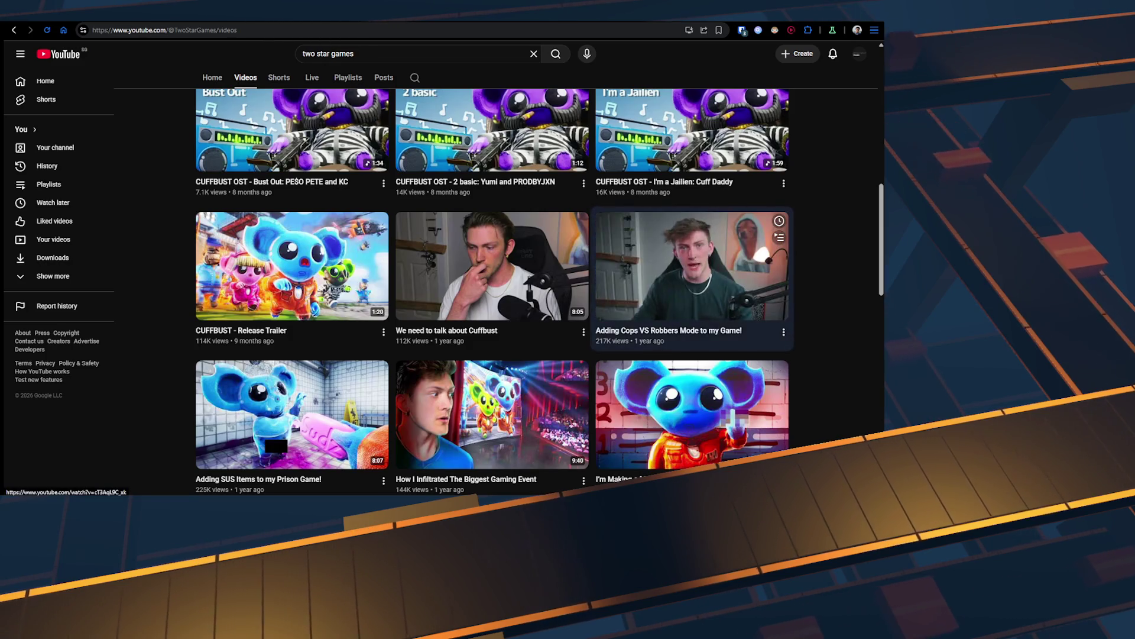
mouse_move(292, 266)
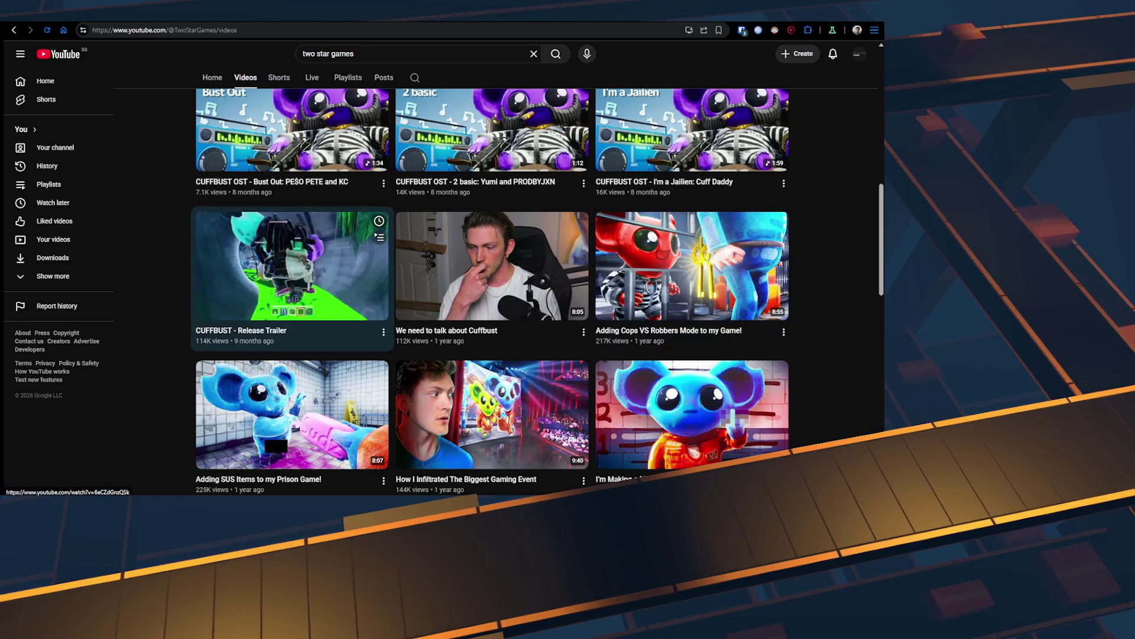
scroll(292, 307, "up", 3)
scroll(292, 331, "down", 6)
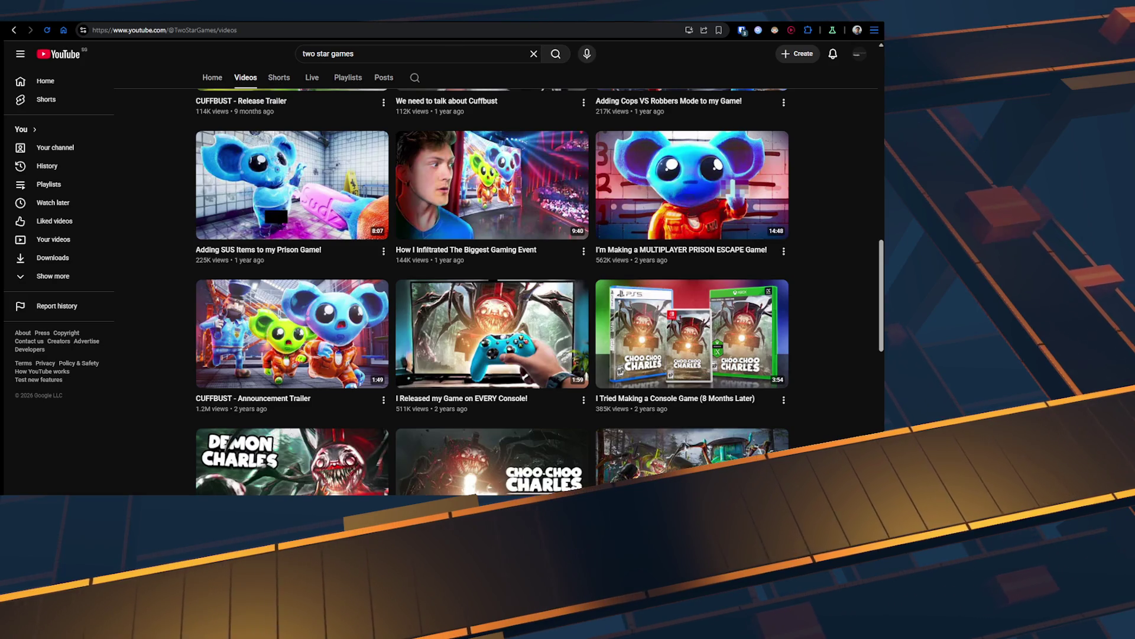
scroll(293, 266, "down", 5)
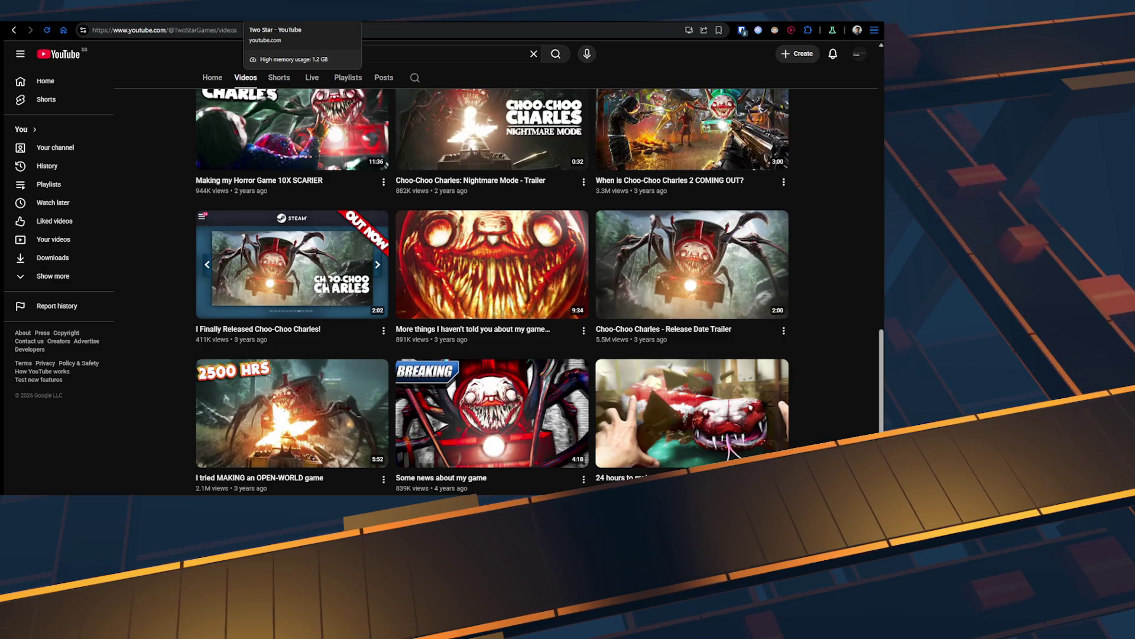
scroll(490, 225, "down", 3)
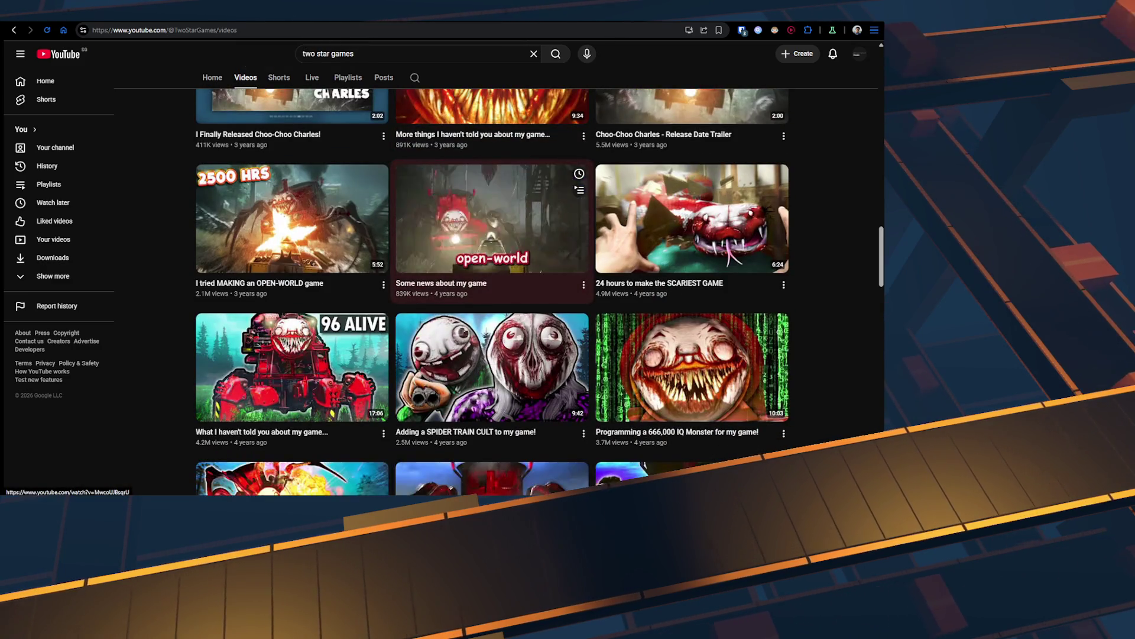
scroll(490, 224, "up", 6)
scroll(490, 343, "up", 6)
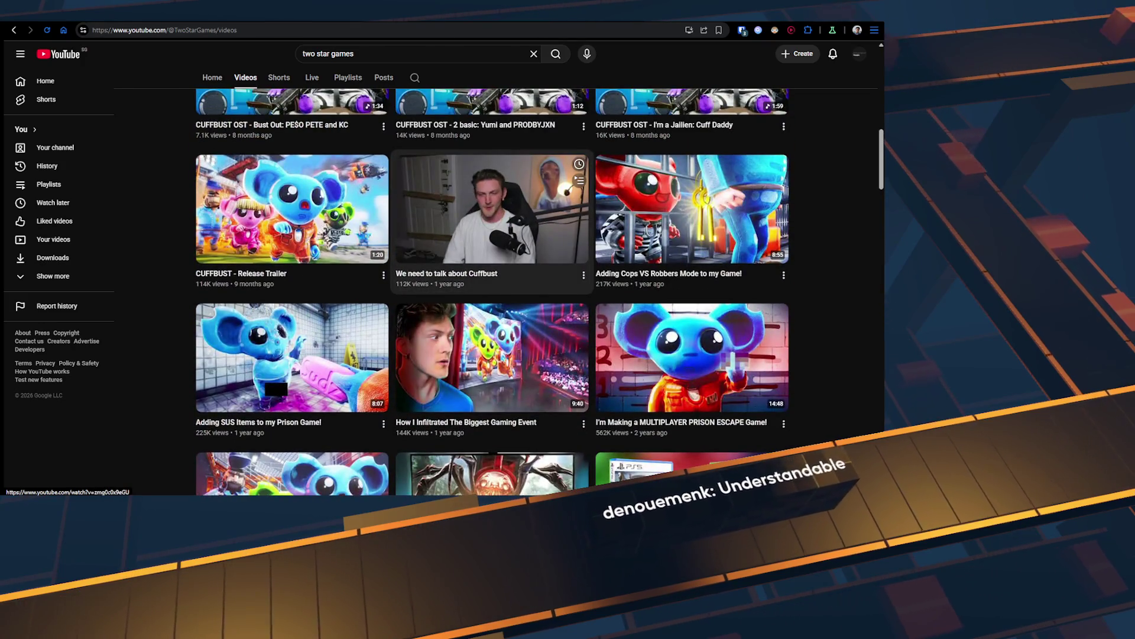
scroll(491, 343, "up", 2)
scroll(491, 343, "up", 7)
scroll(491, 343, "down", 3)
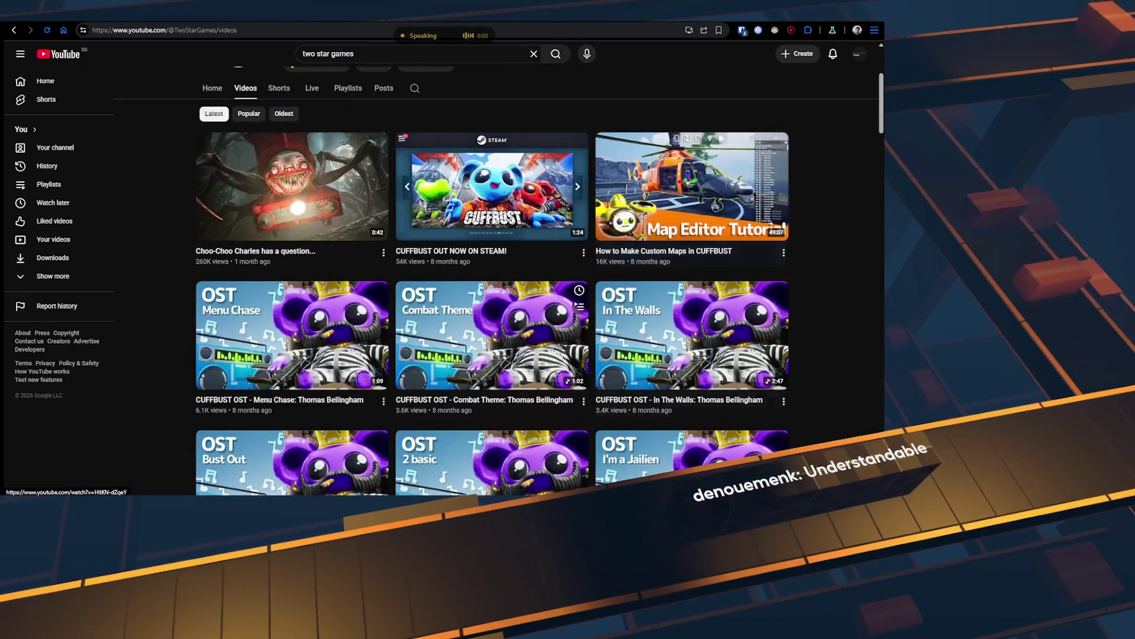
scroll(491, 284, "down", 5)
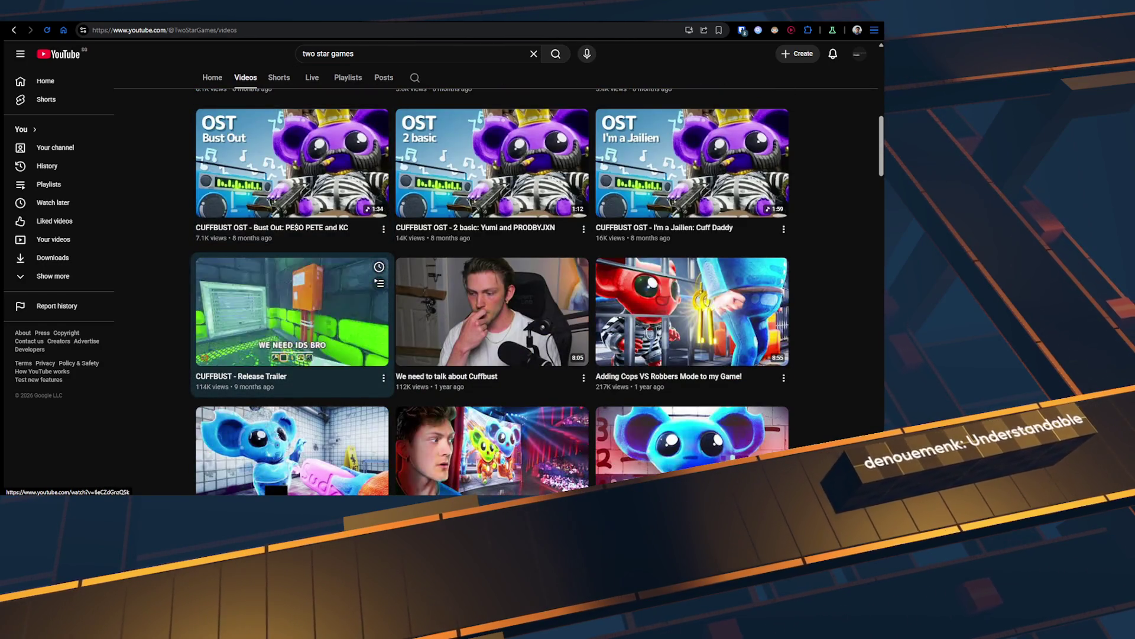
left_click(293, 312)
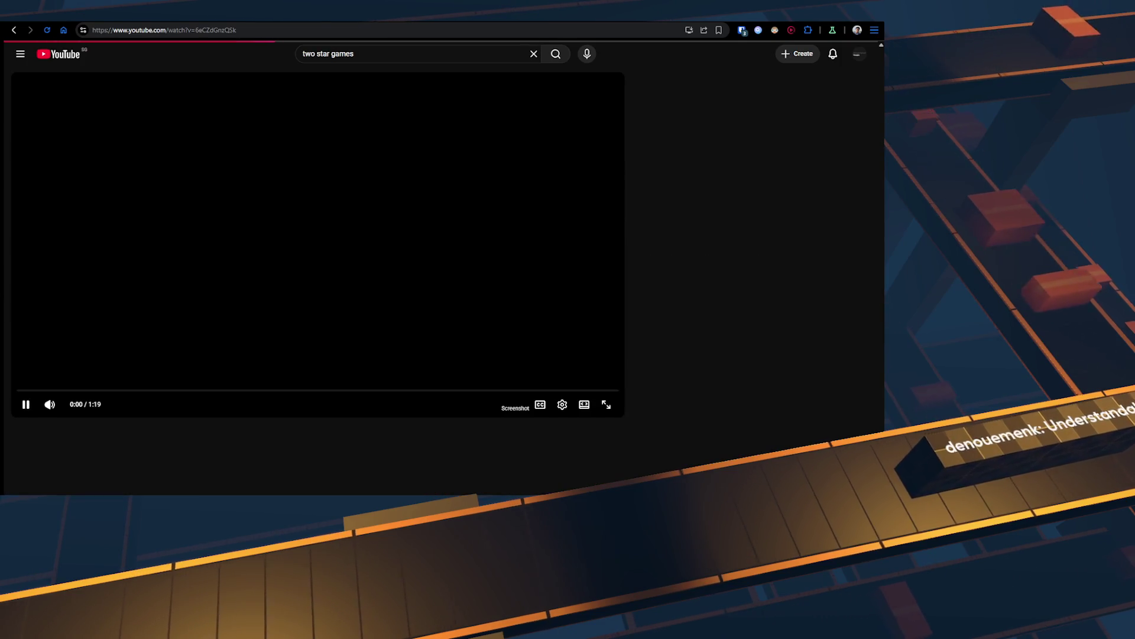
scroll(317, 266, "down", 5)
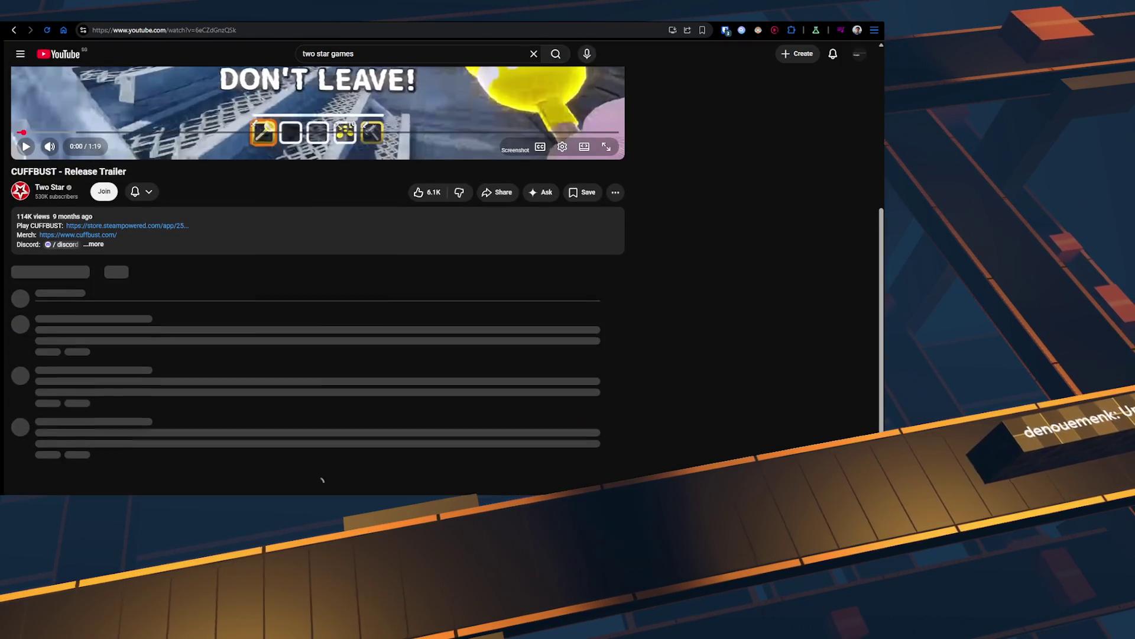
scroll(318, 266, "up", 1)
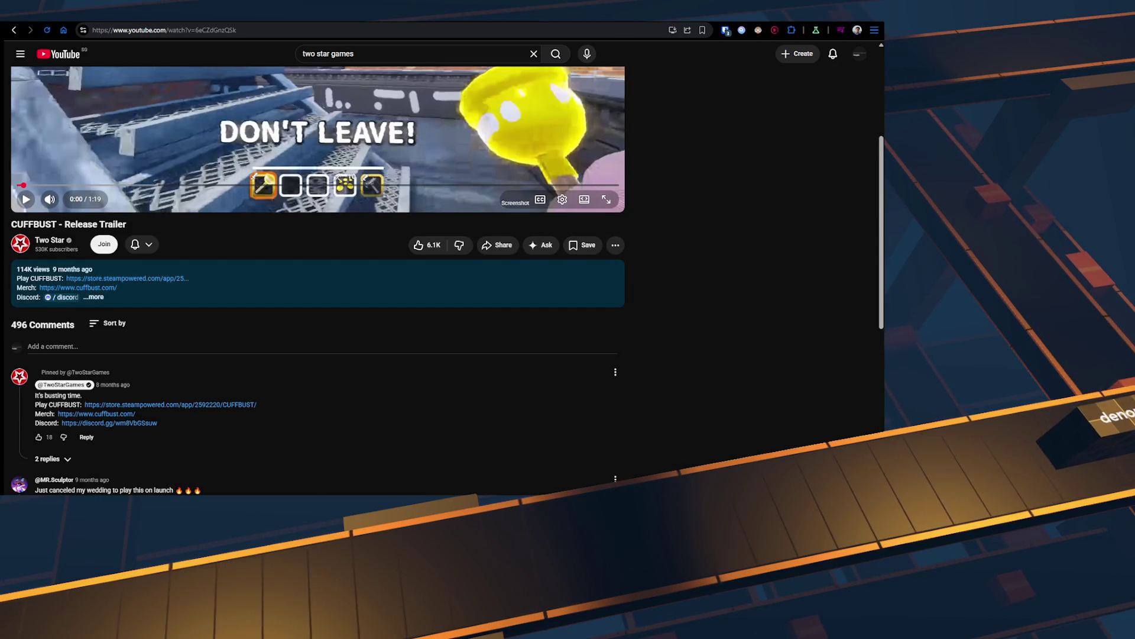
scroll(317, 266, "down", 2)
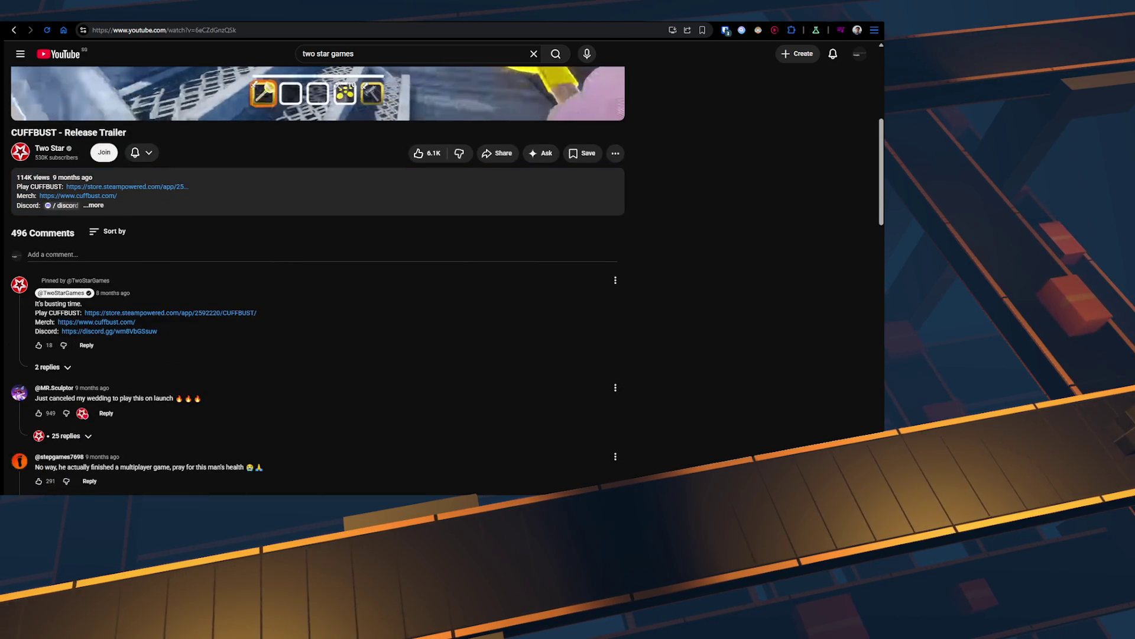
scroll(317, 266, "down", 6)
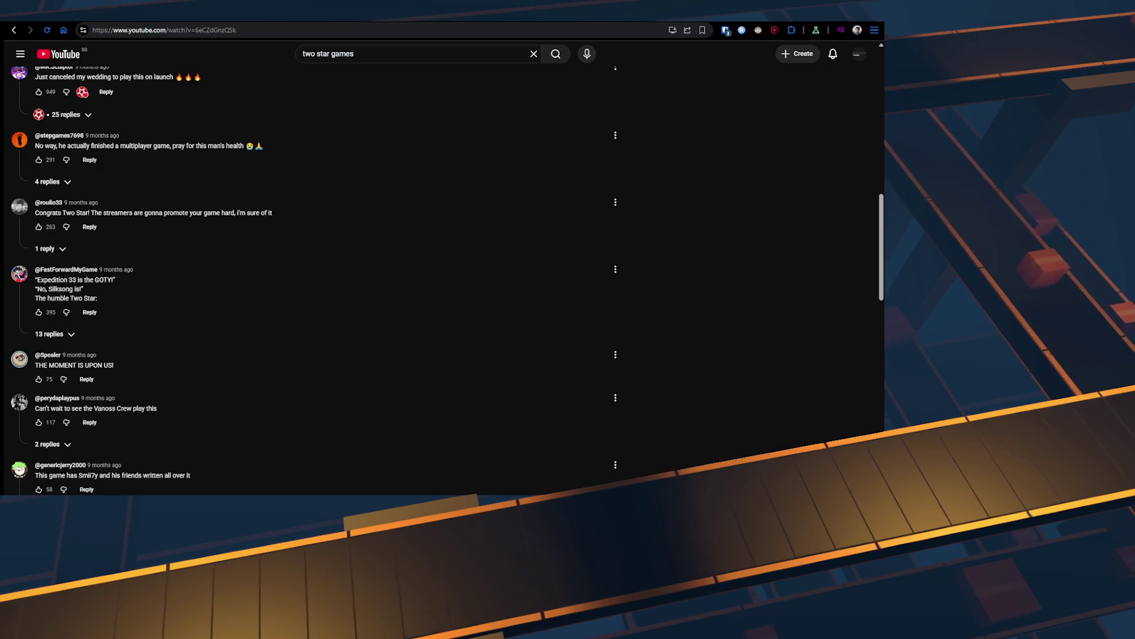
scroll(318, 244, "up", 8)
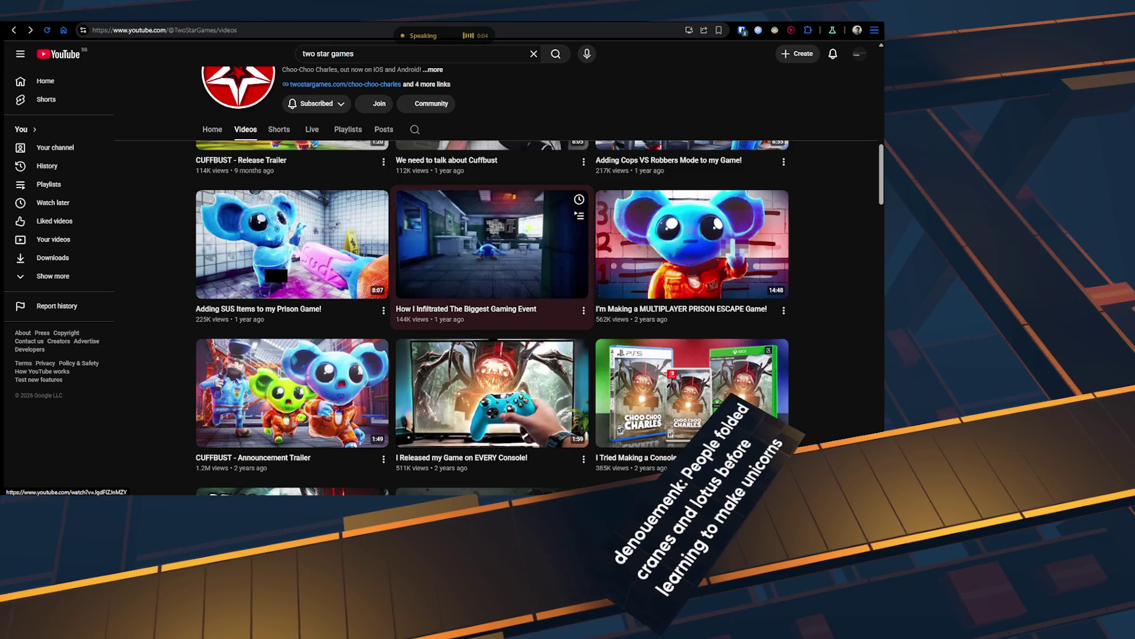
scroll(492, 245, "down", 3)
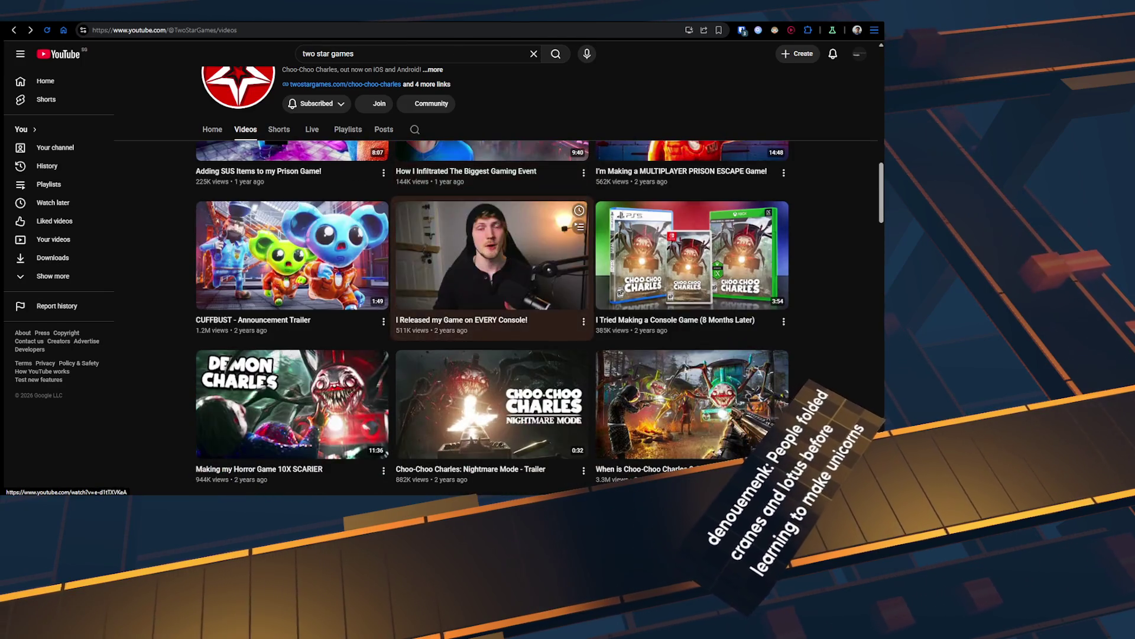
scroll(492, 317, "down", 3)
scroll(492, 317, "up", 8)
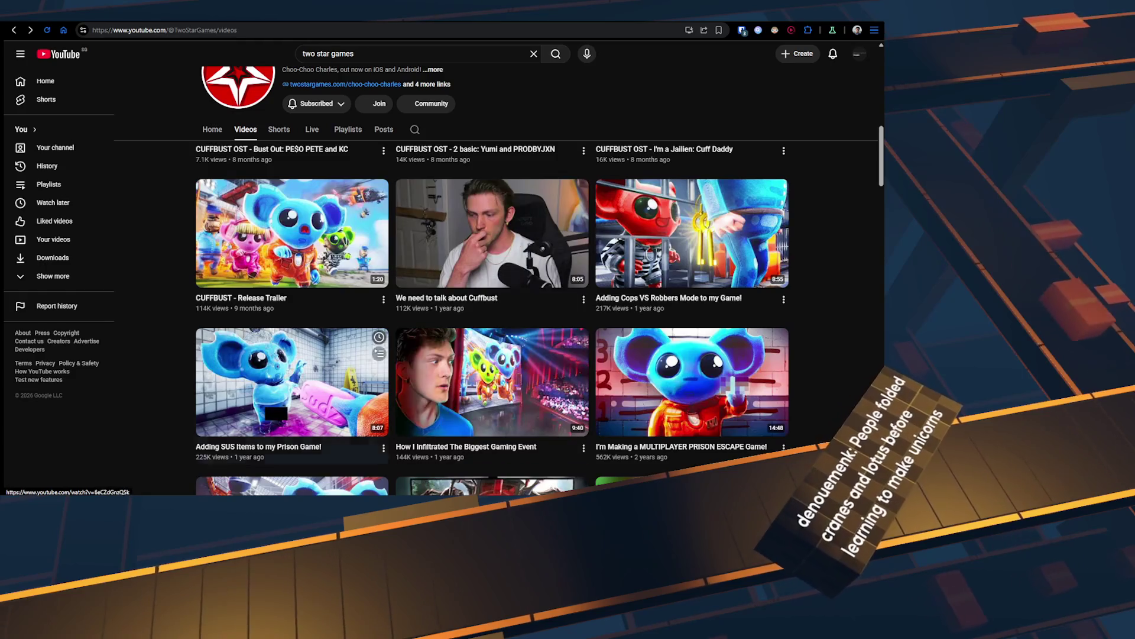
scroll(492, 319, "up", 10)
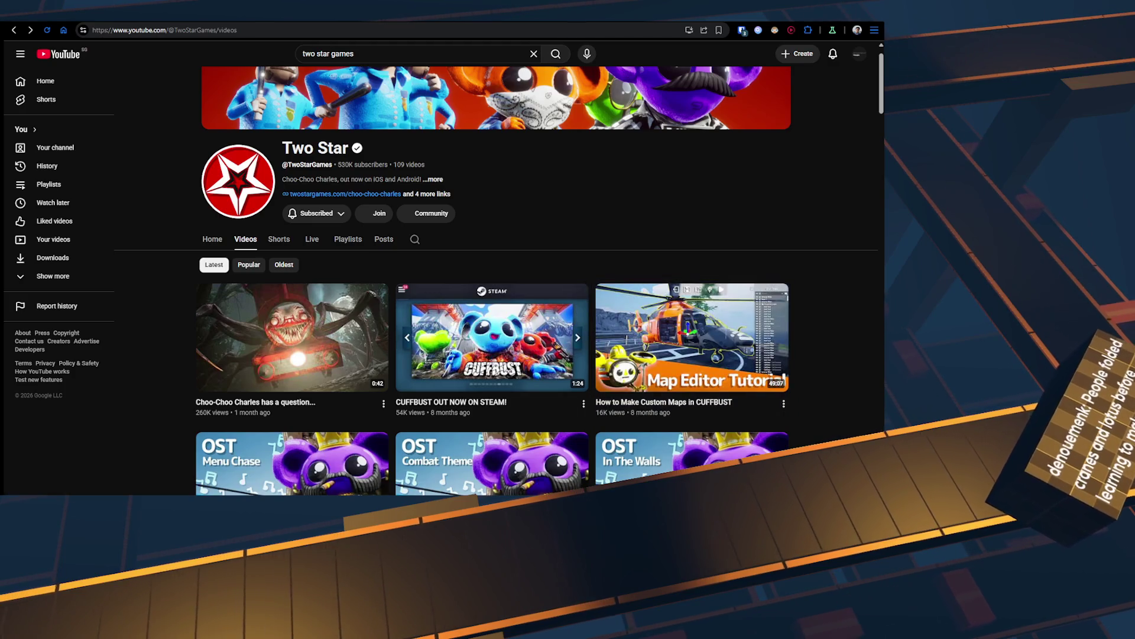
scroll(492, 320, "up", 1)
scroll(492, 319, "down", 10)
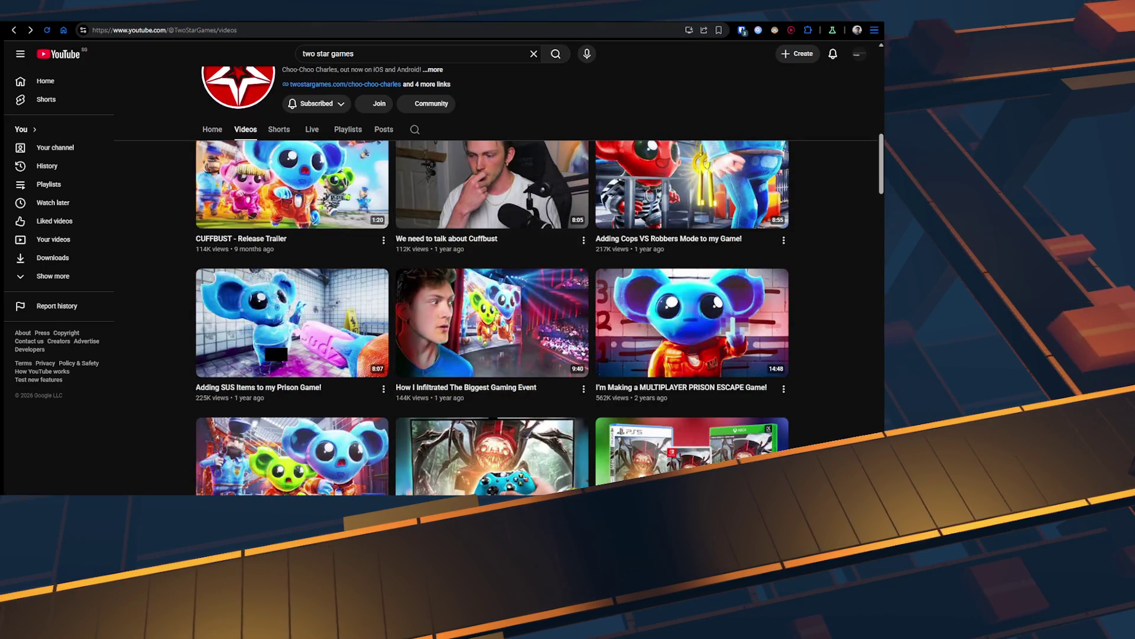
scroll(293, 237, "up", 10)
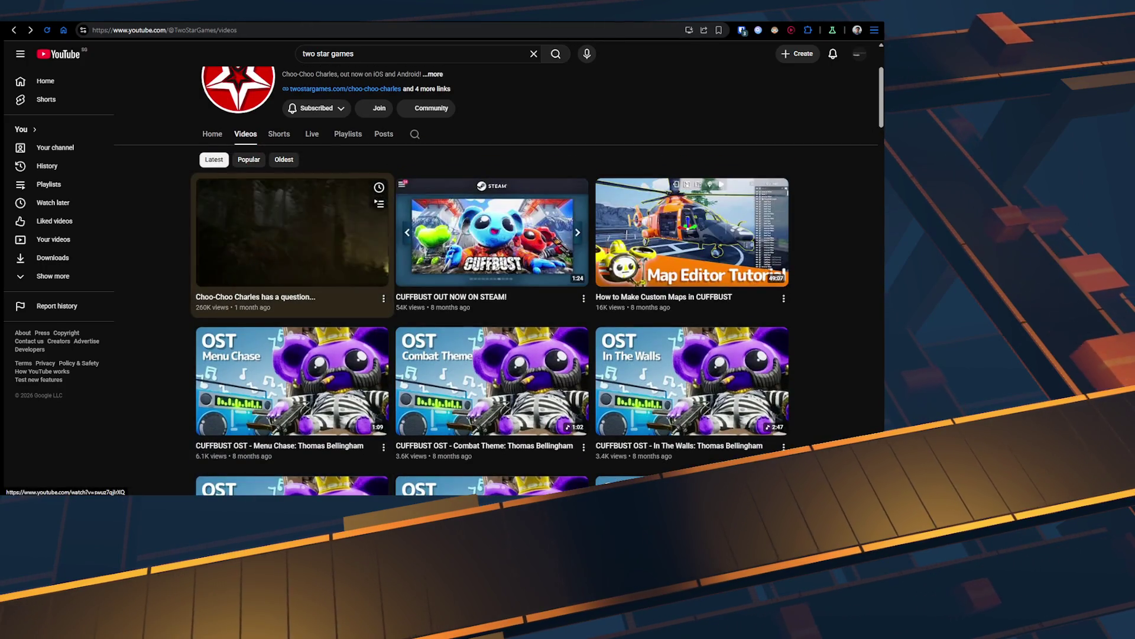
scroll(292, 237, "down", 4)
scroll(692, 237, "up", 4)
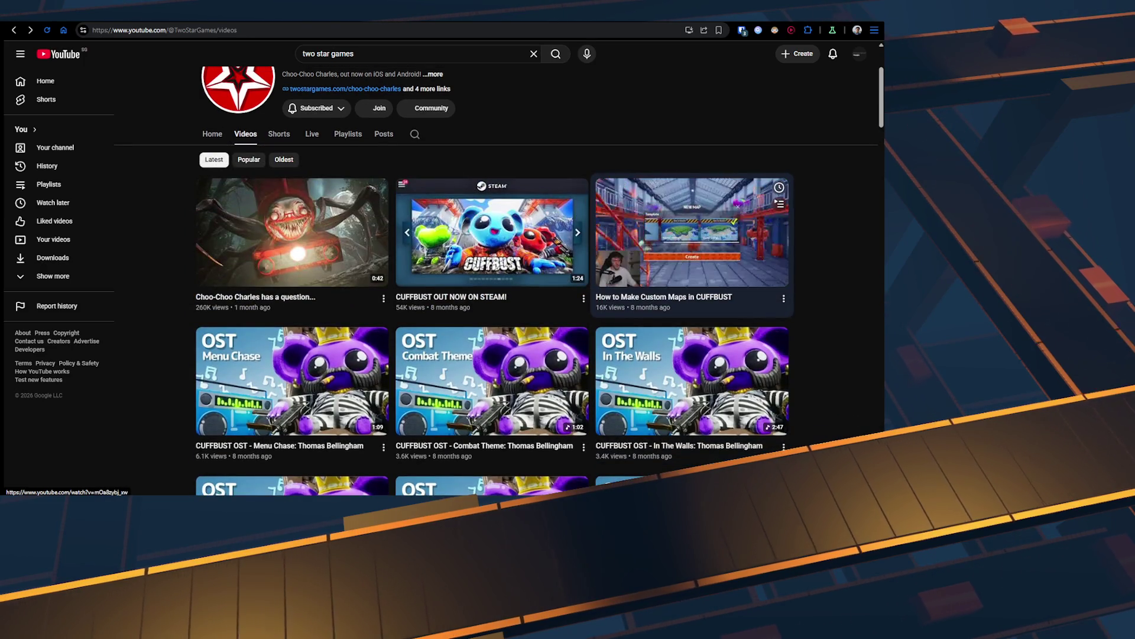
scroll(692, 237, "down", 4)
key("ctrl+l")
type("cuffbust")
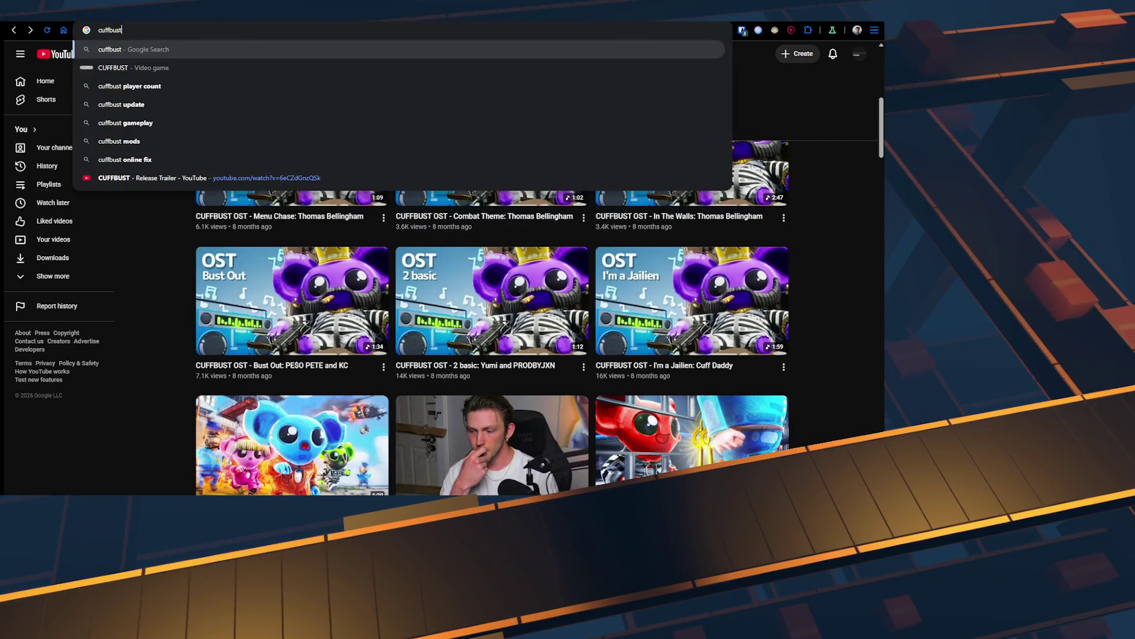
type(" stea,")
Step: Open the CUFFBUST Steam page, pause its trailer, and jump to its Mixed (497) reviews
key("Return")
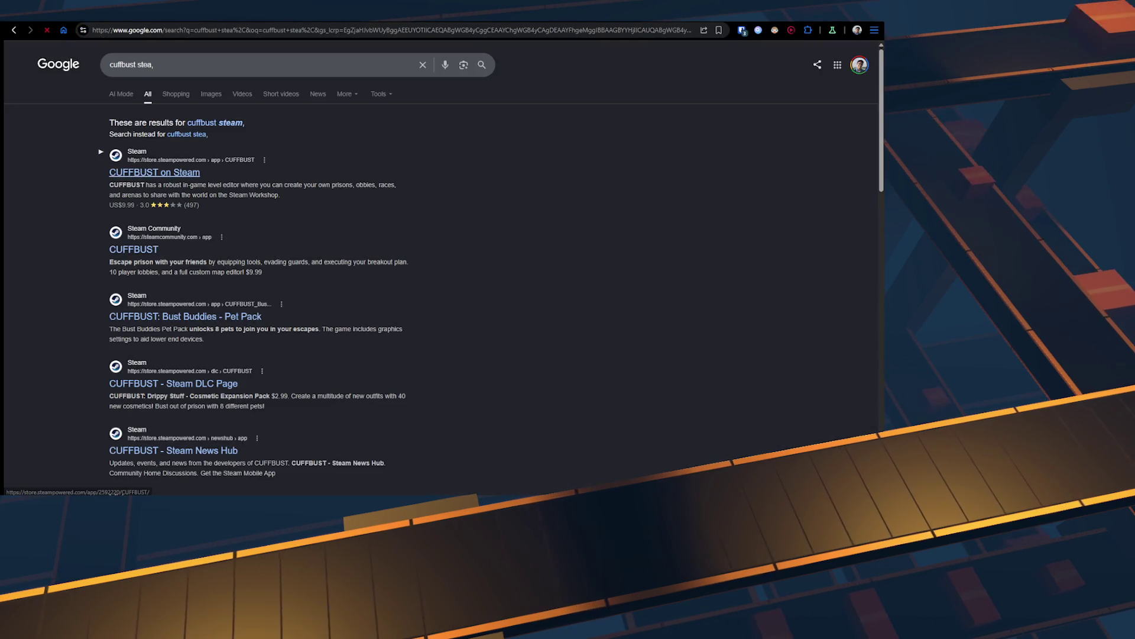
left_click(142, 173)
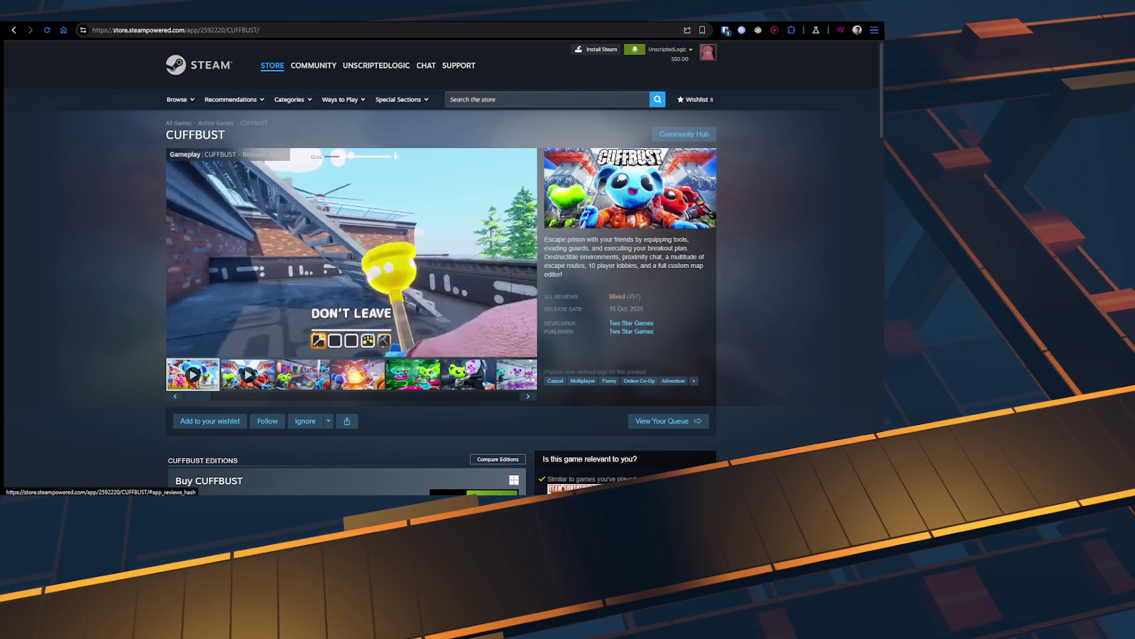
left_click(176, 348)
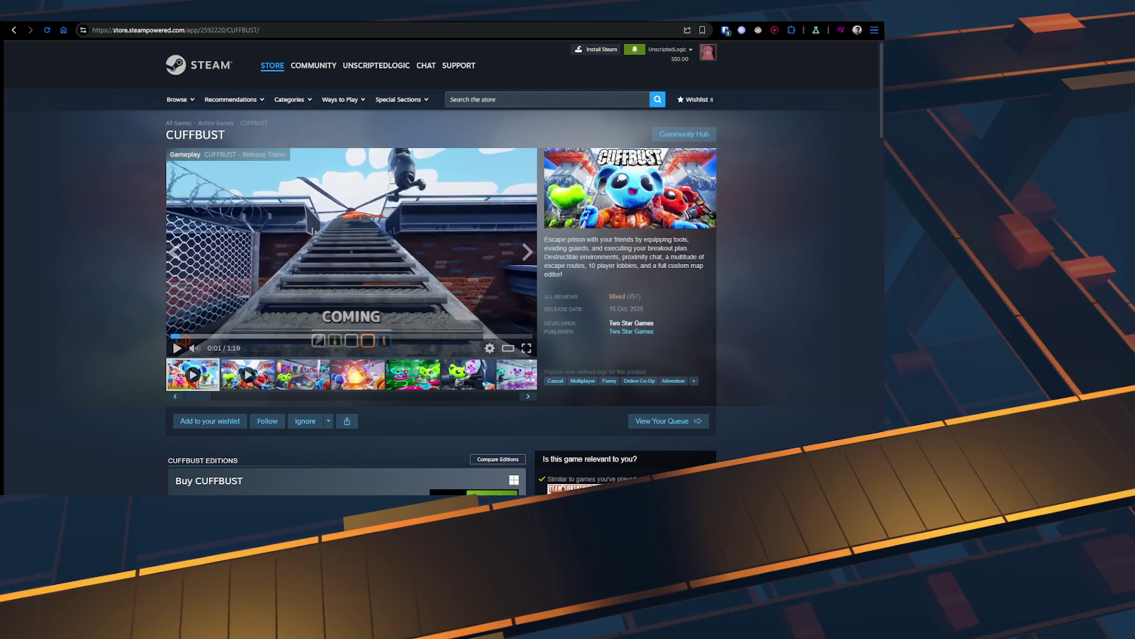
left_click(621, 297)
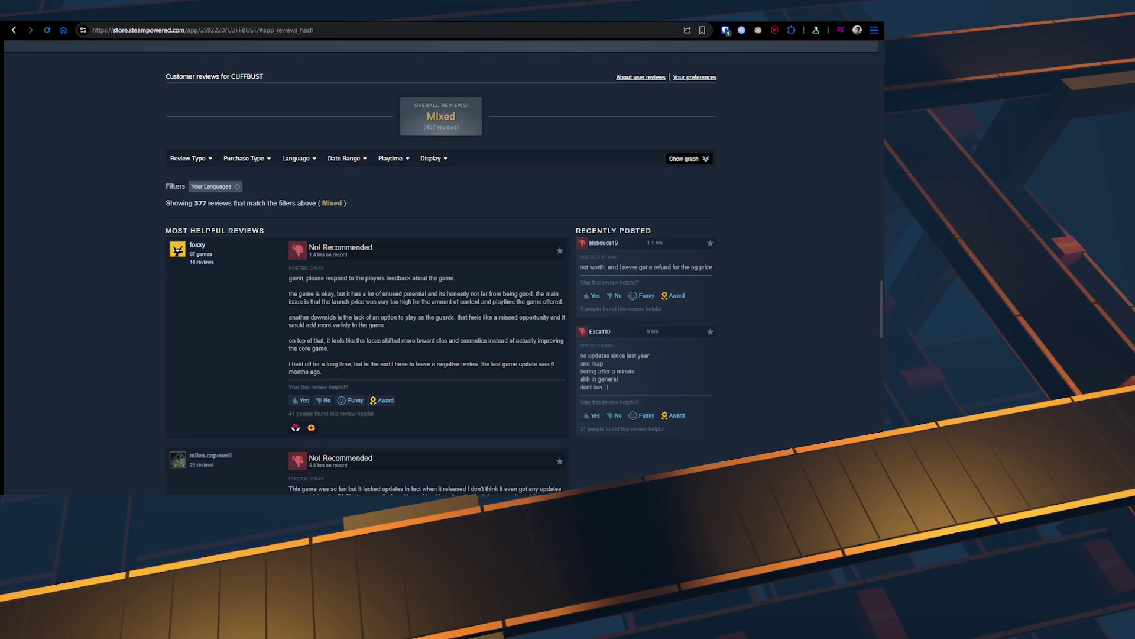
Step: Scroll through the CUFFBUST customer reviews, then back up to the trailer and game summary
scroll(441, 272, "up", 2)
scroll(440, 272, "down", 3)
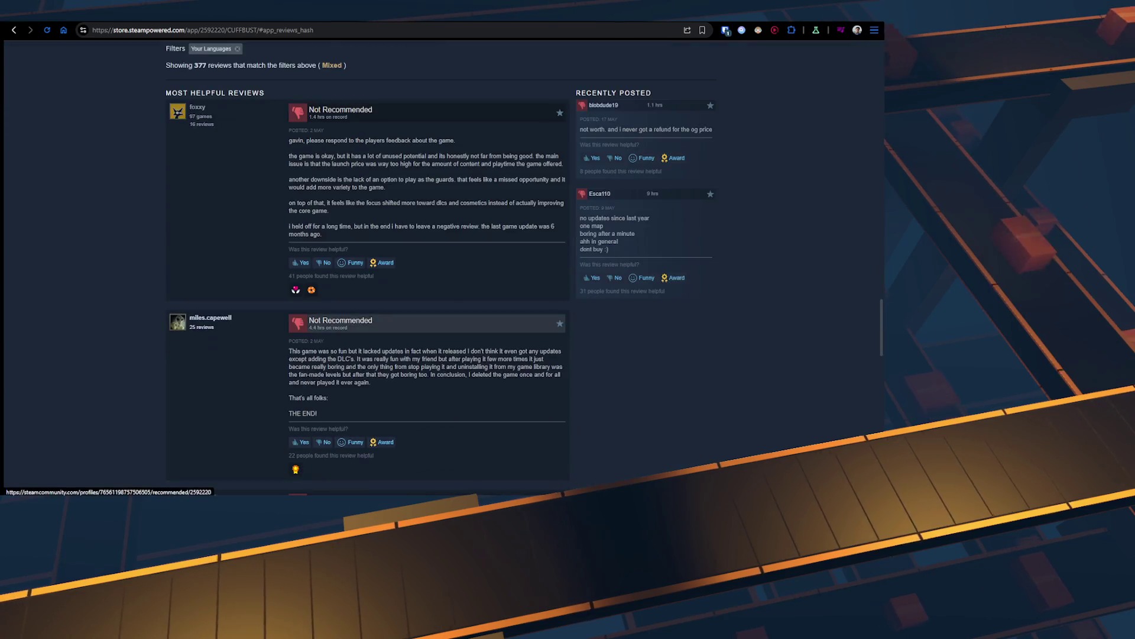
scroll(441, 272, "up", 10)
scroll(440, 272, "up", 15)
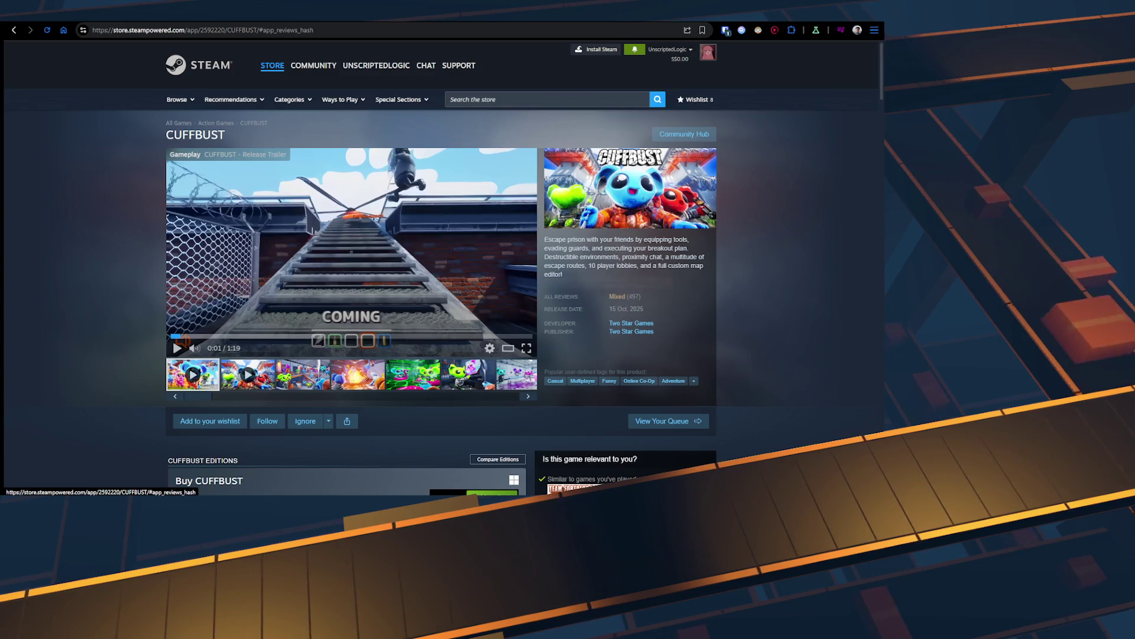
scroll(441, 272, "down", 20)
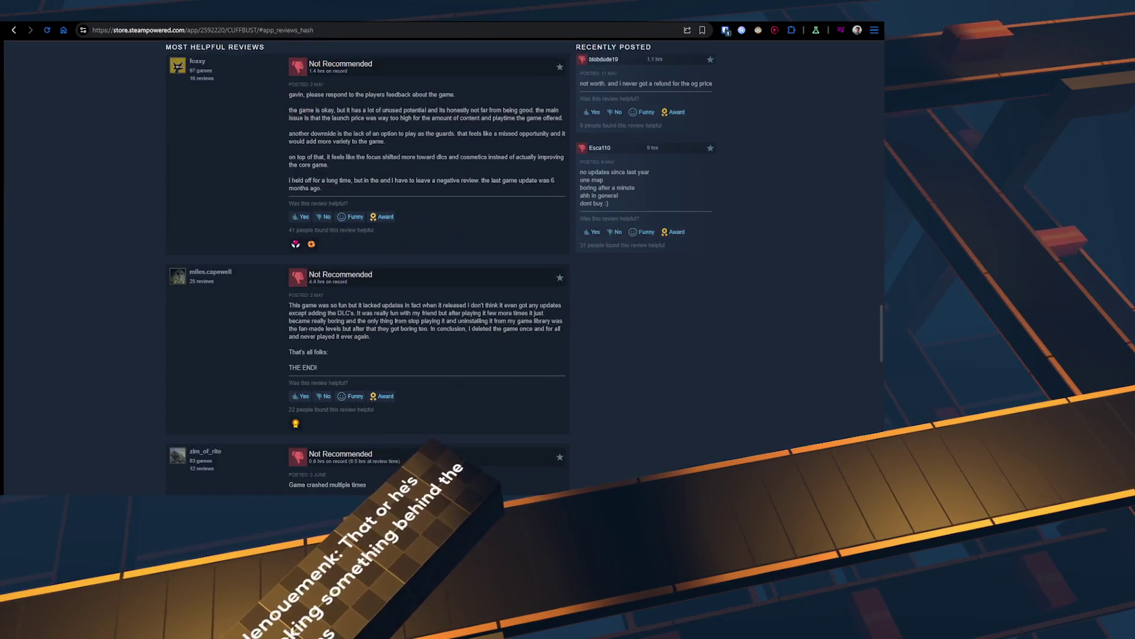
scroll(367, 266, "down", 5)
scroll(366, 266, "down", 1)
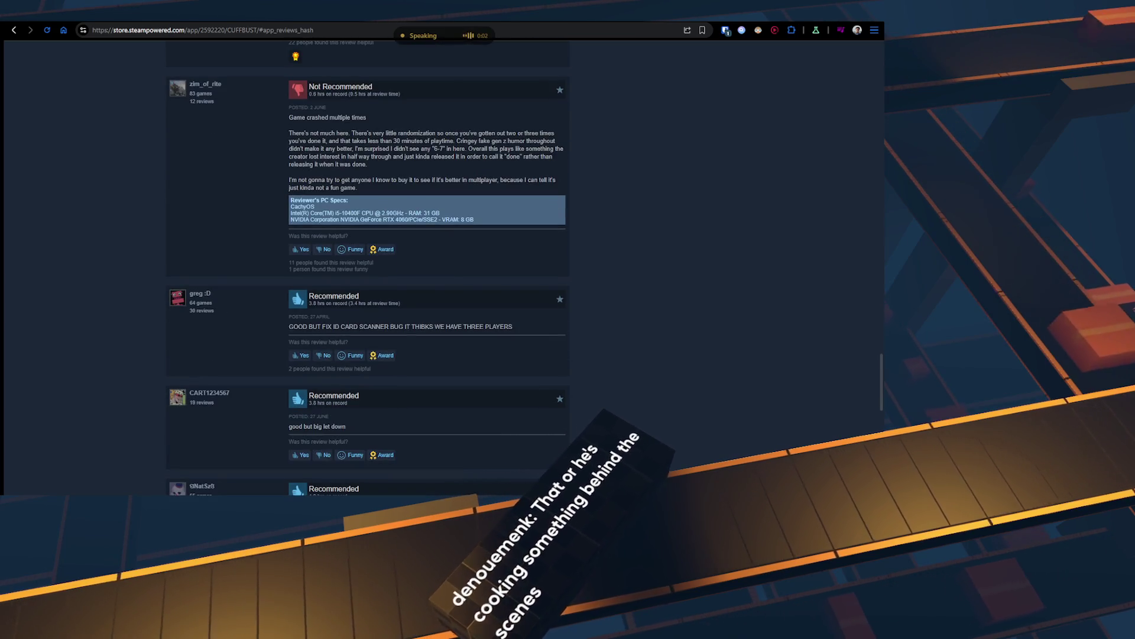
scroll(366, 266, "down", 2)
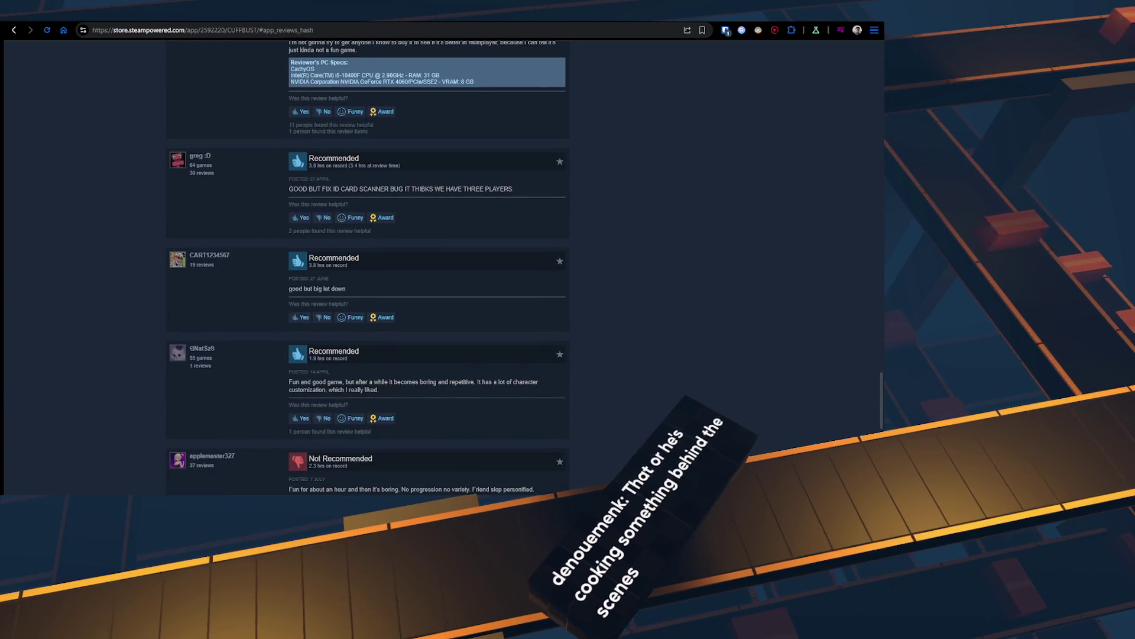
scroll(441, 267, "up", 10)
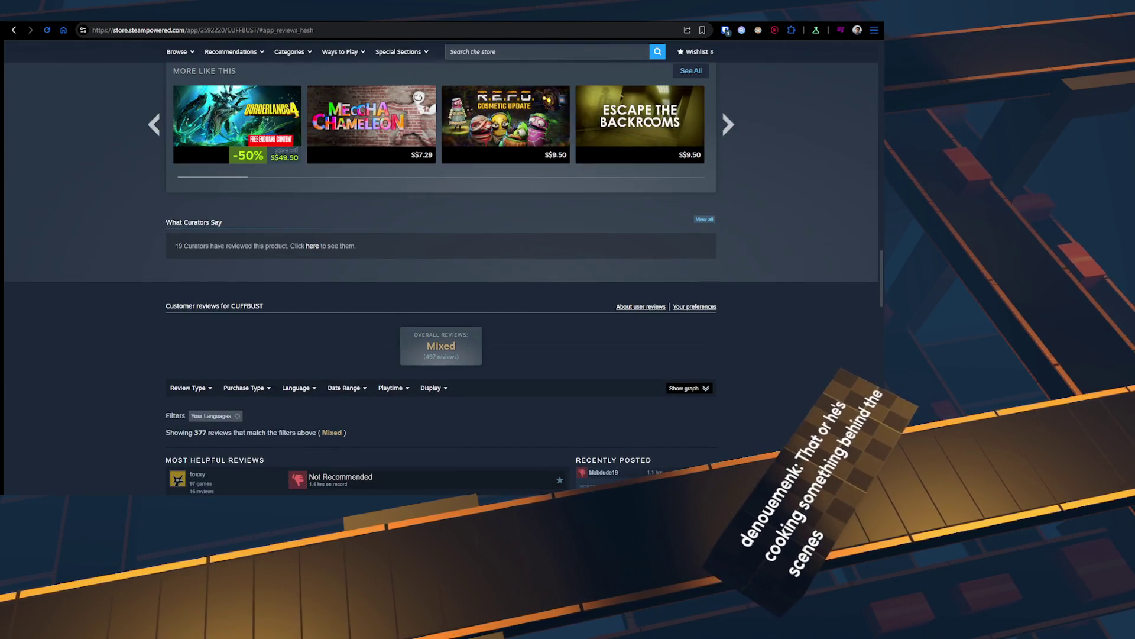
scroll(441, 272, "down", 4)
scroll(441, 272, "up", 11)
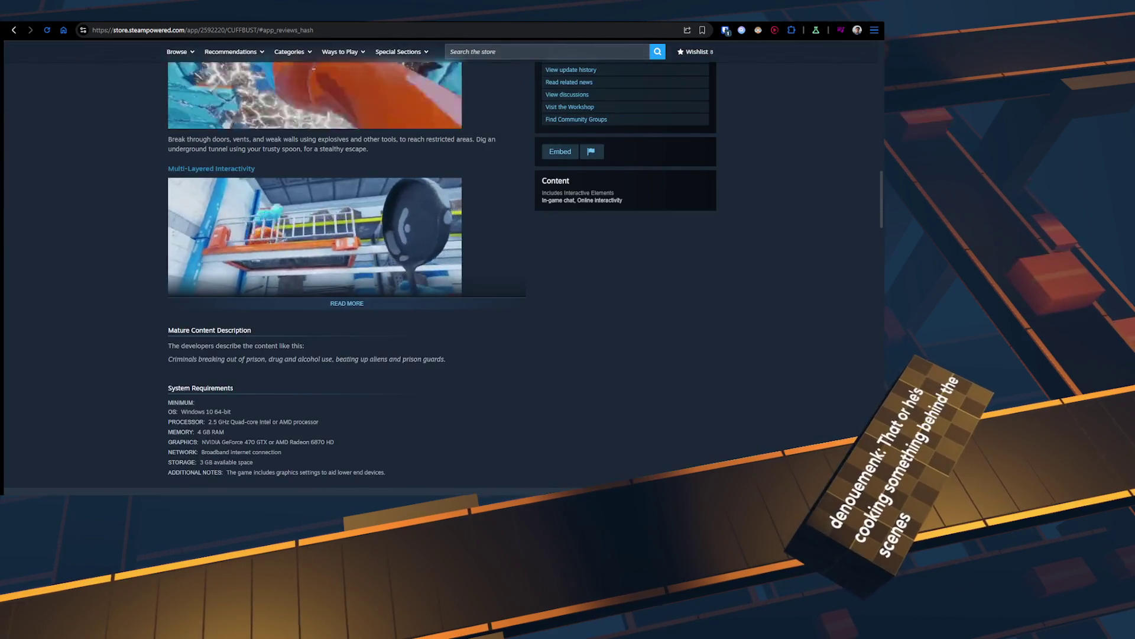
scroll(441, 272, "up", 4)
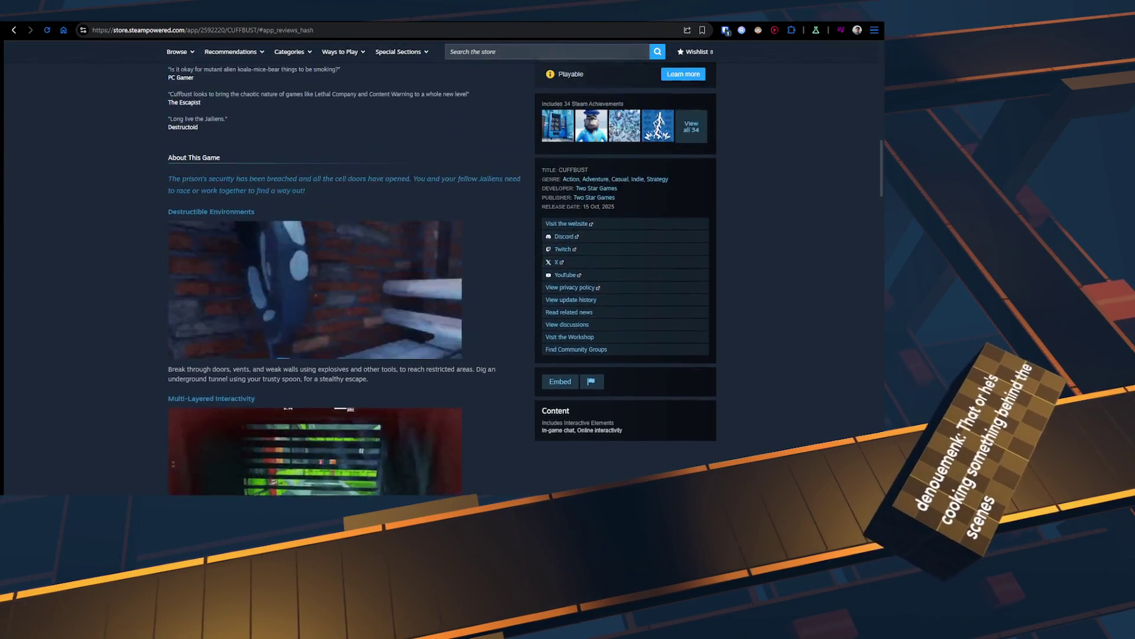
scroll(440, 272, "up", 12)
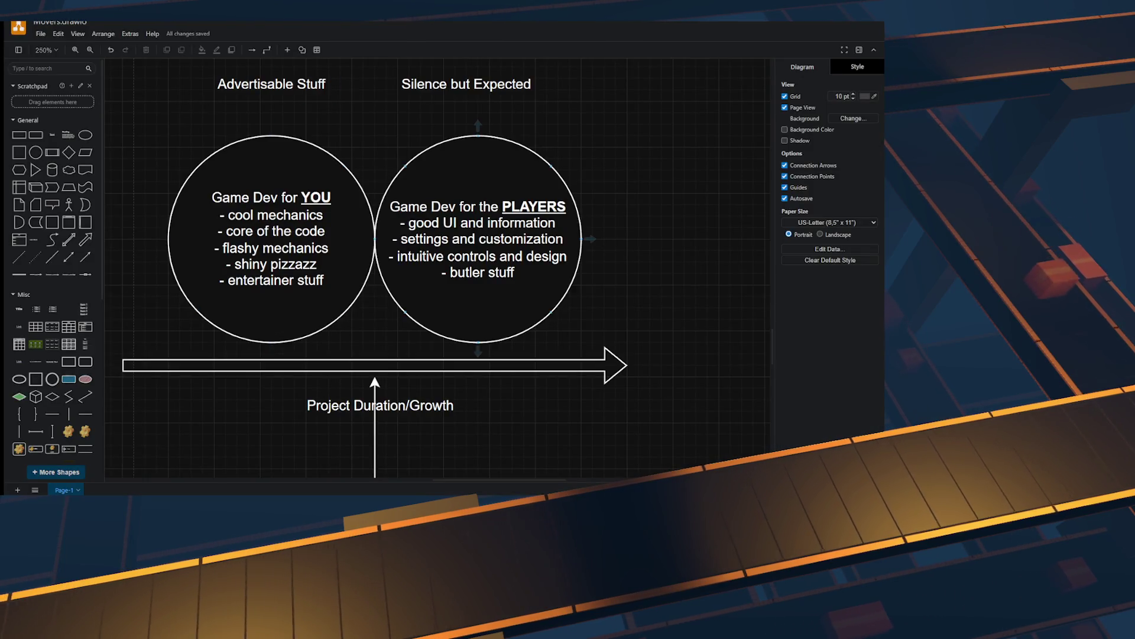
Step: Slide the left Game Dev circle right to overlap the other, then zoom out
left_click_drag(272, 239, 283, 239)
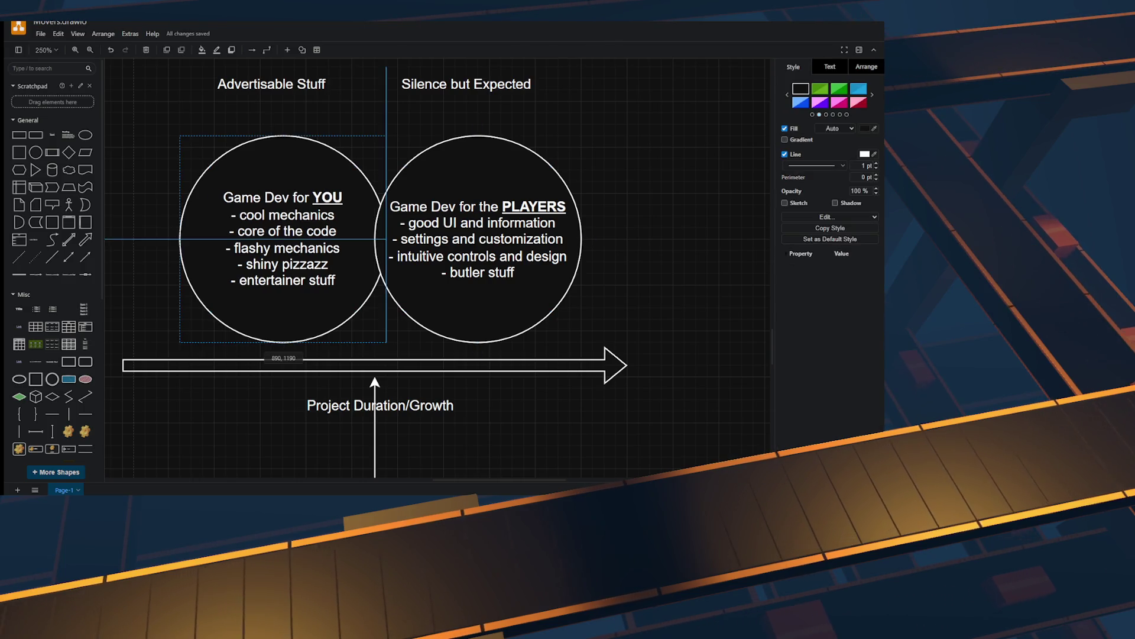
key("ctrl+z")
key("Escape")
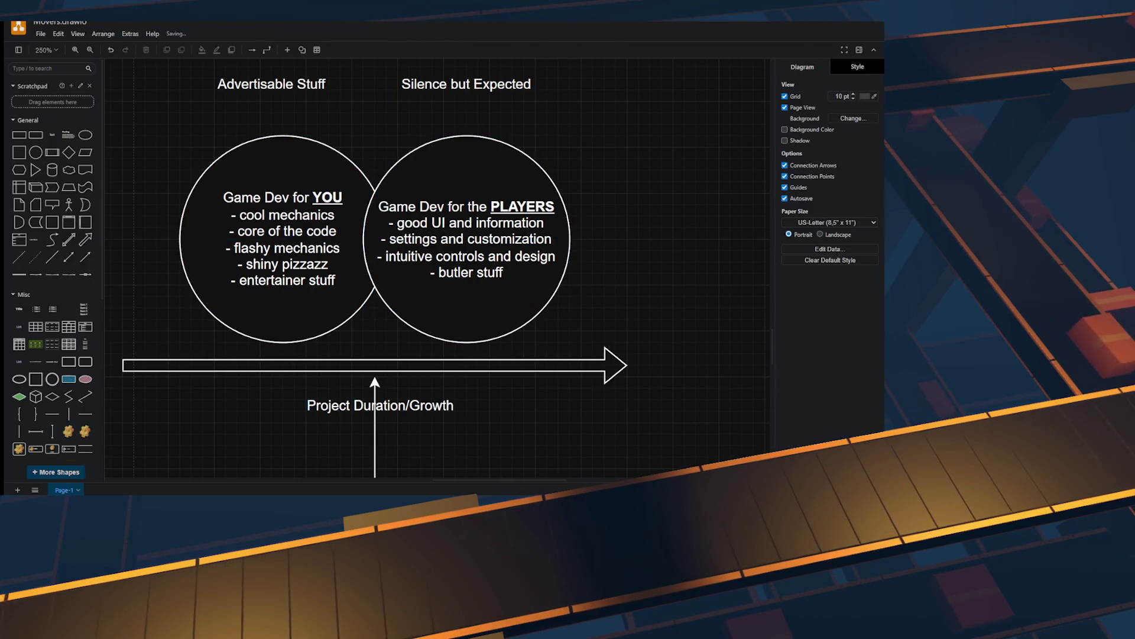
key("ctrl+minus")
key("ctrl+minus")
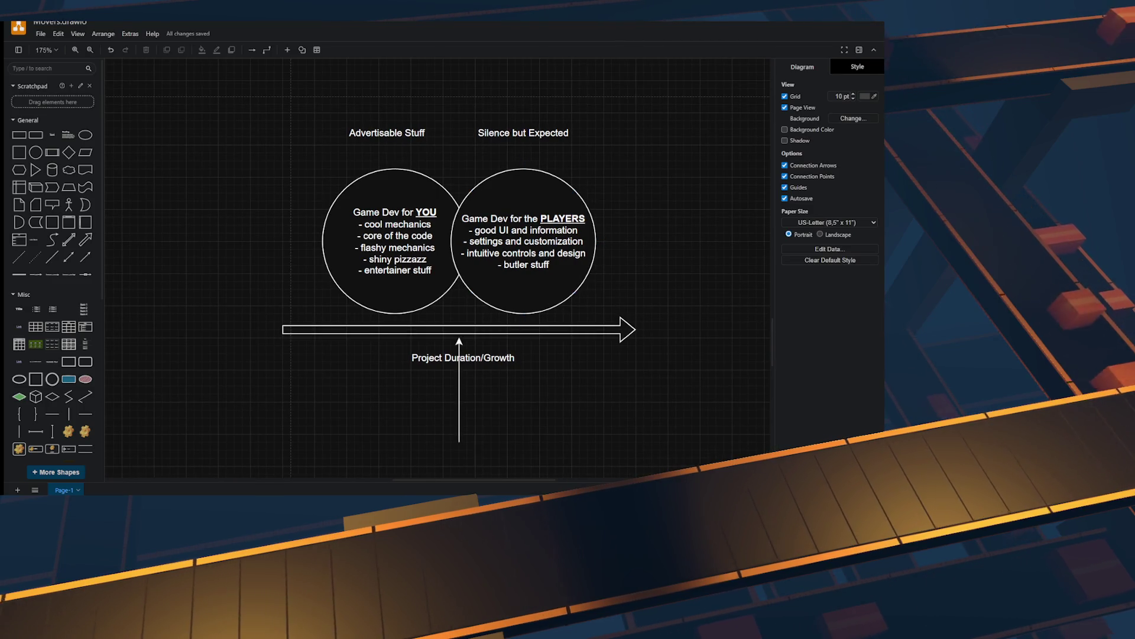
scroll(456, 305, "down", 1)
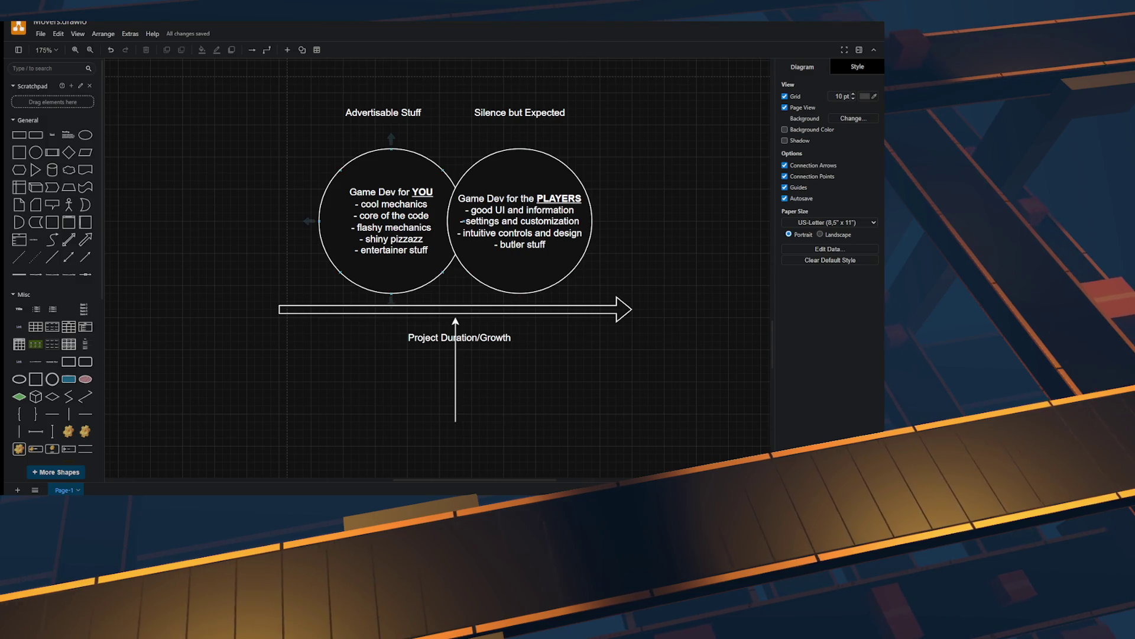
Step: Undo the accidental edit, restoring the space before 'settings' in the right circle
key("ctrl+z")
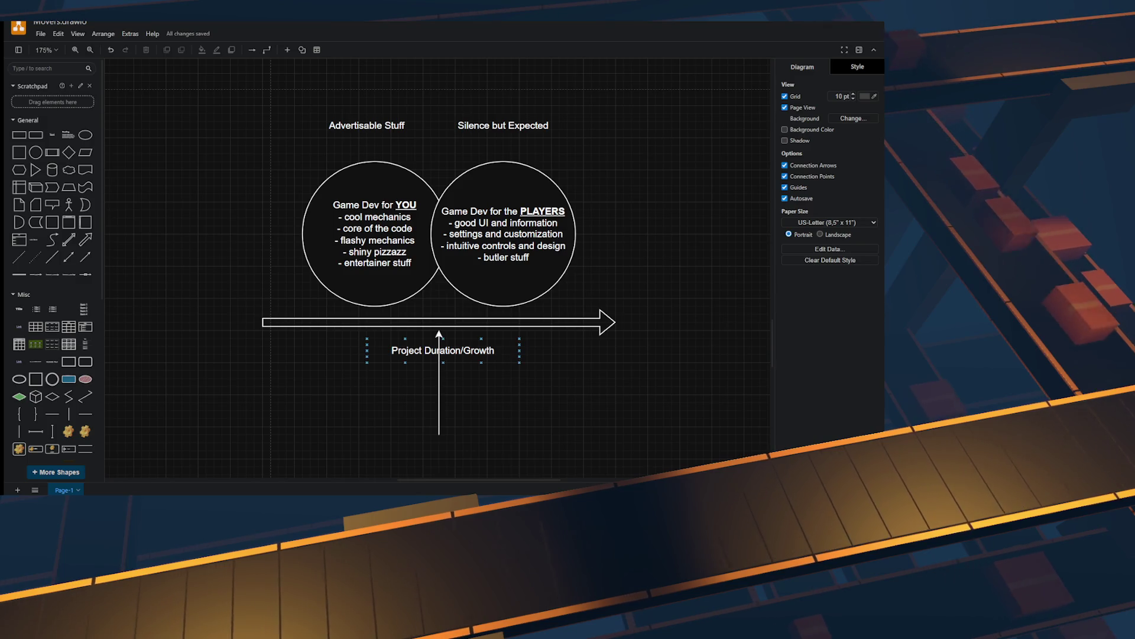
key("ctrl+z")
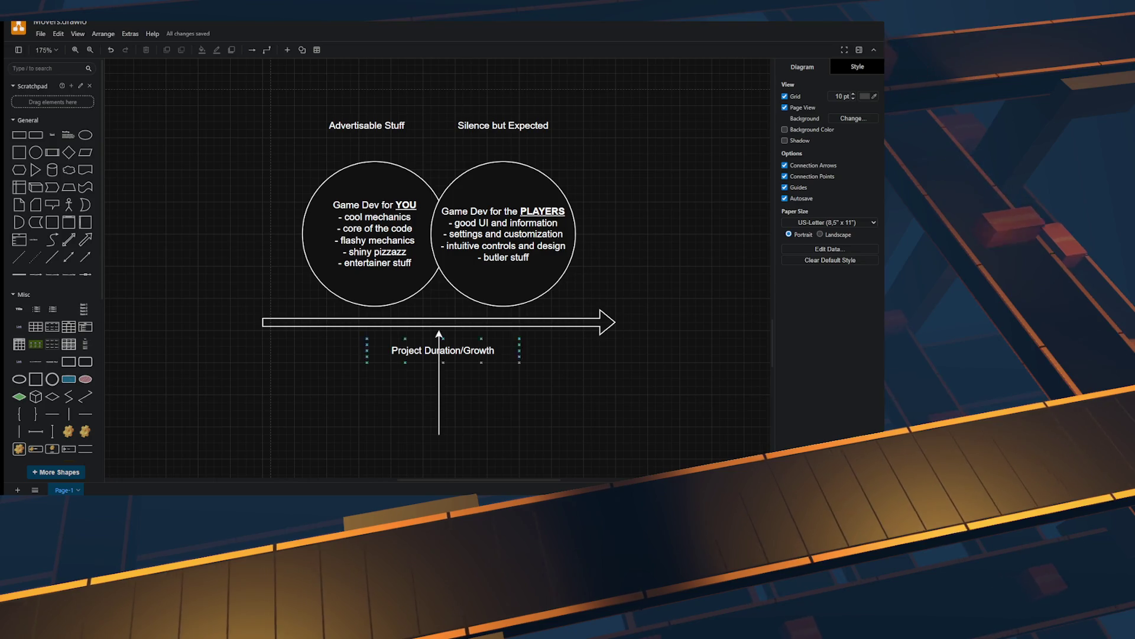
scroll(435, 252, "down", 3)
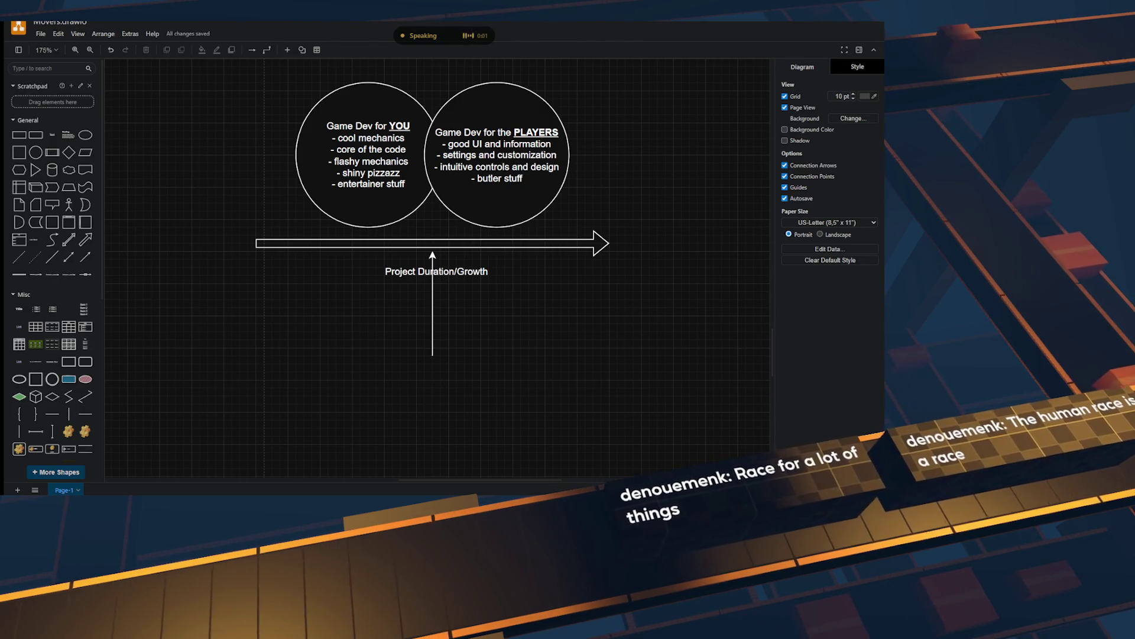
scroll(484, 295, "down", 6)
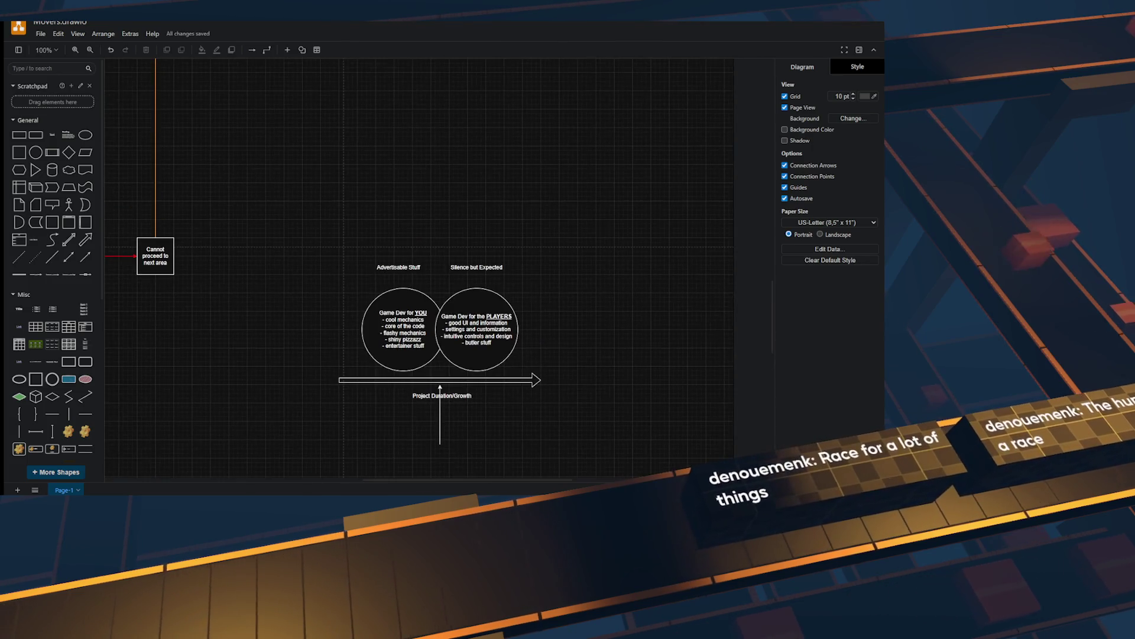
Step: Select the whole Venn diagram with its labels and move it up level with the flowchart
scroll(550, 293, "up", 5)
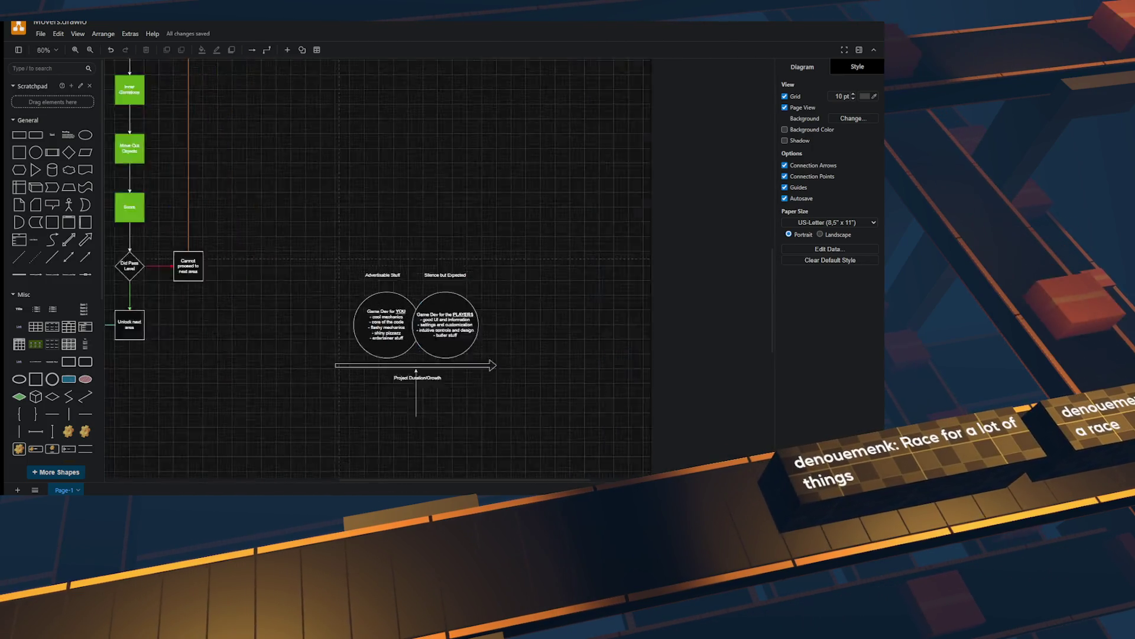
left_click_drag(264, 169, 617, 443)
left_click_drag(424, 351, 429, 188)
key("Escape")
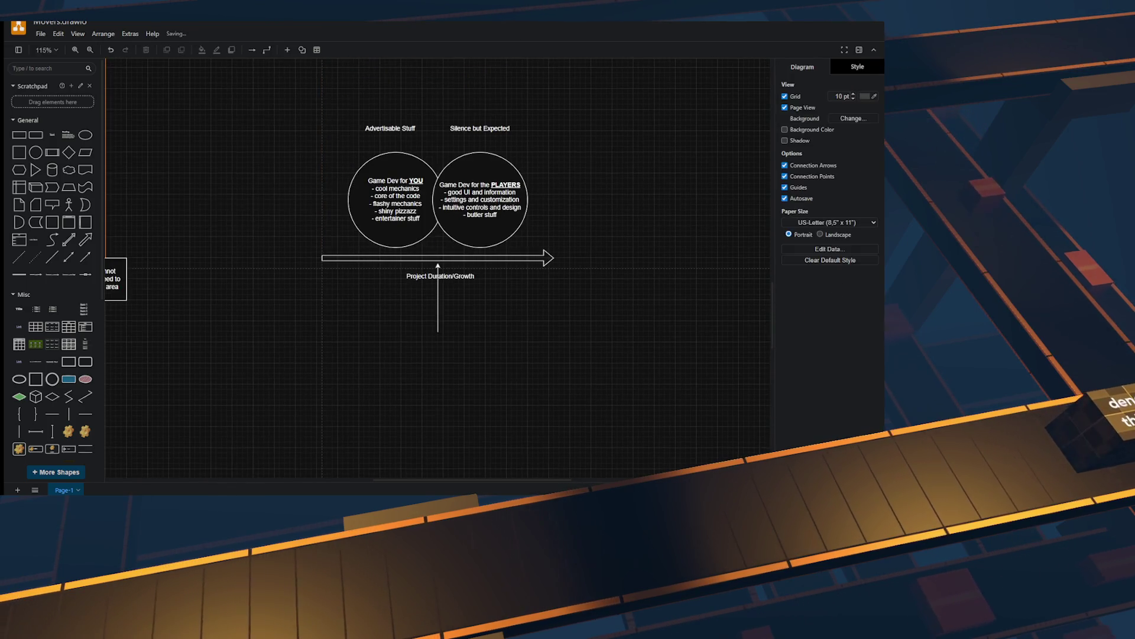
scroll(459, 290, "up", 3)
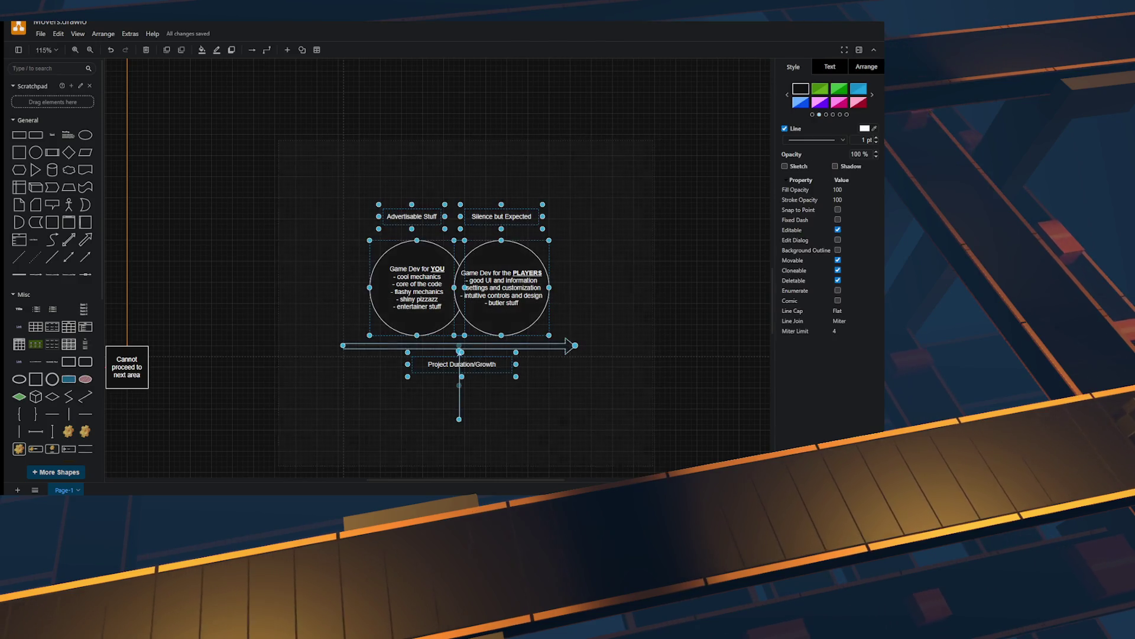
scroll(438, 266, "up", 5)
scroll(438, 266, "left", 4)
scroll(438, 266, "down", 2)
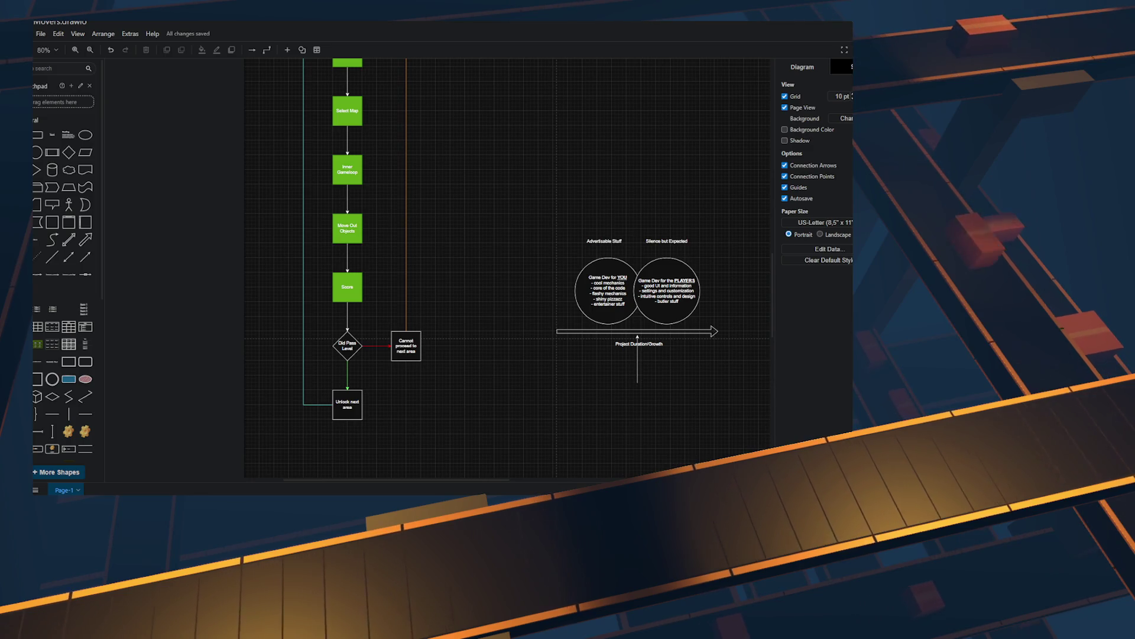
Step: Zoom in on the Venn diagram and its arrows to about 165%, panning slightly
scroll(556, 198, "up", 5)
scroll(652, 322, "down", 5)
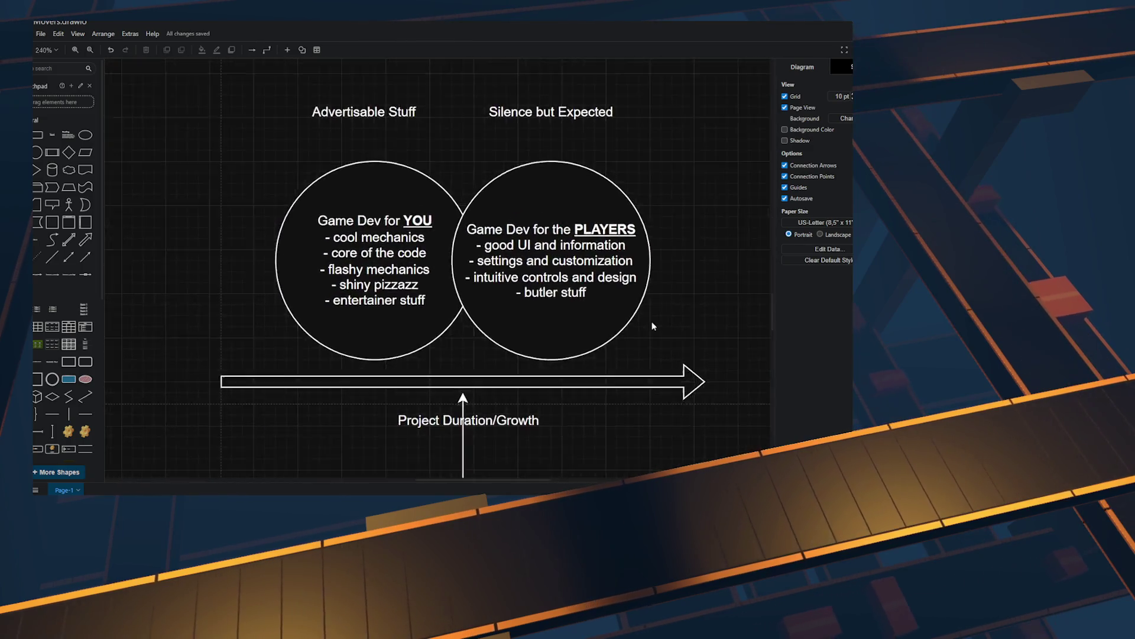
scroll(652, 312, "up", 3)
scroll(657, 392, "down", 1)
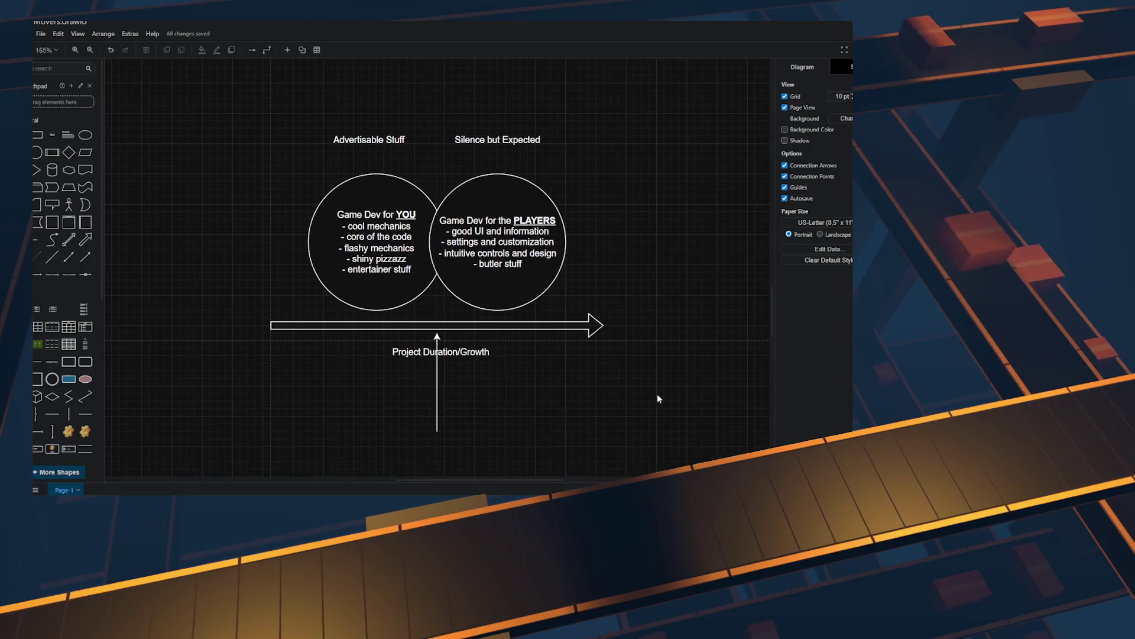
scroll(682, 360, "up", 1)
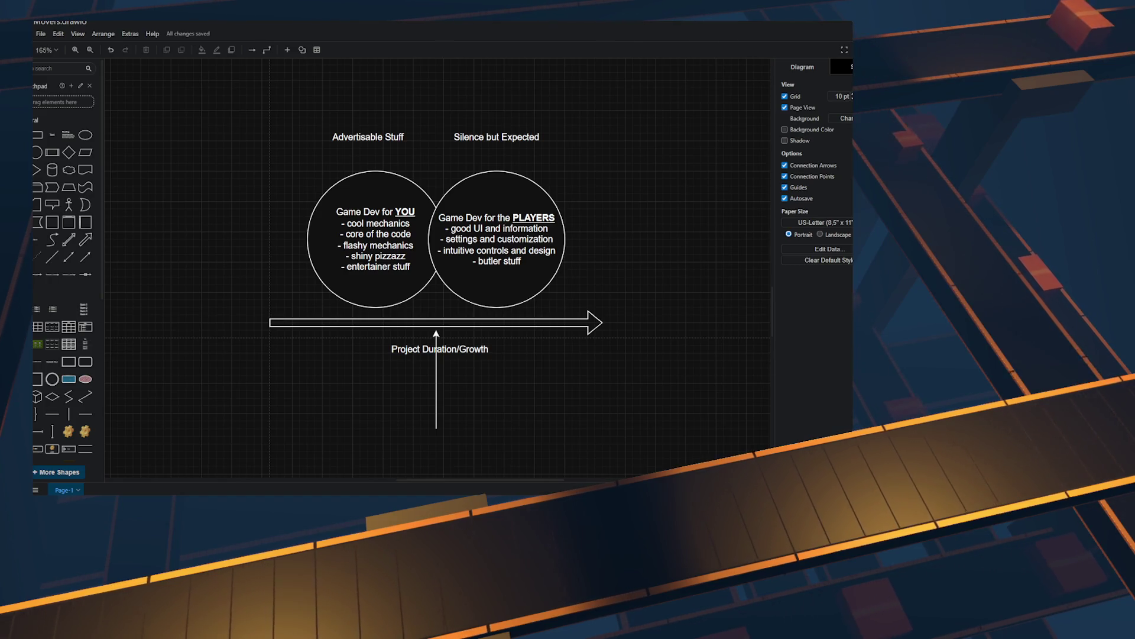
left_click_drag(653, 295, 651, 298)
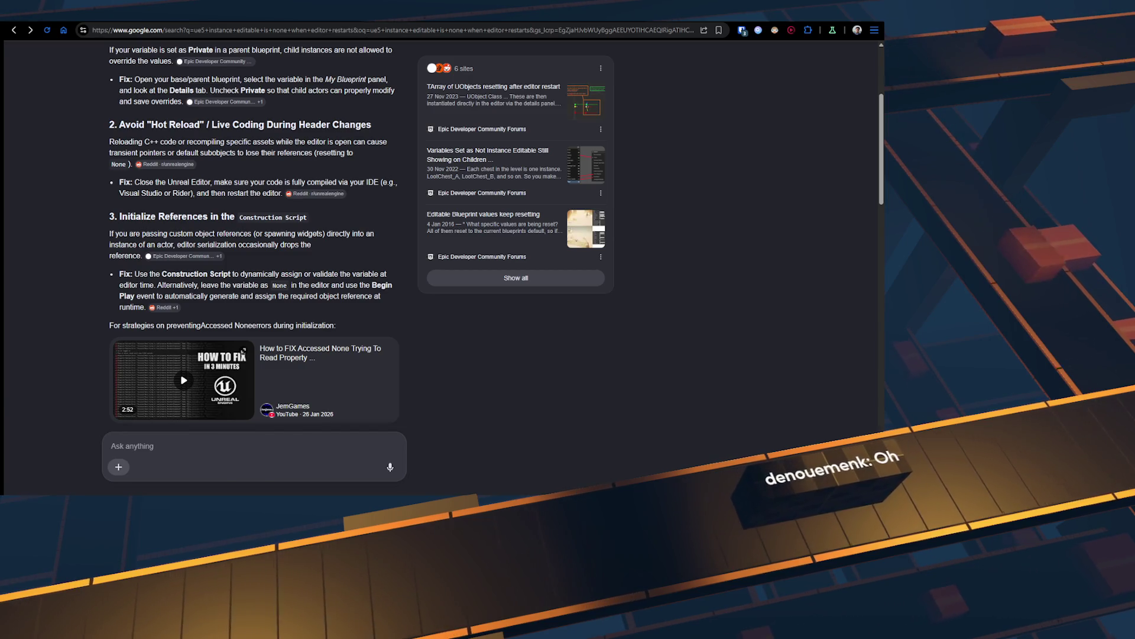
Step: Switch from the browser to the Unreal Editor window
key("alt+Tab")
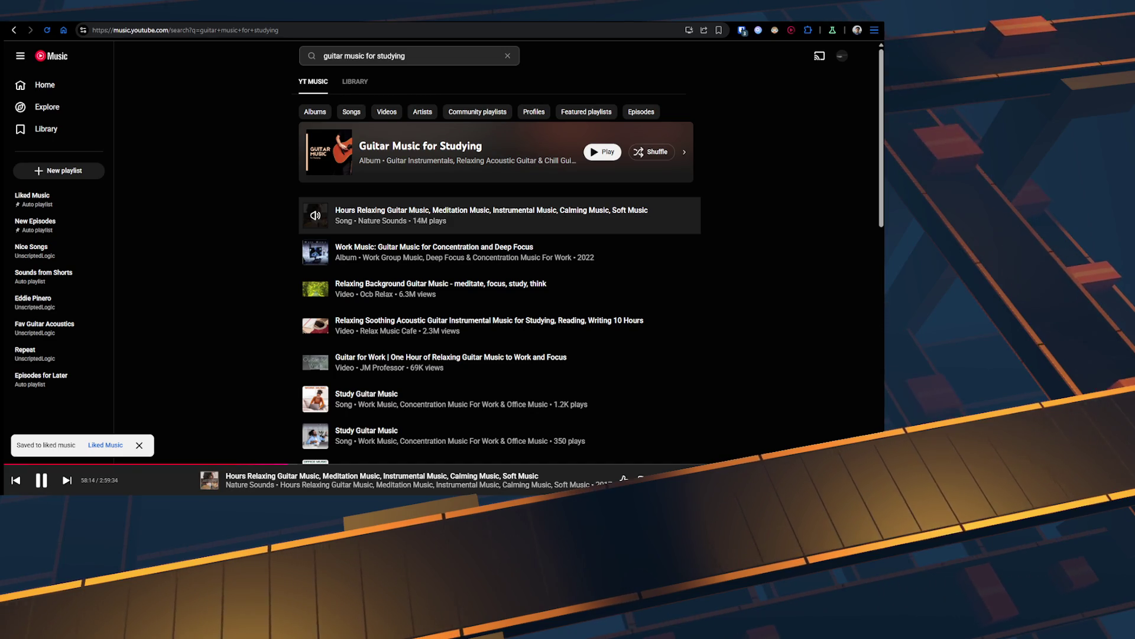
Step: Expand the relaxing guitar music now-playing view and jump to about 31:33
right_click(19, 16)
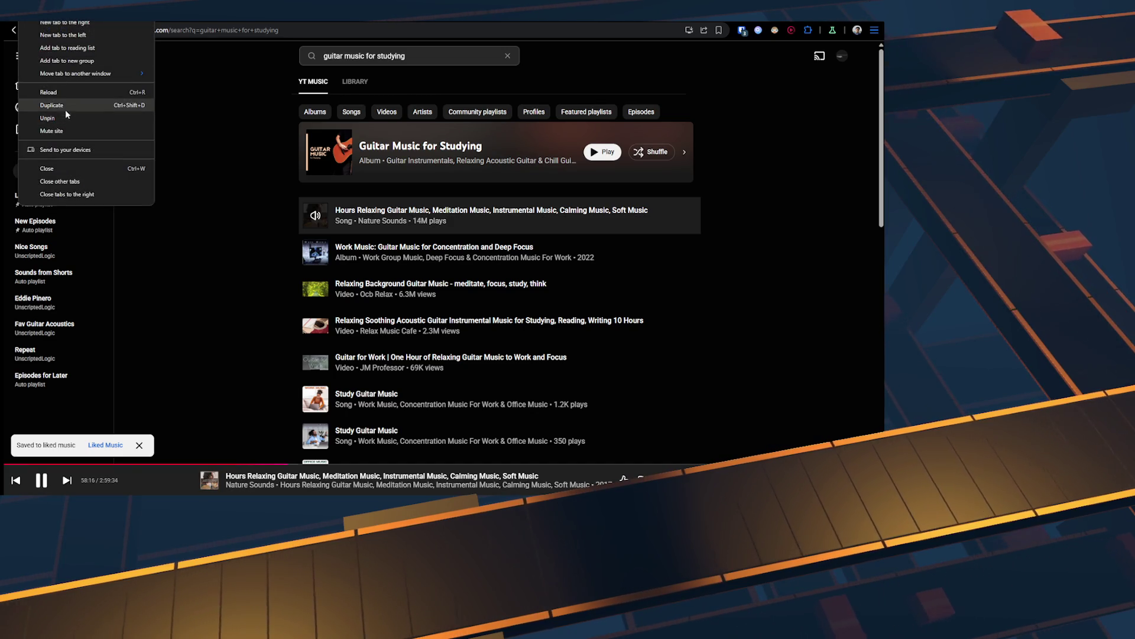
left_click(158, 476)
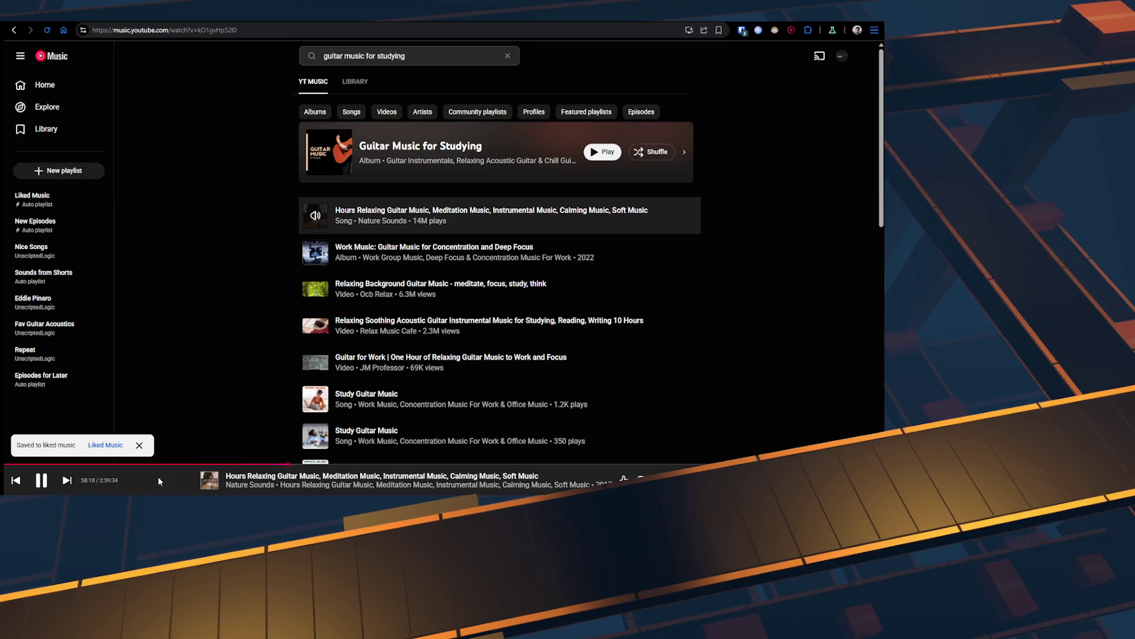
left_click(158, 476)
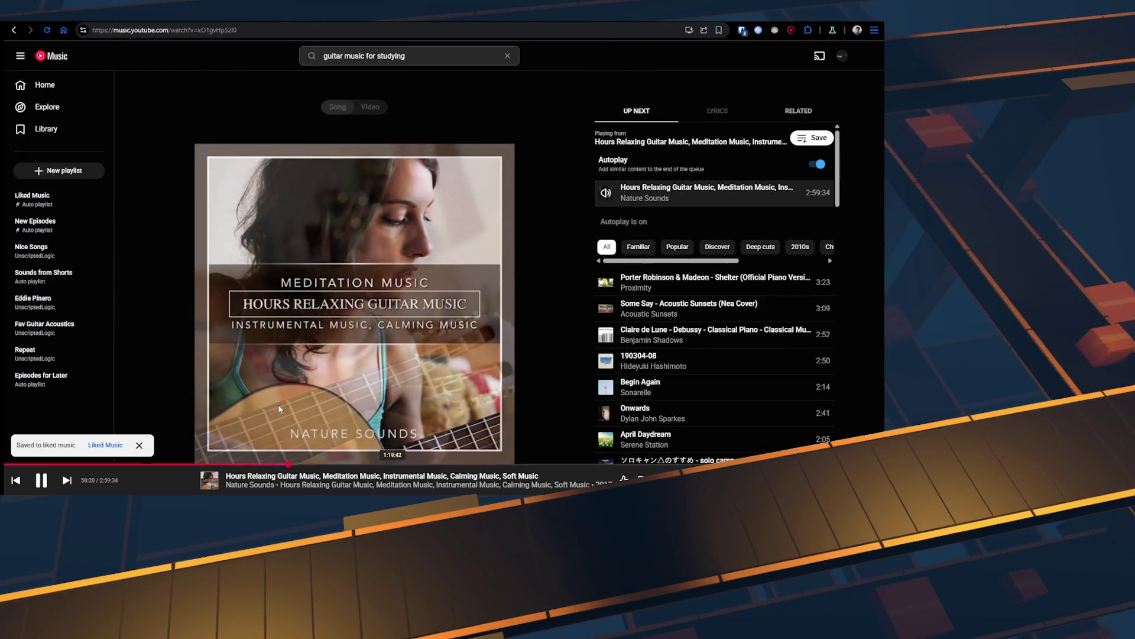
left_click(158, 464)
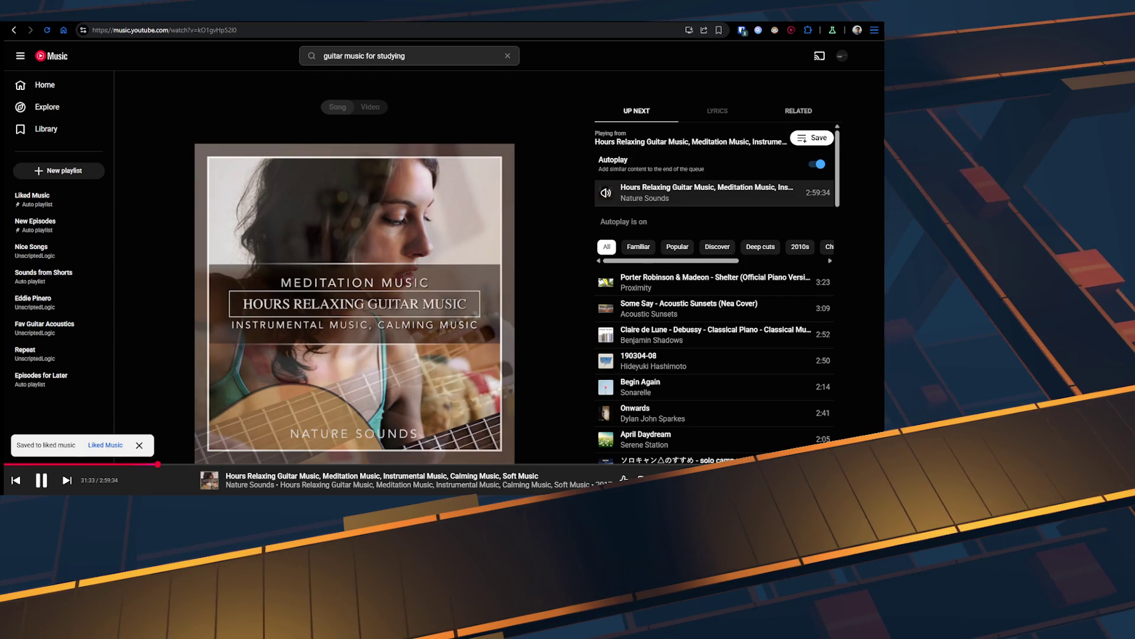
right_click(23, 21)
key("Escape")
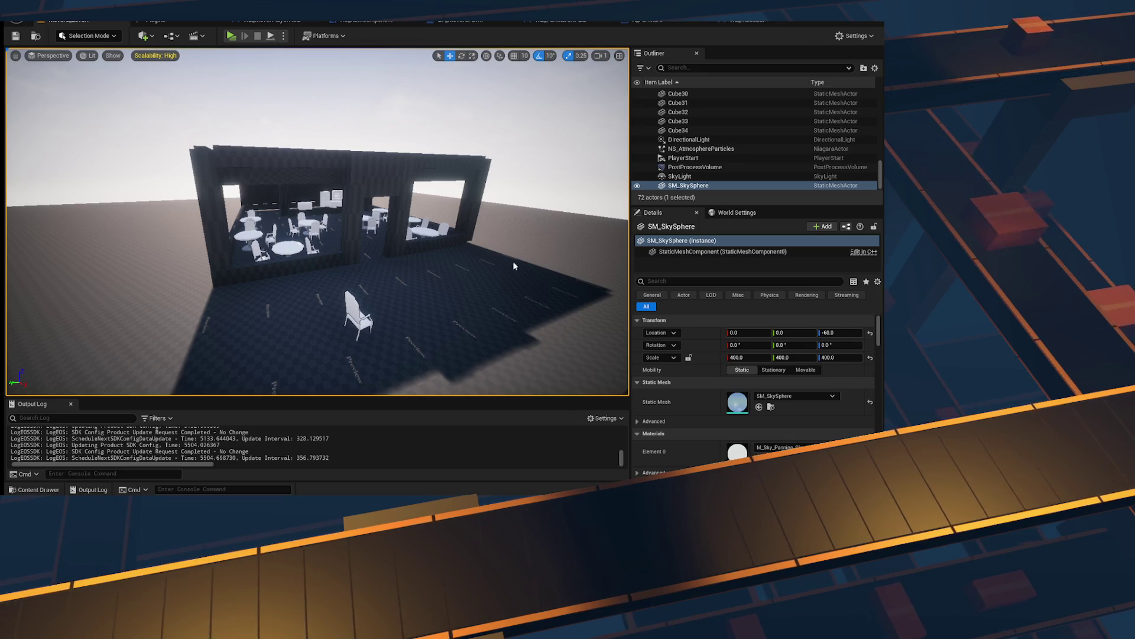
Step: Select the brown floor strip Cube6 and orbit around the restaurant building to inspect it
mouse_move(357, 266)
left_mouse_down()
mouse_move(413, 213)
mouse_move(380, 264)
mouse_move(385, 213)
mouse_move(357, 266)
left_mouse_up()
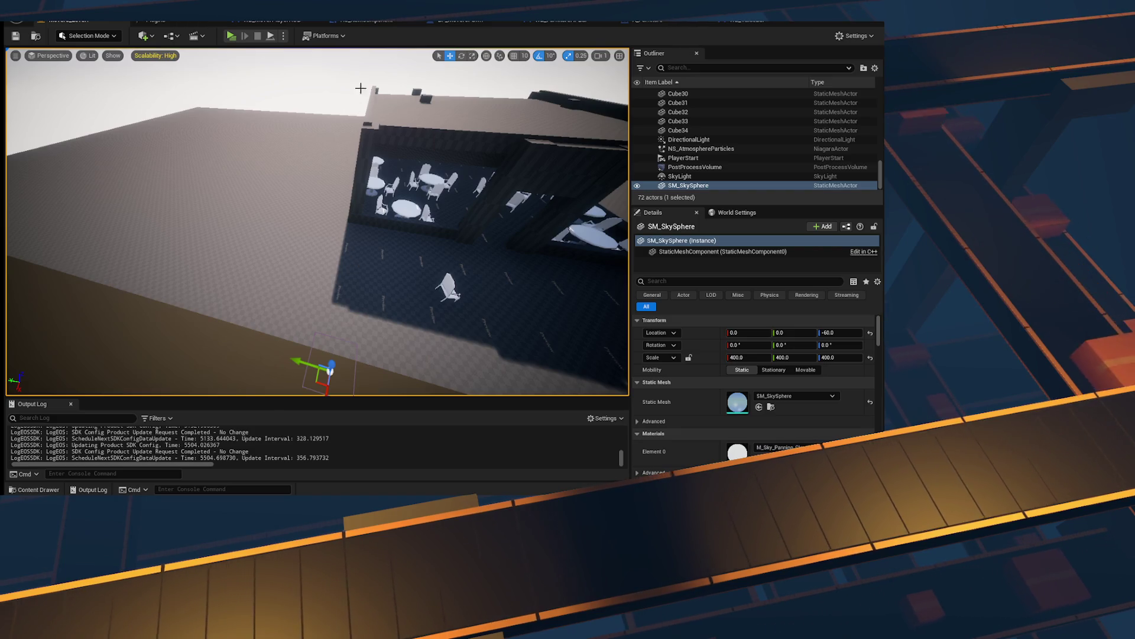
mouse_move(426, 246)
left_mouse_down()
mouse_move(390, 248)
mouse_move(418, 330)
mouse_move(402, 266)
left_mouse_up()
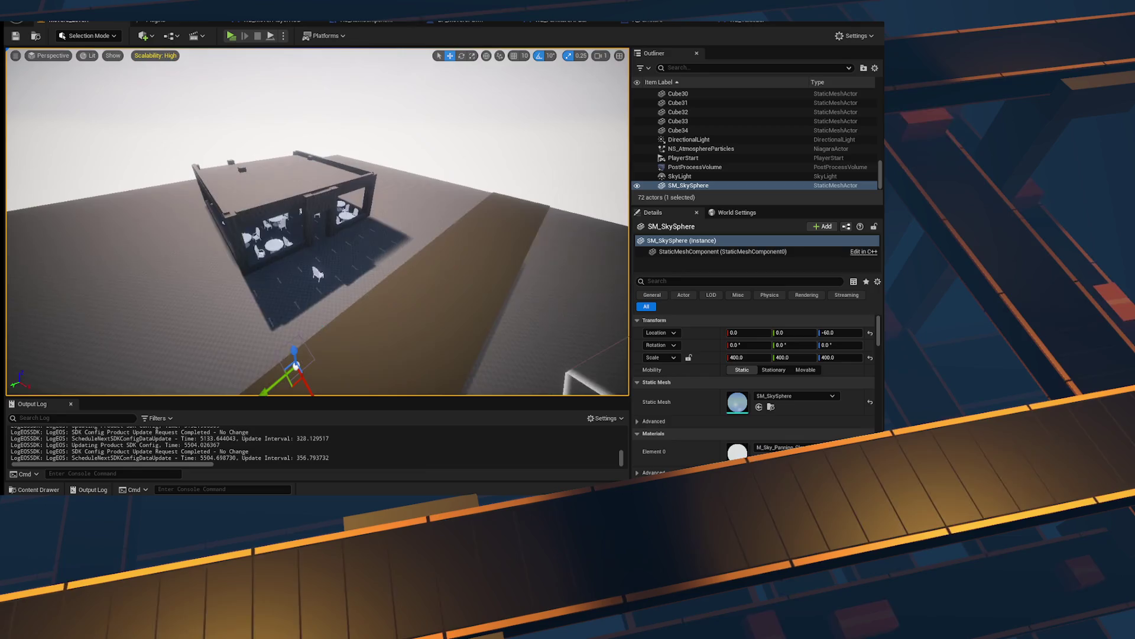
left_click(485, 284)
mouse_move(484, 284)
left_mouse_down()
mouse_move(425, 248)
mouse_move(414, 254)
left_mouse_up()
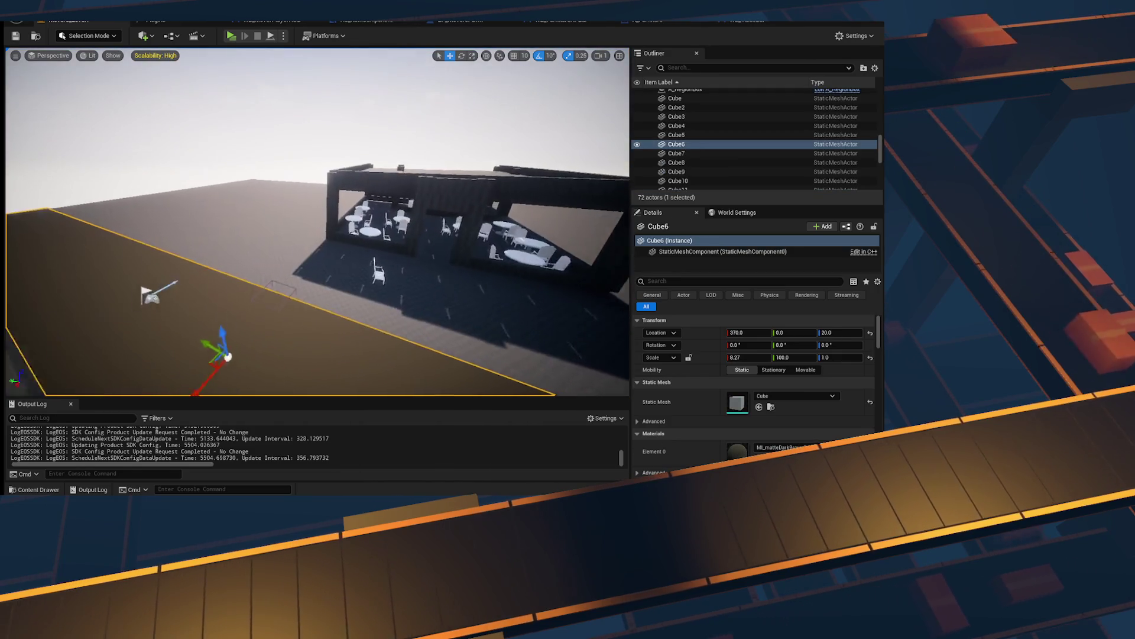
left_click_drag(455, 292, 426, 278)
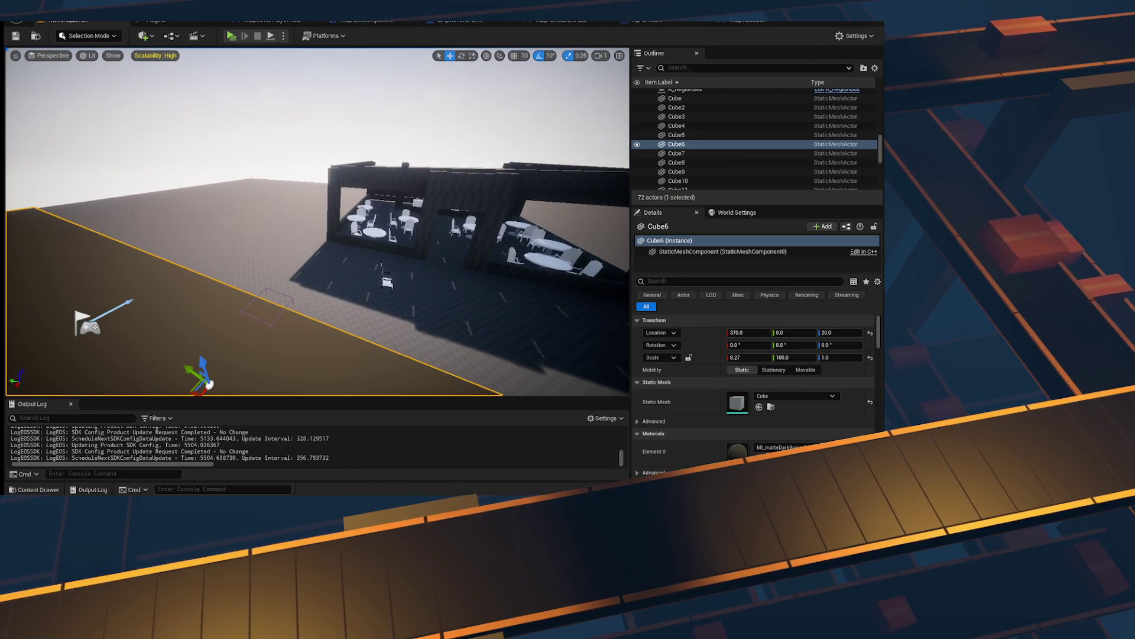
left_click_drag(307, 284, 366, 284)
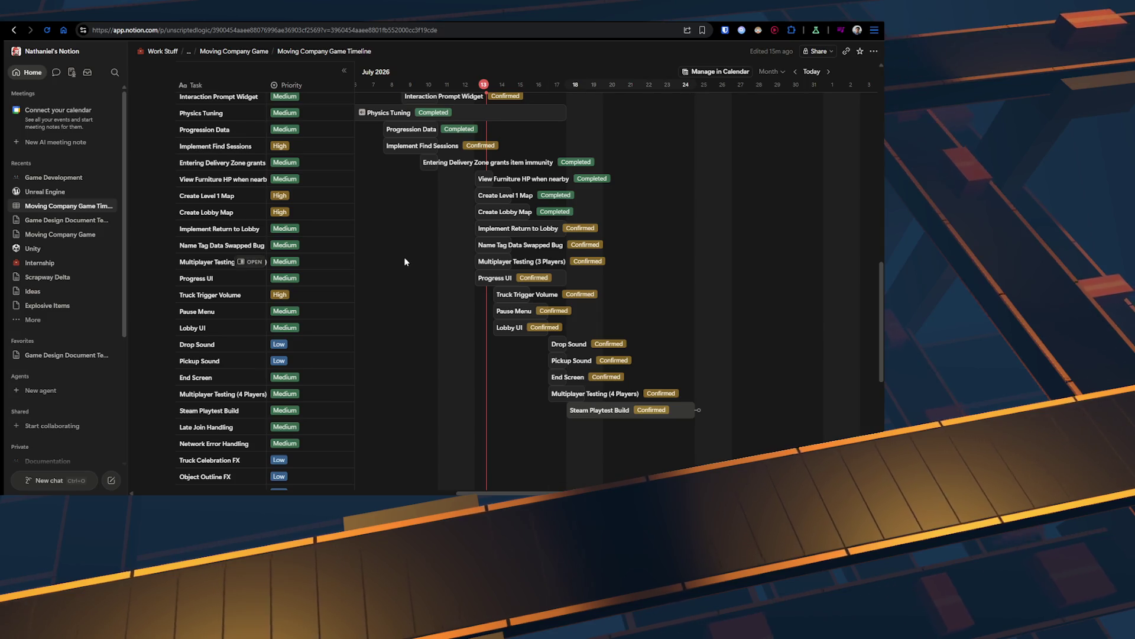
Step: Return to the Unreal Engine editor and look down over the road and building
key("alt+Tab")
mouse_move(393, 289)
left_mouse_down()
mouse_move(378, 307)
mouse_move(423, 270)
mouse_move(353, 262)
left_mouse_up()
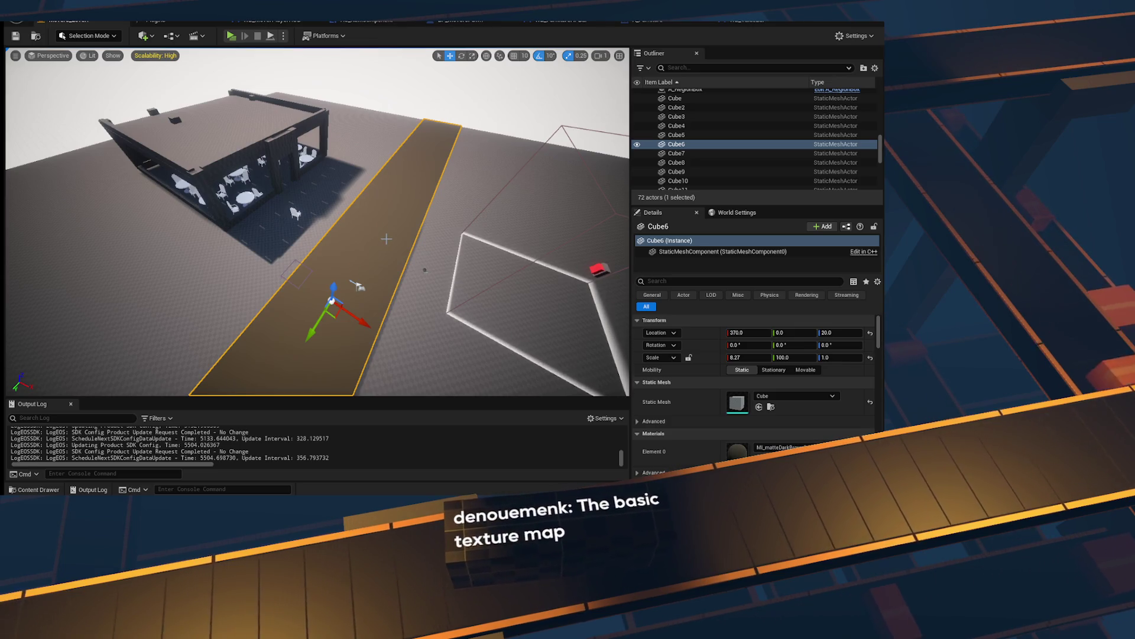
Step: Delete the extra floor slab Cube6 and the lone chair standing on the floor
key("Delete")
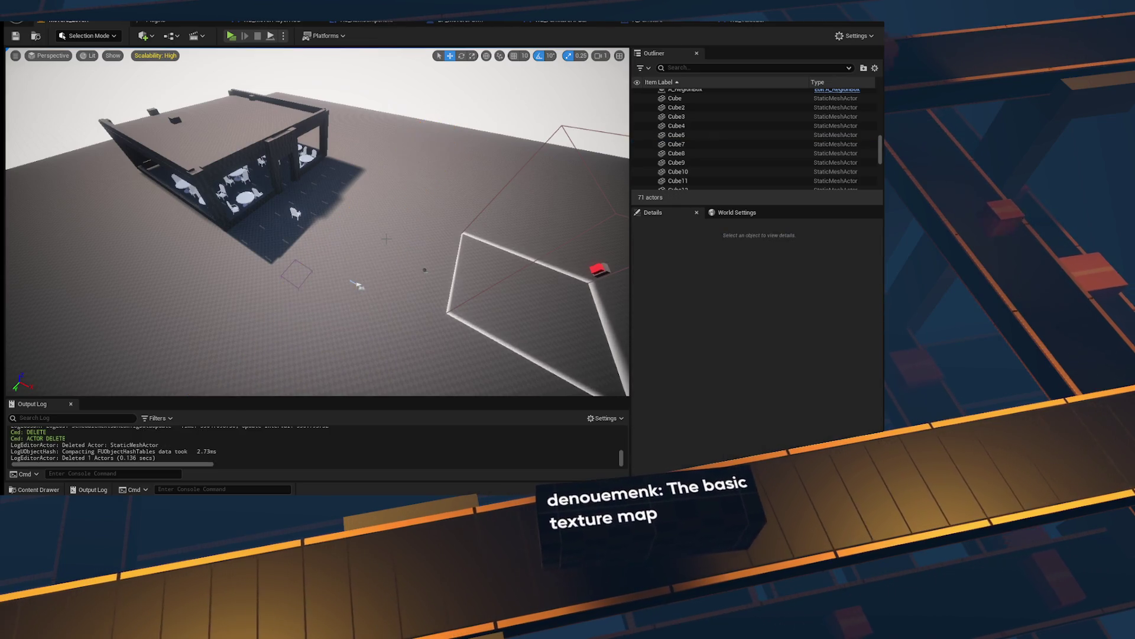
scroll(358, 286, "up", 10)
mouse_move(358, 285)
left_mouse_down()
mouse_move(411, 257)
mouse_move(386, 282)
mouse_move(374, 328)
left_mouse_up()
left_click(375, 328)
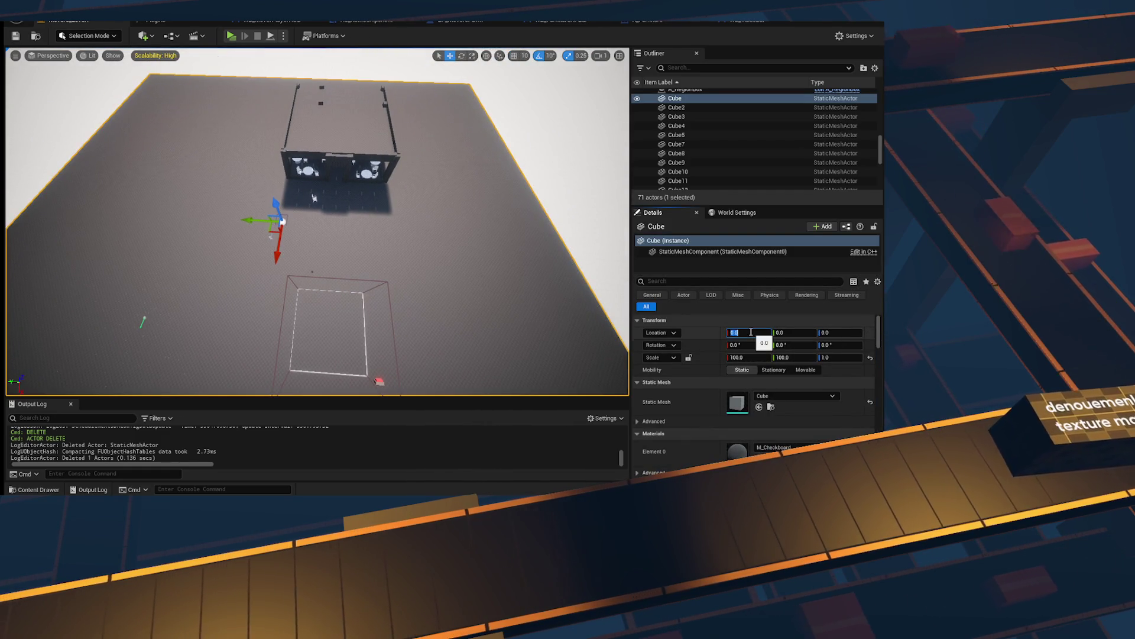
mouse_move(314, 196)
left_mouse_down()
mouse_move(302, 114)
mouse_move(318, 235)
left_mouse_up()
left_click(318, 235)
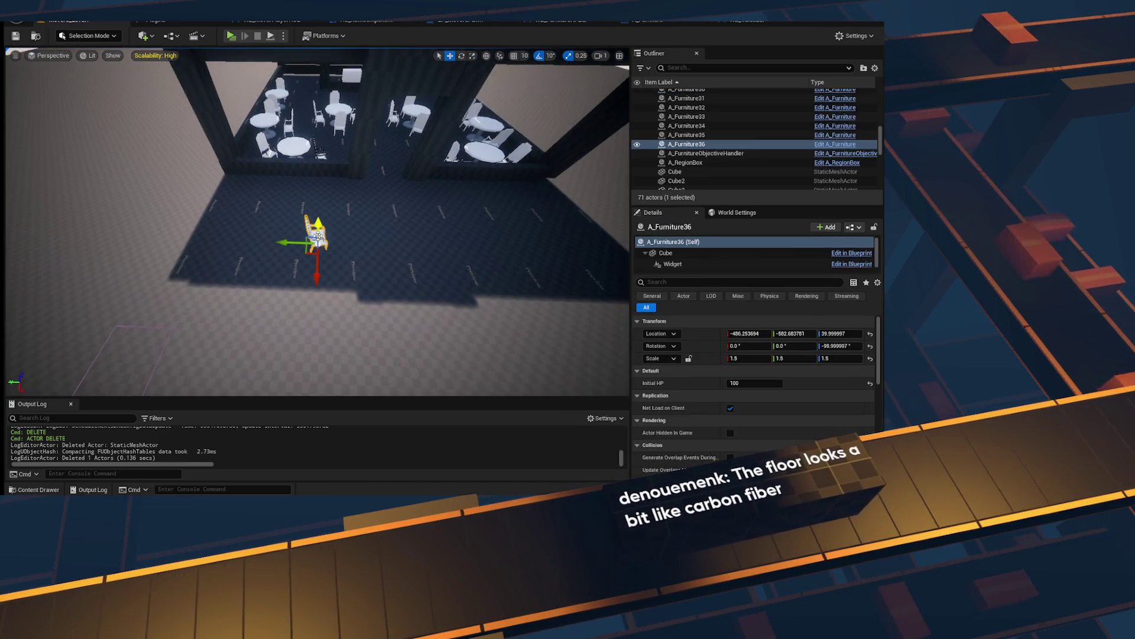
key("Delete")
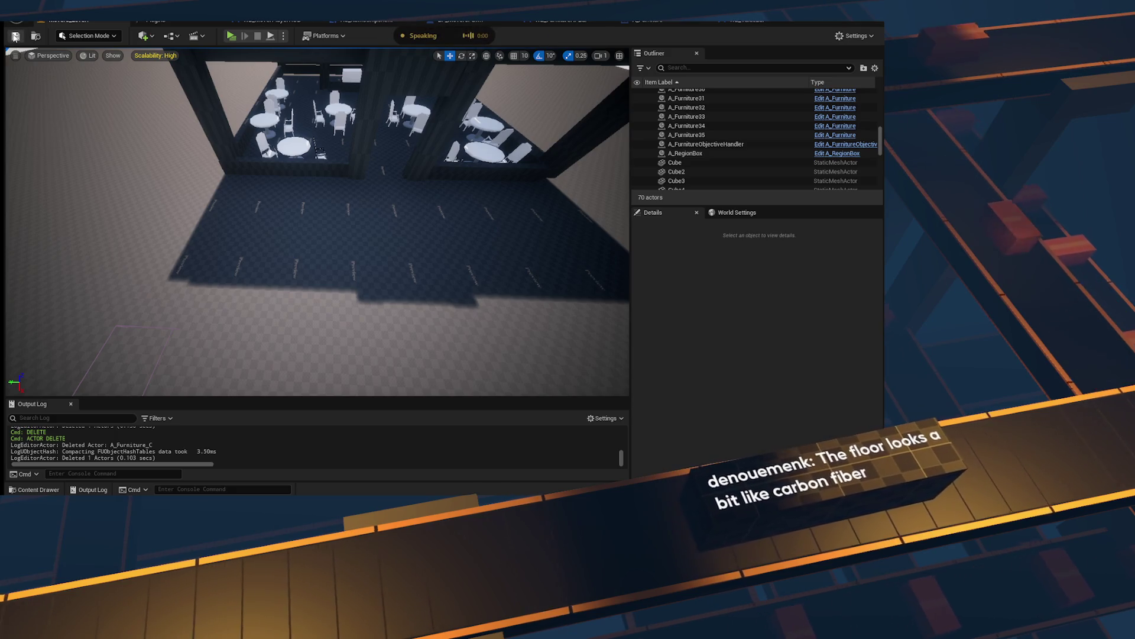
Step: Save the level and fly back outside to view the whole building
key("ctrl+s")
left_click_drag(318, 235, 295, 235)
left_click_drag(269, 143, 269, 143)
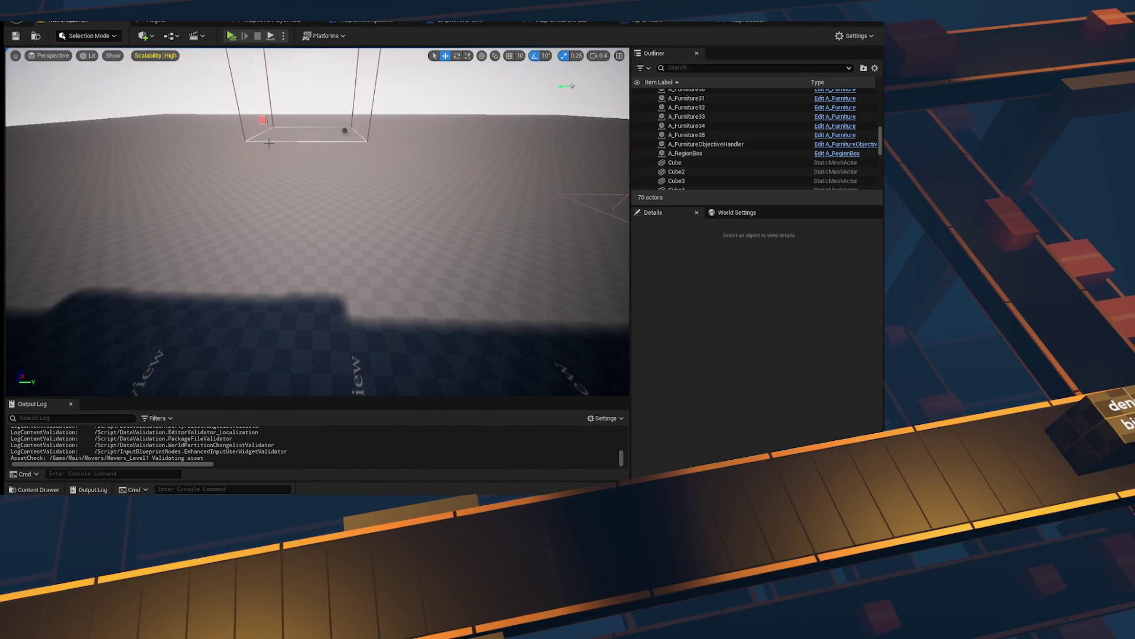
left_click_drag(295, 235, 310, 249)
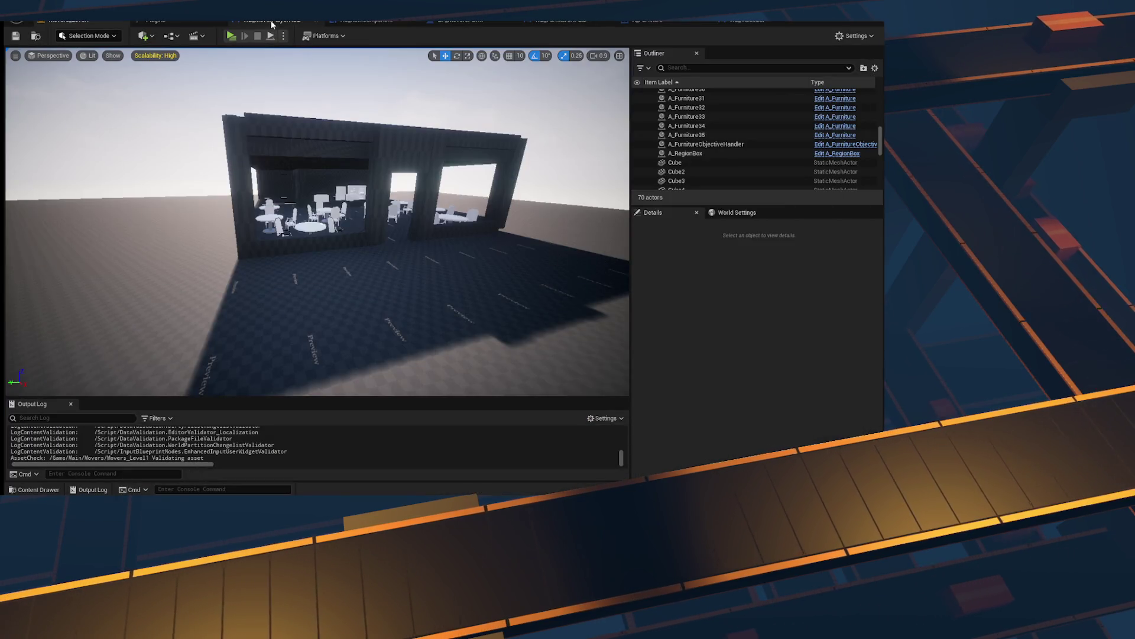
Step: Show the timeline as a Board and move the Progress UI card from Confirmed into In Progress
left_click(272, 24)
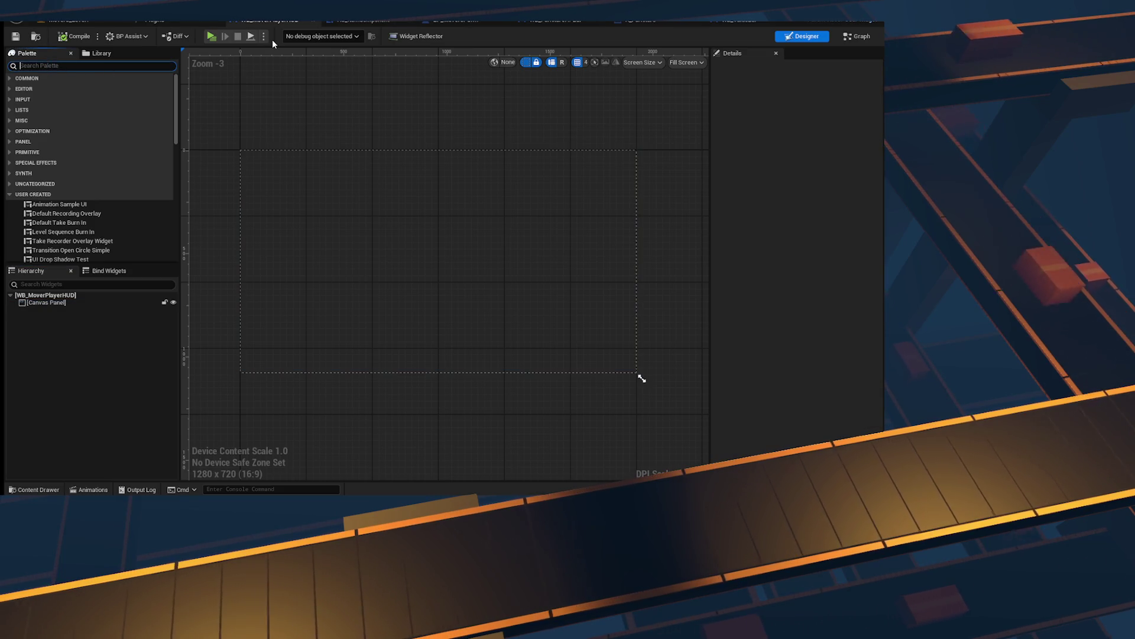
left_click(34, 489)
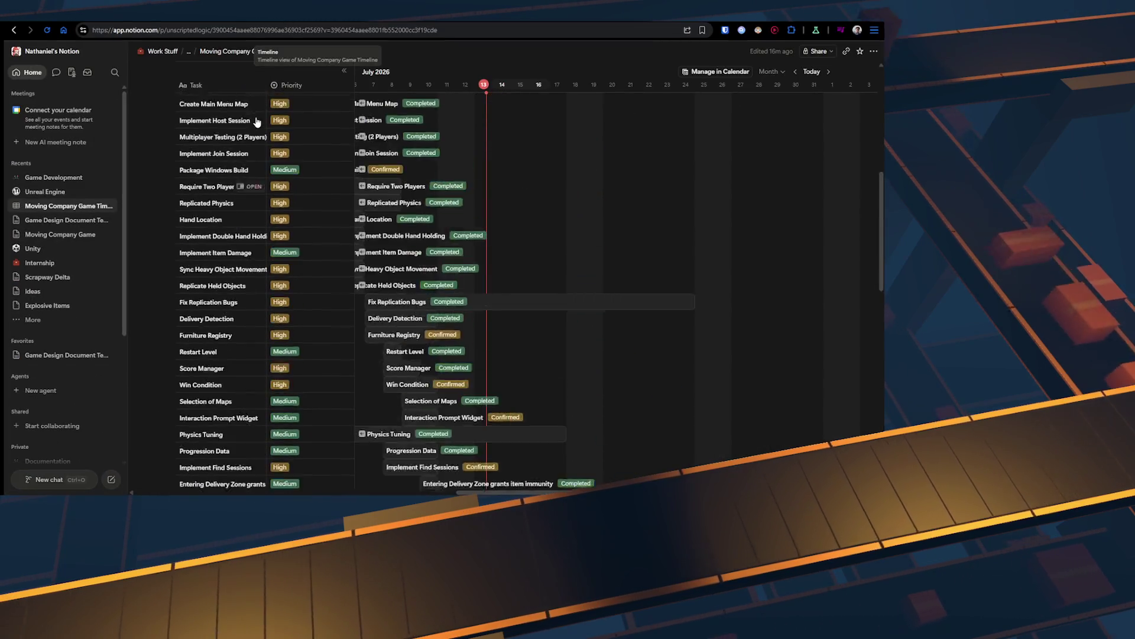
scroll(257, 122, "up", 6)
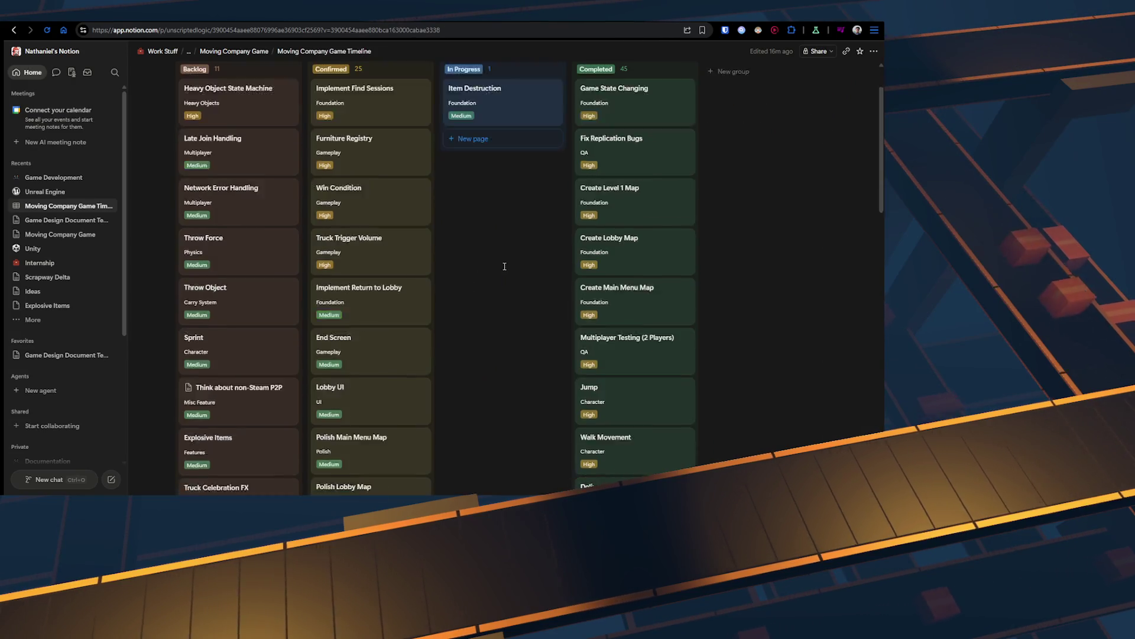
scroll(504, 264, "down", 10)
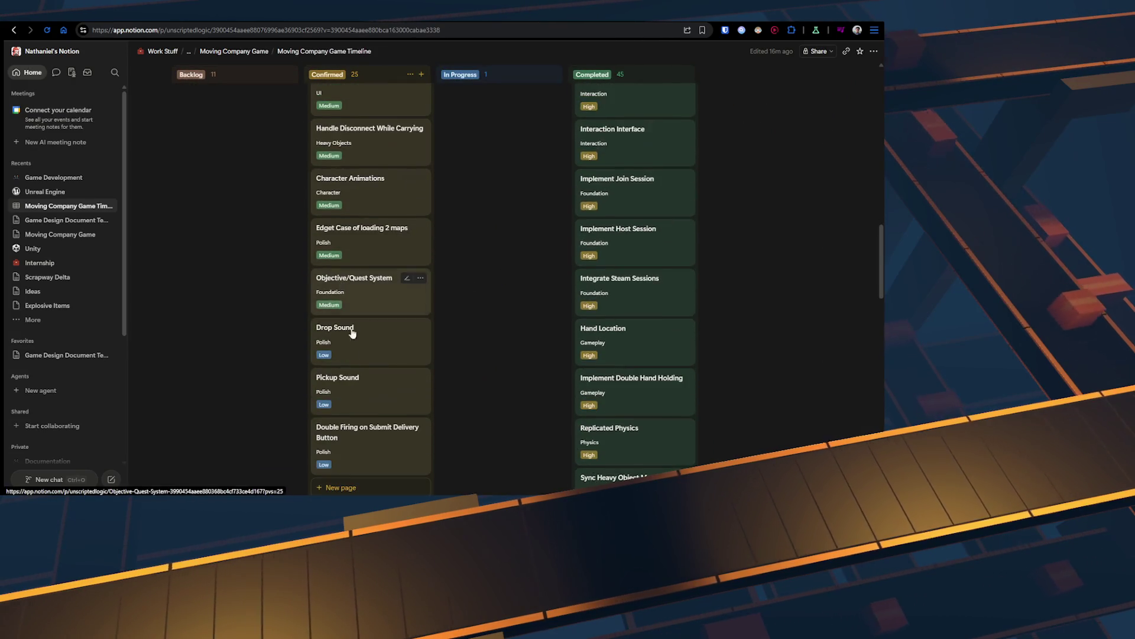
scroll(346, 450, "up", 5)
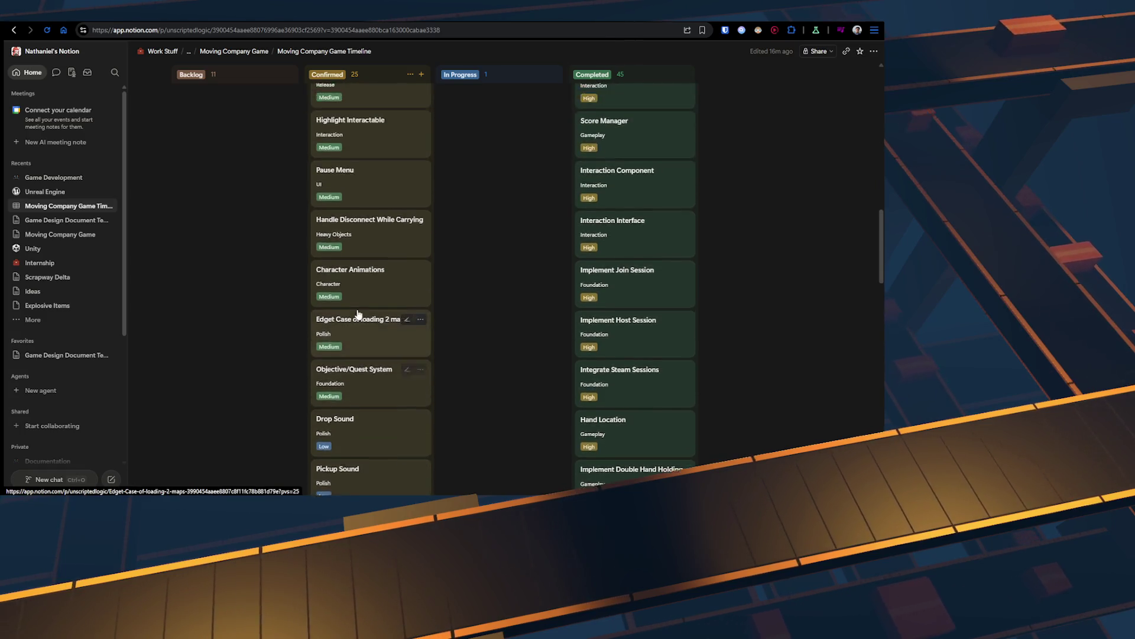
mouse_move(365, 258)
left_mouse_down()
mouse_move(495, 116)
mouse_move(485, 80)
mouse_move(482, 160)
mouse_move(498, 200)
left_mouse_up()
Step: Scroll through the task board to review the updated columns beside Item Destruction
scroll(243, 290, "down", 4)
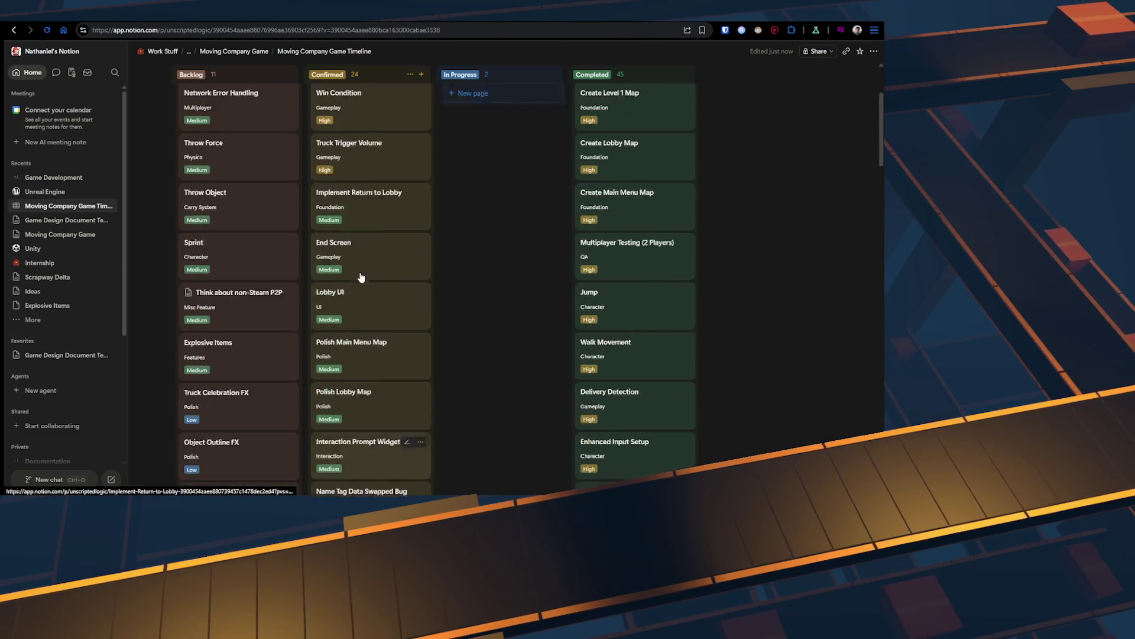
scroll(361, 277, "up", 3)
scroll(361, 296, "down", 1)
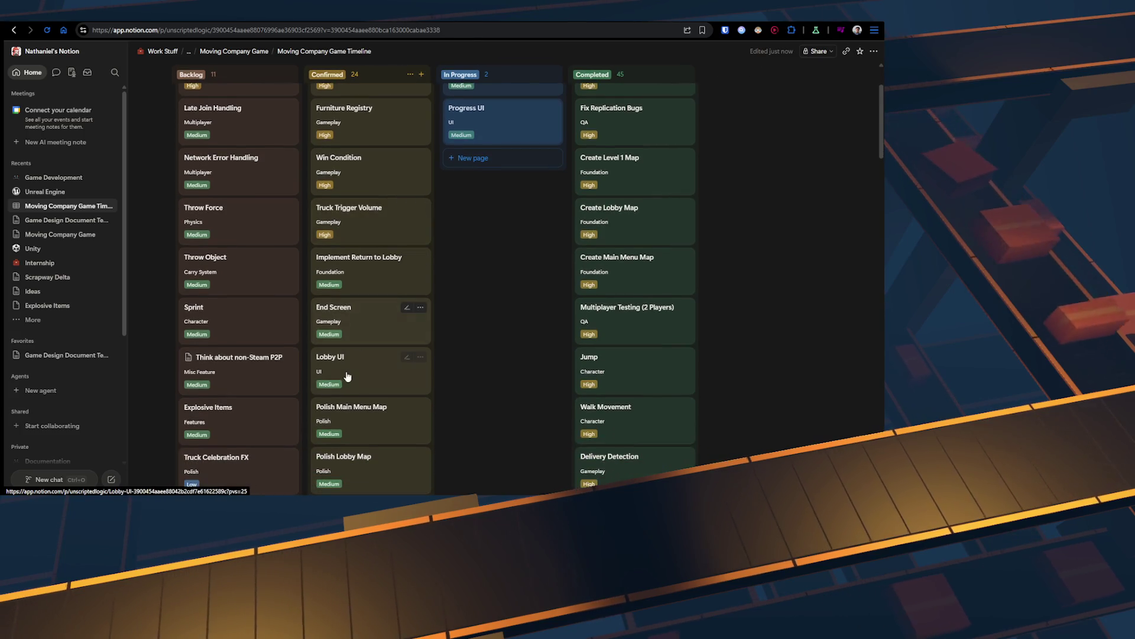
scroll(347, 377, "up", 2)
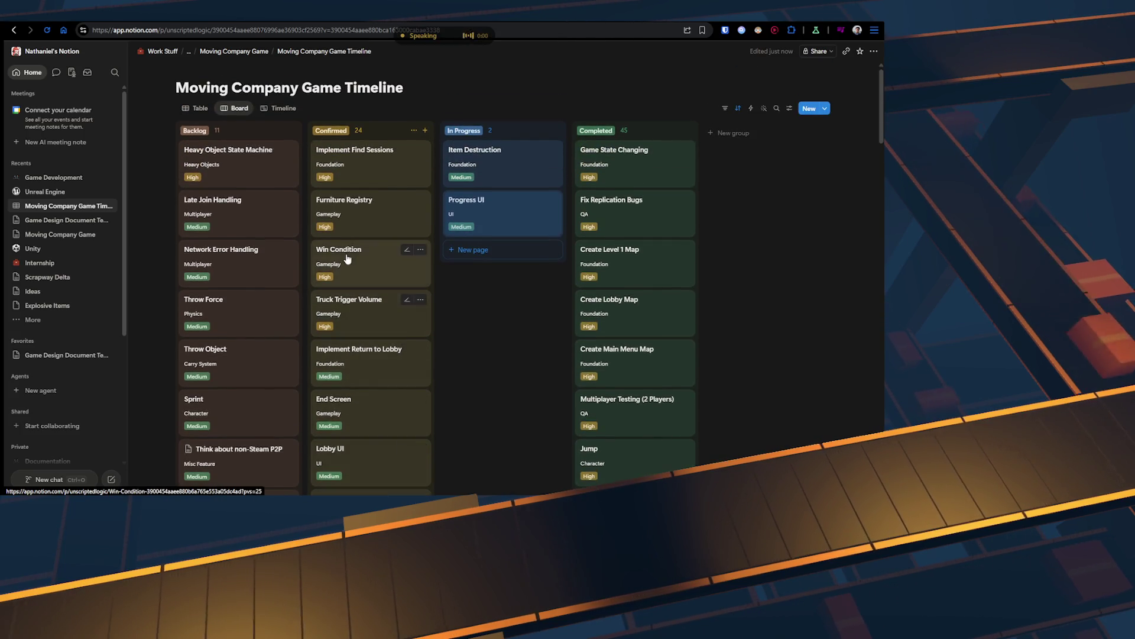
scroll(347, 258, "down", 6)
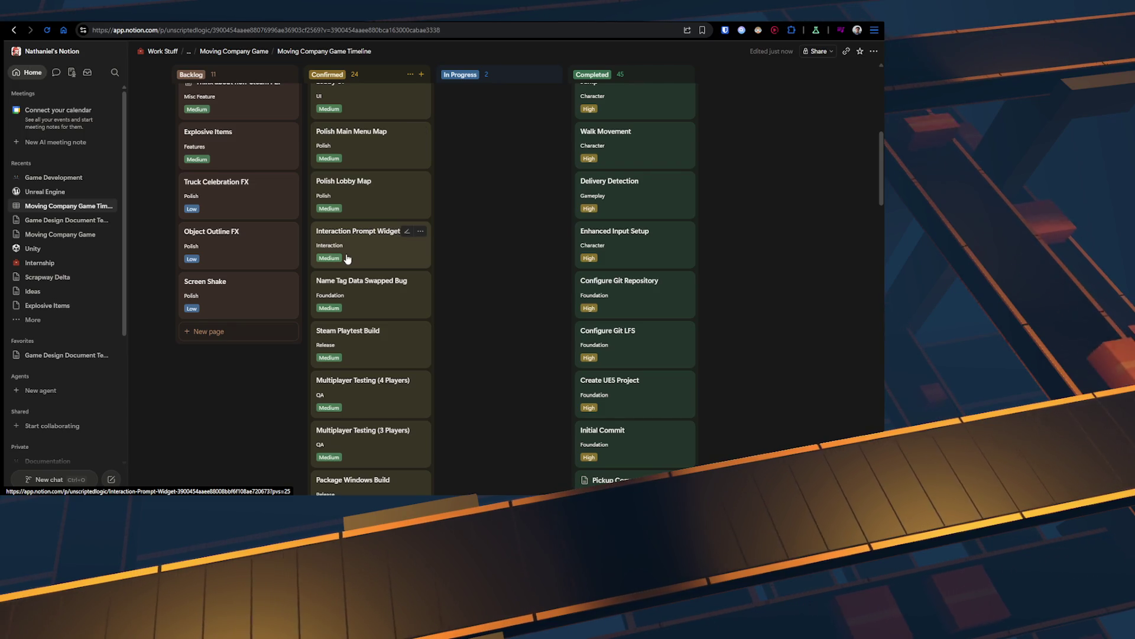
scroll(347, 260, "down", 3)
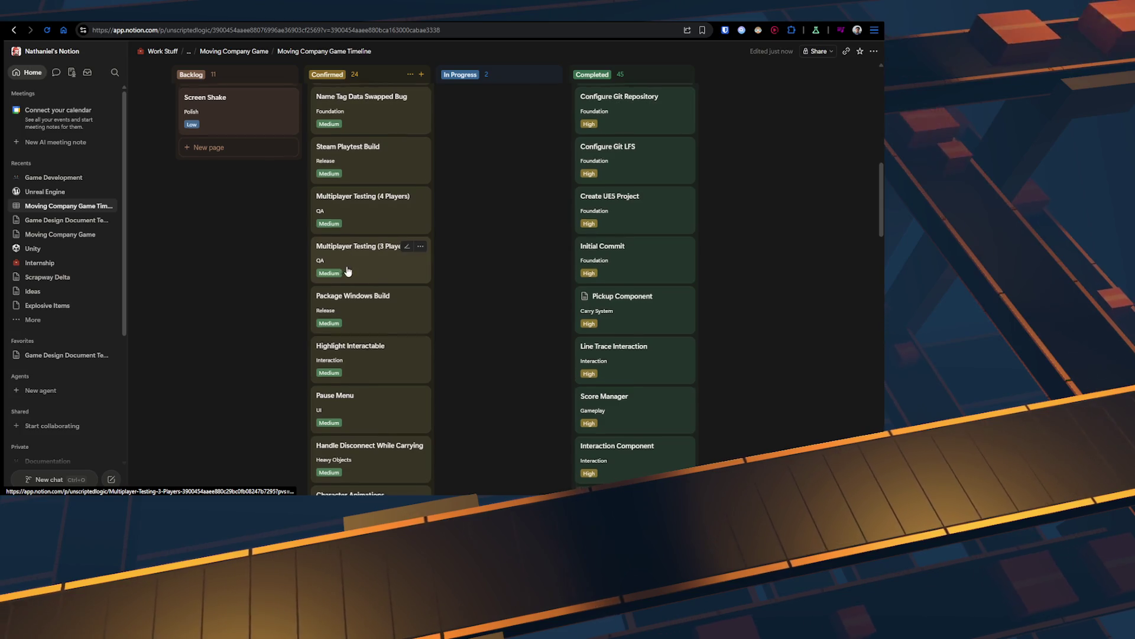
scroll(348, 271, "down", 7)
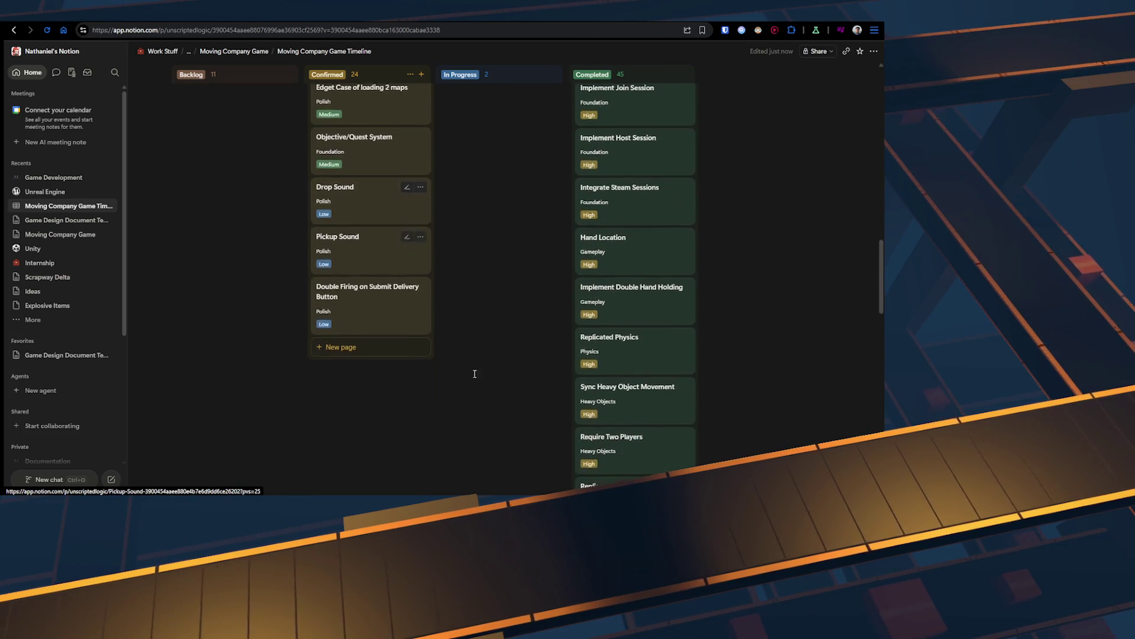
scroll(380, 344, "up", 2)
scroll(411, 328, "up", 5)
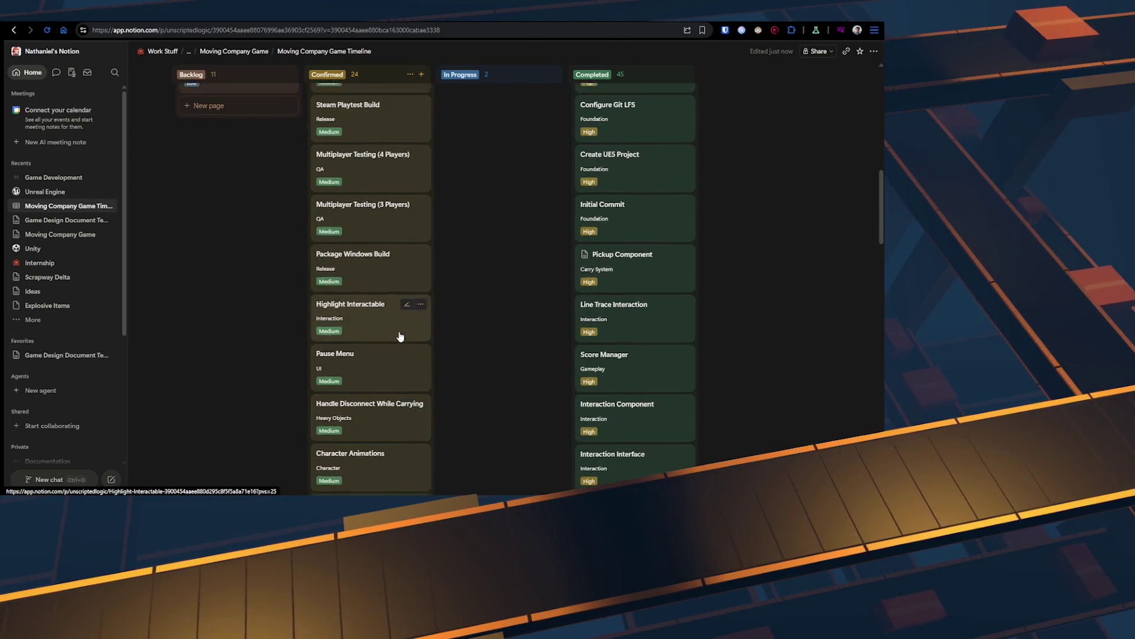
scroll(401, 336, "up", 3)
scroll(400, 336, "up", 5)
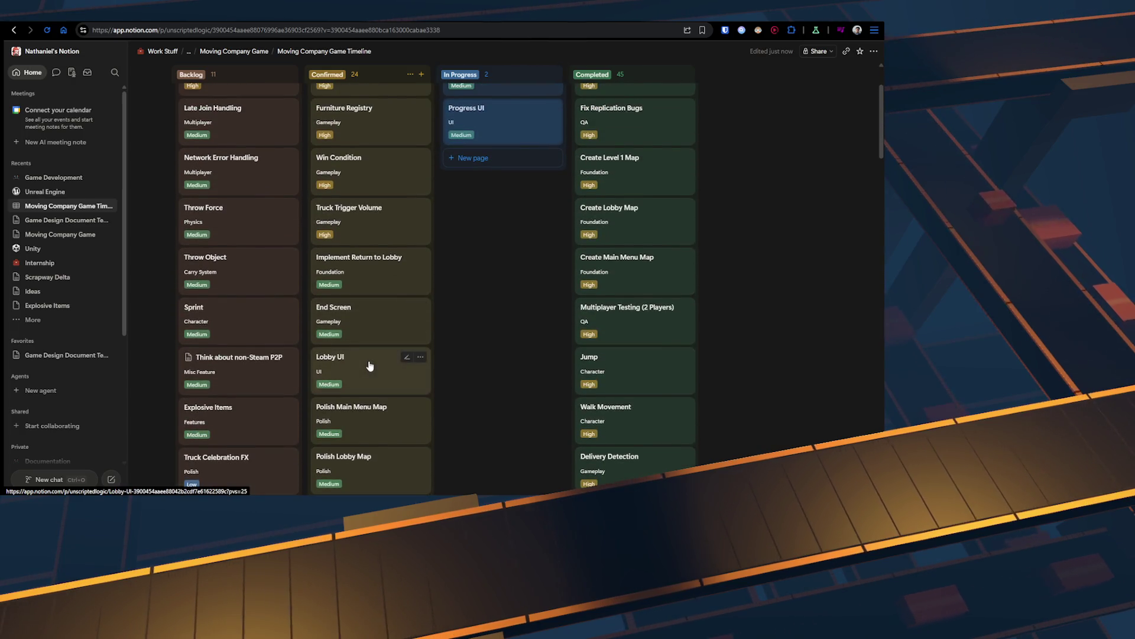
left_click_drag(356, 320, 354, 331)
scroll(367, 301, "up", 2)
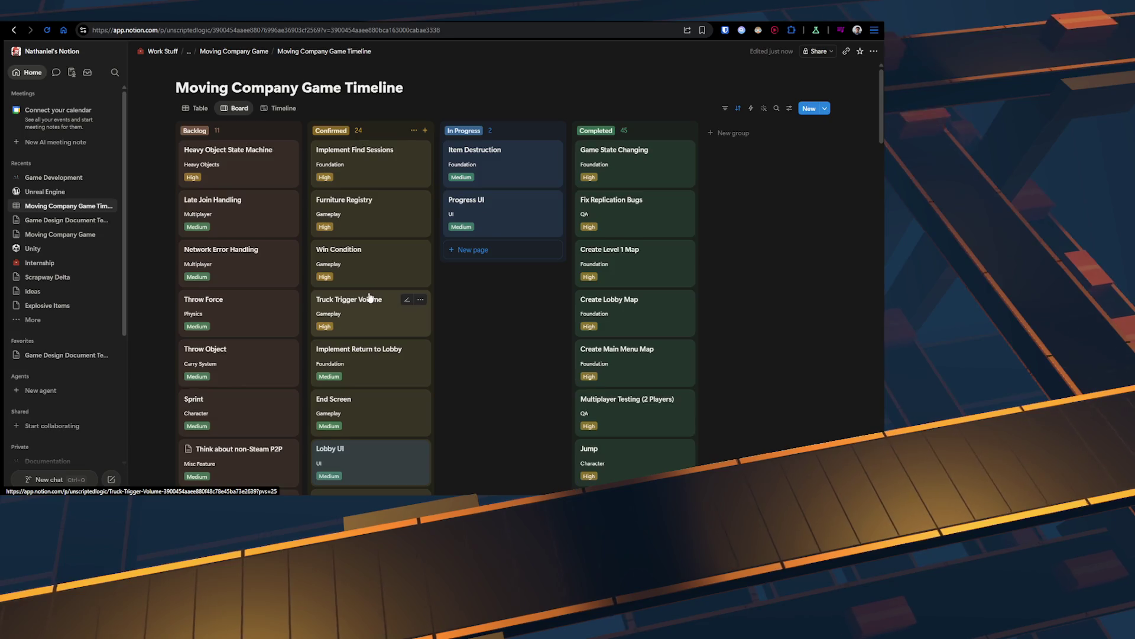
scroll(368, 296, "down", 5)
scroll(370, 297, "down", 5)
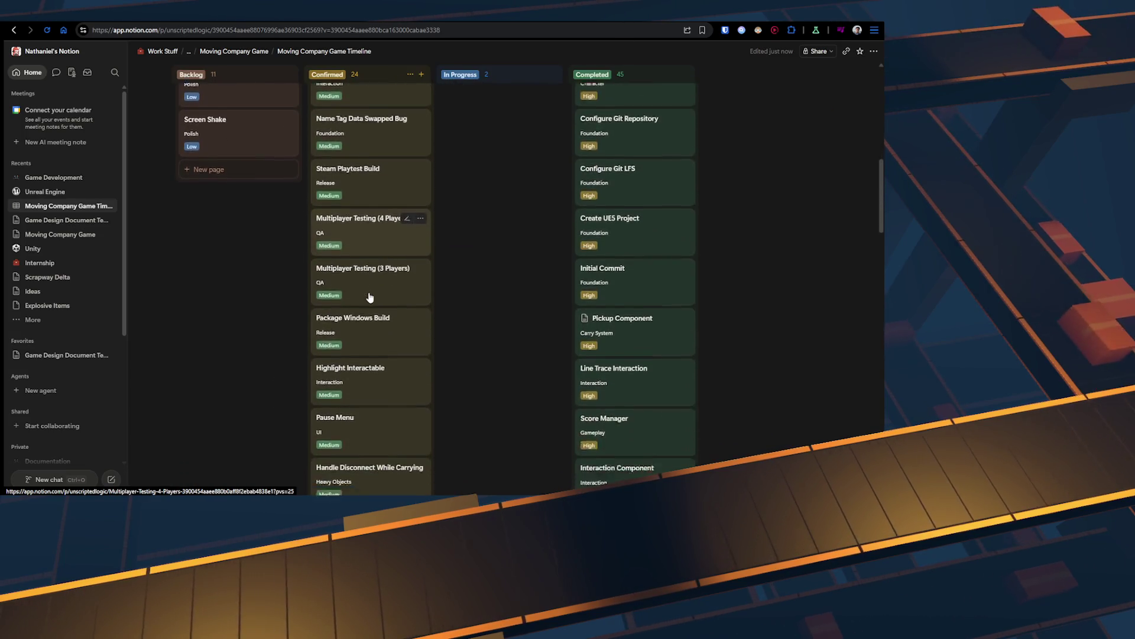
scroll(370, 296, "down", 6)
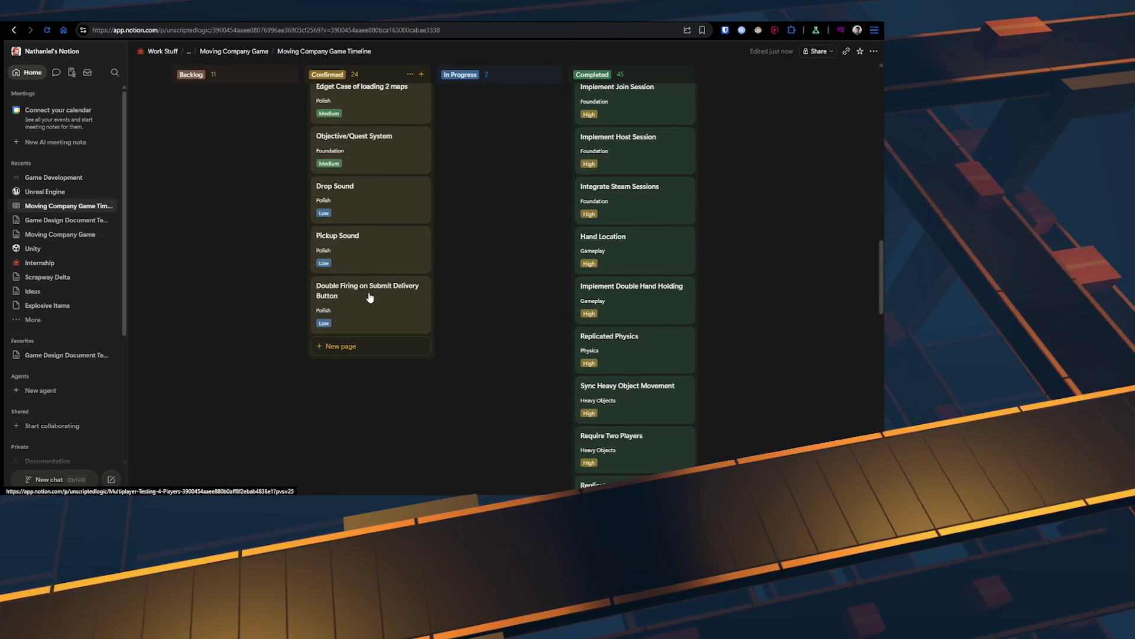
scroll(370, 297, "up", 17)
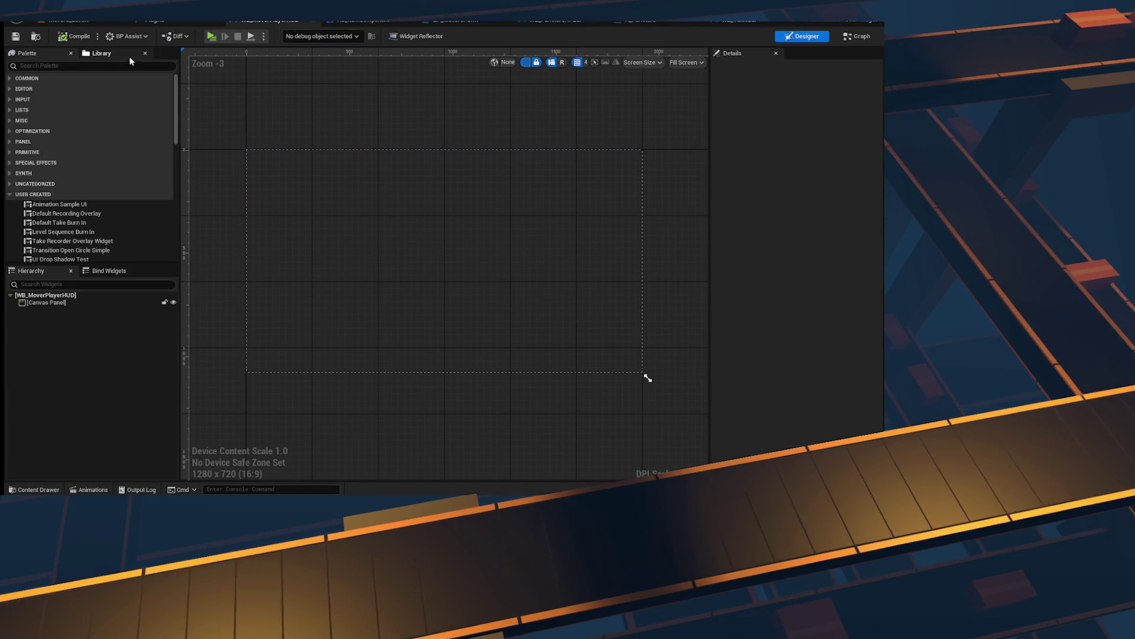
Step: Save with Ctrl+S, back in the level editor, and orbit the viewport to centre the restaurant building
key("ctrl+s")
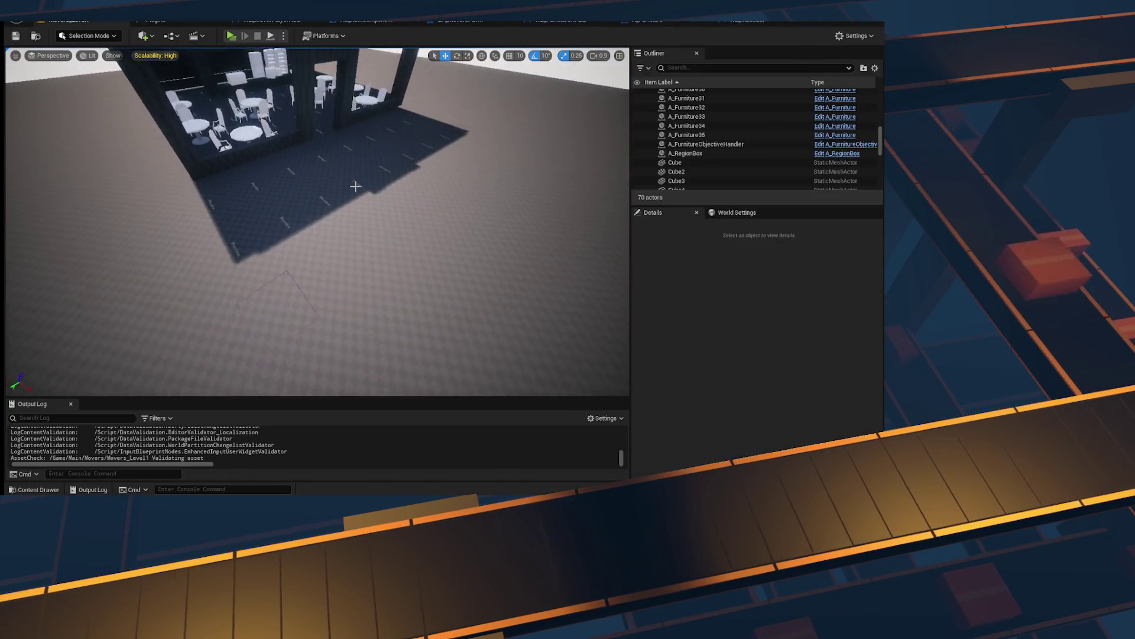
mouse_move(285, 220)
left_mouse_down()
mouse_move(545, 304)
mouse_move(532, 304)
mouse_move(553, 372)
mouse_move(523, 349)
mouse_move(473, 346)
left_mouse_up()
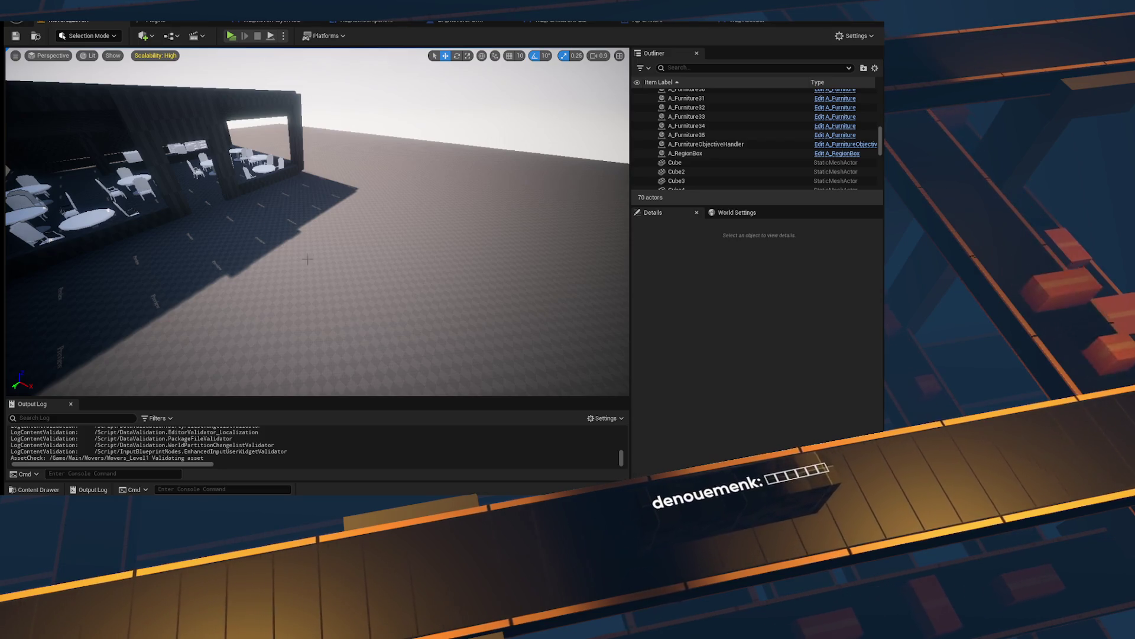
left_click_drag(303, 258, 278, 259)
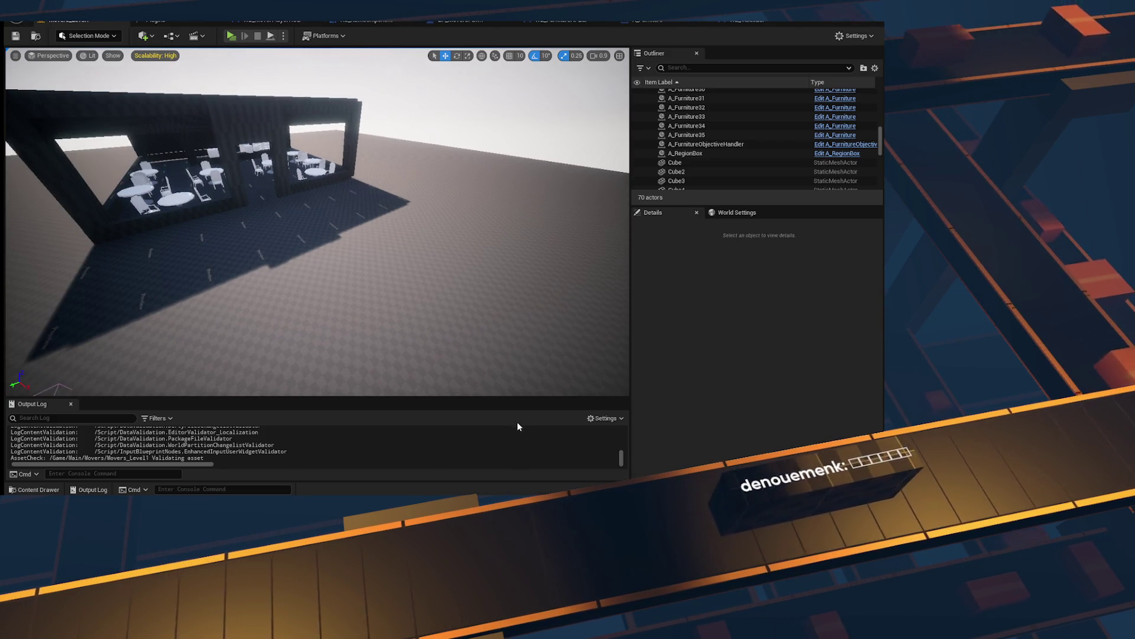
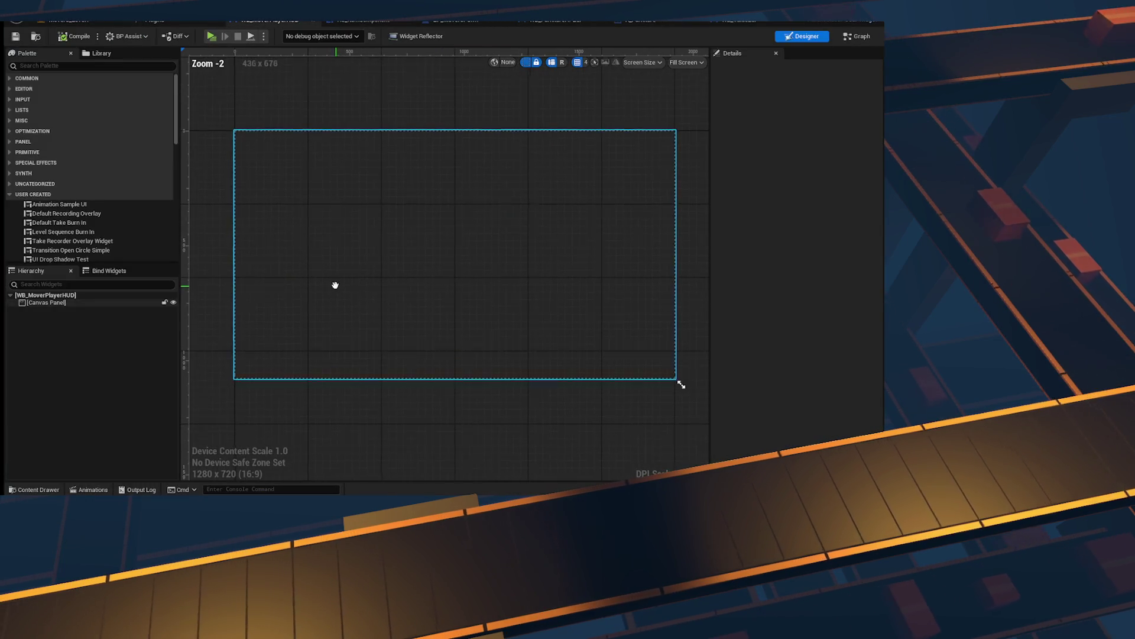
Step: Select the HUD's canvas panel and focus the widget palette search
left_click(294, 204)
scroll(410, 237, "down", 3)
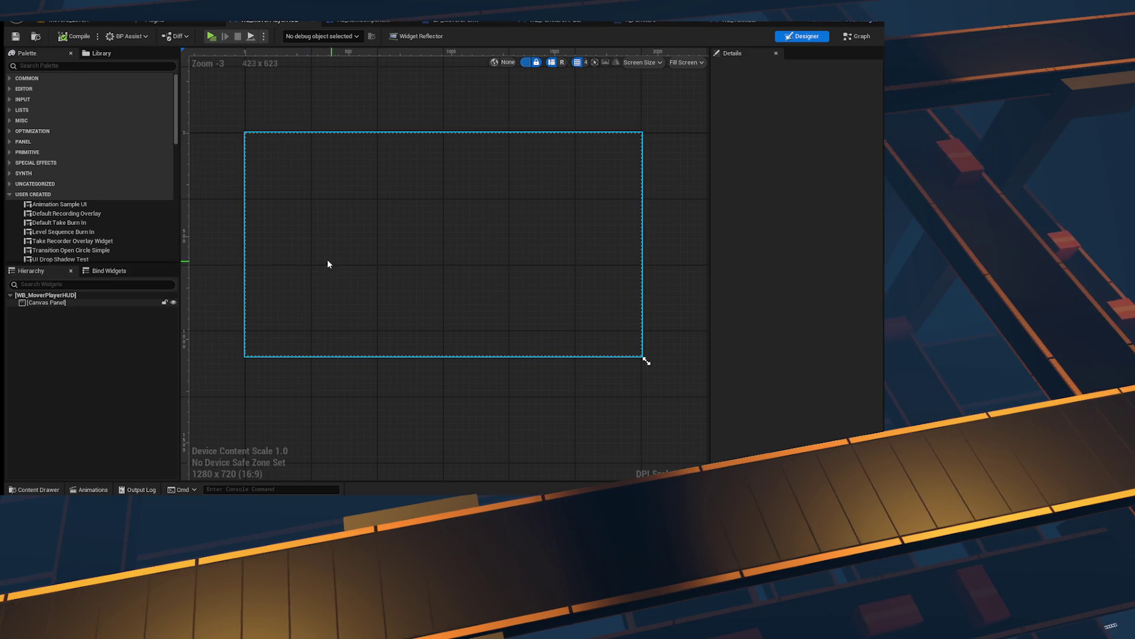
left_click(44, 66)
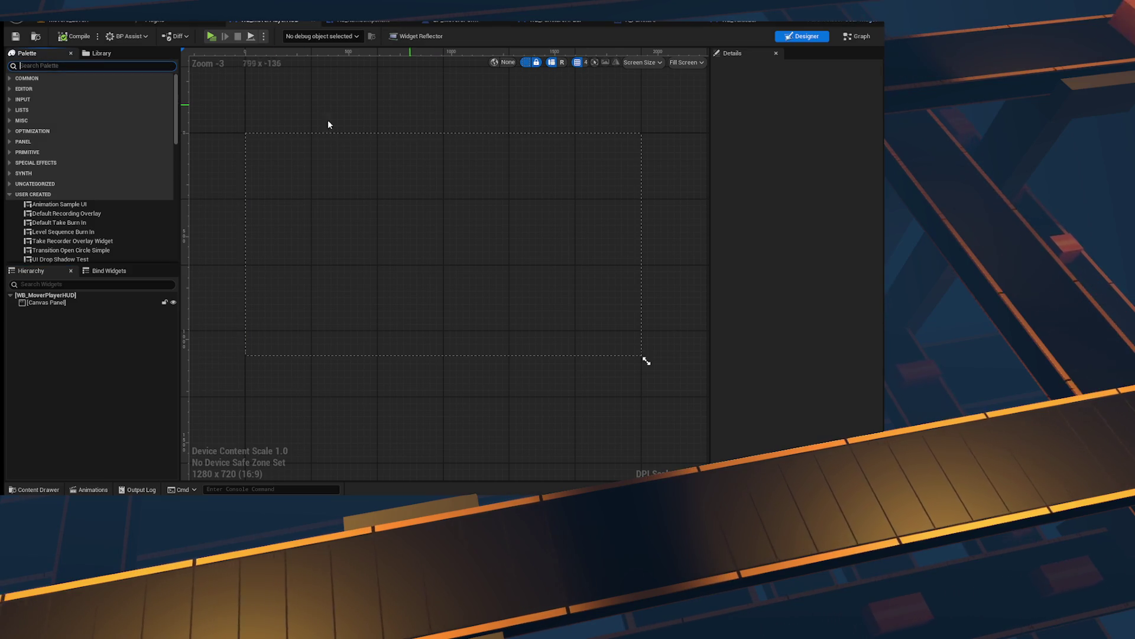
Step: Create a User Widget blueprint named WB_Progress in the content browser and open it
left_click(34, 490)
right_click(377, 378)
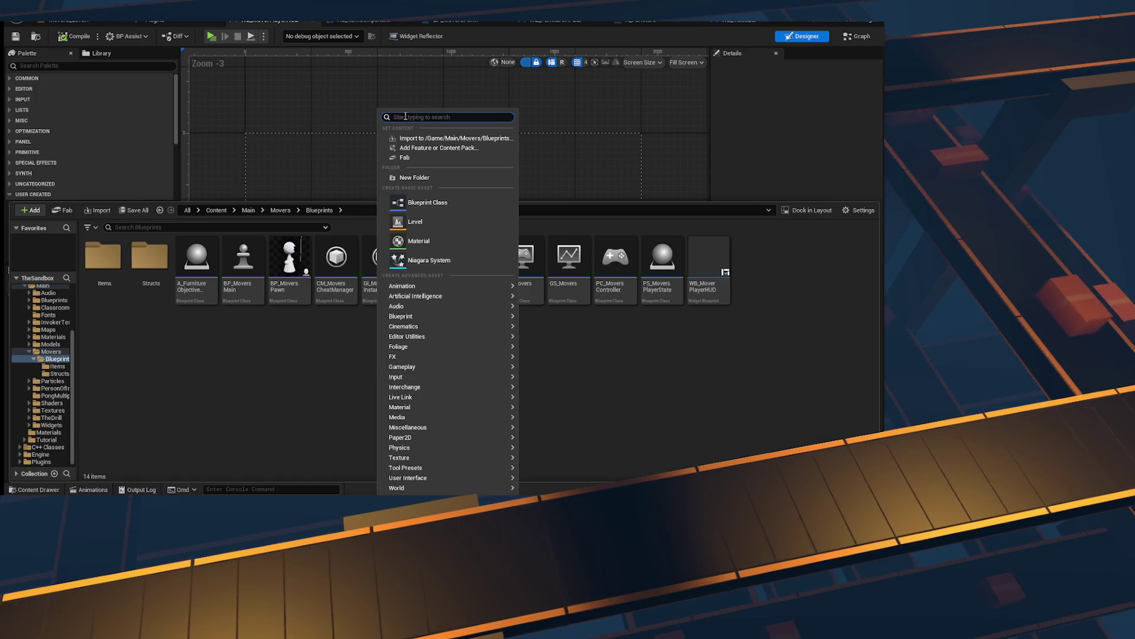
type("widget")
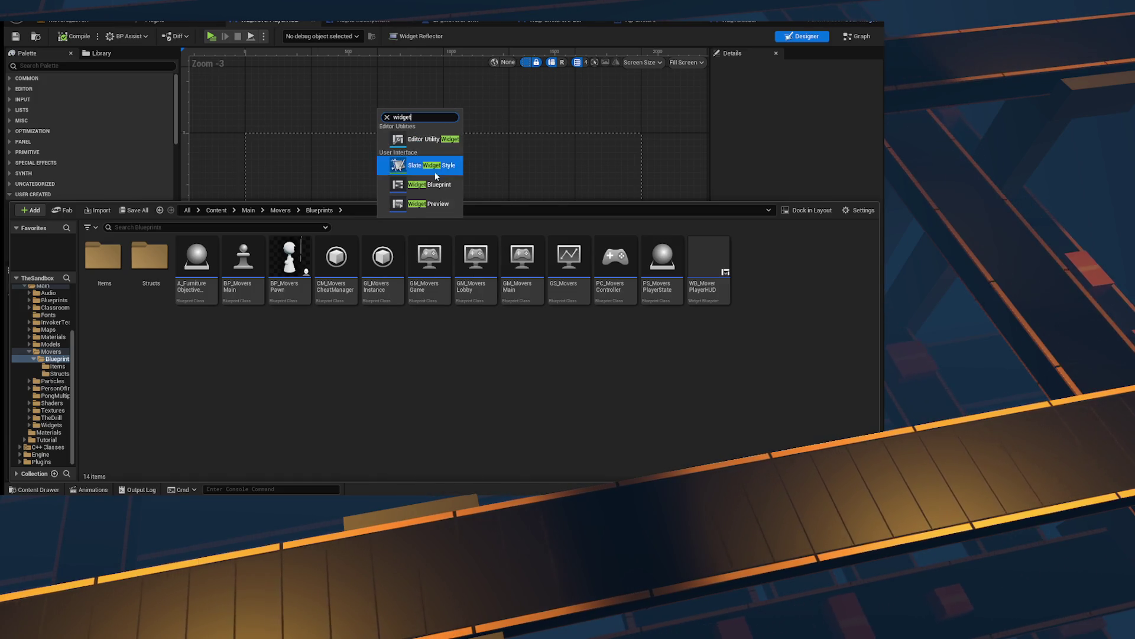
left_click(431, 185)
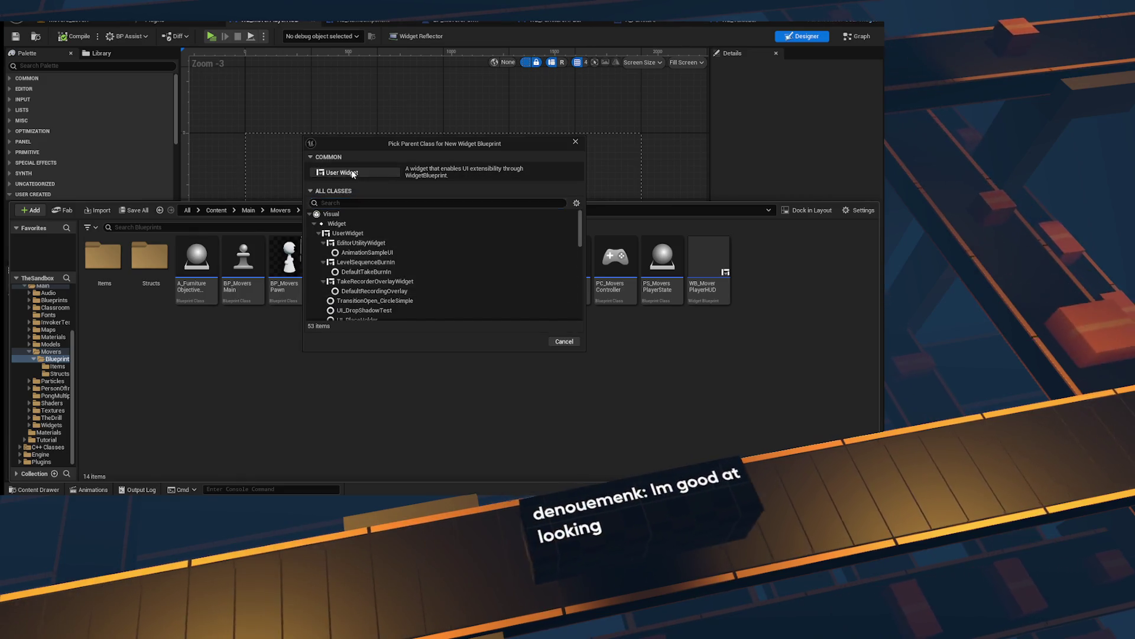
left_click(353, 173)
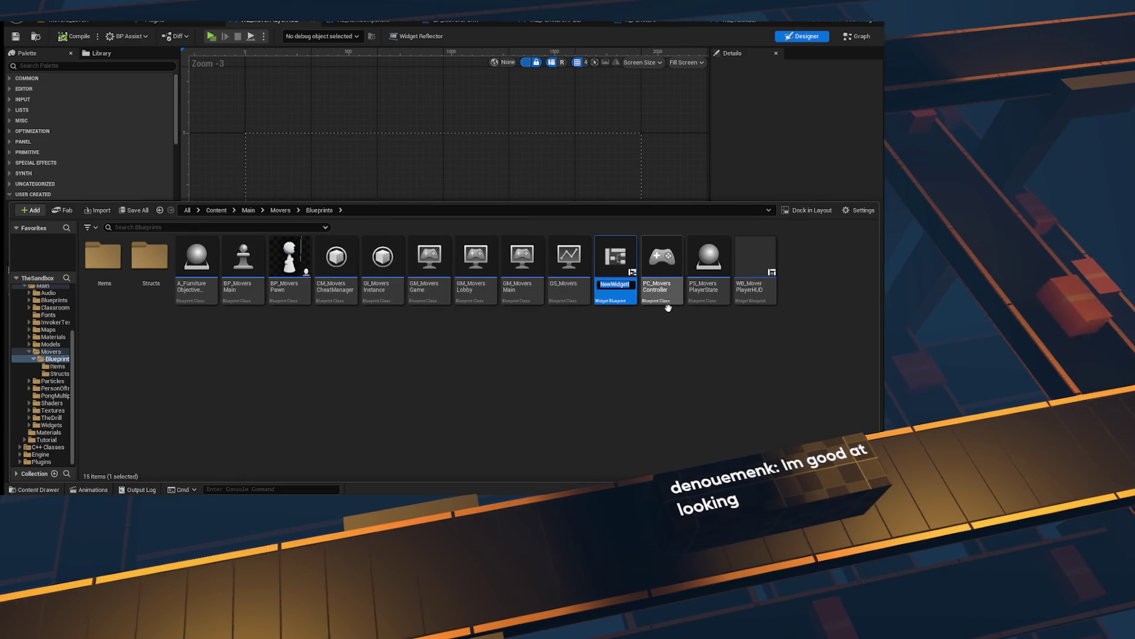
type("WB_Por")
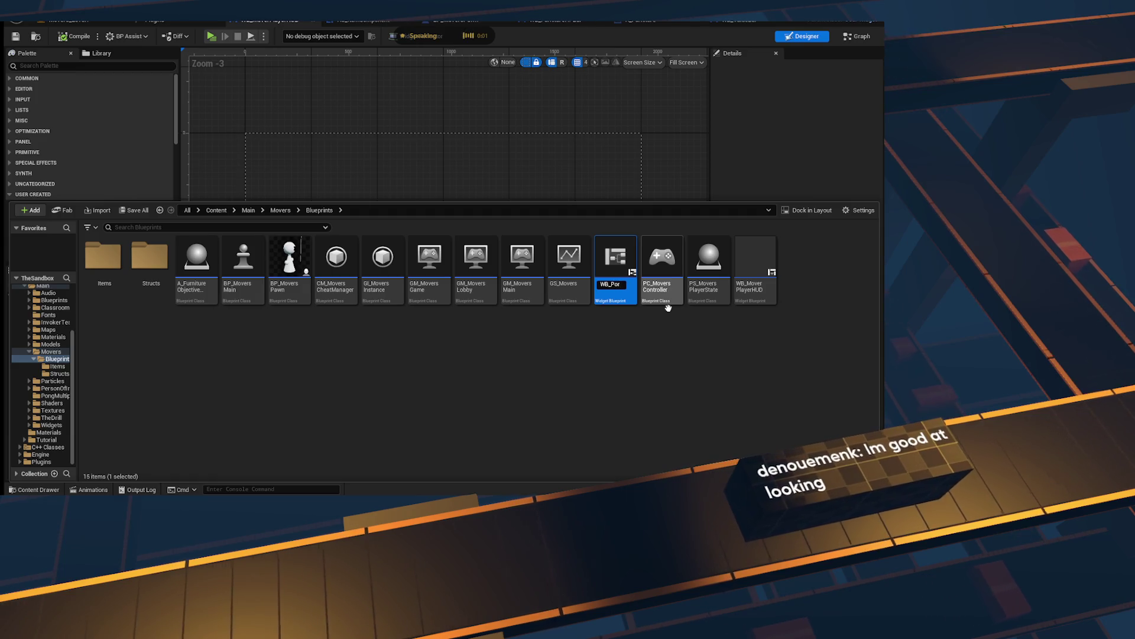
key("BackSpace")
key("BackSpace")
type("rogres")
key("Return")
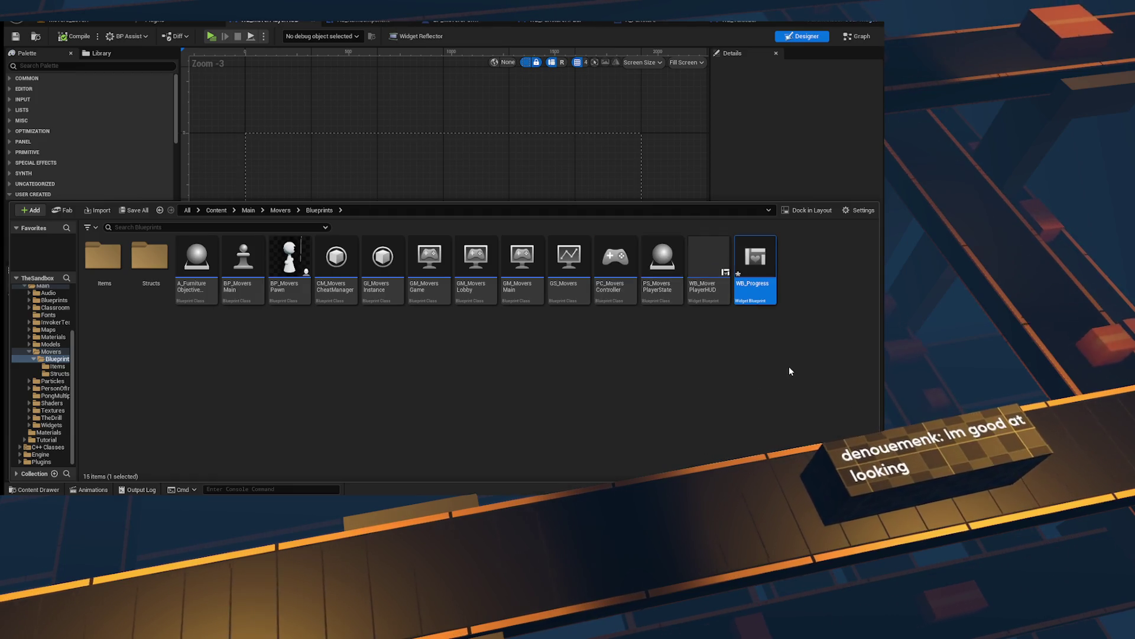
double_click(766, 263)
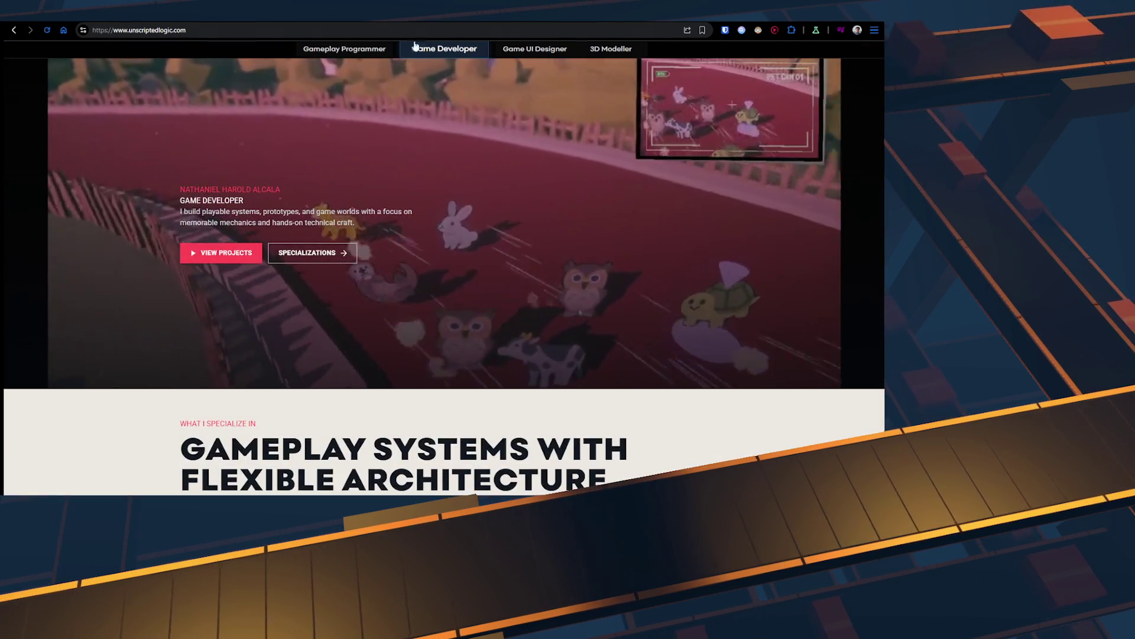
Step: On the Game UI Designer page, view the Auto Pet Racers, YouTube Tutorials and NTE: Recreation projects, ending on Auto Pet Racers
left_click(535, 49)
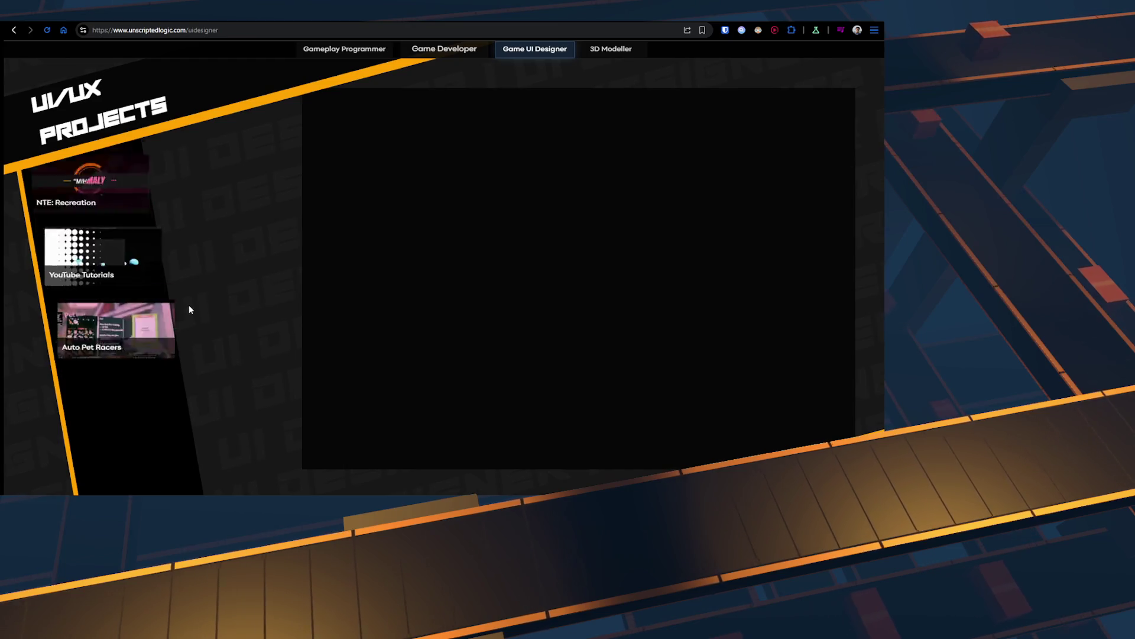
left_click(197, 332)
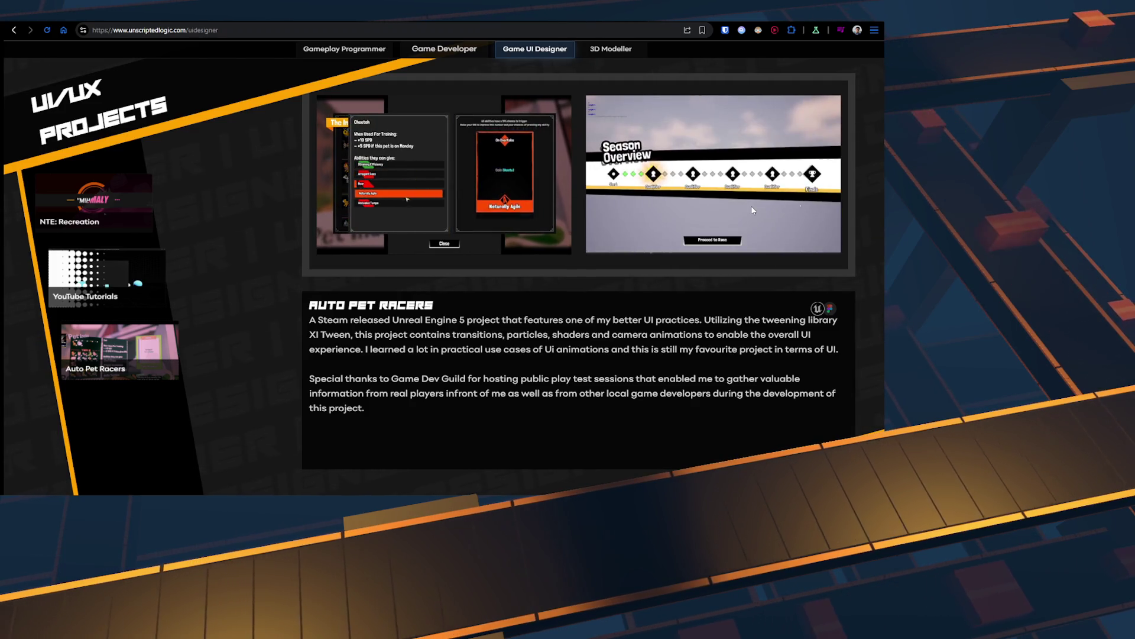
left_click(93, 310)
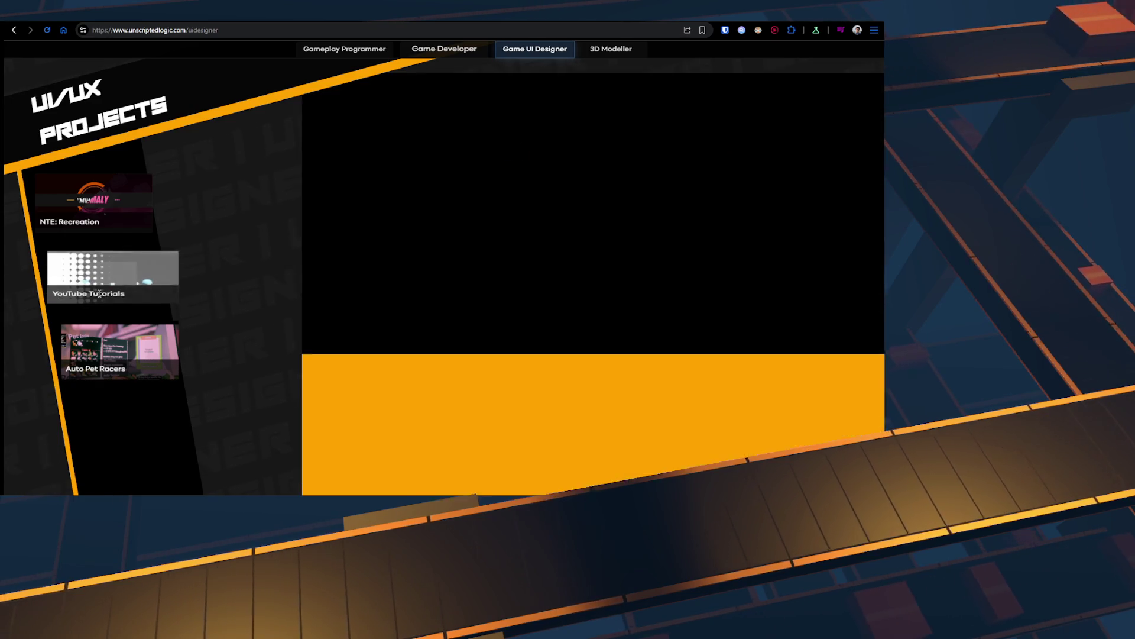
left_click(126, 216)
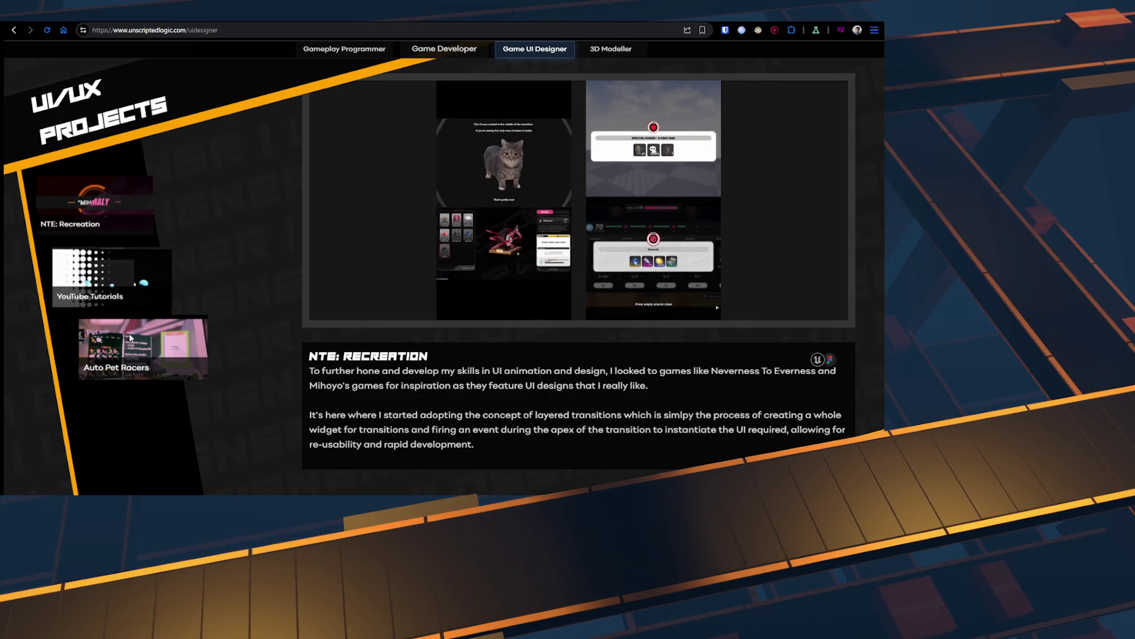
left_click(141, 344)
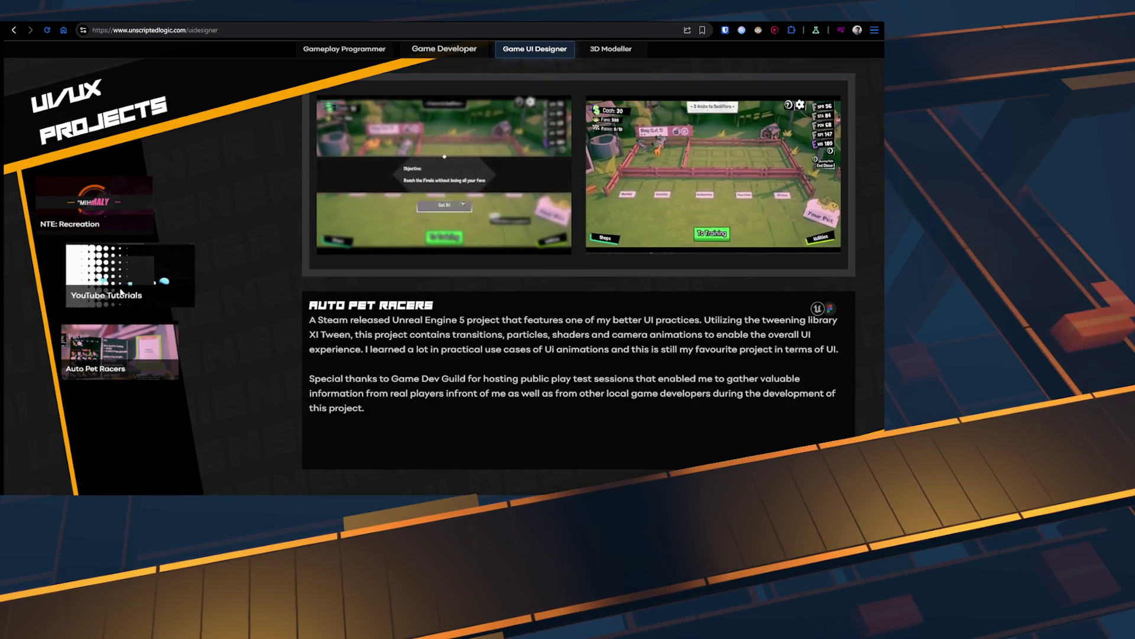
left_click(121, 207)
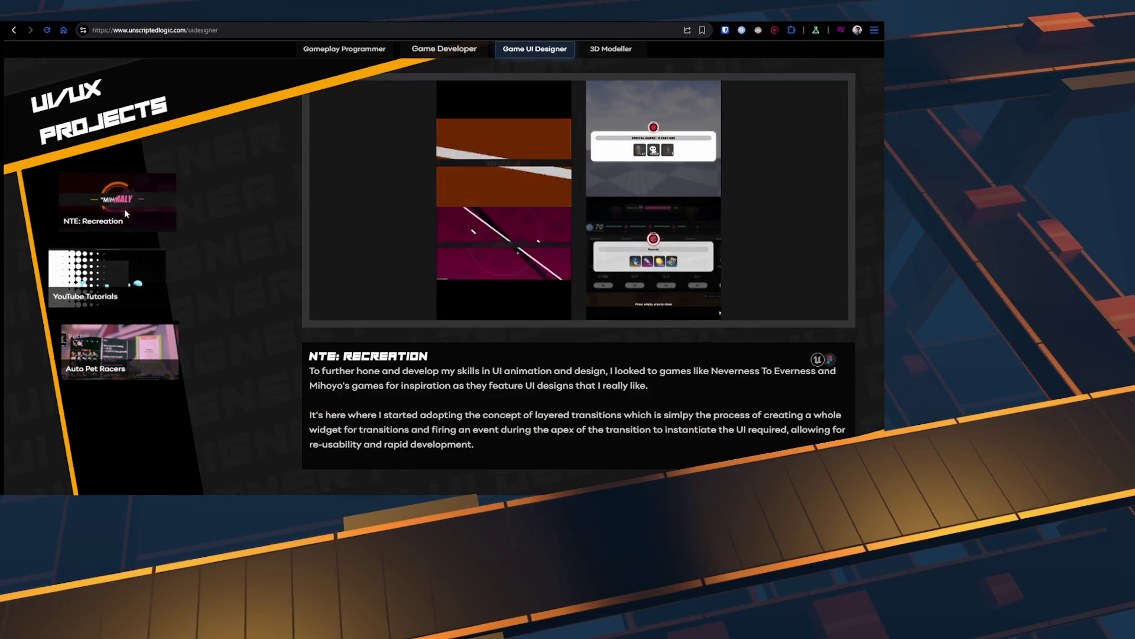
left_click(121, 350)
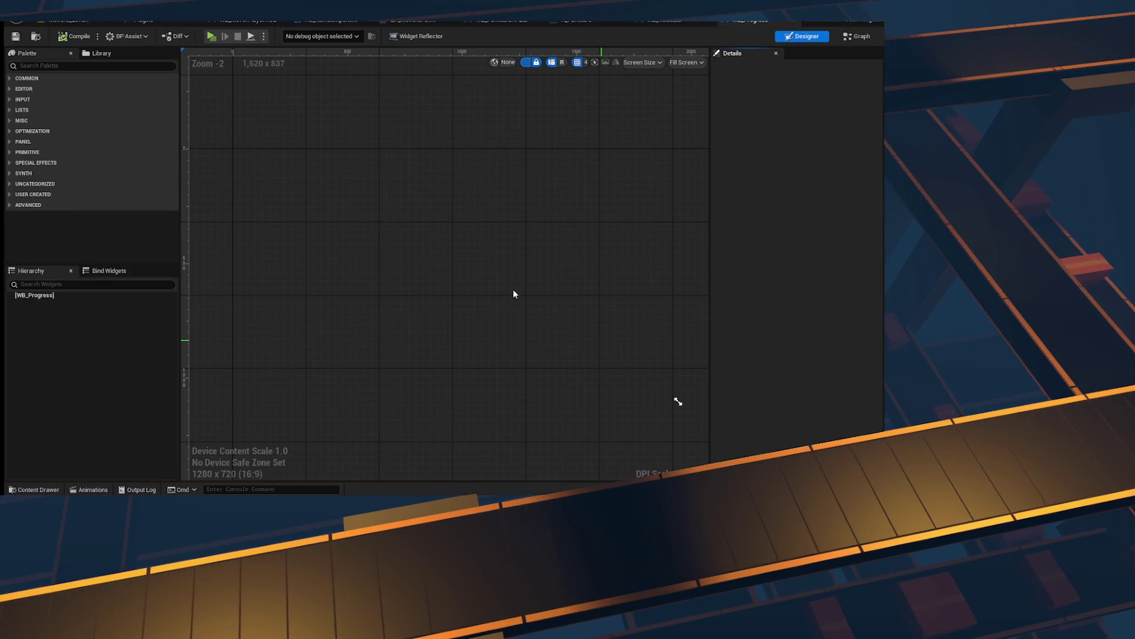
Step: Close the content browser and drag an Overlay in as WB_Progress's root widget
scroll(513, 294, "up", 4)
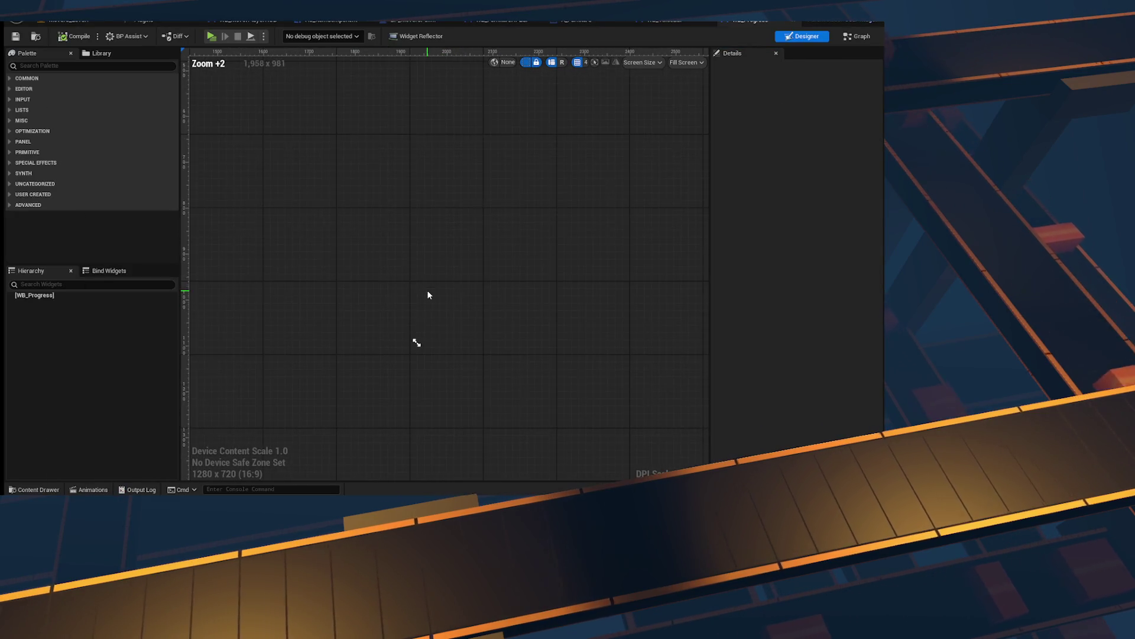
left_click(33, 490)
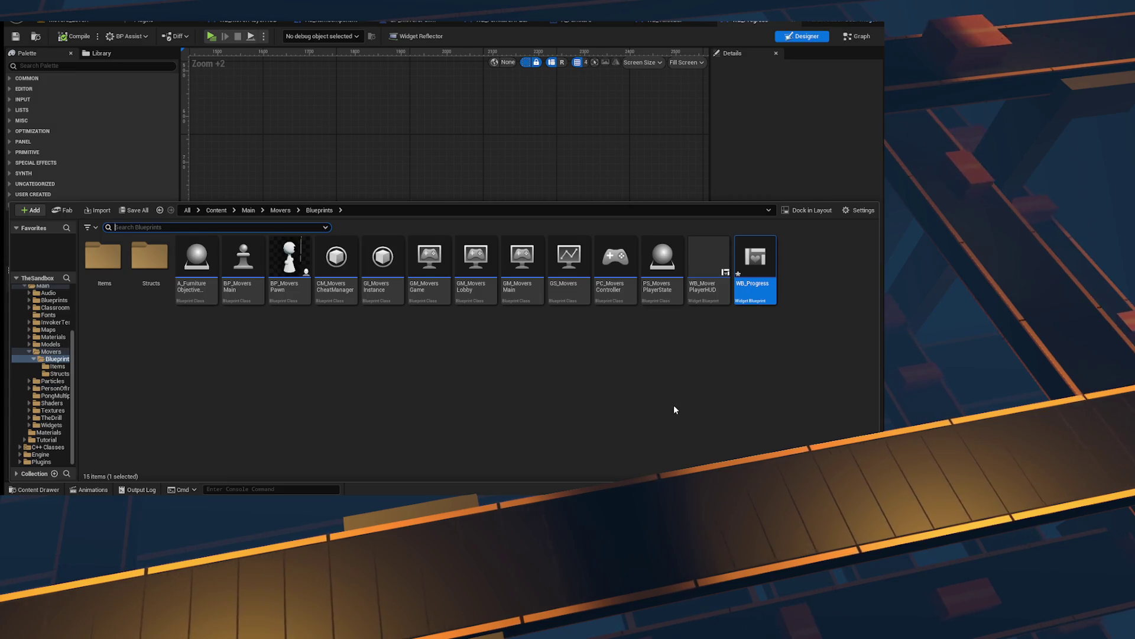
key("ctrl+space")
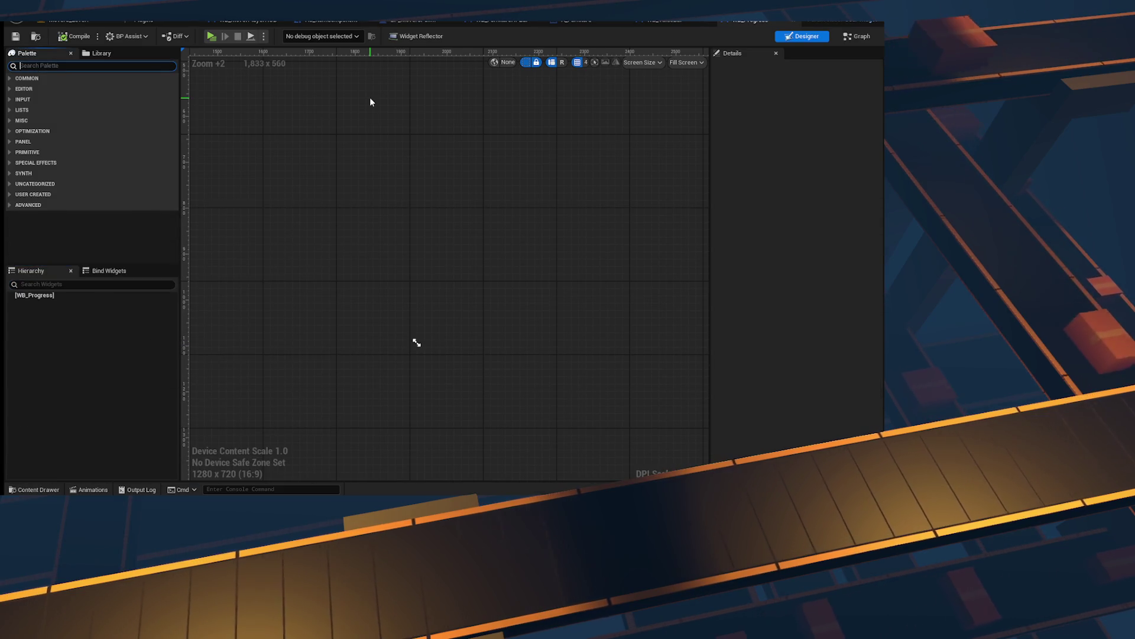
mouse_move(41, 87)
left_mouse_down()
mouse_move(63, 291)
mouse_move(51, 299)
left_mouse_up()
Step: Recentre the canvas and switch the preview size from Fill Screen to Desired
scroll(405, 251, "down", 5)
left_click_drag(432, 307, 464, 313)
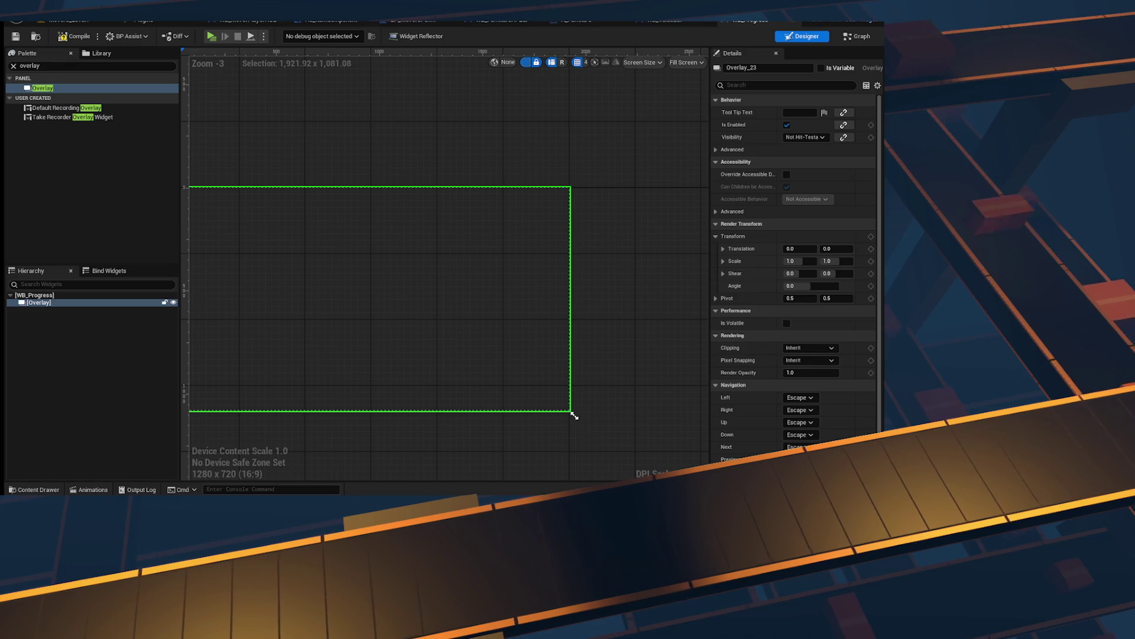
left_click_drag(545, 192, 646, 184)
left_click(686, 62)
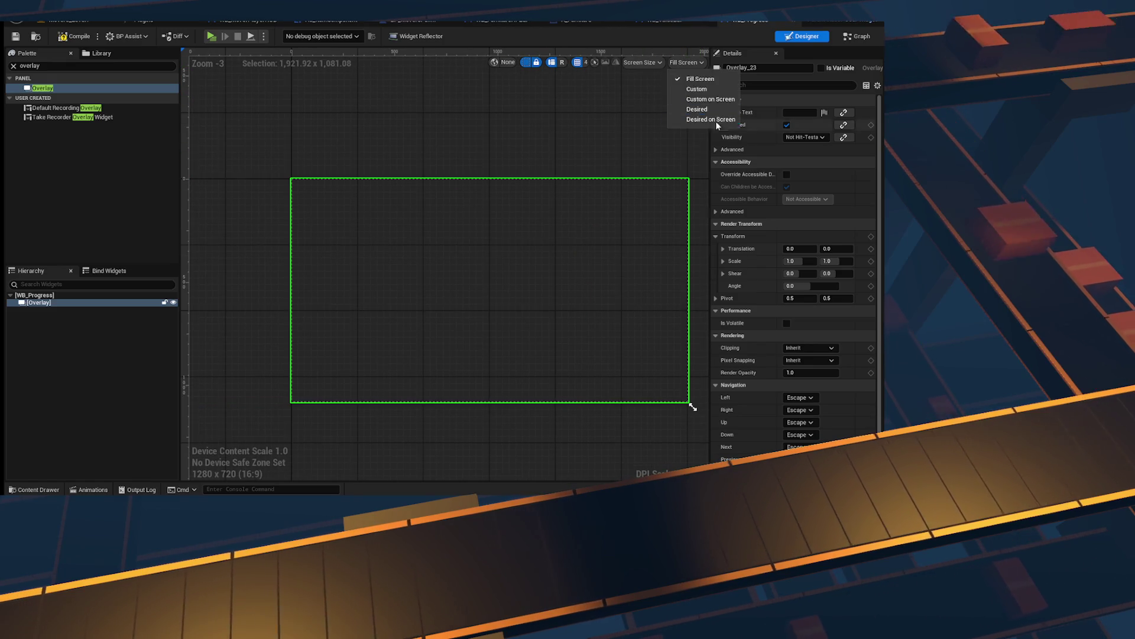
left_click(698, 109)
scroll(320, 206, "up", 7)
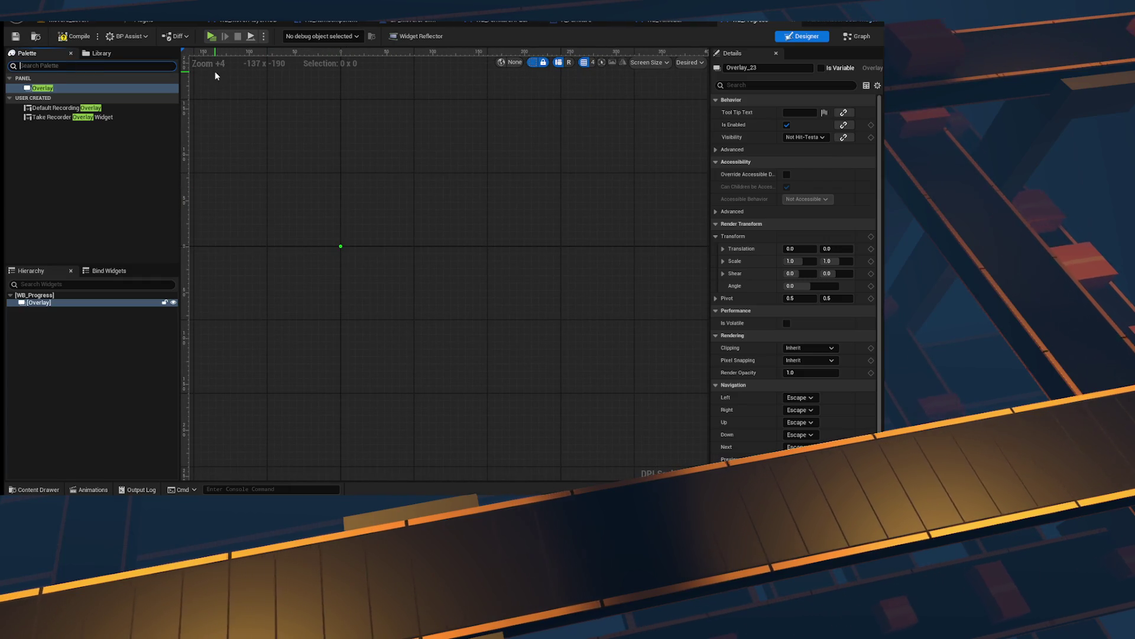
Step: Add a Size Box inside the Overlay and browse the Overlay's wrap options without wrapping
key("Escape")
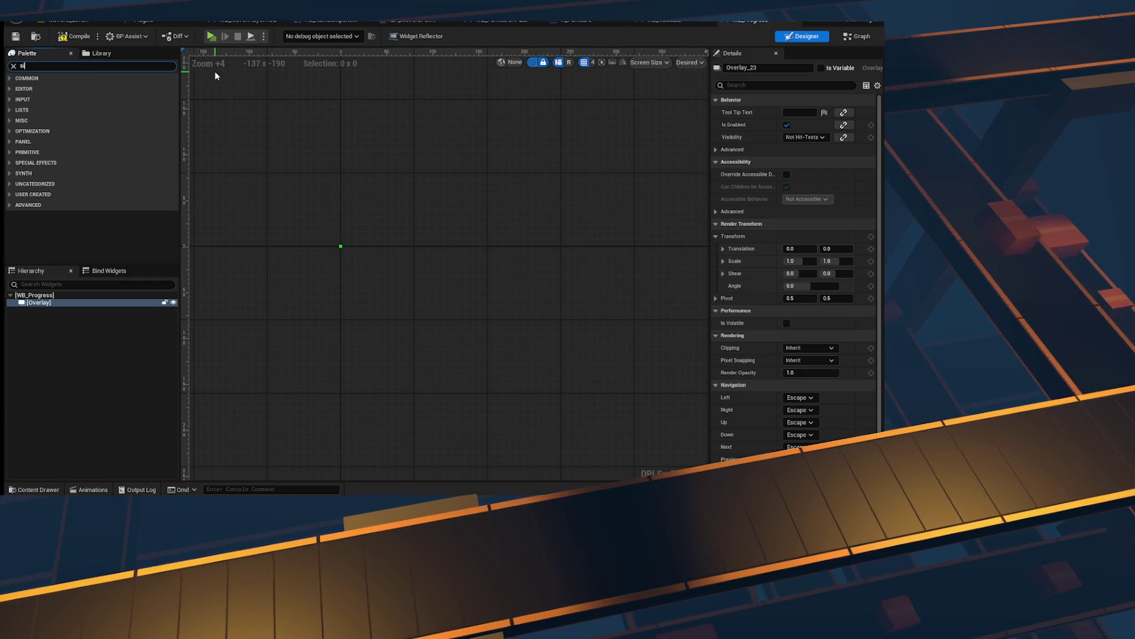
type("size")
mouse_move(44, 89)
left_mouse_down()
mouse_move(45, 297)
mouse_move(68, 320)
mouse_move(107, 312)
left_mouse_up()
scroll(360, 317, "up", 5)
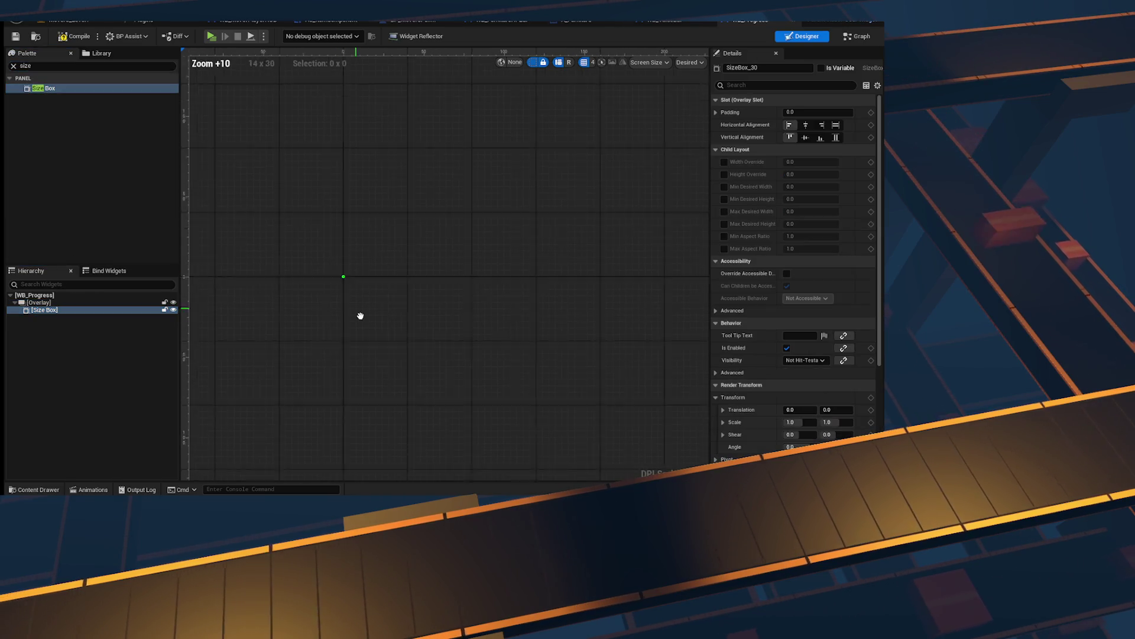
left_click(41, 302)
right_click(46, 303)
mouse_move(93, 402)
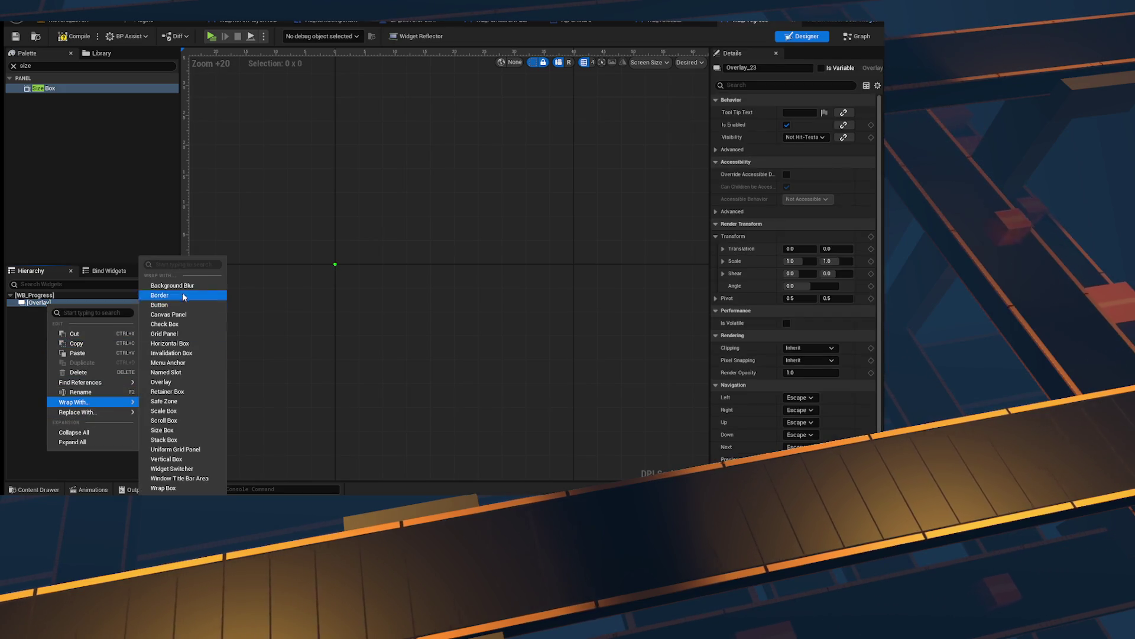
left_click(182, 264)
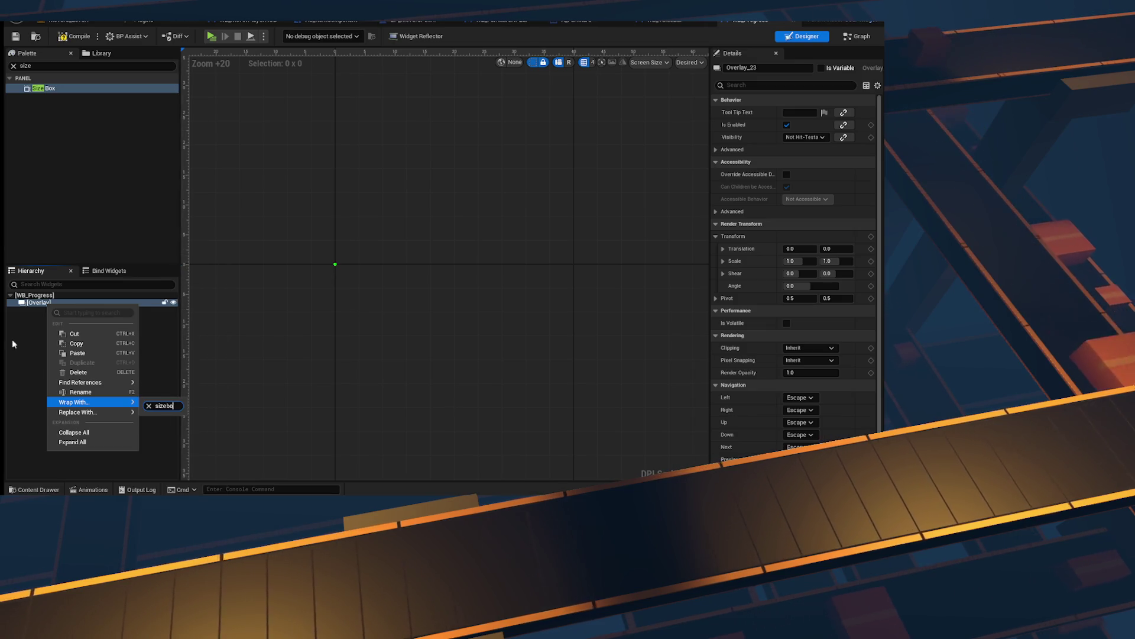
left_click(50, 304)
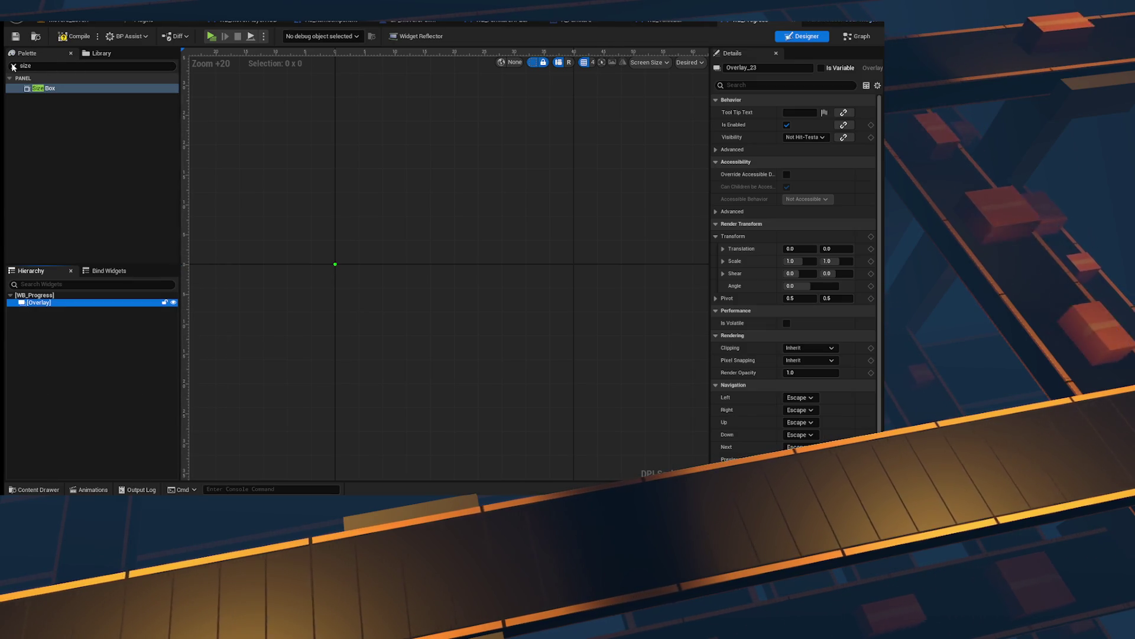
Step: Clear the palette search and preview the widget at its desired size on screen
left_click(13, 66)
right_click(51, 303)
mouse_move(89, 399)
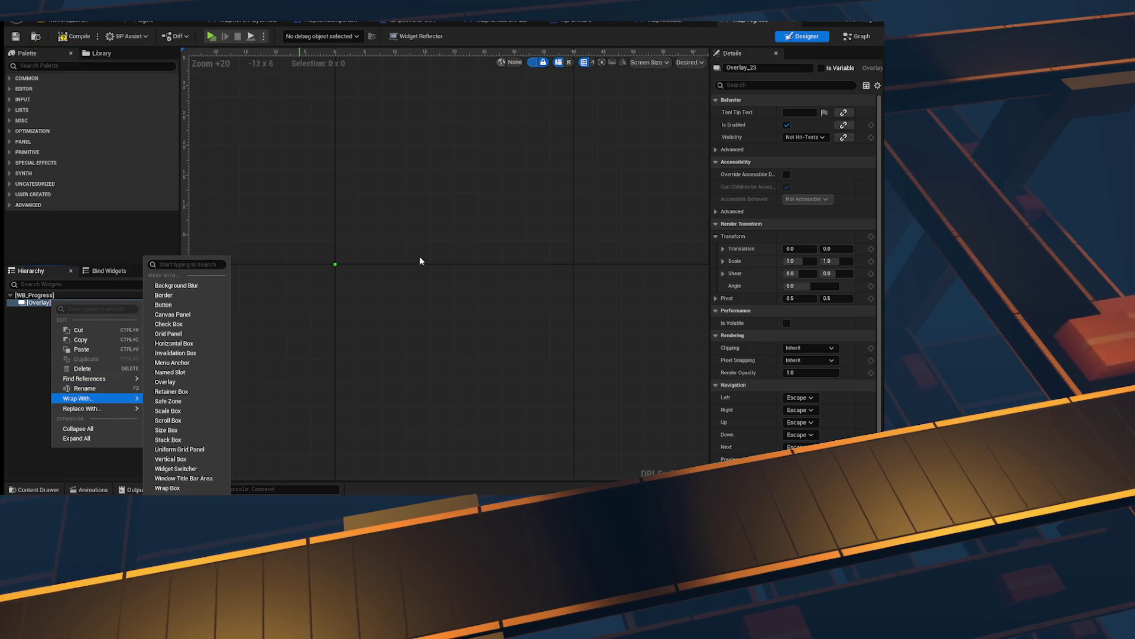
left_click(690, 62)
left_click(712, 117)
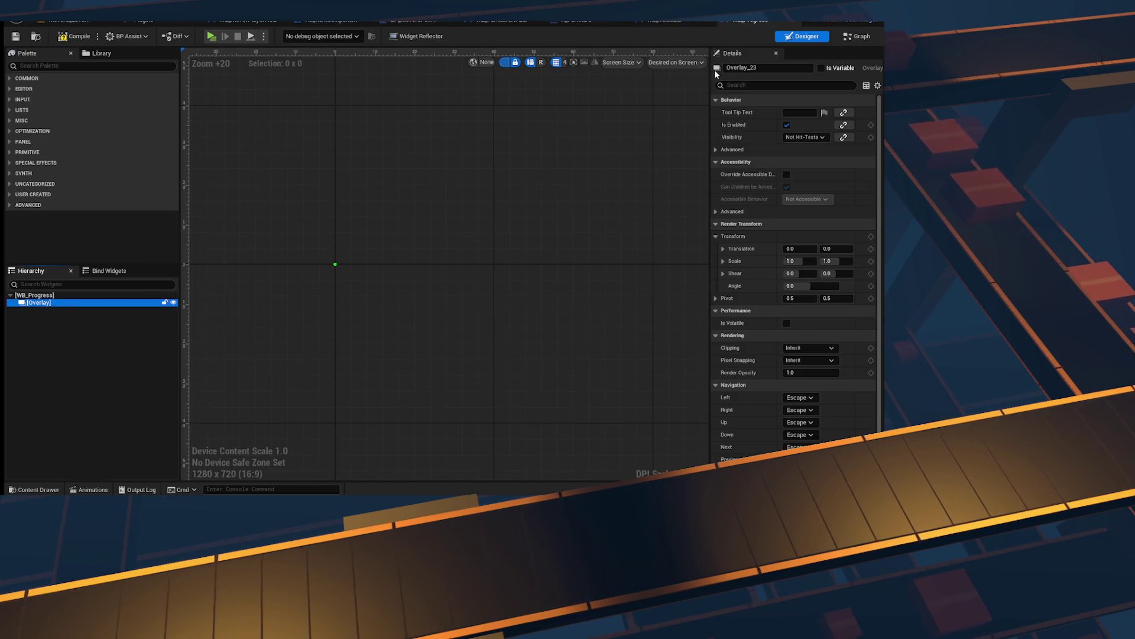
Step: Set a custom 600 × 100 preview size and compile the widget blueprint
left_click_drag(715, 72, 776, 72)
left_click(750, 62)
left_click(761, 90)
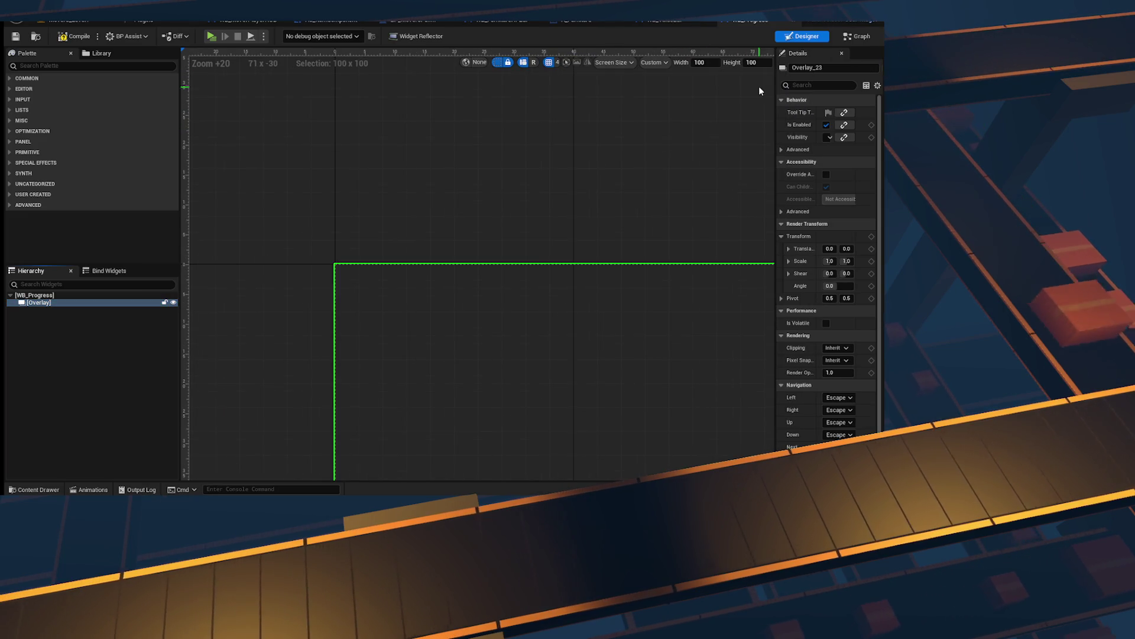
key("Tab")
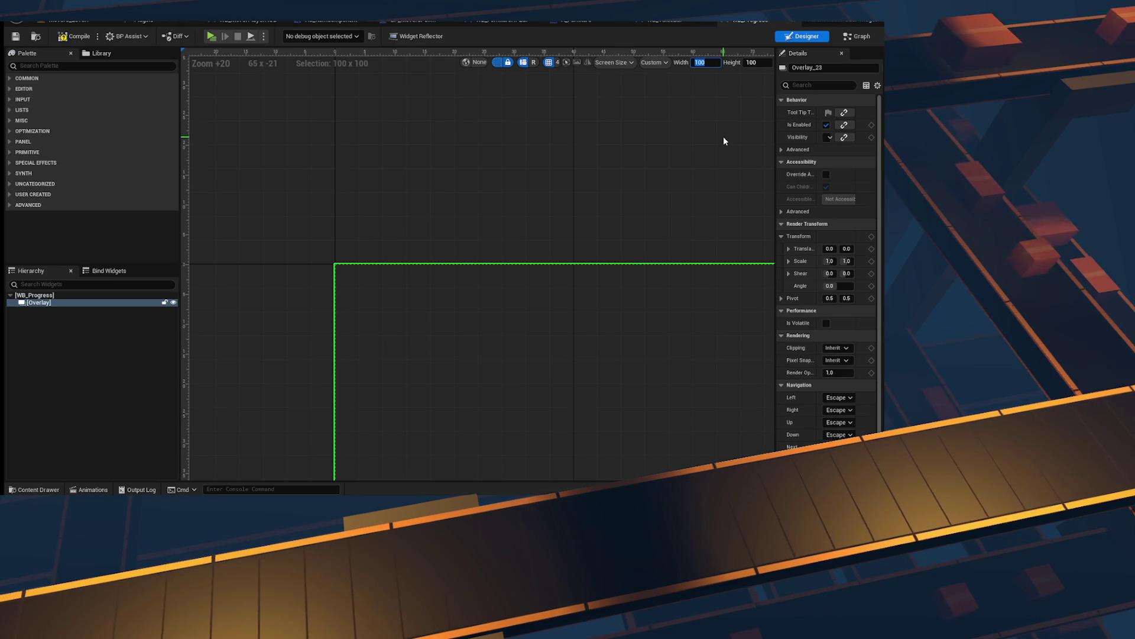
type("600")
key("Tab")
type("100")
key("Return")
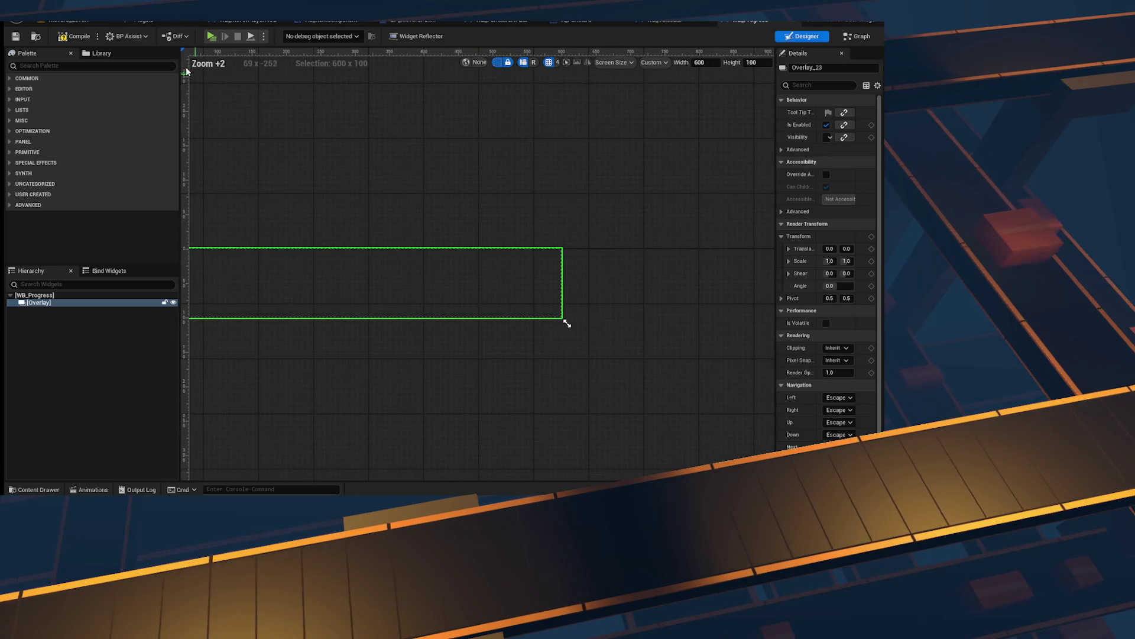
key("ctrl+s")
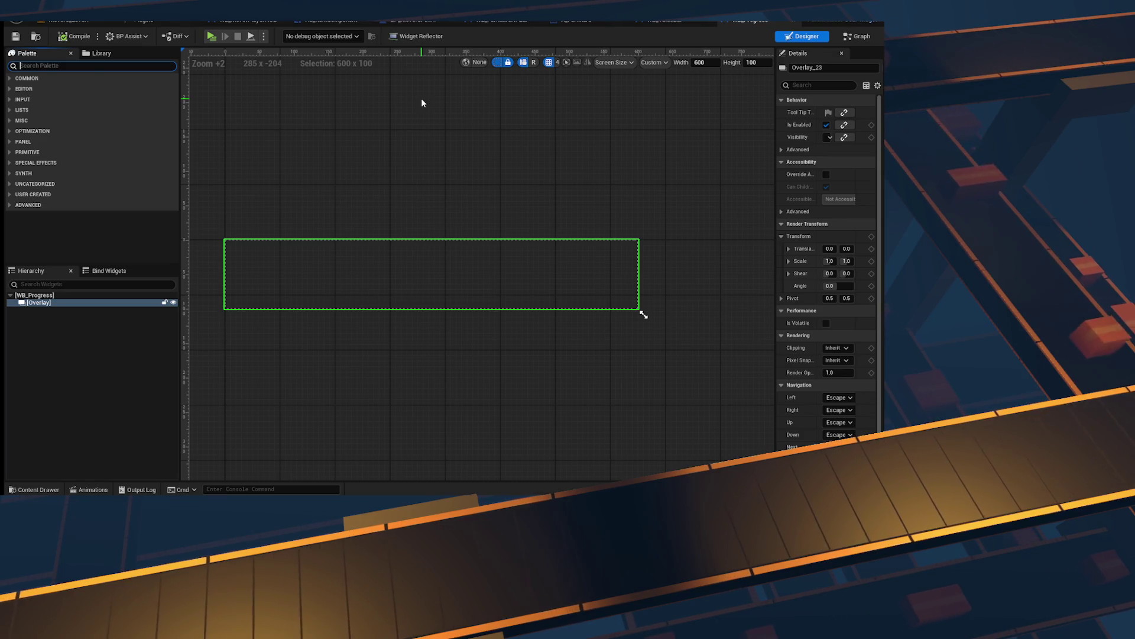
Step: Search for Border and add one inside the Overlay, then select it
type("border")
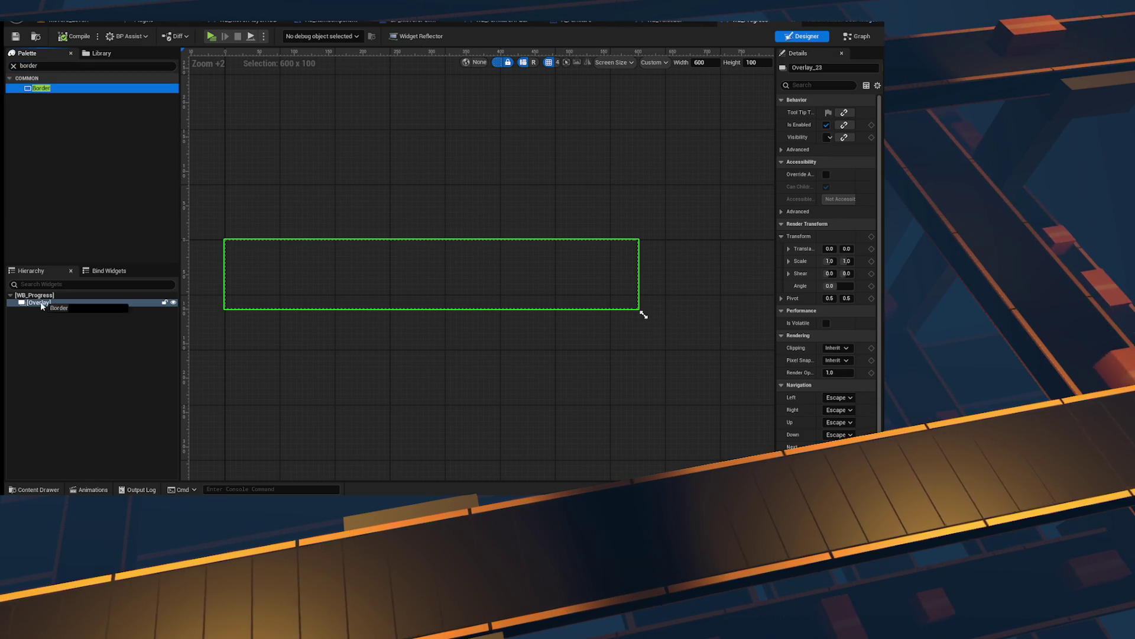
left_click_drag(47, 315, 535, 274)
left_click(42, 310)
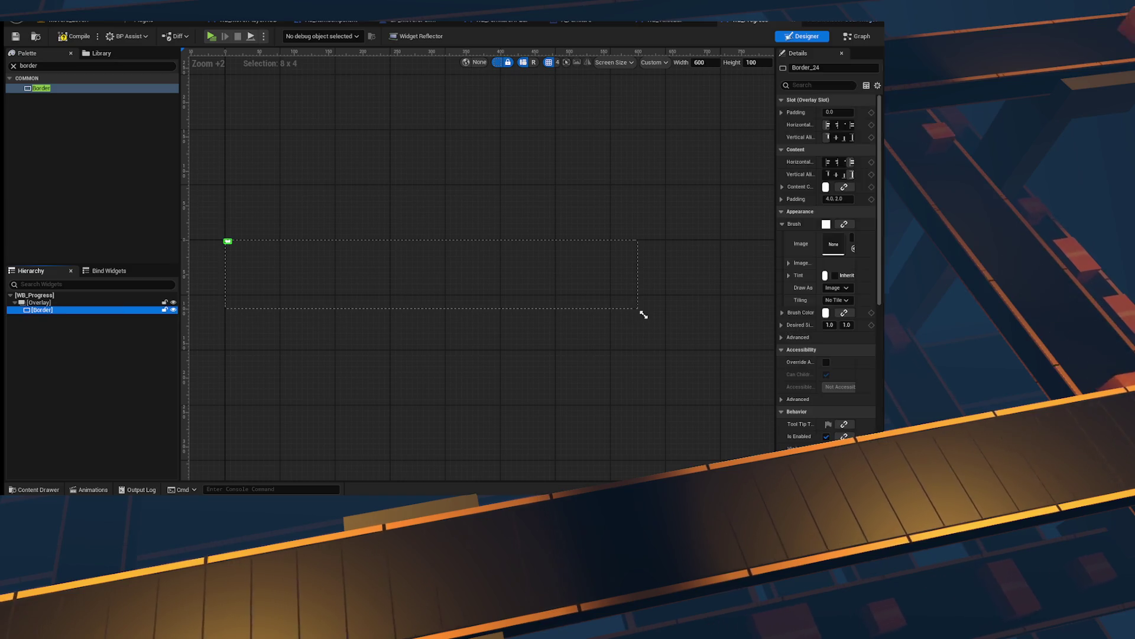
left_click_drag(775, 125, 719, 124)
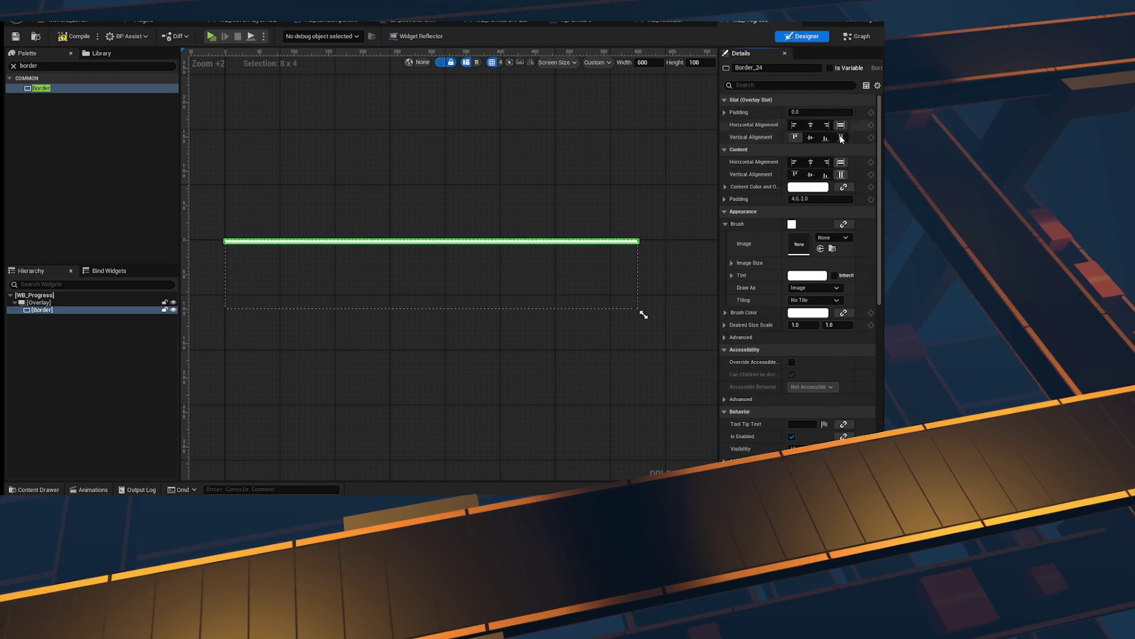
scroll(835, 290, "down", 3)
scroll(834, 290, "down", 3)
scroll(414, 266, "up", 5)
left_click(43, 310)
Step: Set the Border's brush colour to black, discarding an accidental black content colour
left_click(804, 188)
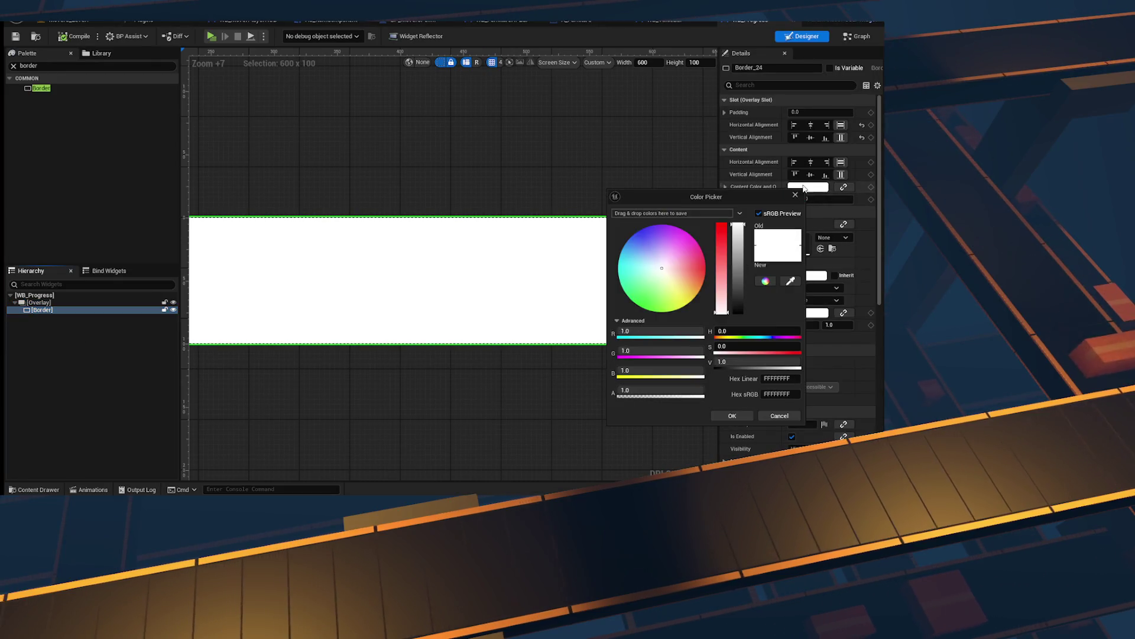
left_click_drag(742, 277, 739, 363)
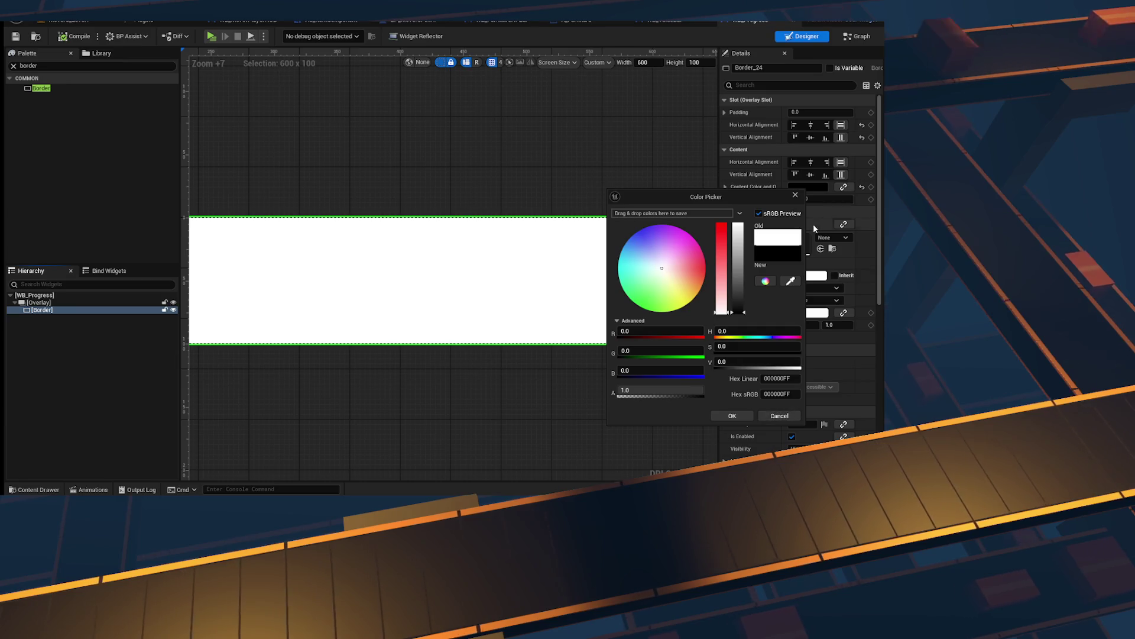
left_click(779, 417)
left_click(815, 312)
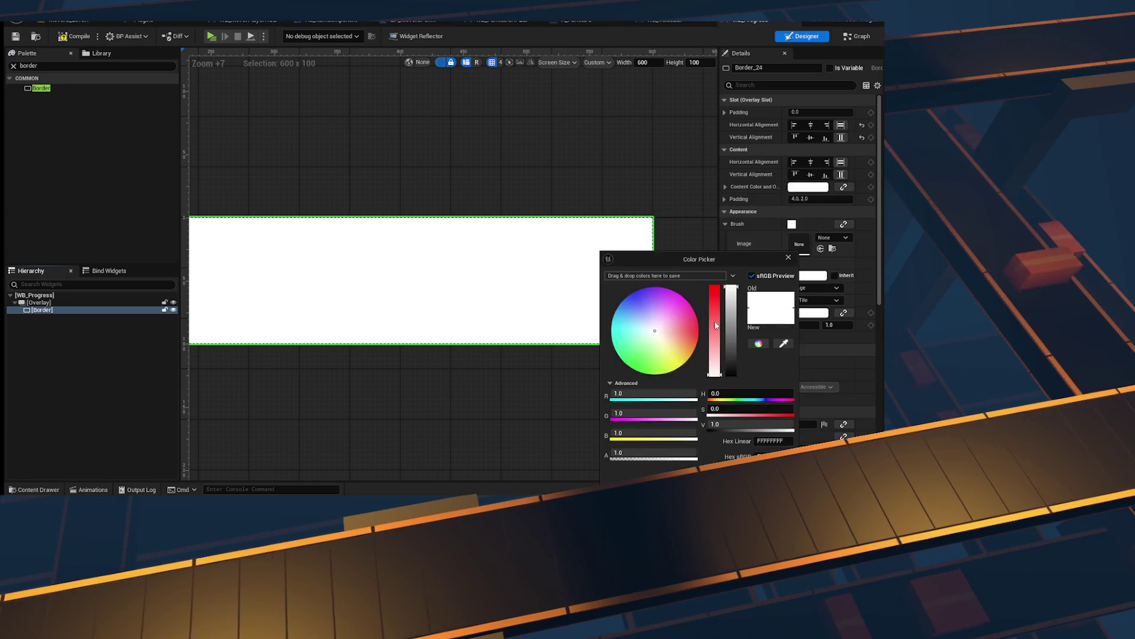
left_click(796, 419)
left_click(815, 299)
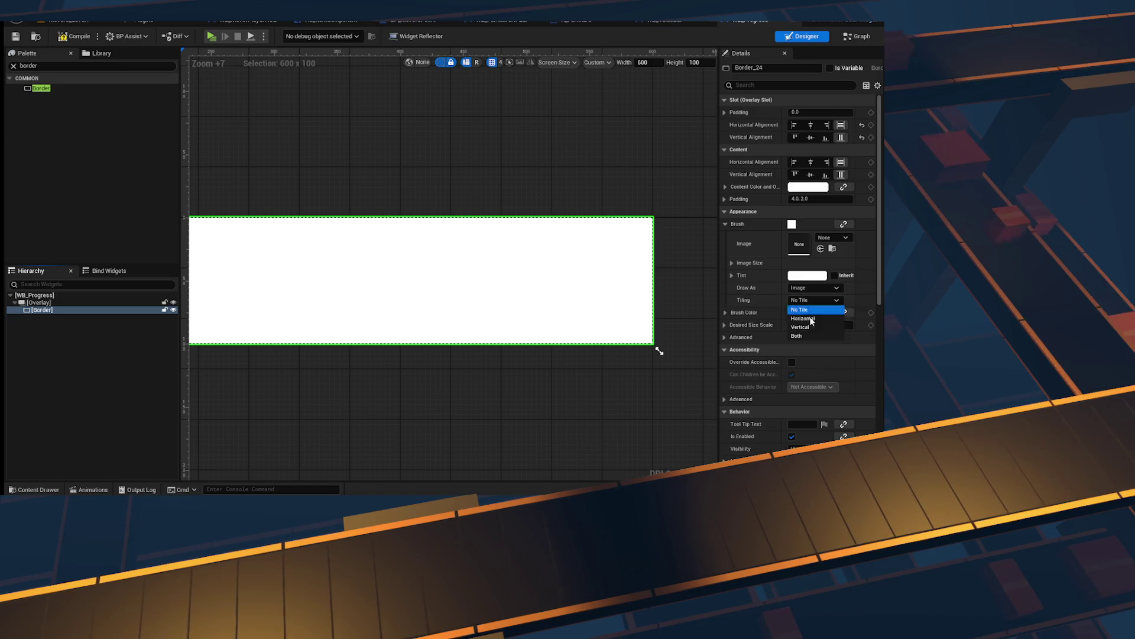
left_click(809, 312)
left_click_drag(733, 284, 733, 413)
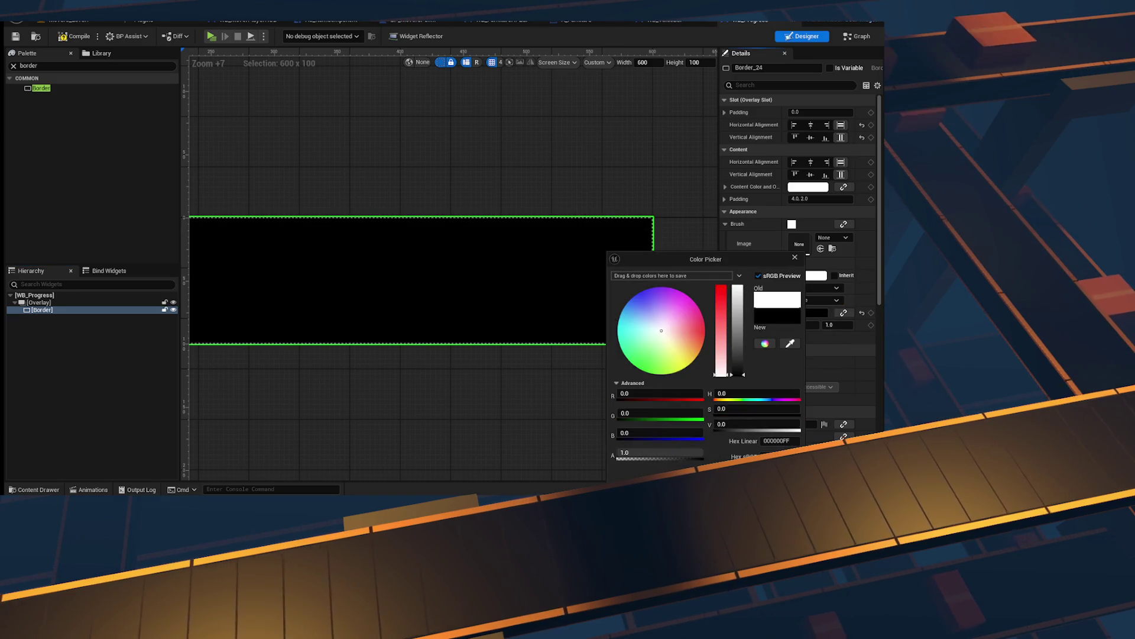
left_click(796, 419)
Step: Reselect the Overlay and Border, then clear the palette search text
scroll(463, 179, "down", 4)
scroll(462, 179, "down", 2)
left_click(310, 127)
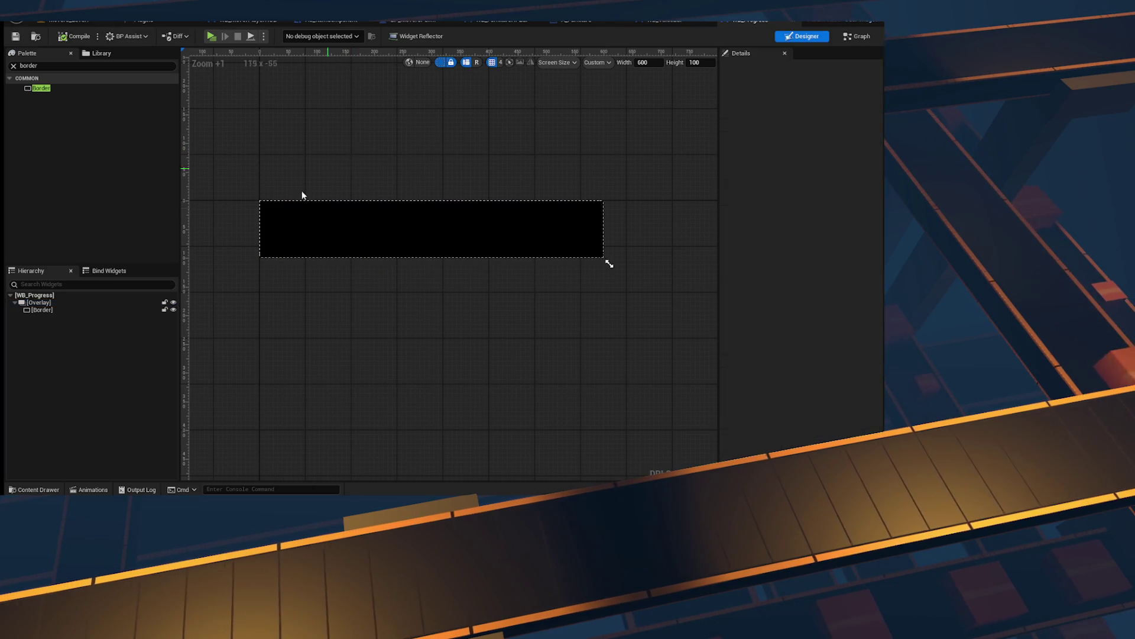
left_click(67, 310)
left_click(53, 66)
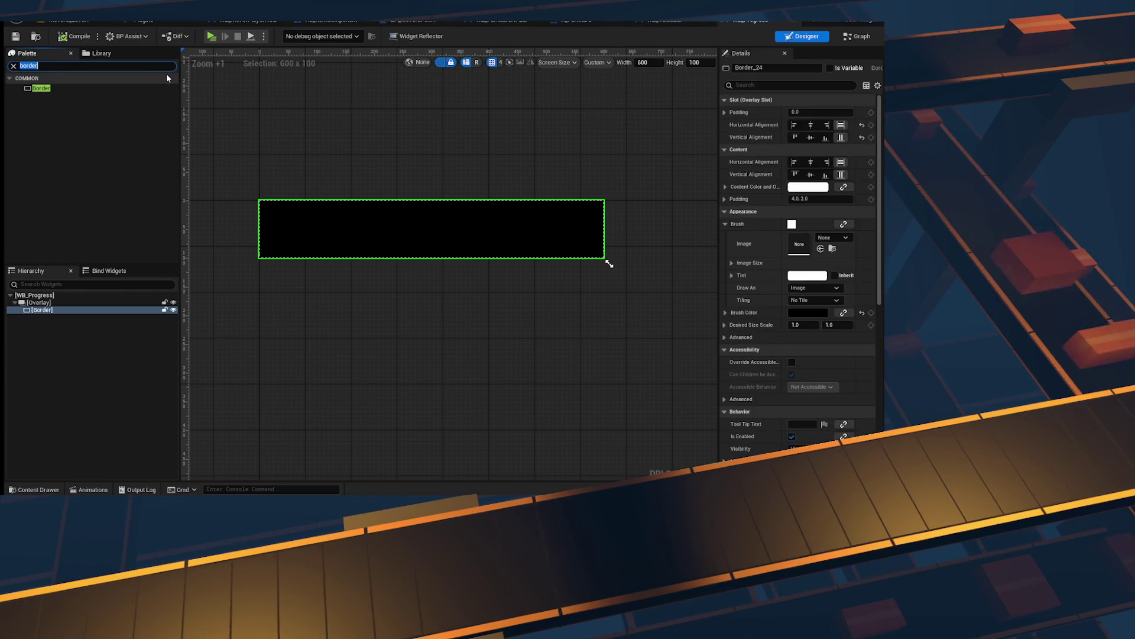
key("BackSpace")
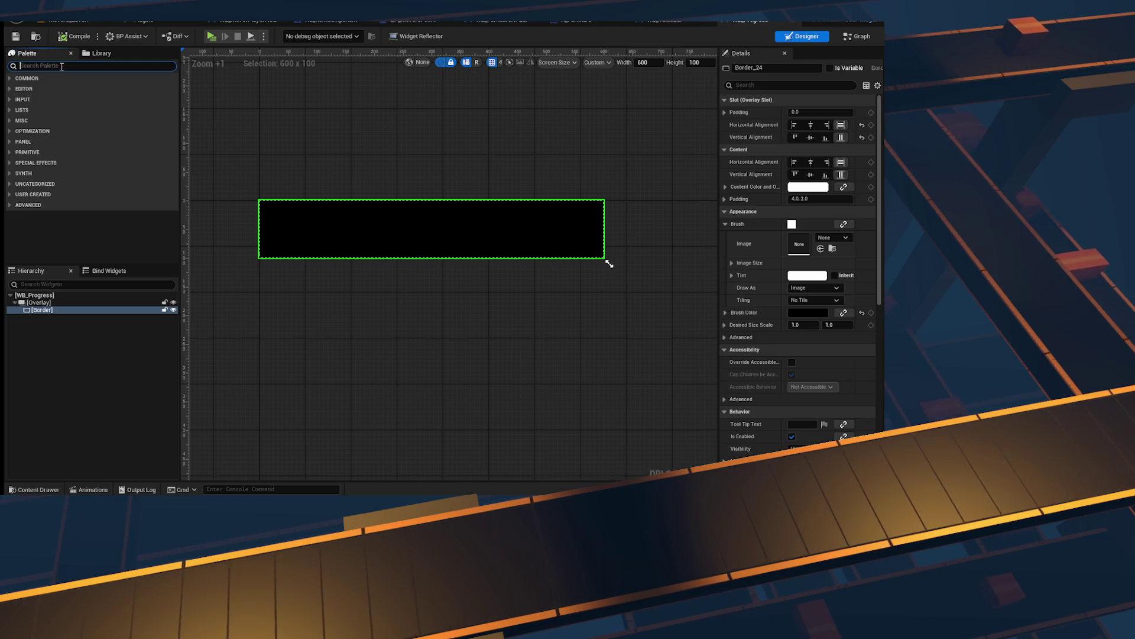
key("BackSpace")
key("BackSpace")
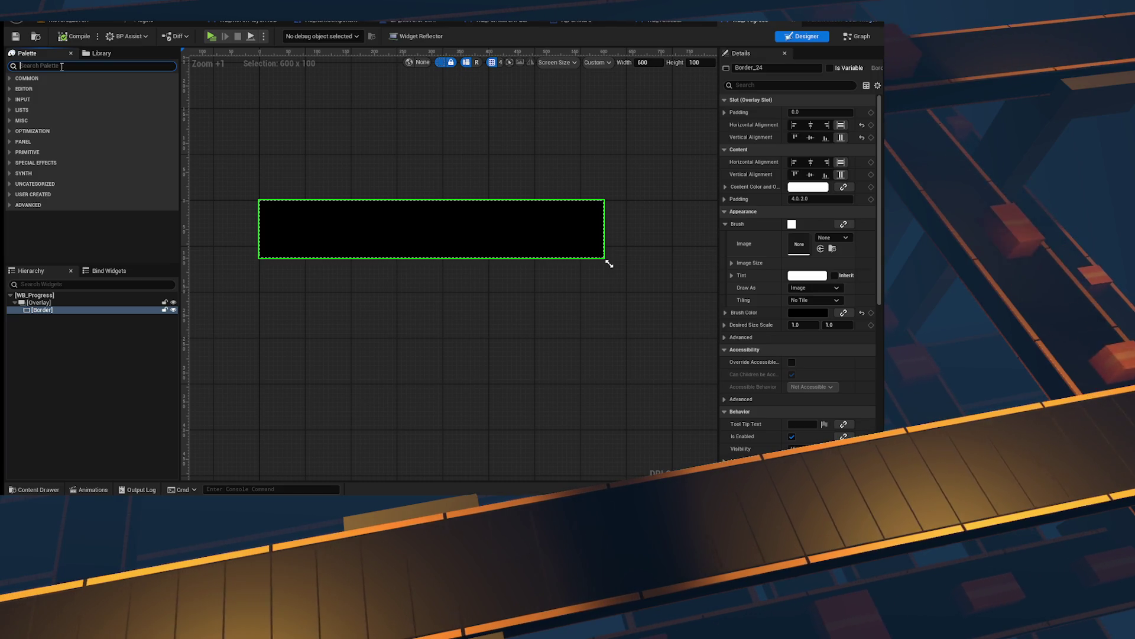
left_click(62, 66)
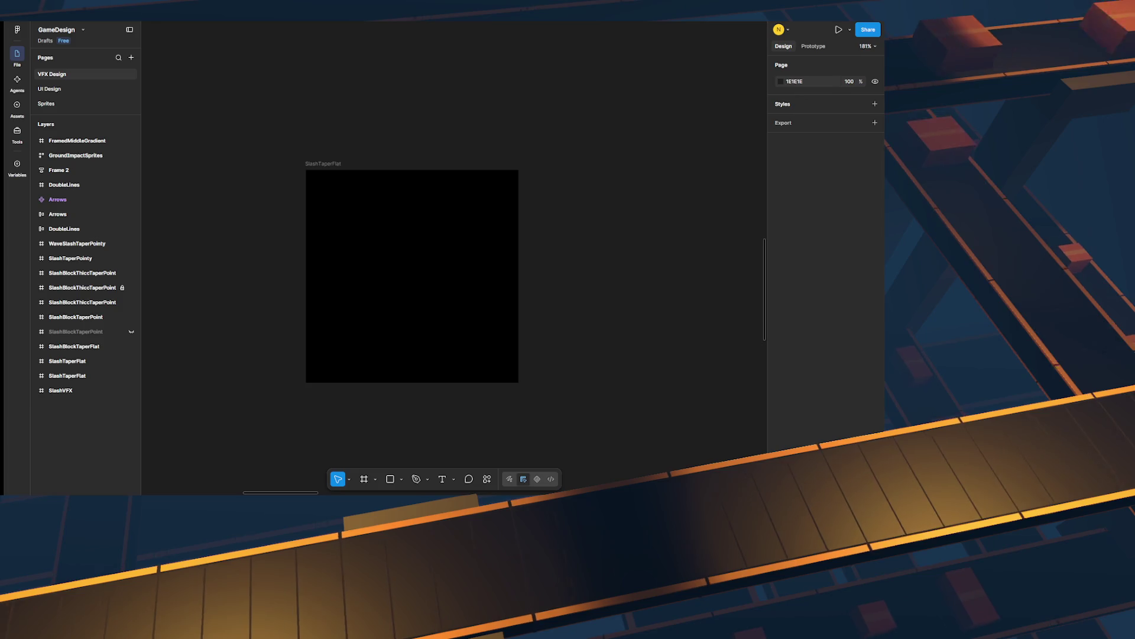
Step: Pan around the Figma UI Design frames and choose Install on next launch for the update
scroll(601, 364, "down", 3)
scroll(600, 365, "left", 3)
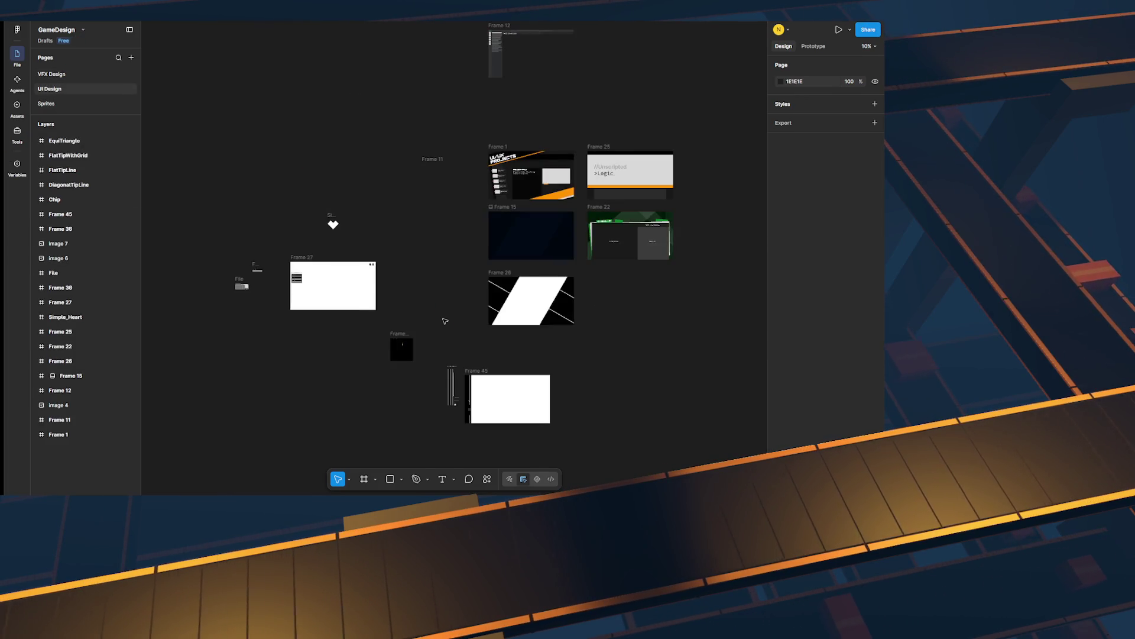
scroll(650, 348, "up", 3)
scroll(576, 459, "down", 5)
scroll(575, 458, "left", 3)
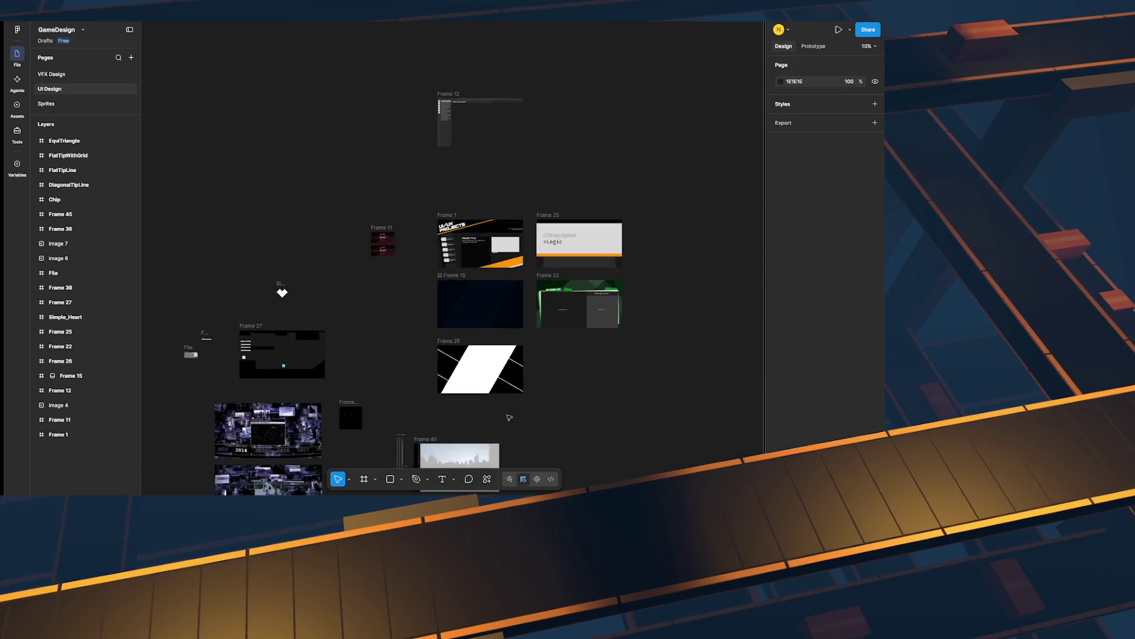
scroll(541, 321, "right", 5)
scroll(541, 321, "up", 2)
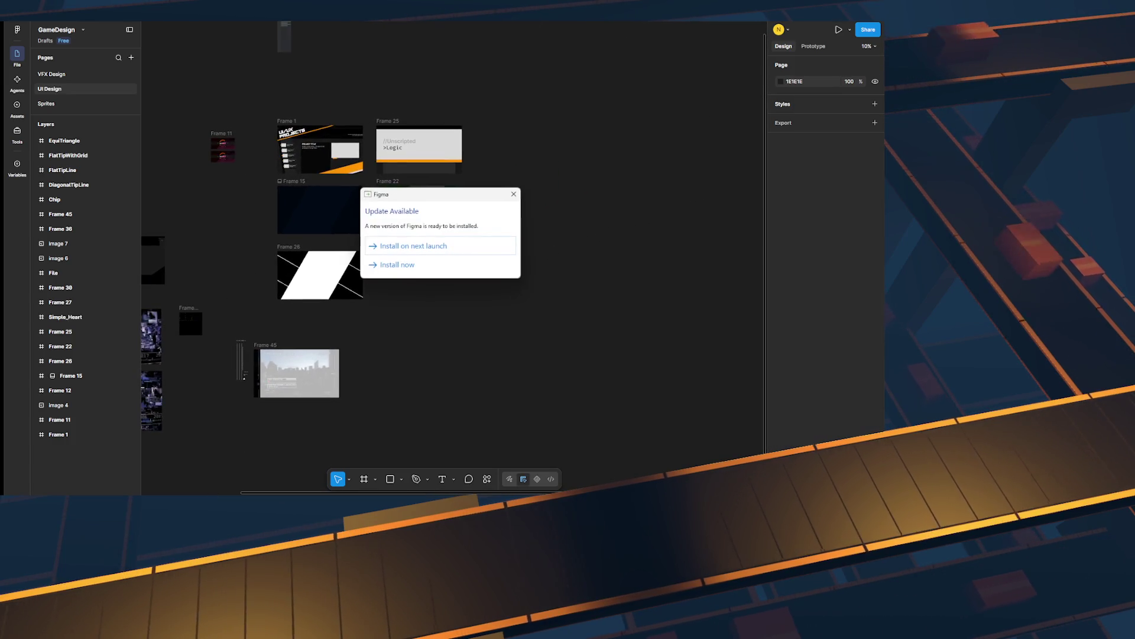
left_click(425, 246)
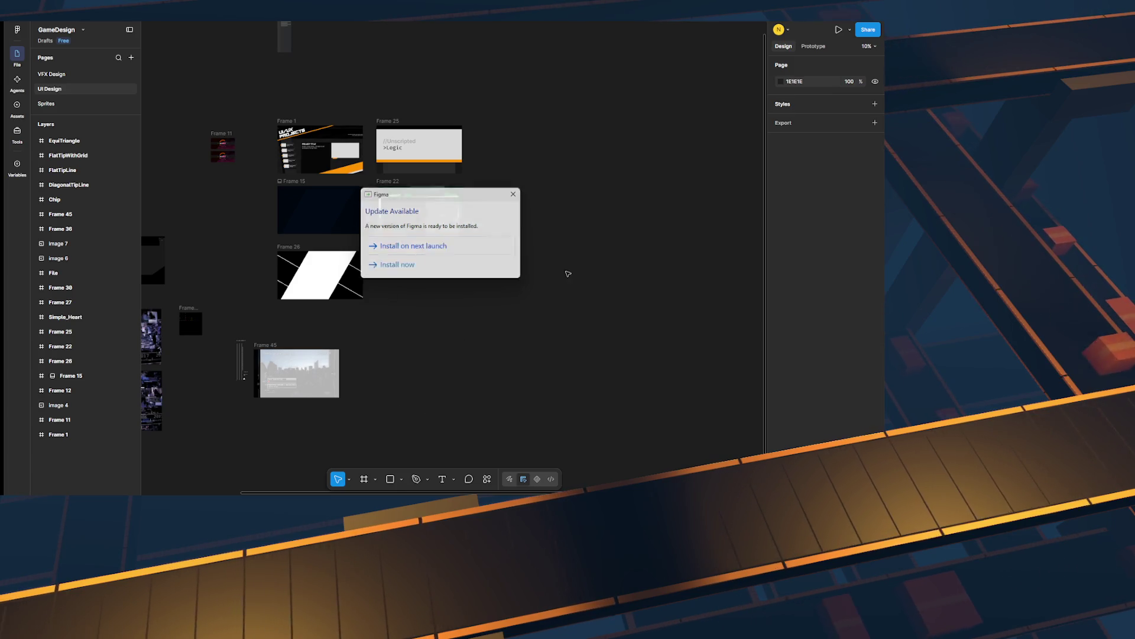
scroll(466, 288, "down", 3)
scroll(385, 309, "up", 5)
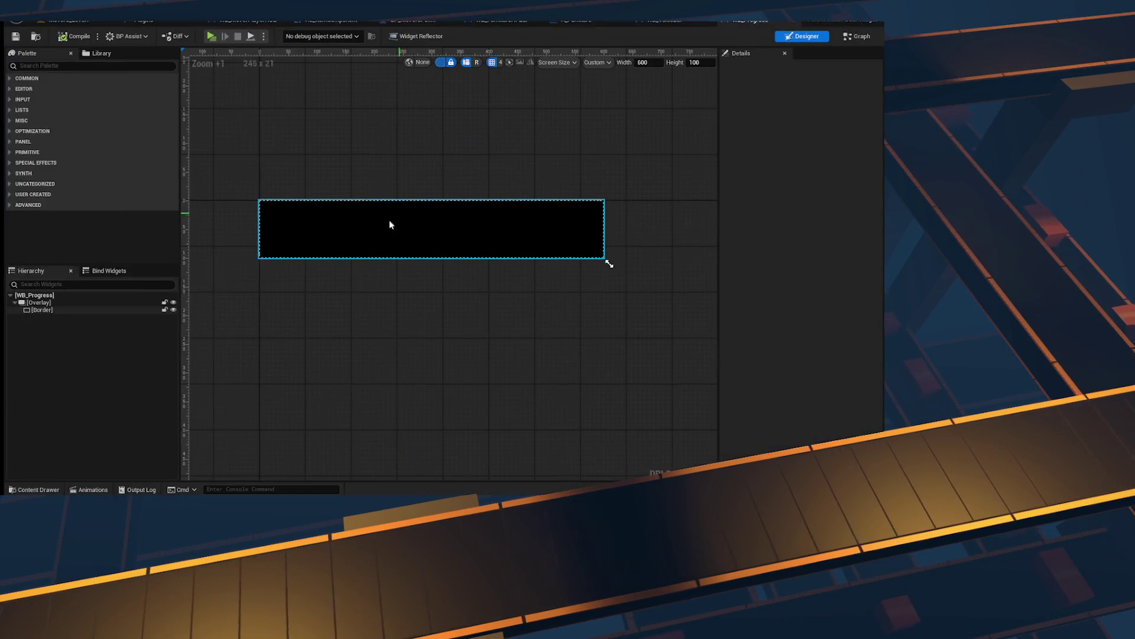
Step: Search for Progress Bar and add ProgressBar_46 into the overlay
left_click(101, 310)
left_click(59, 65)
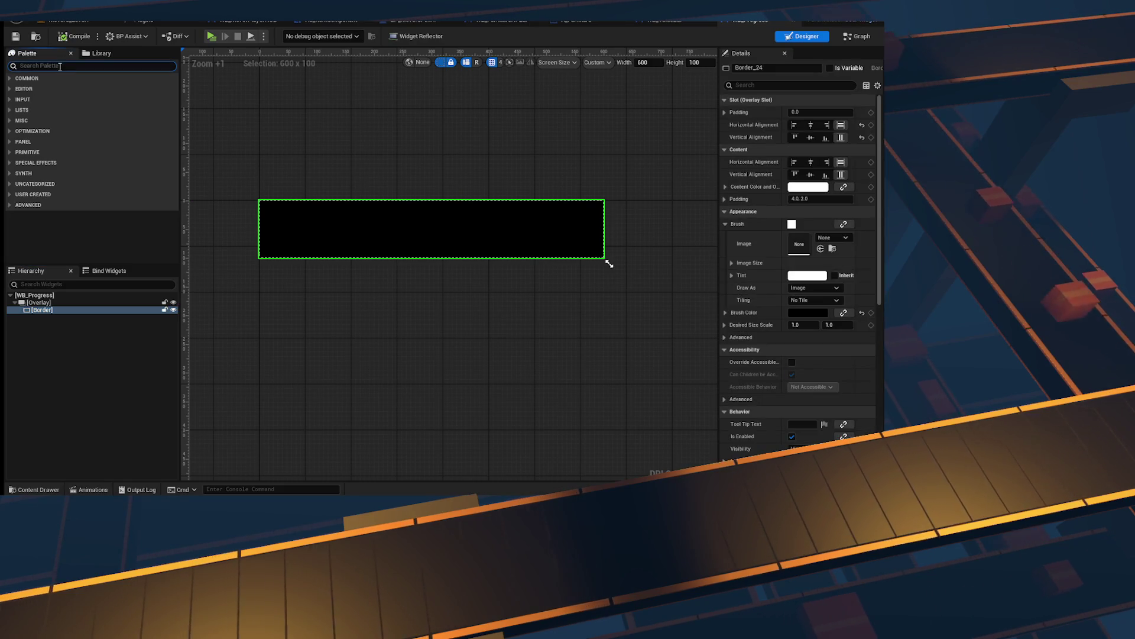
type("progres")
mouse_move(47, 88)
left_mouse_down()
mouse_move(83, 333)
mouse_move(47, 308)
mouse_move(61, 325)
left_mouse_up()
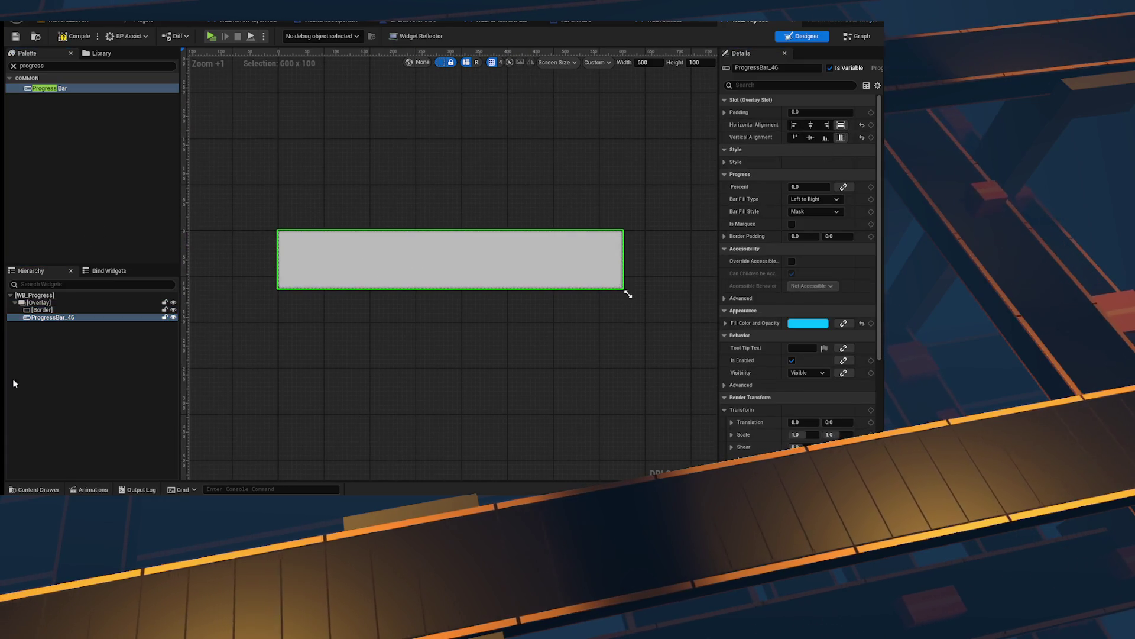
left_click(88, 317)
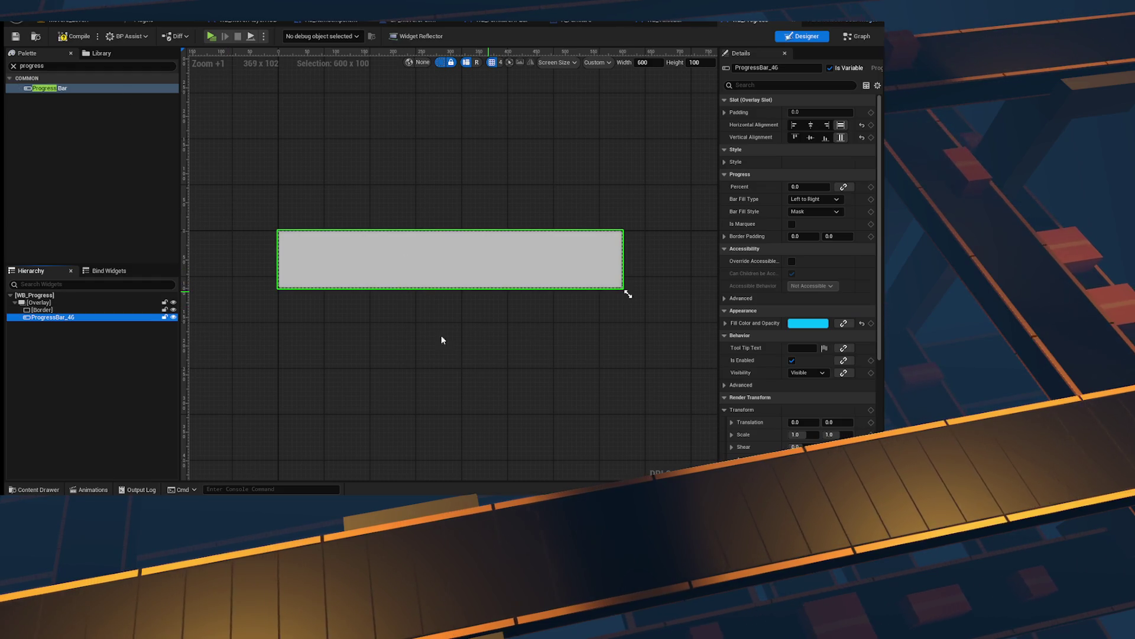
Step: Delete the black Border, leaving ProgressBar_46, and clear the search text
left_click(325, 312)
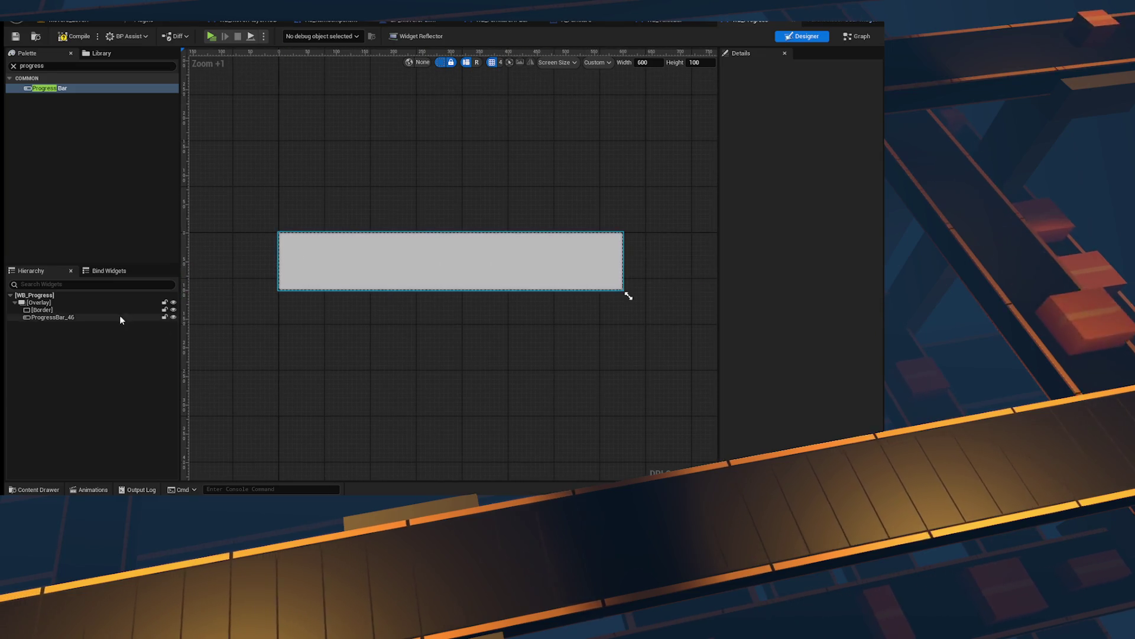
left_click(59, 317)
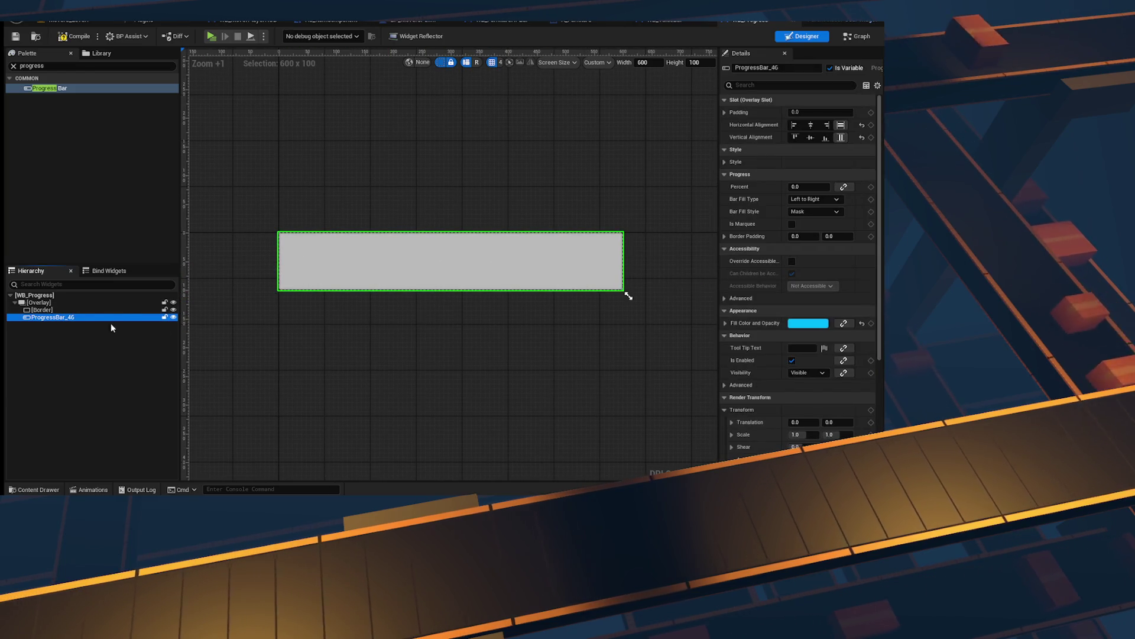
key("Up")
key("Delete")
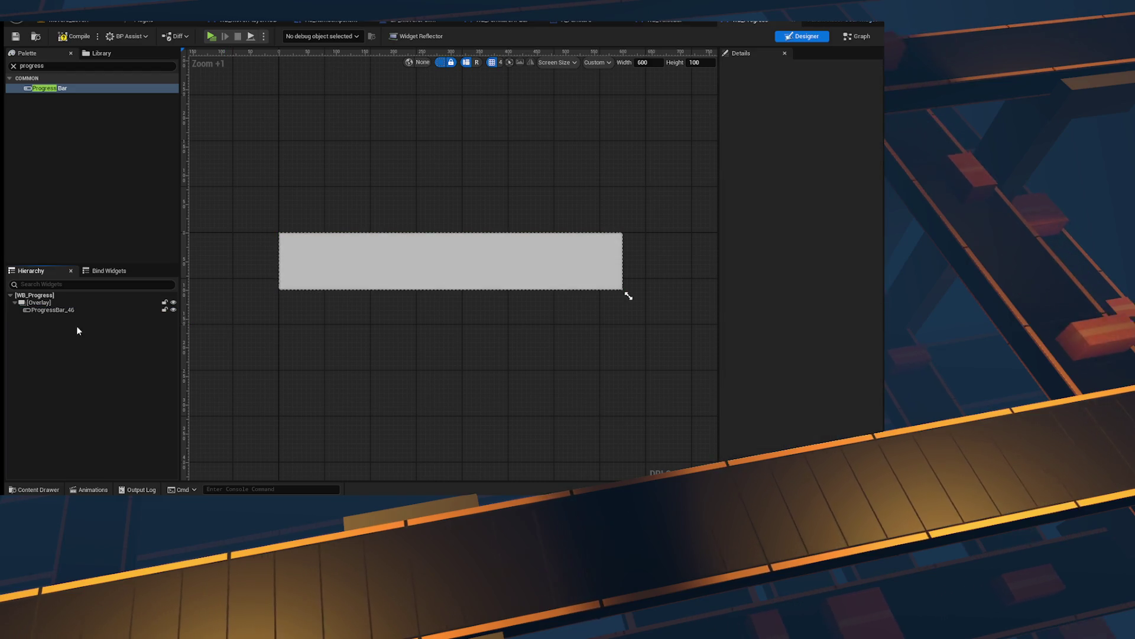
left_click(95, 311)
scroll(550, 277, "up", 2)
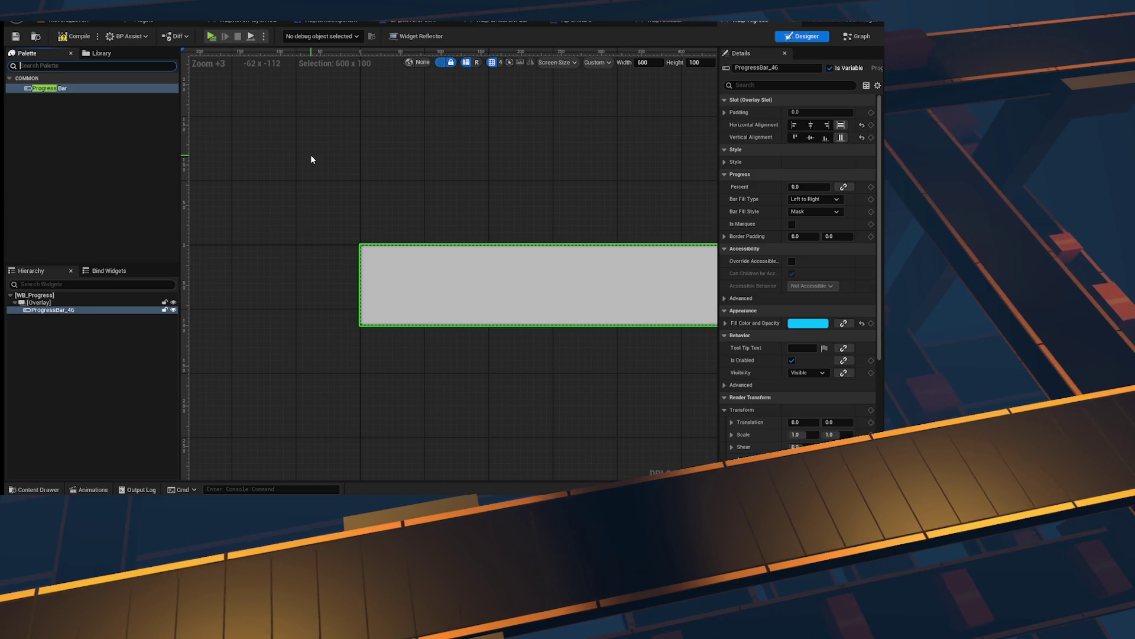
key("BackSpace")
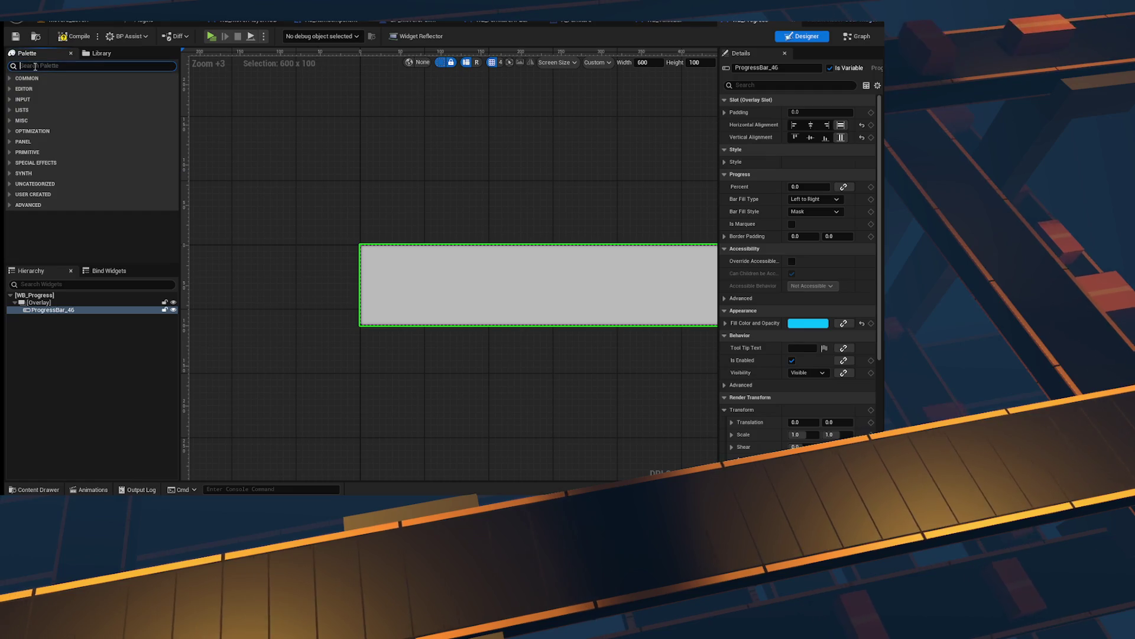
Step: Add a Text block to the overlay and shift it left to Translation X -54
type("text")
left_click_drag(78, 97, 78, 143)
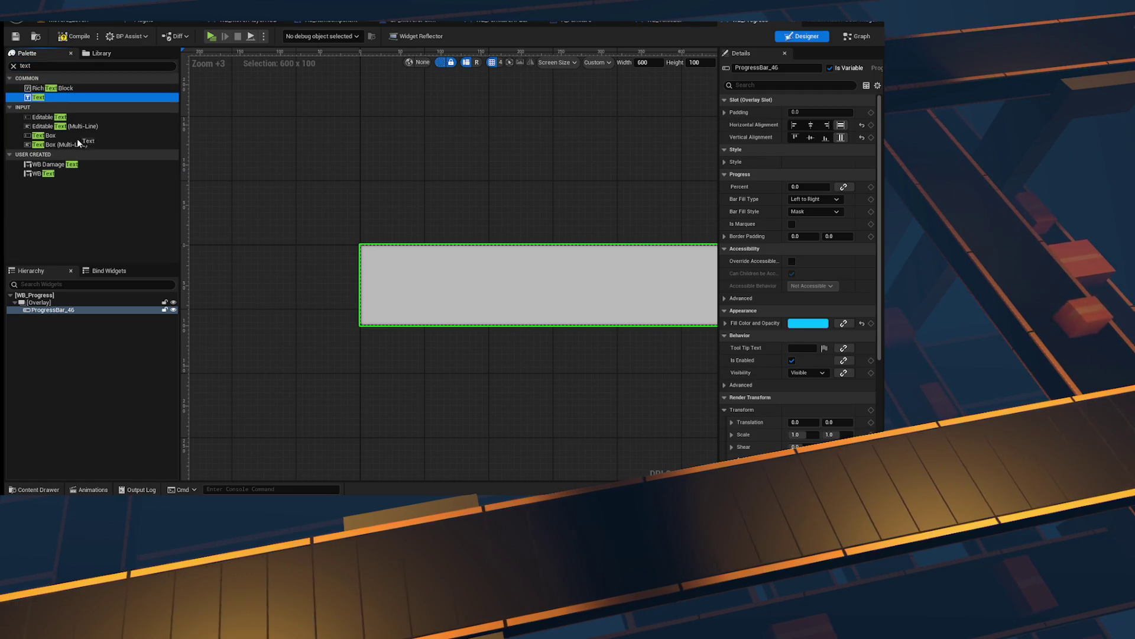
left_click_drag(51, 309, 62, 317)
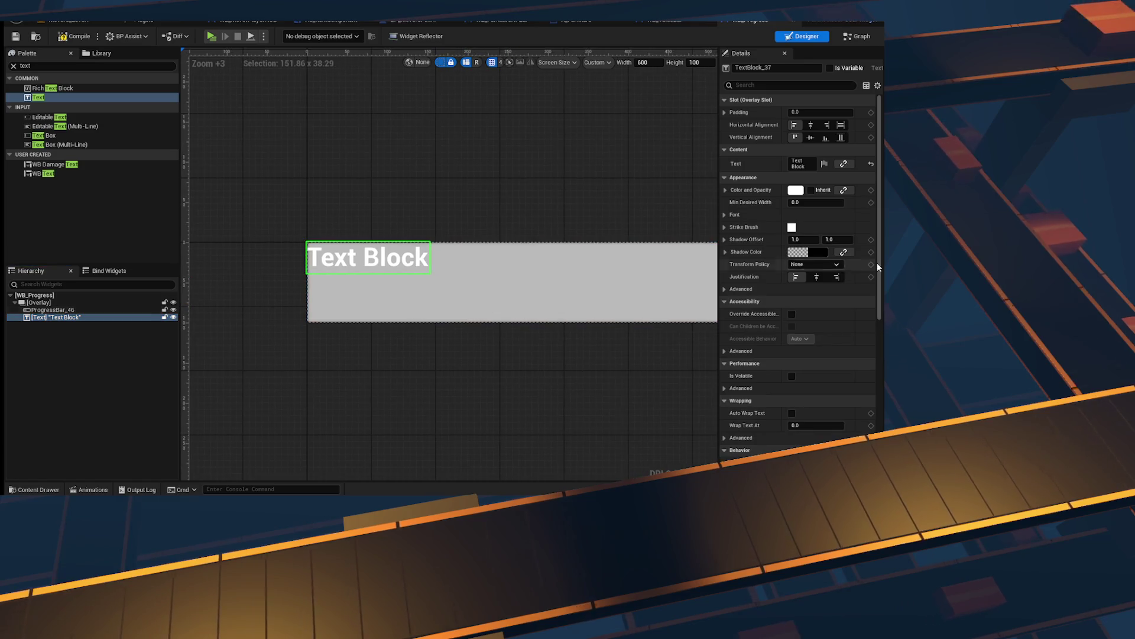
scroll(818, 357, "down", 8)
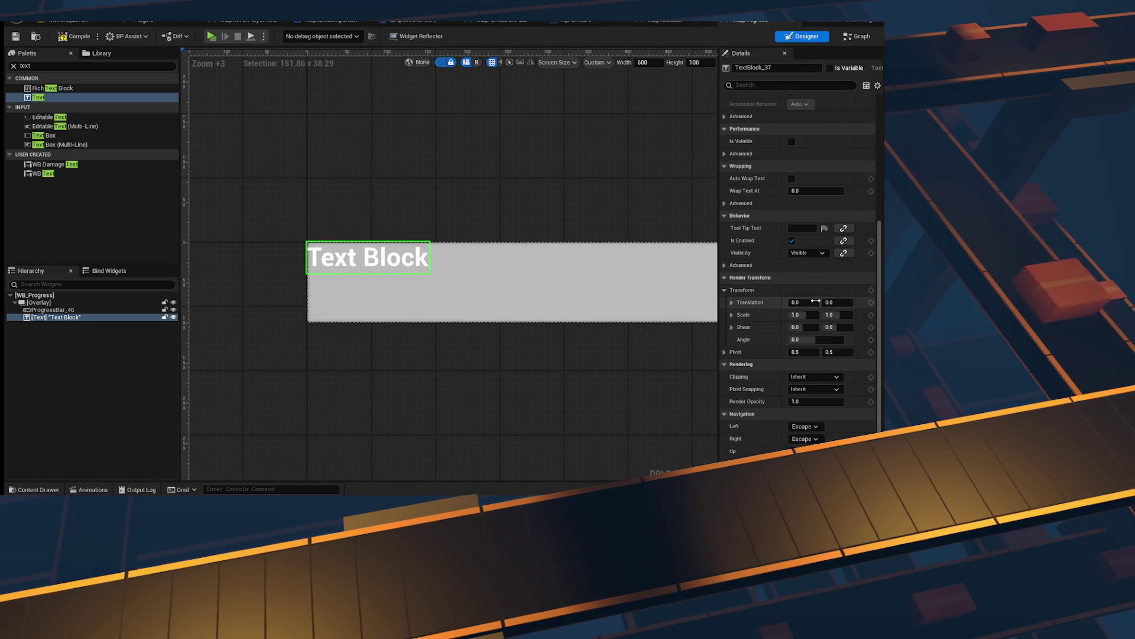
mouse_move(795, 302)
left_mouse_down()
mouse_move(769, 302)
mouse_move(828, 302)
left_mouse_up()
scroll(829, 333, "up", 8)
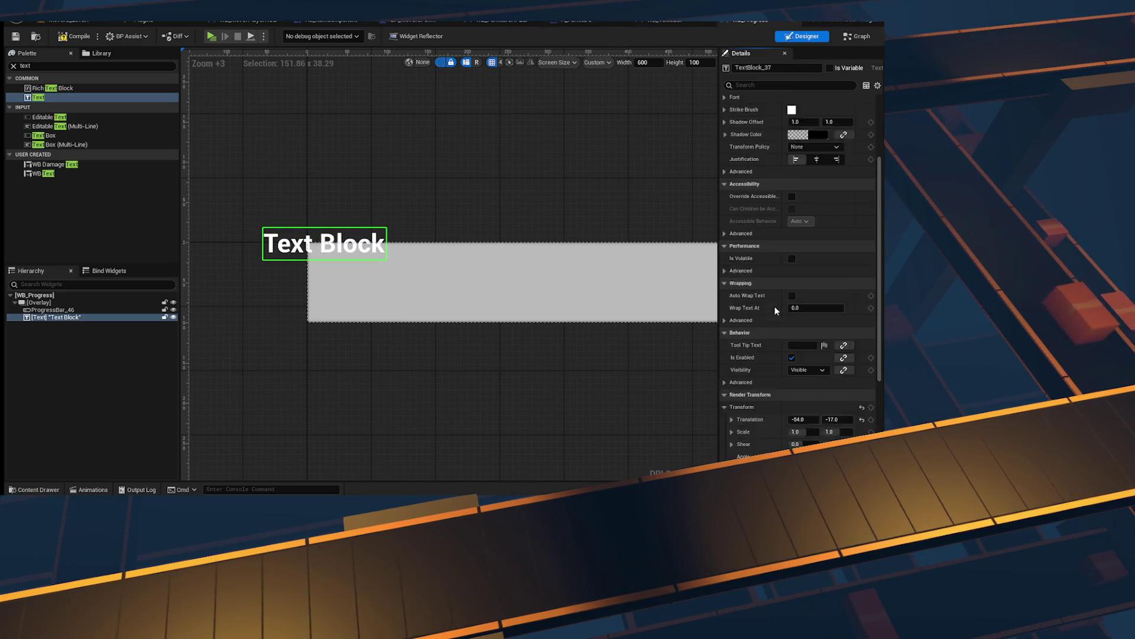
Step: Change the label text to 'Progress' and tilt it to a -12° render angle
left_click(802, 163)
type("Progress")
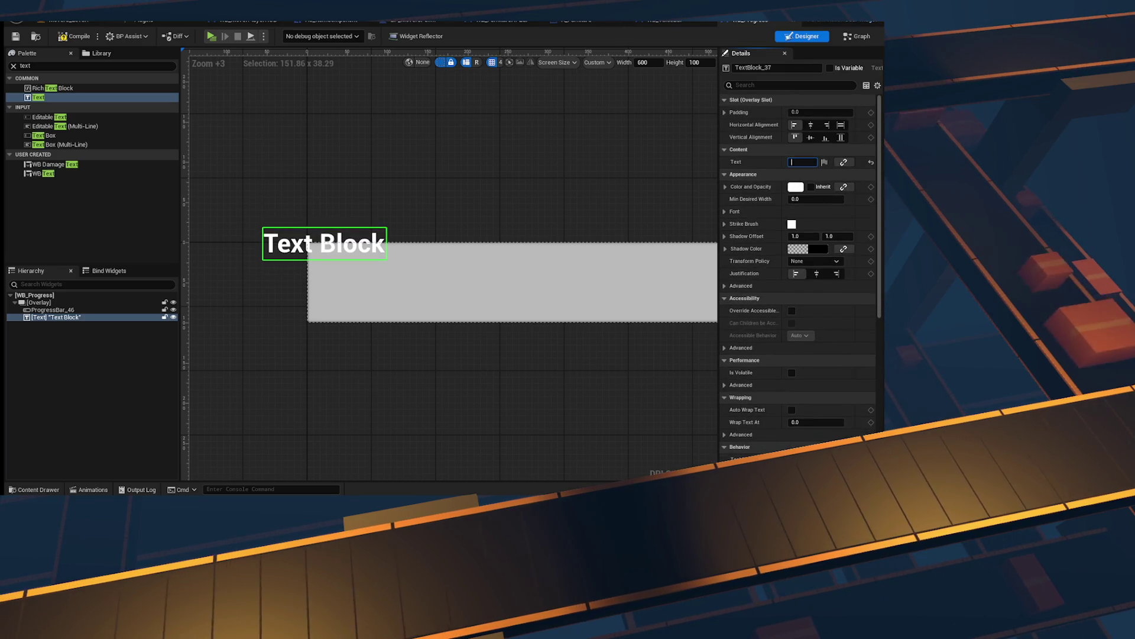
key("Return")
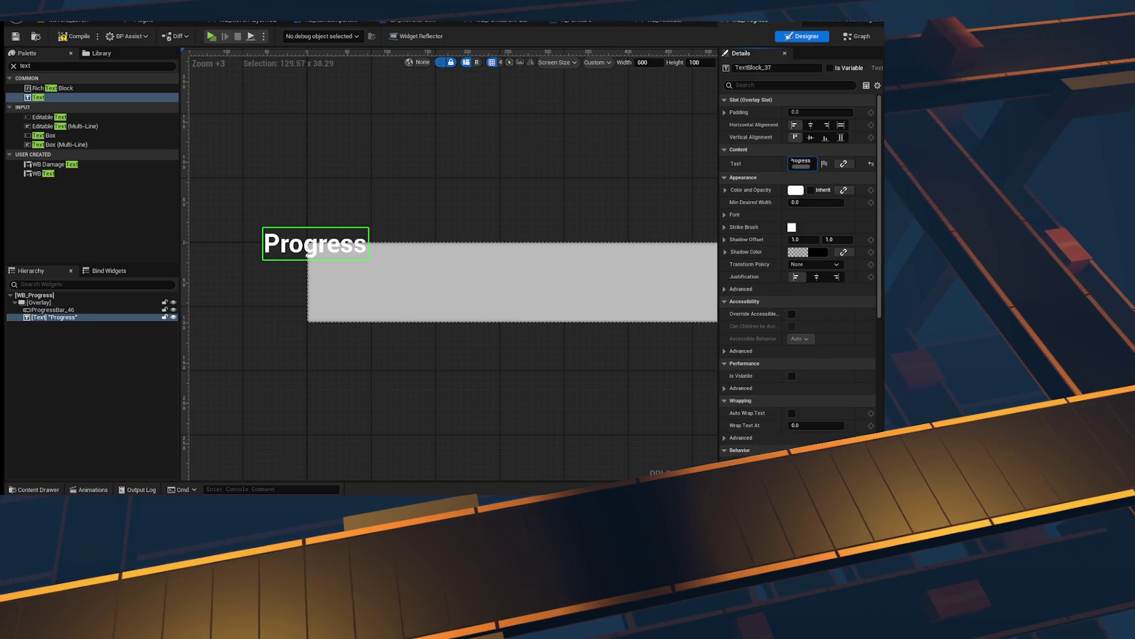
scroll(806, 326, "down", 10)
mouse_move(816, 295)
left_mouse_down()
mouse_move(833, 295)
mouse_move(802, 295)
mouse_move(811, 294)
left_mouse_up()
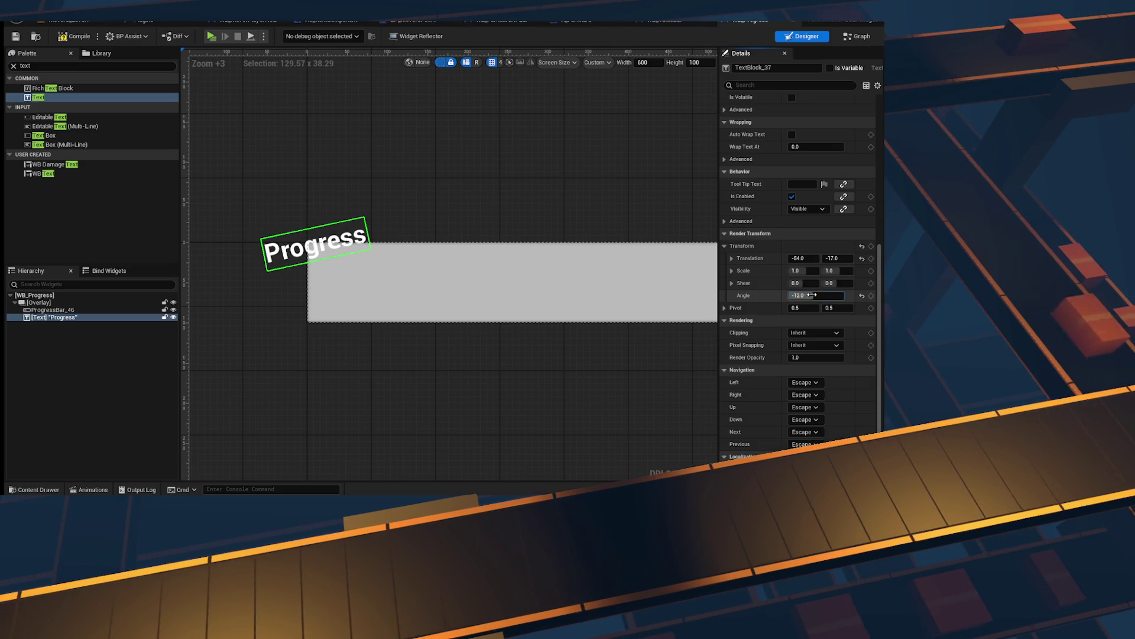
scroll(812, 364, "up", 10)
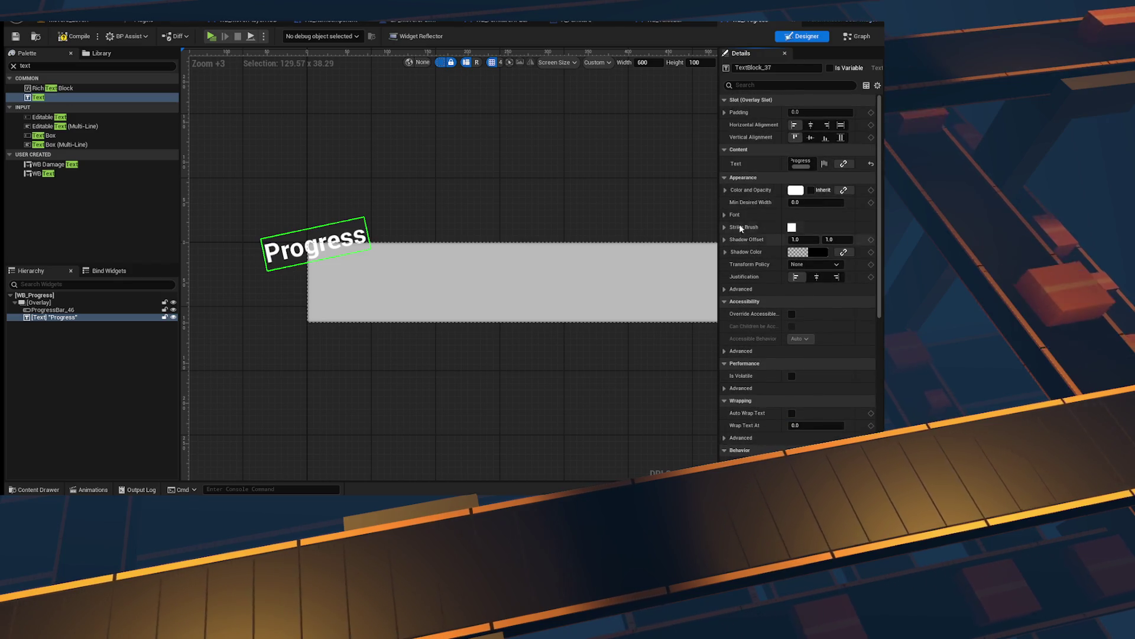
Step: Set the label font to MusticaPro-SemiBold and nudge it back right to Translation X -16
left_click(725, 214)
left_click(804, 227)
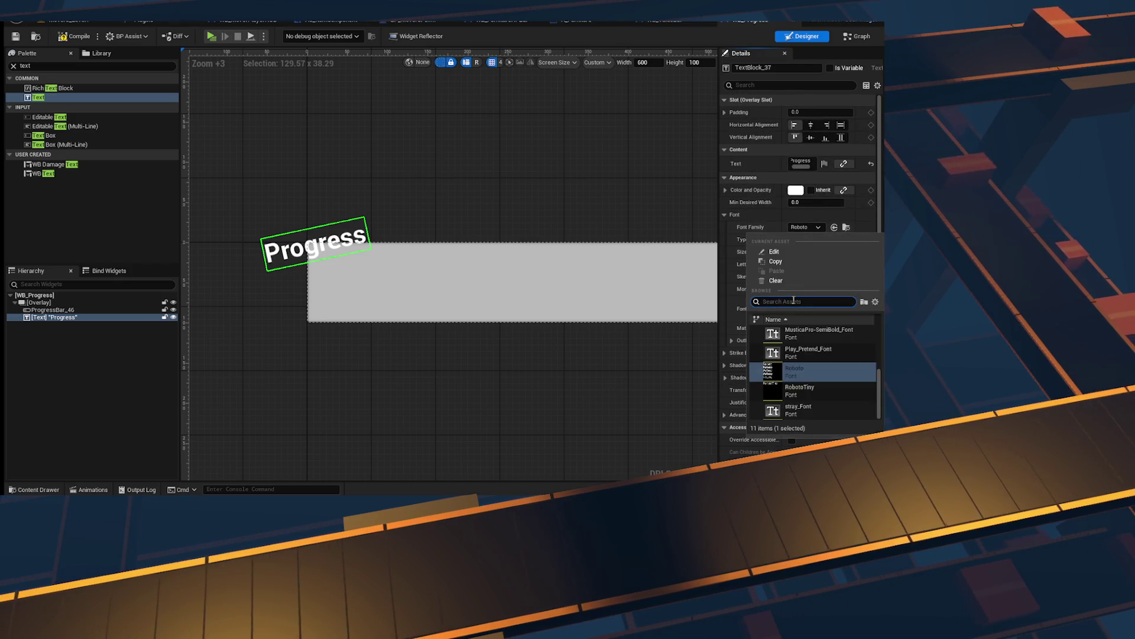
type("musti")
left_click(807, 333)
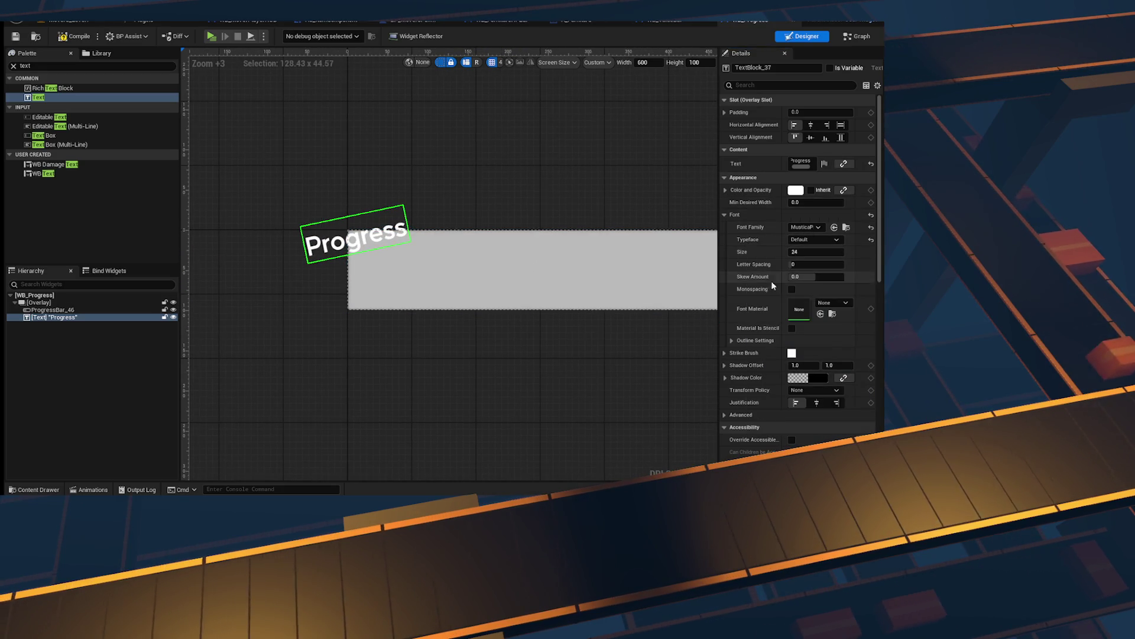
scroll(801, 277, "down", 10)
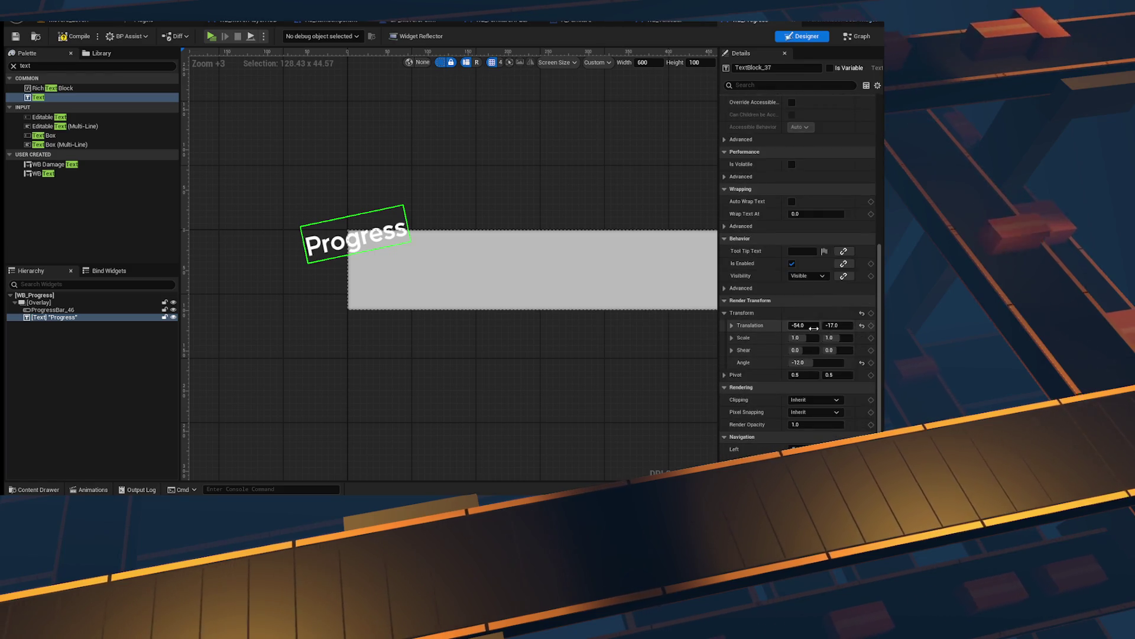
left_click_drag(314, 326, 344, 325)
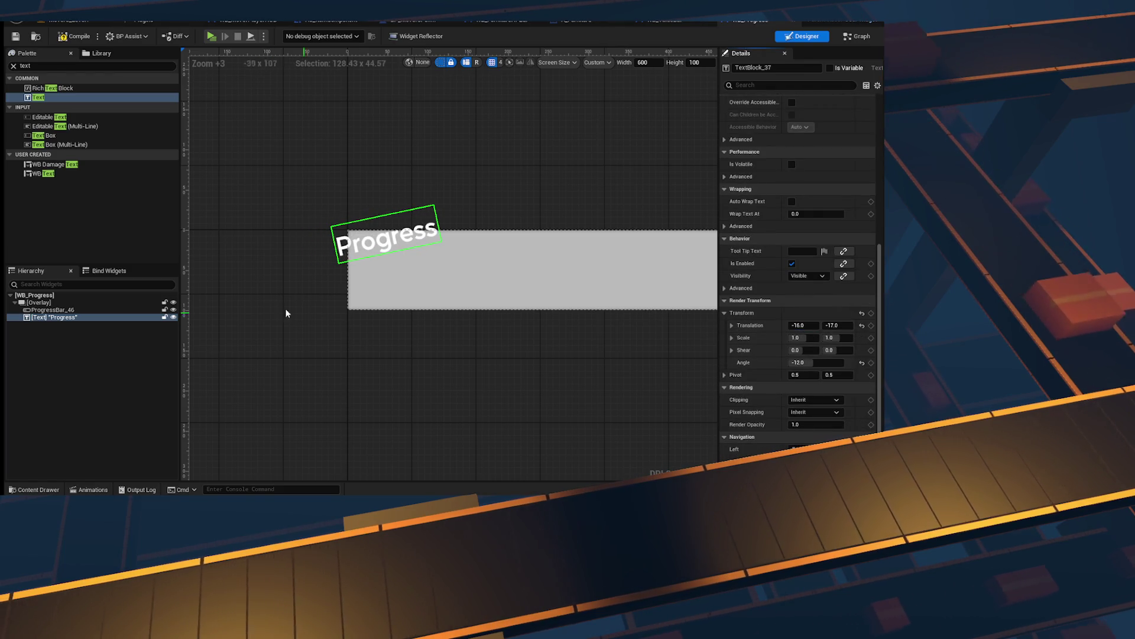
left_click(56, 303)
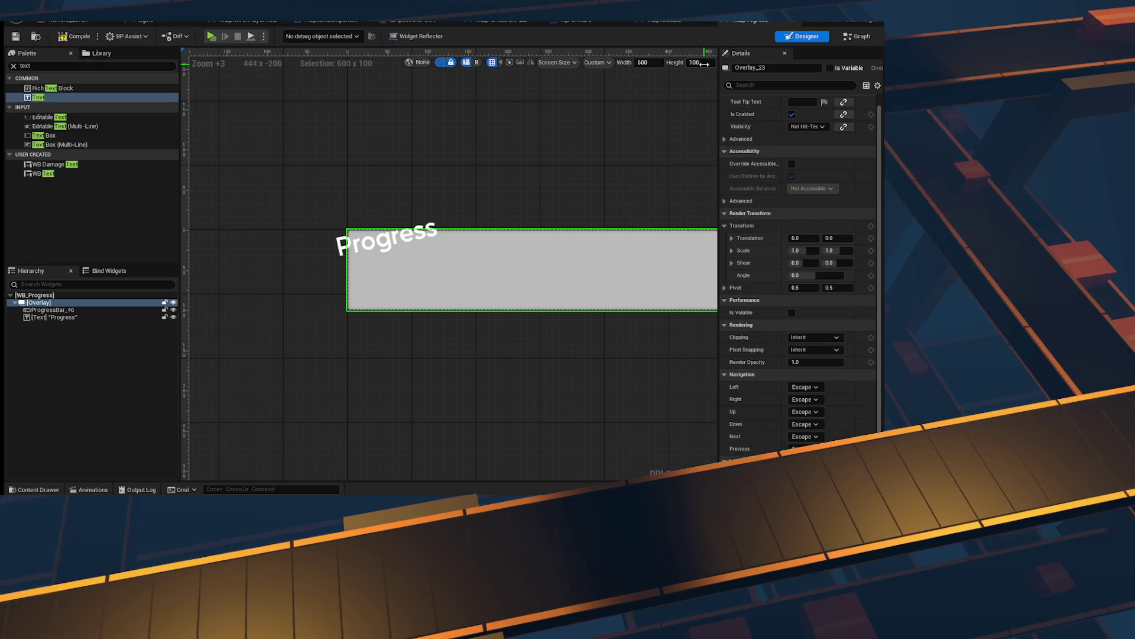
Step: Set the preview height to 50 and raise the Progress label above the bar
left_click(700, 63)
type("50")
key("Return")
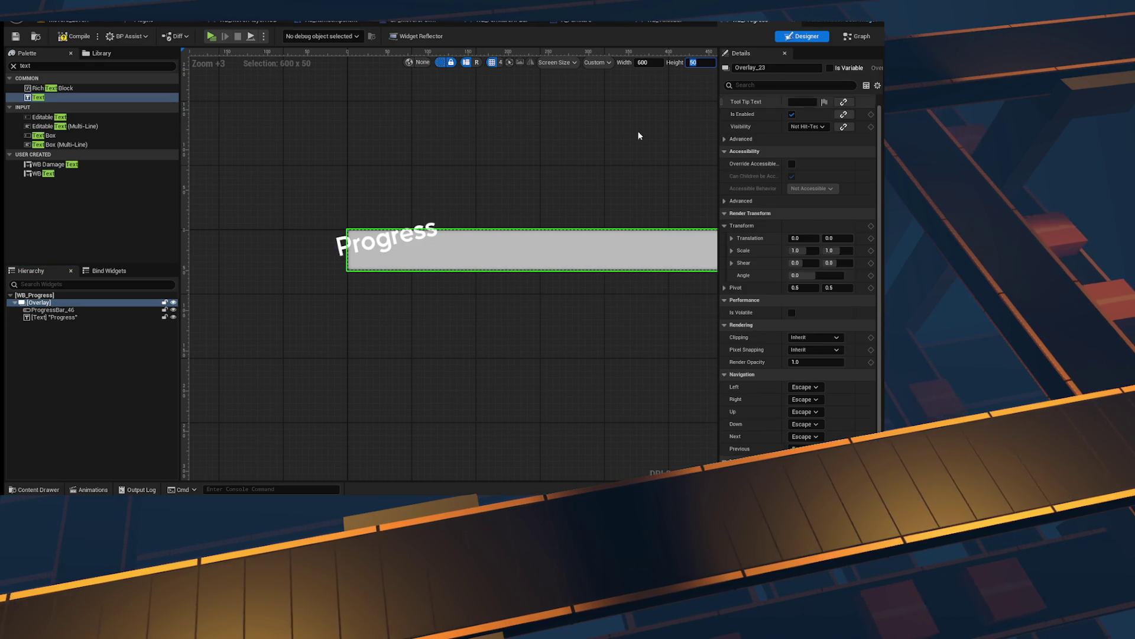
scroll(478, 231, "down", 2)
left_click(382, 274)
scroll(825, 331, "down", 5)
scroll(827, 336, "down", 5)
mouse_move(838, 308)
left_mouse_down()
mouse_move(816, 307)
mouse_move(828, 307)
mouse_move(821, 277)
left_mouse_up()
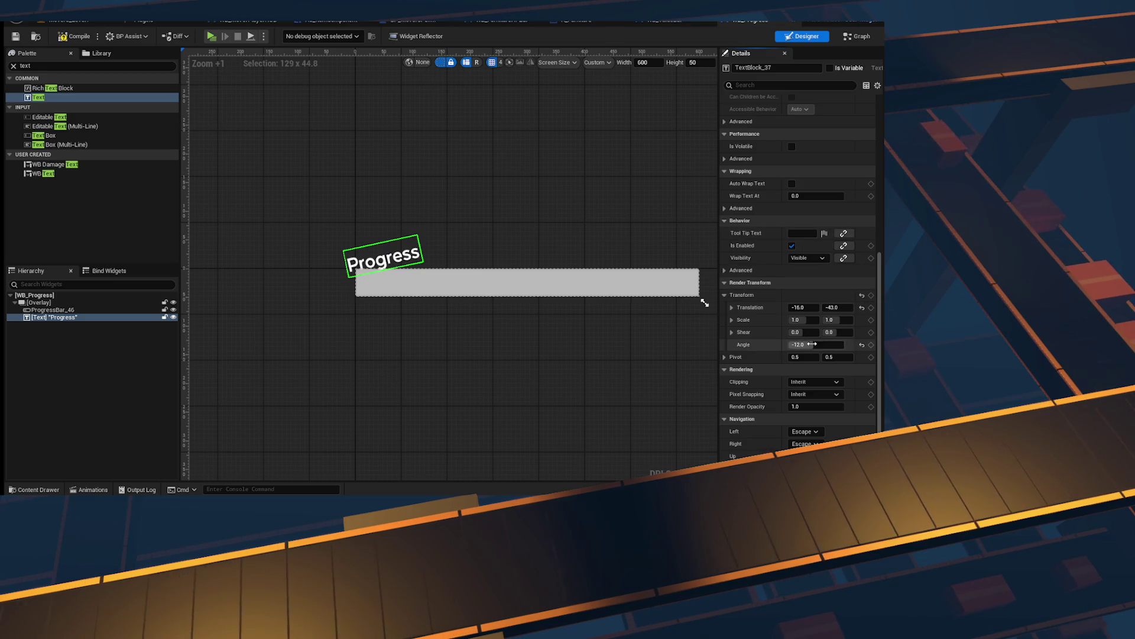
scroll(556, 301, "up", 4)
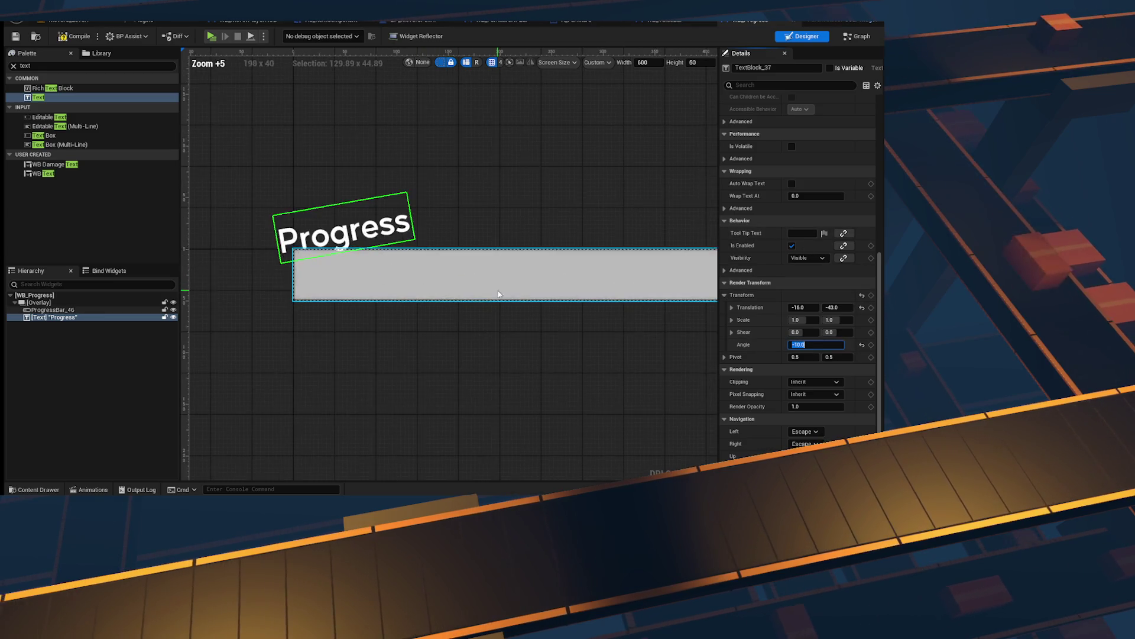
Step: Wrap ProgressBar_46 in a new Overlay and nest the Progress label inside it
left_click(53, 310)
left_click(86, 318)
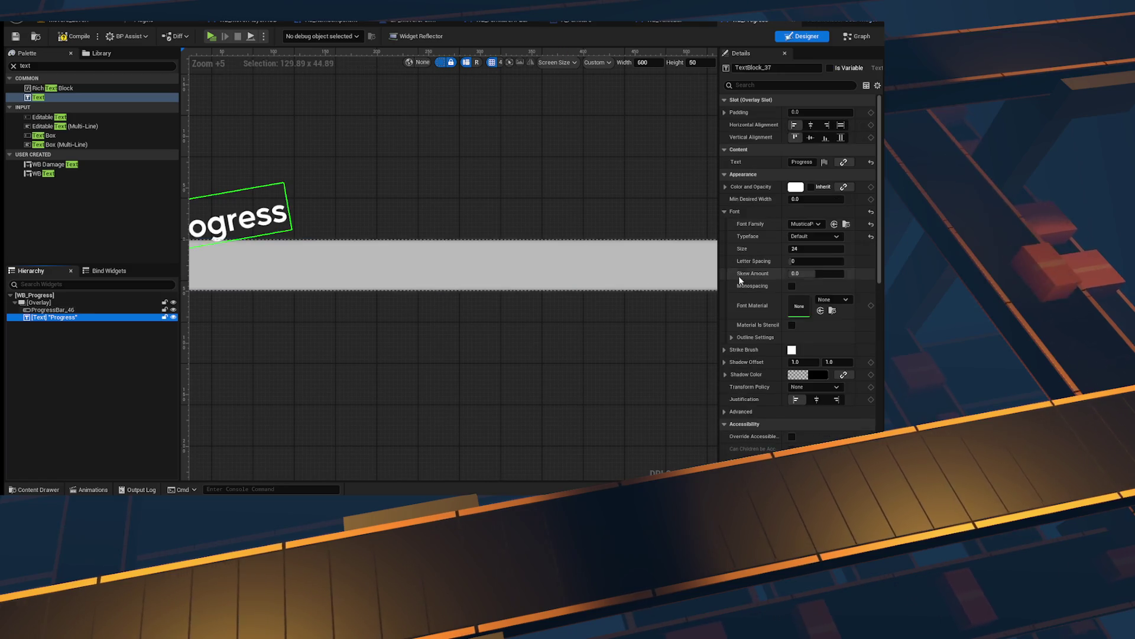
scroll(558, 284, "down", 1)
left_click(41, 310)
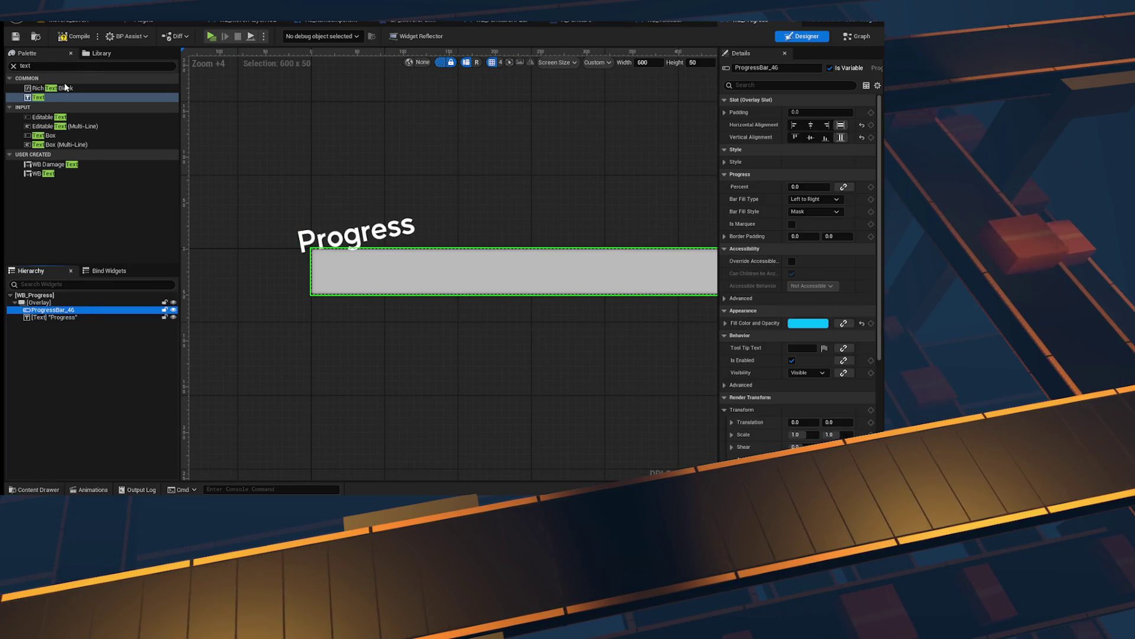
right_click(57, 311)
mouse_move(112, 407)
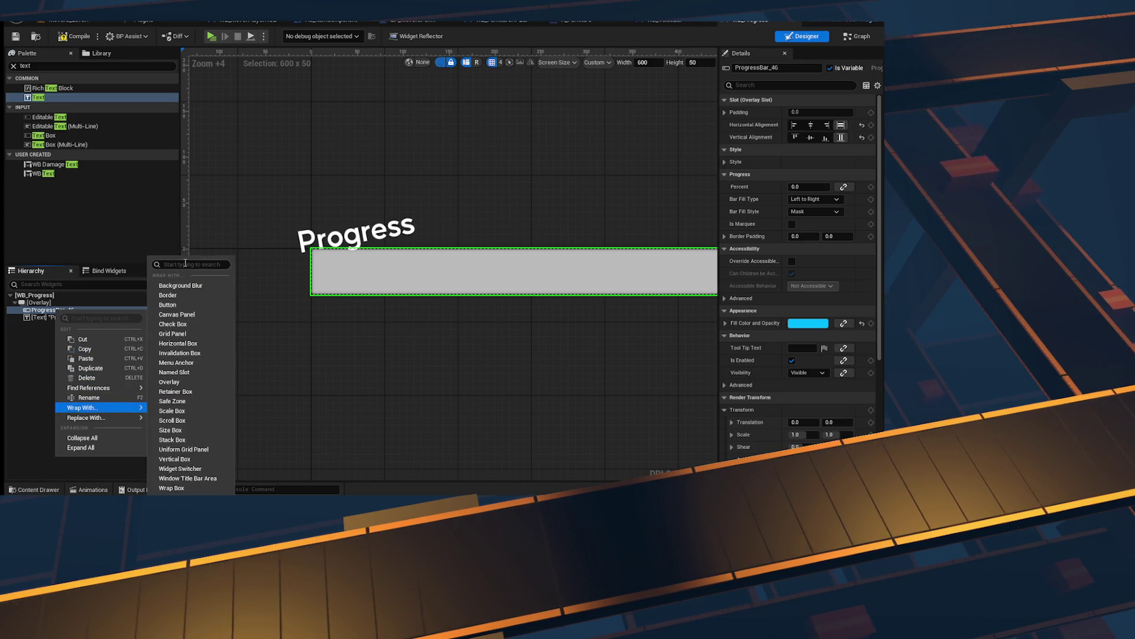
type("overl")
left_click(167, 421)
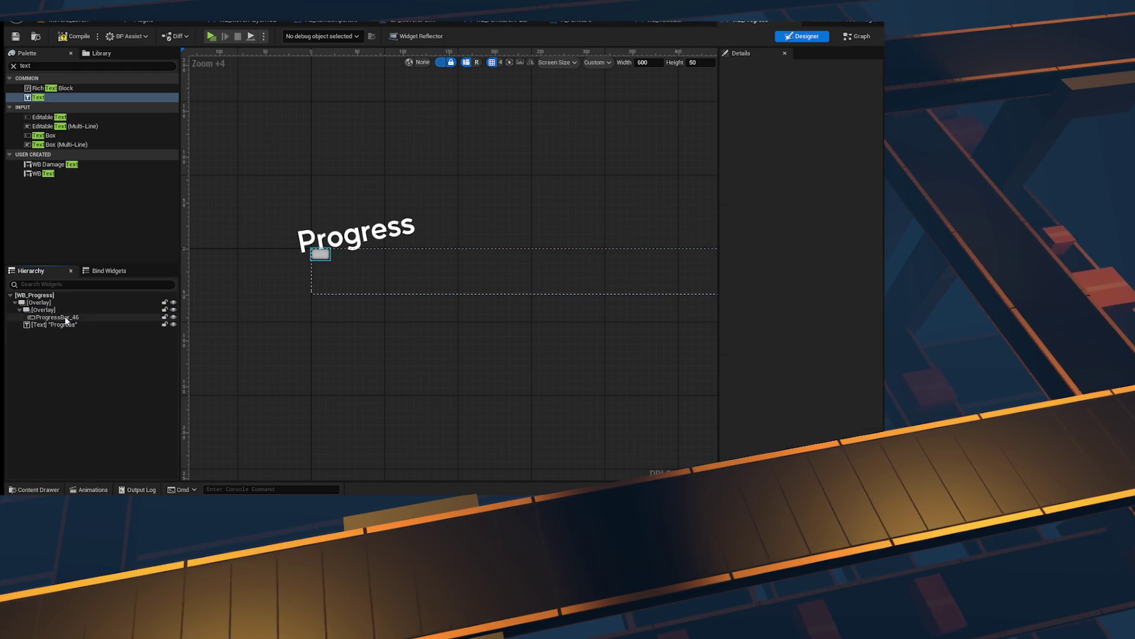
mouse_move(92, 321)
left_mouse_down()
mouse_move(71, 327)
mouse_move(53, 310)
left_mouse_up()
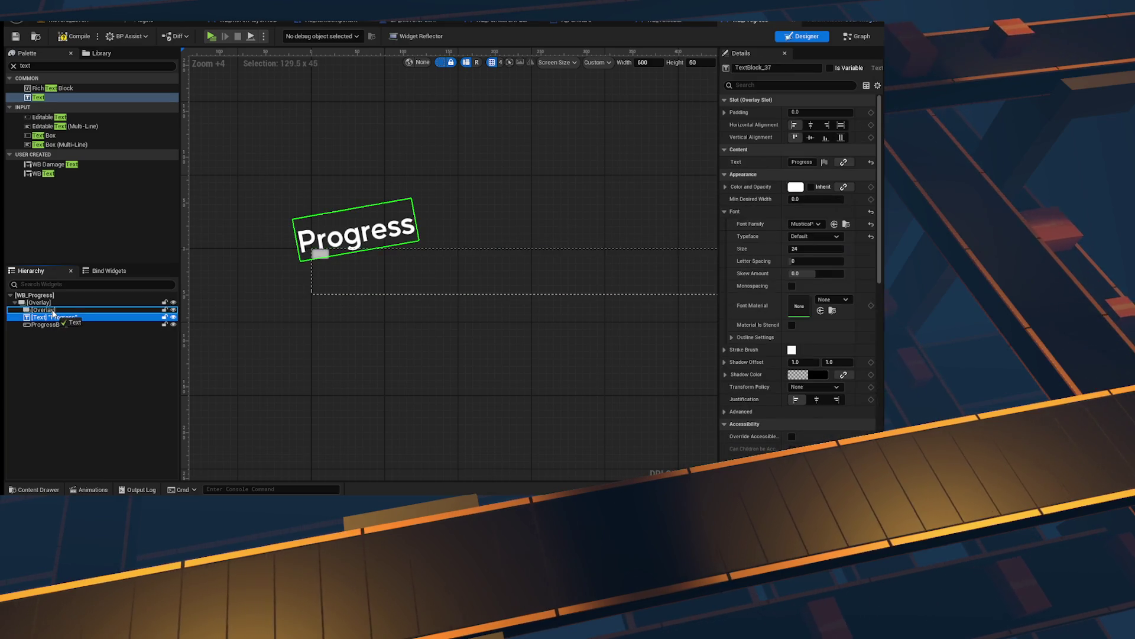
Step: Reset the label's translation to 0, 0
scroll(817, 353, "down", 5)
left_click(807, 394)
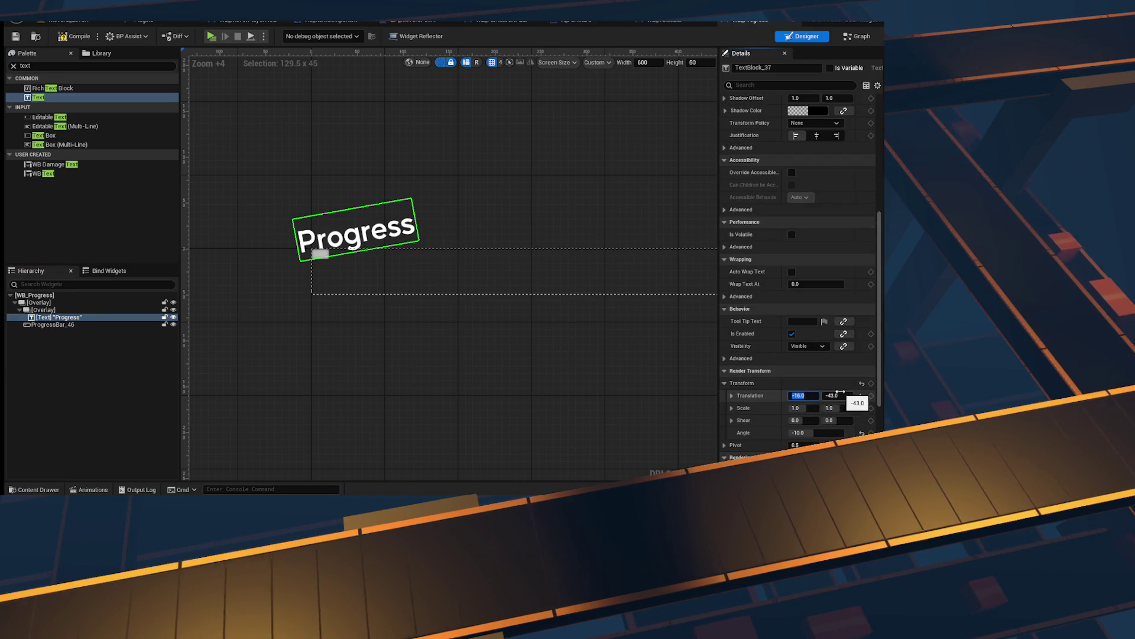
type("-0")
key("Tab")
type("0")
key("Tab")
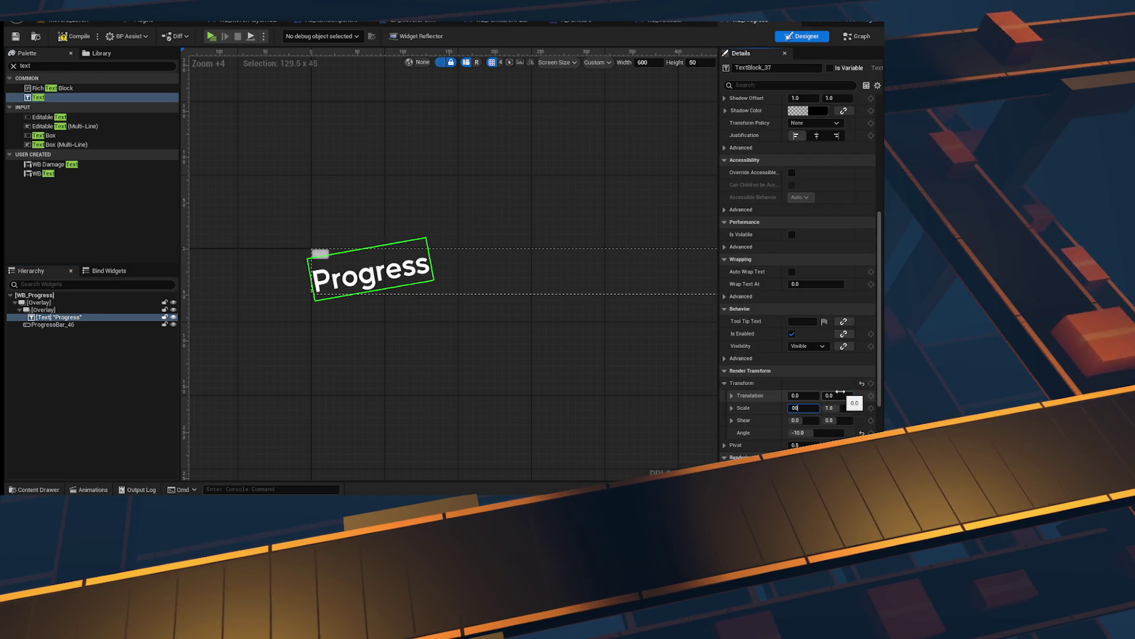
Step: Set the Progress label's render scale to 1 × 1
type("0")
key("Tab")
type("0")
key("Tab")
key("Tab")
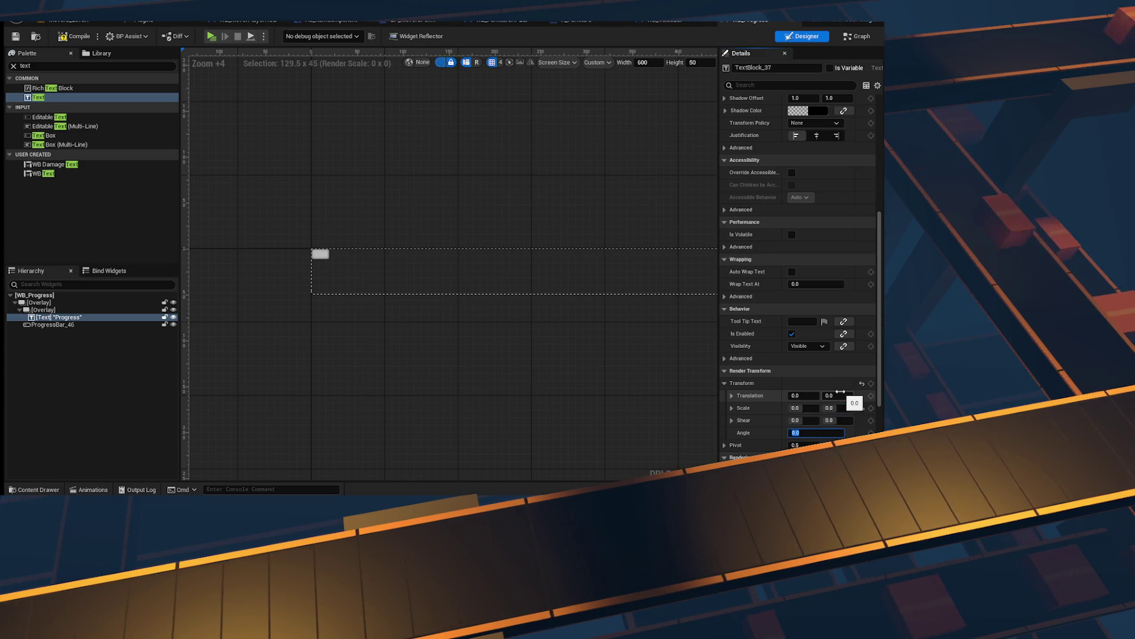
left_click(795, 408)
type("1")
key("Tab")
type("1")
key("Return")
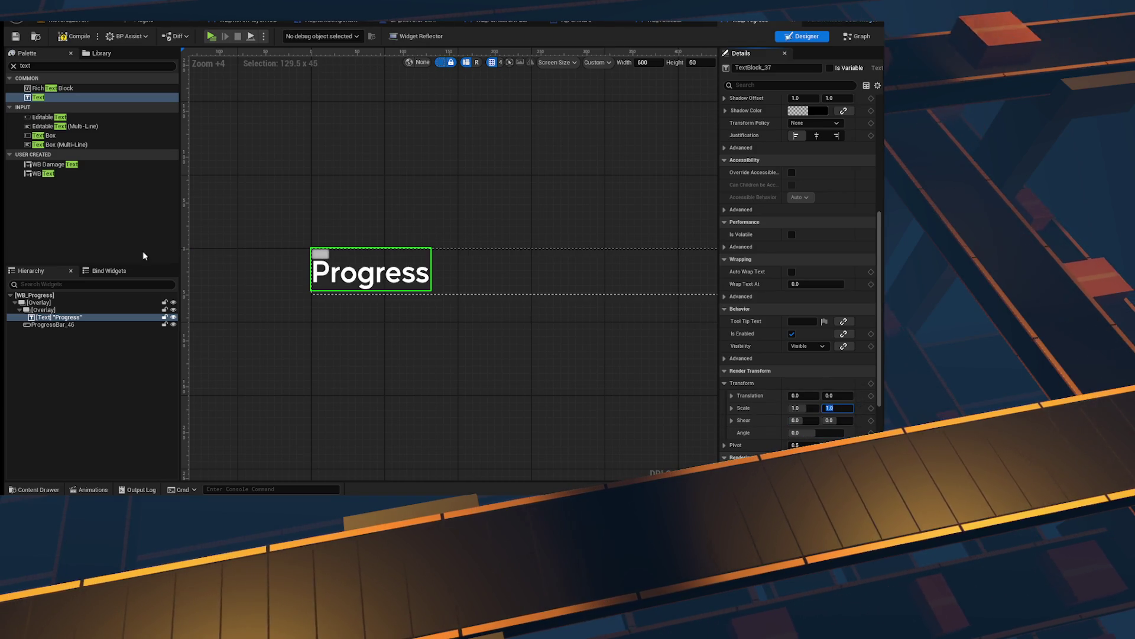
Step: Make the progress bar fill its slot horizontally and vertically
left_click(21, 310)
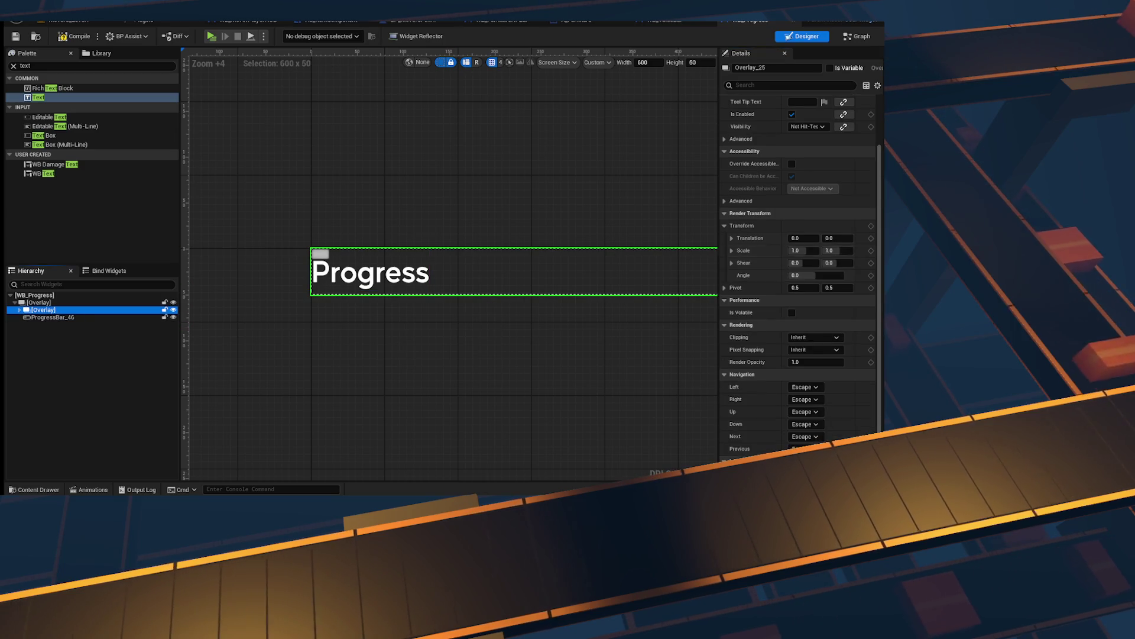
scroll(881, 263, "up", 2)
mouse_move(803, 297)
left_mouse_down()
mouse_move(686, 297)
mouse_move(824, 297)
mouse_move(798, 297)
left_mouse_up()
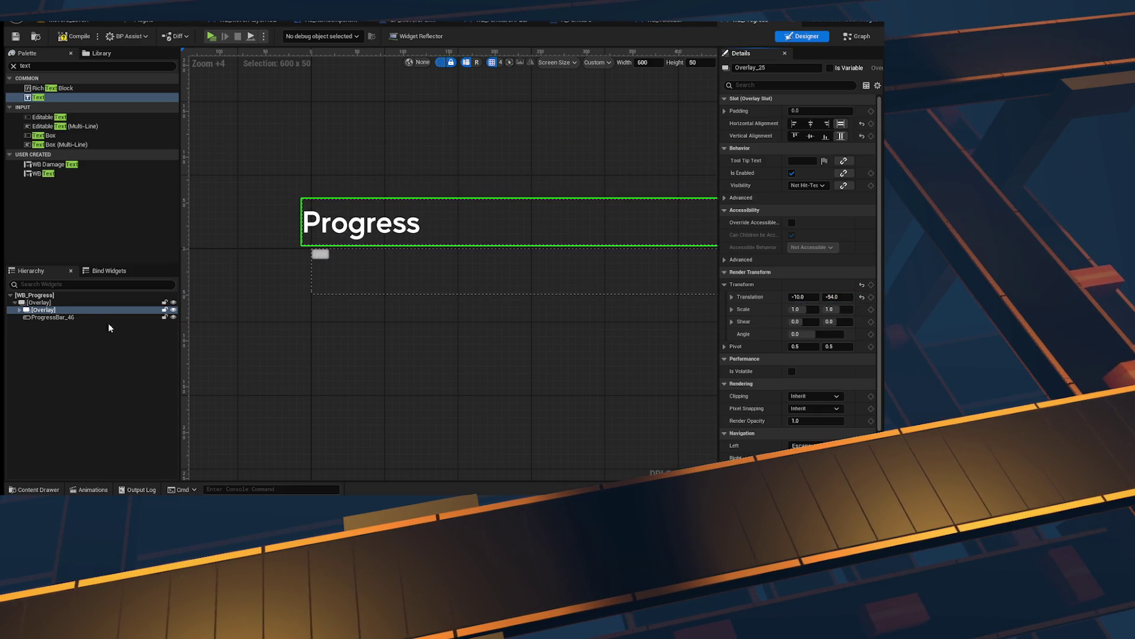
left_click(53, 317)
left_click(840, 125)
left_click(840, 137)
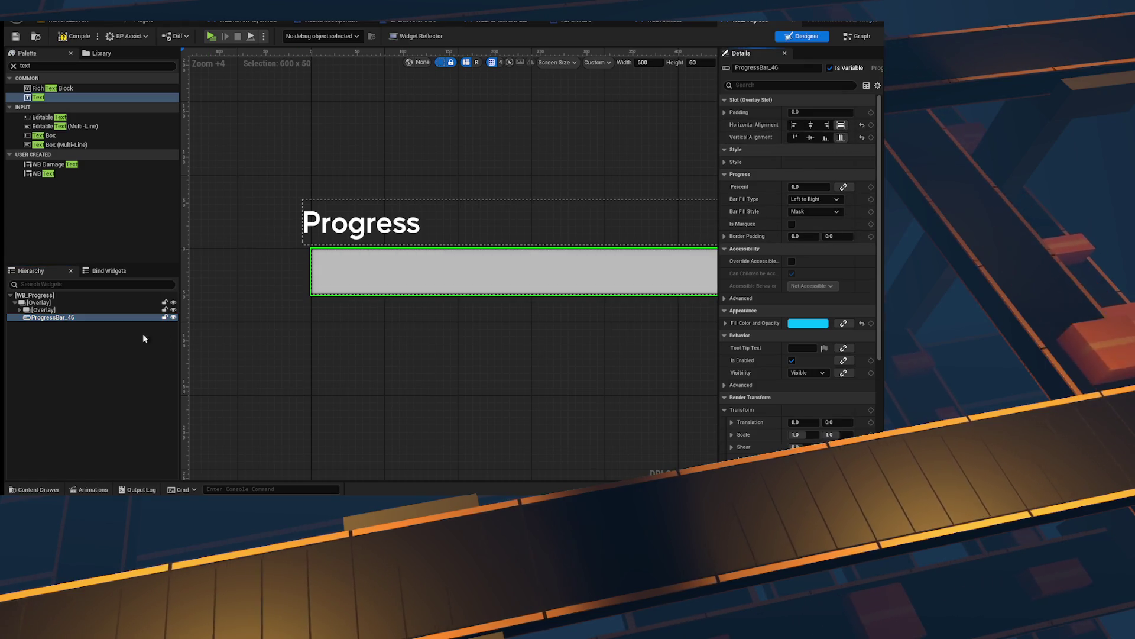
Step: Align the inner label overlay left horizontally and centred vertically
left_click(43, 309)
scroll(665, 271, "down", 7)
left_click(811, 125)
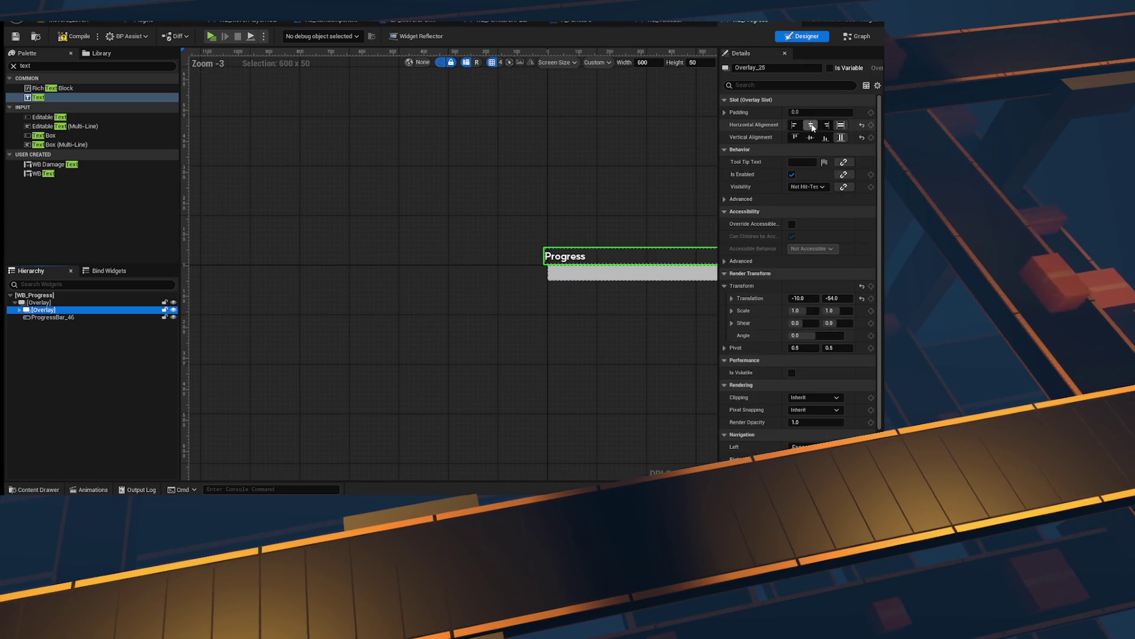
left_click(810, 138)
scroll(596, 235, "up", 4)
left_click(795, 125)
scroll(596, 235, "up", 4)
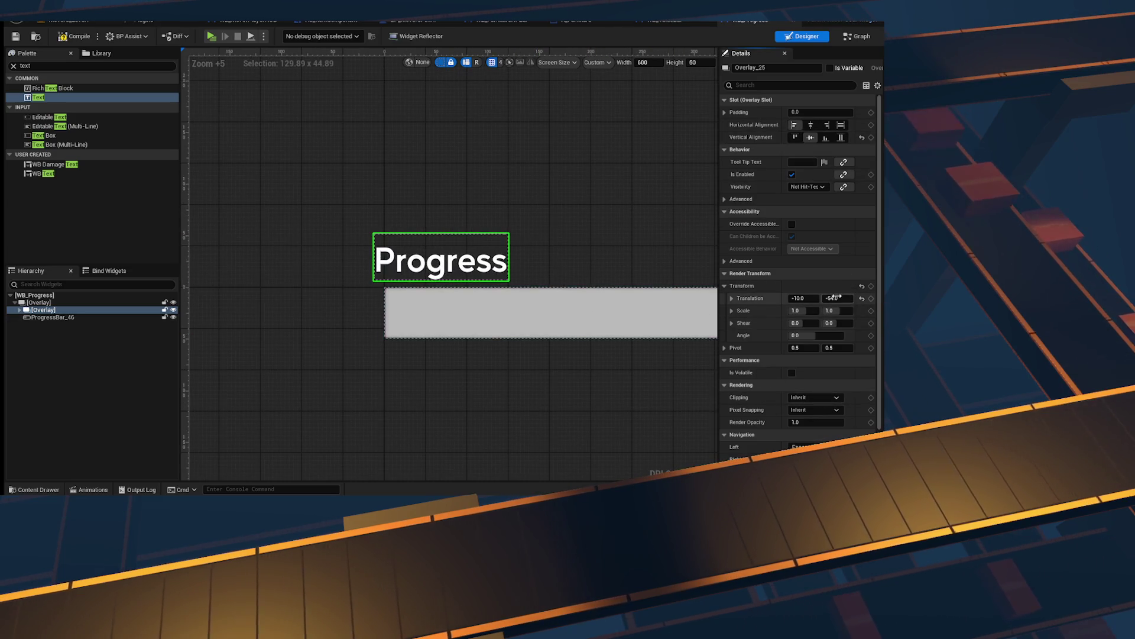
Step: Tilt the label overlay −10° at offset −10, −38 and move ProgressBar_46 under the root overlay
left_click(816, 335)
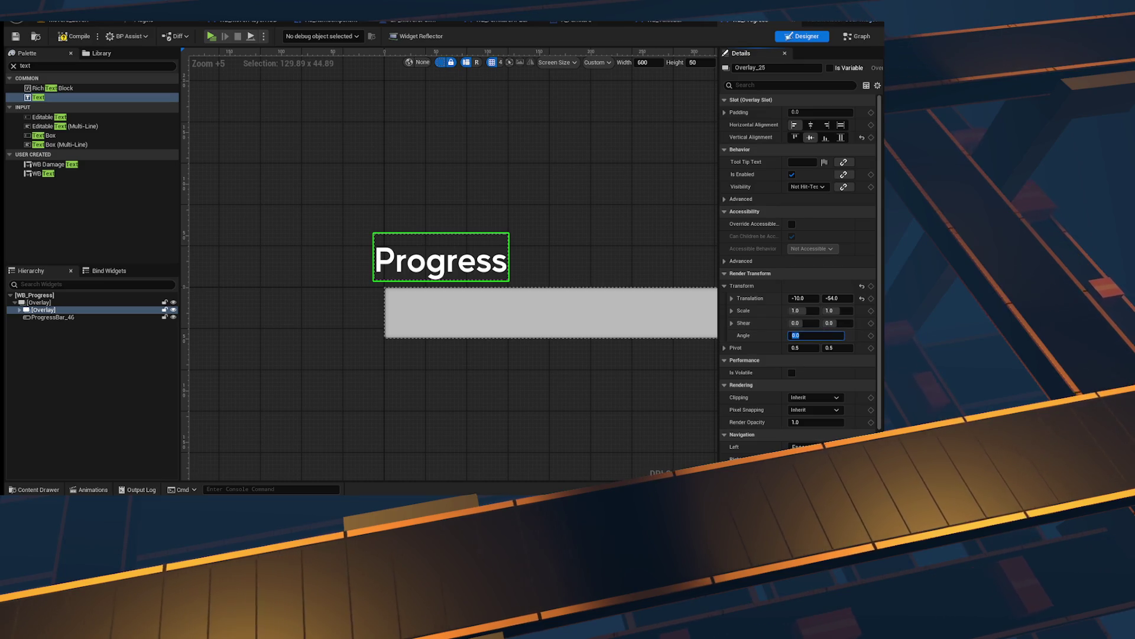
type("-10")
key("Return")
scroll(544, 271, "up", 4)
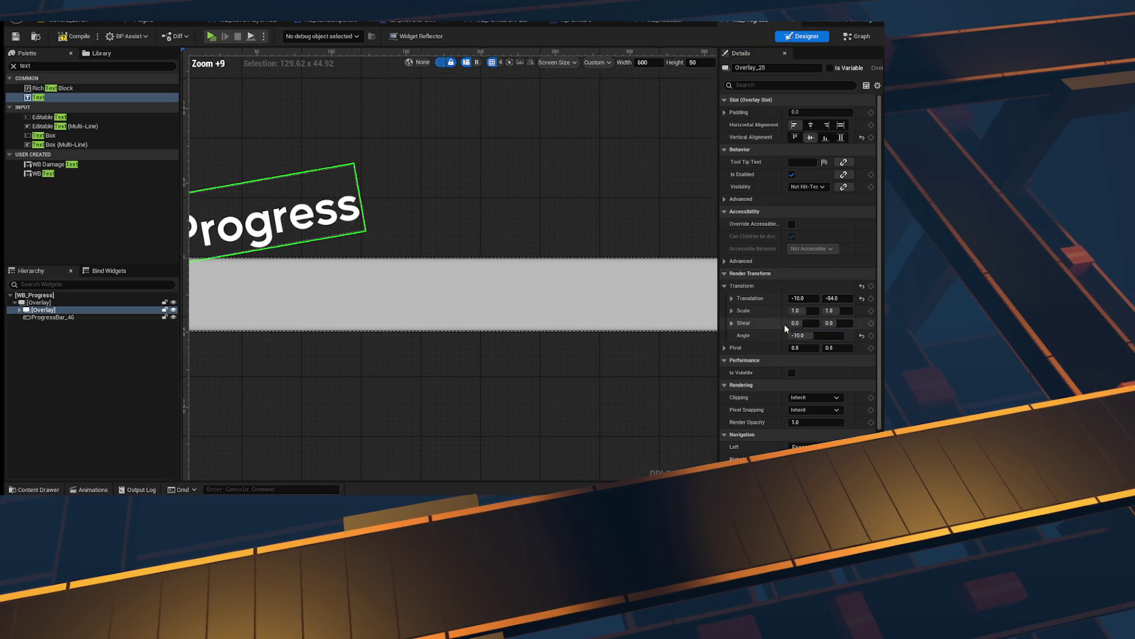
left_click_drag(837, 298, 863, 298)
left_click_drag(52, 317, 43, 307)
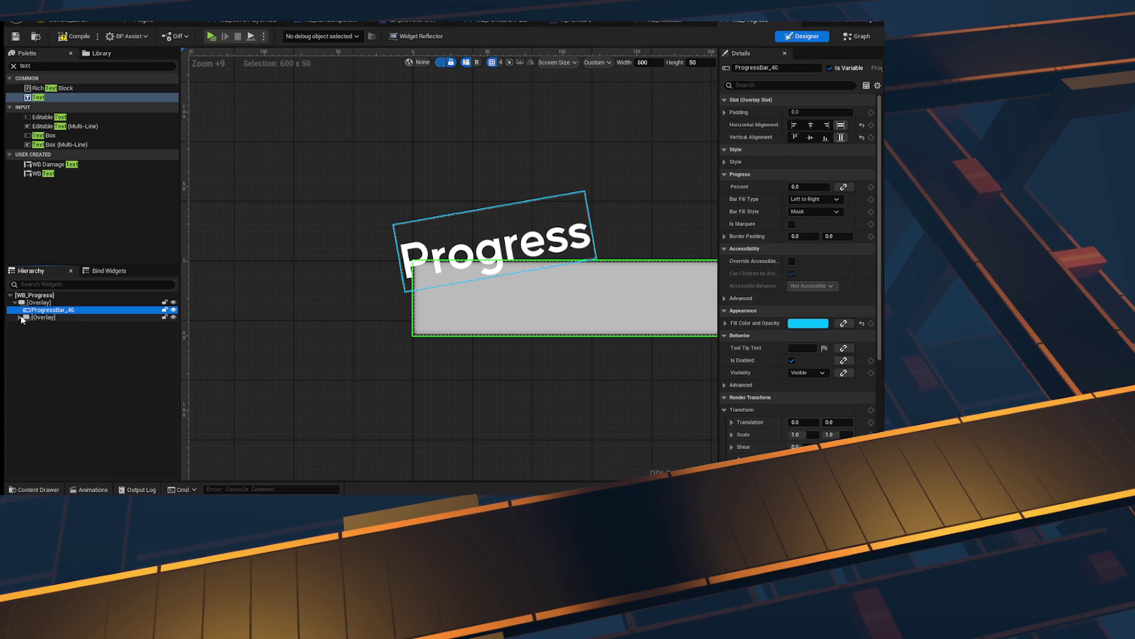
left_click(21, 318)
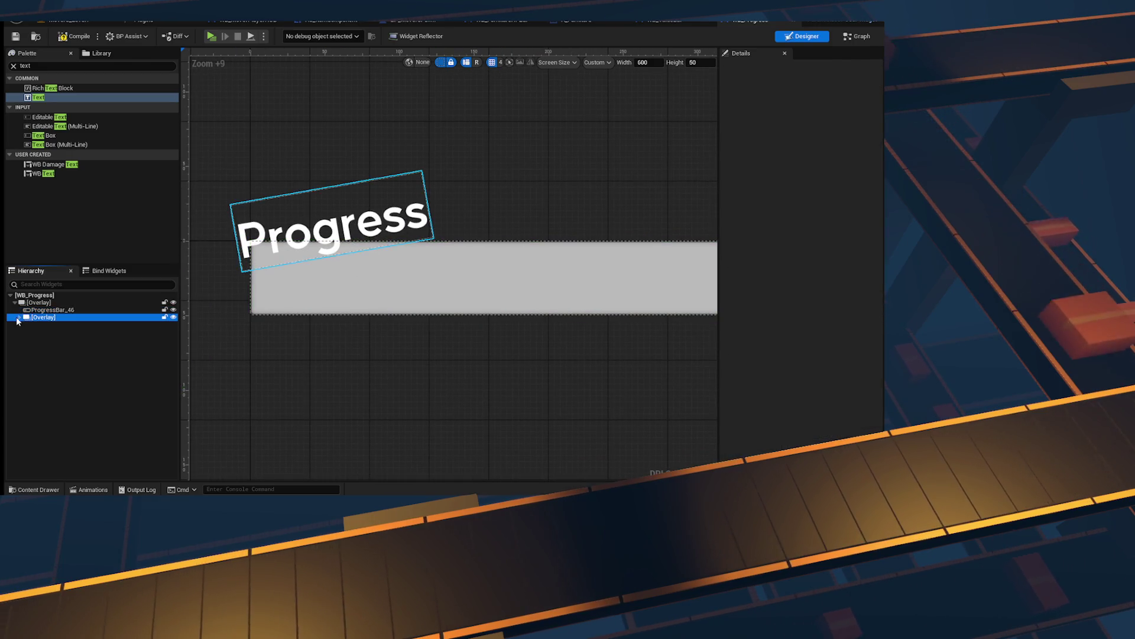
Step: Add a Border inside the tilted overlay, filling it horizontally and vertically
left_click(53, 65)
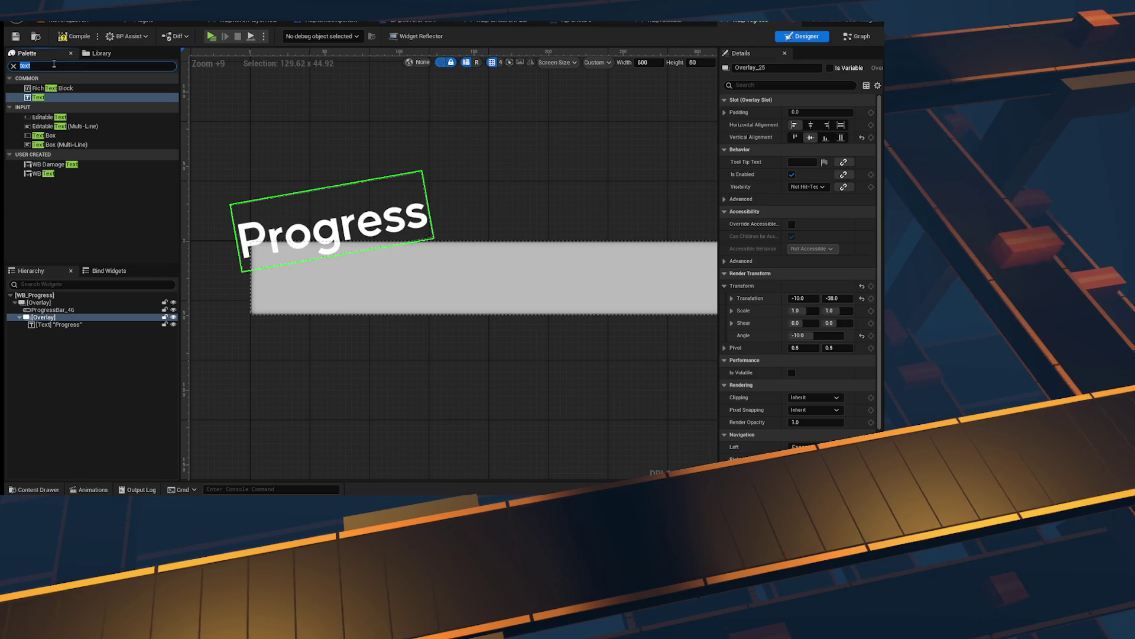
type("pnel")
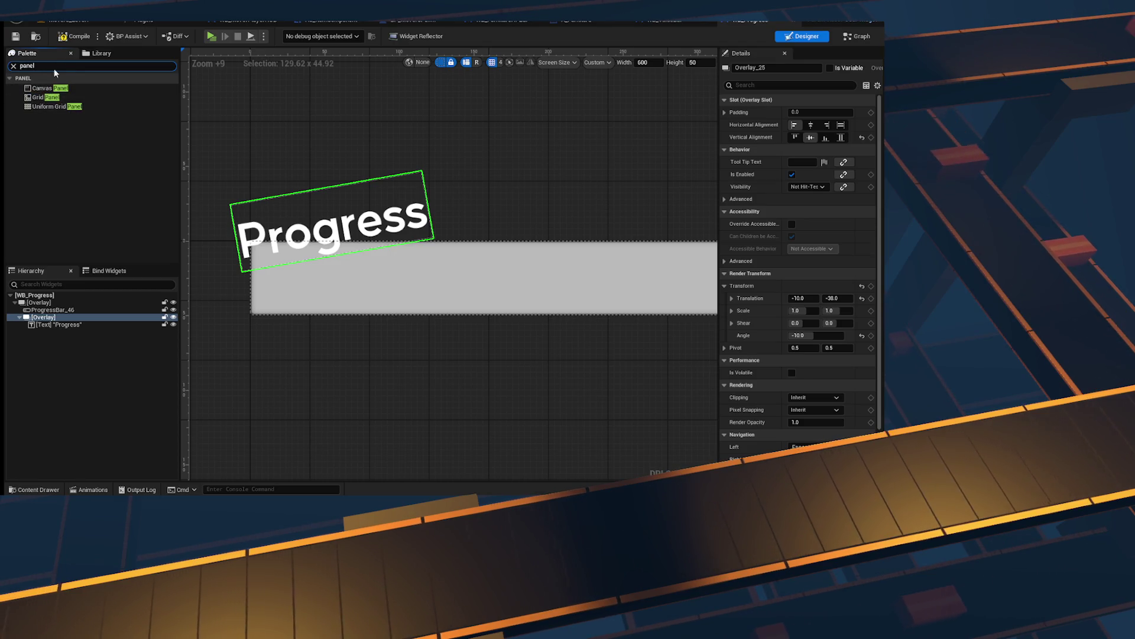
type("border")
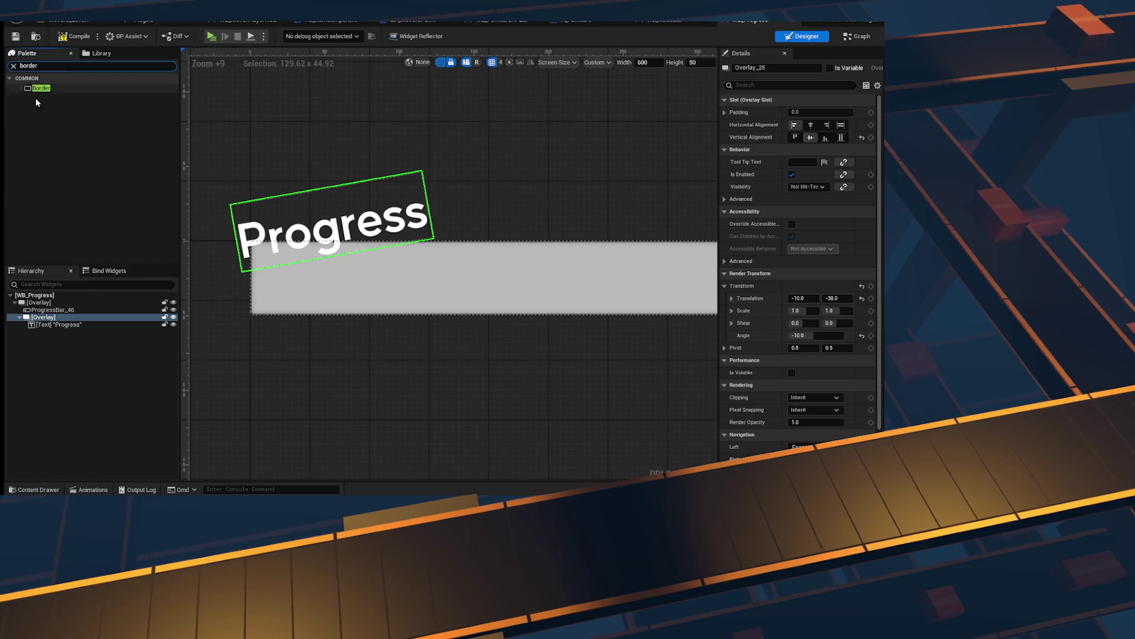
left_click_drag(51, 321, 53, 328)
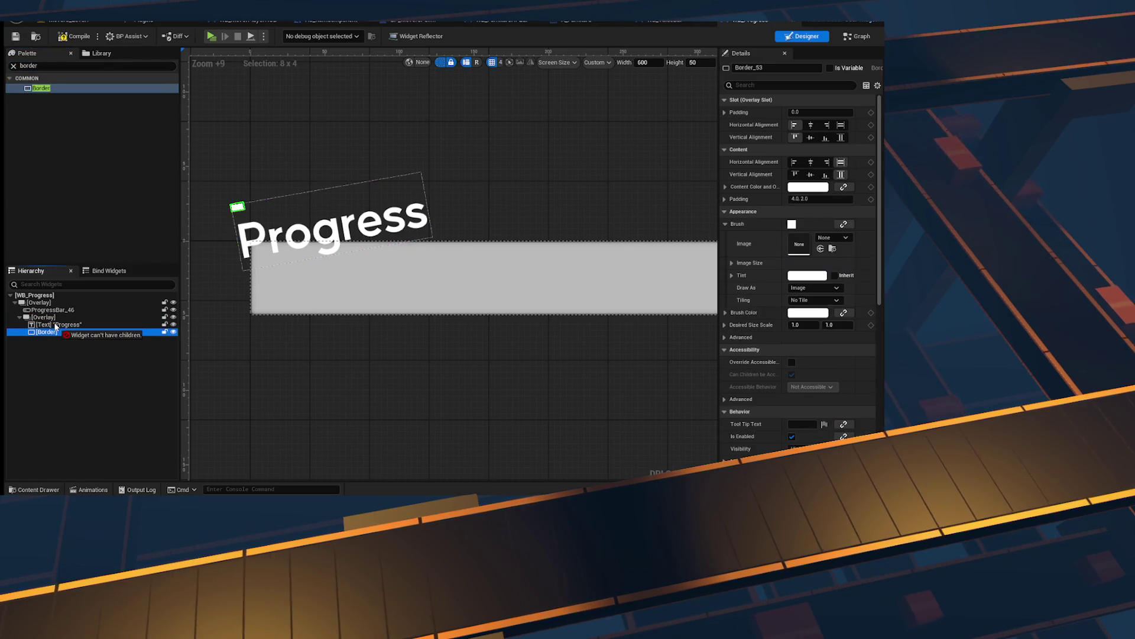
left_click(841, 125)
left_click(841, 137)
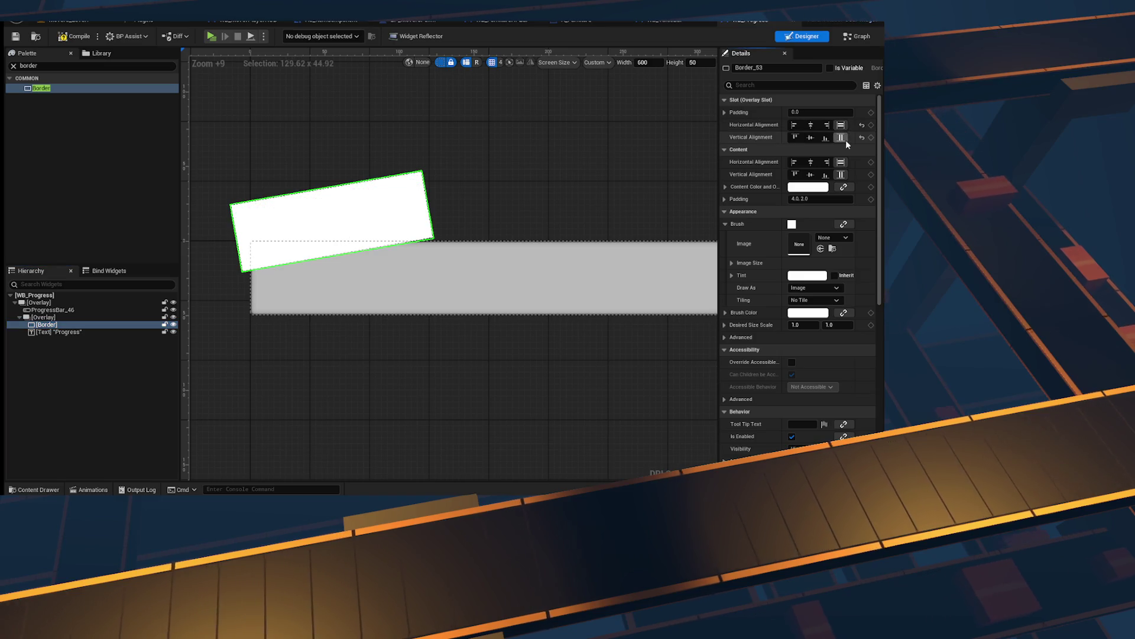
Step: Set the border's brush colour to black, leaving the content colour unchanged
left_click(800, 188)
left_click_drag(781, 363, 718, 383)
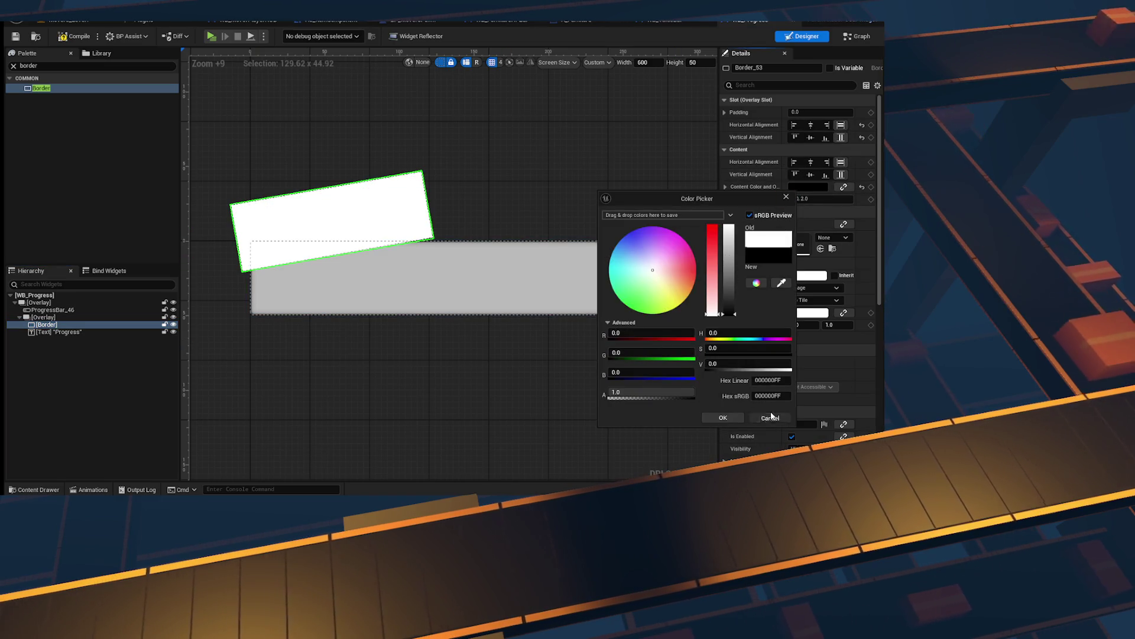
left_click(771, 416)
left_click(792, 224)
left_click_drag(769, 424, 721, 389)
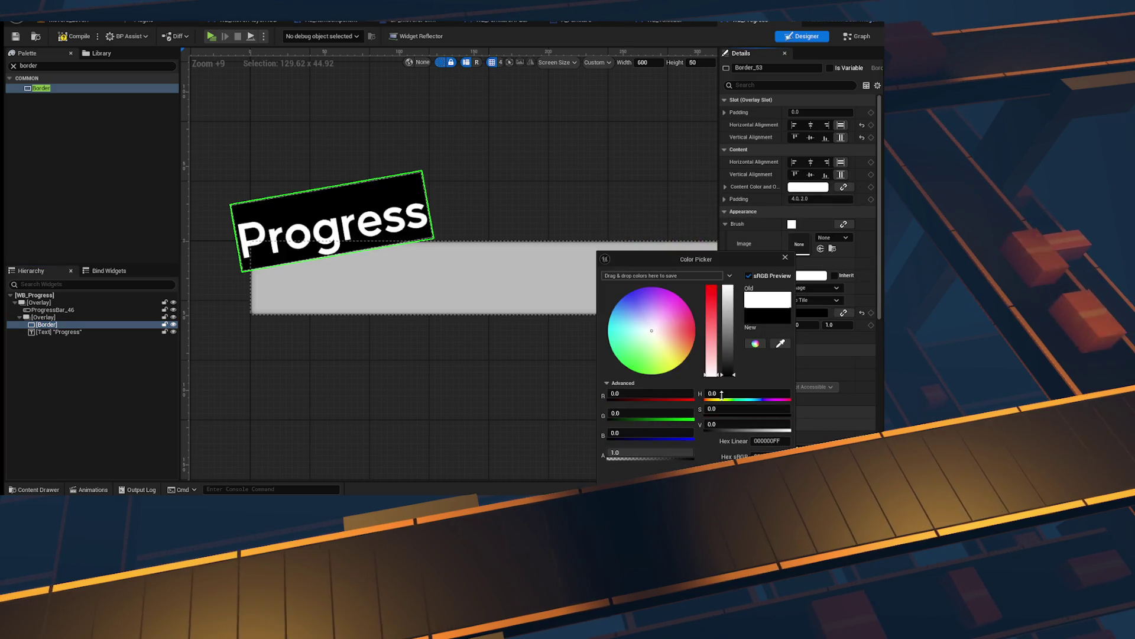
key("Return")
left_click(59, 332)
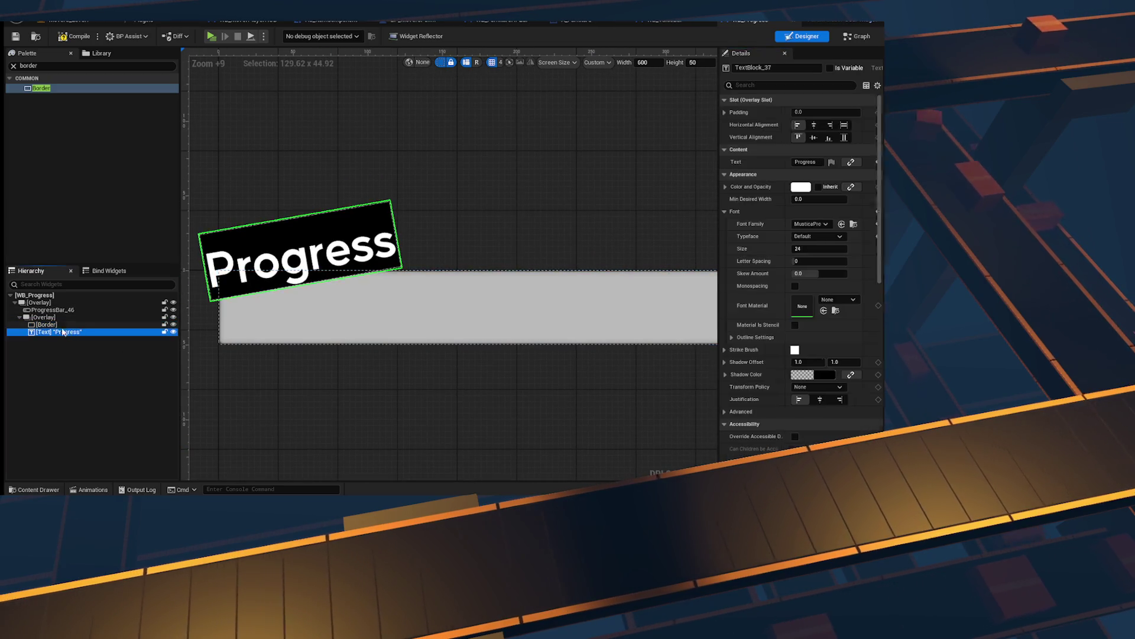
Step: Give the Progress text padding 10 and wrap it in a Scale Box
left_click(47, 324)
left_click(59, 332)
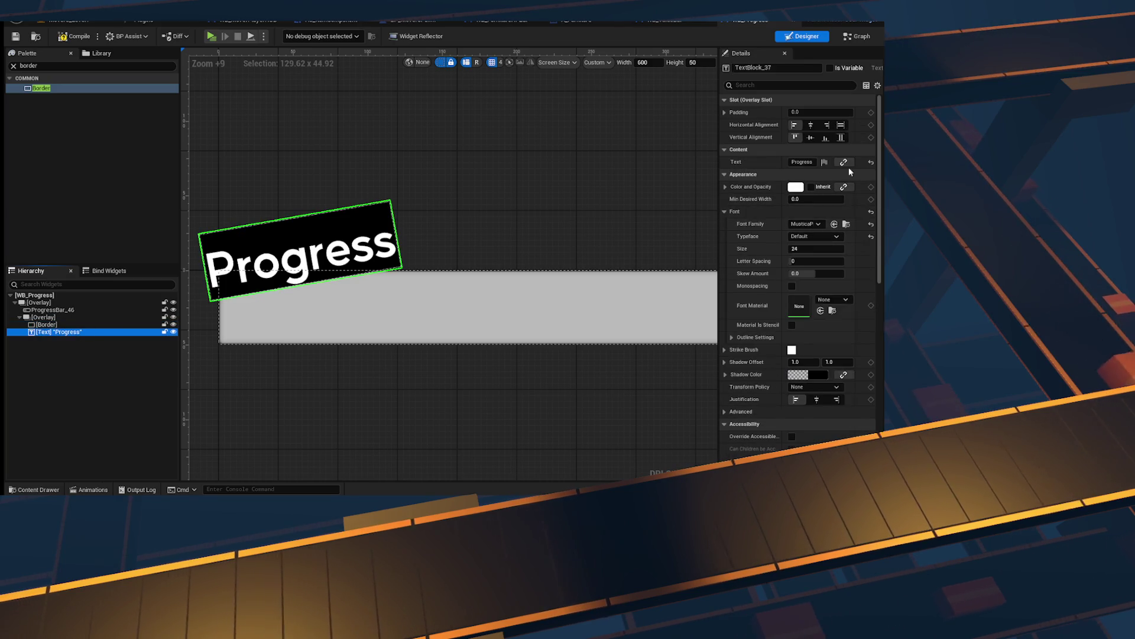
left_click(840, 112)
type("10")
key("Return")
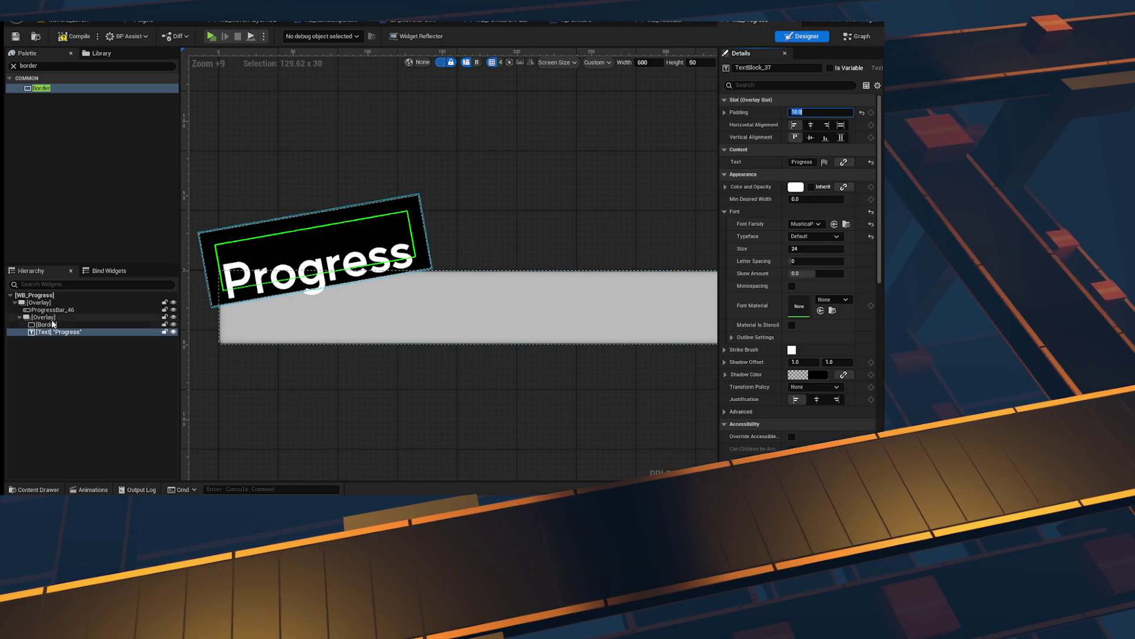
right_click(64, 333)
mouse_move(100, 432)
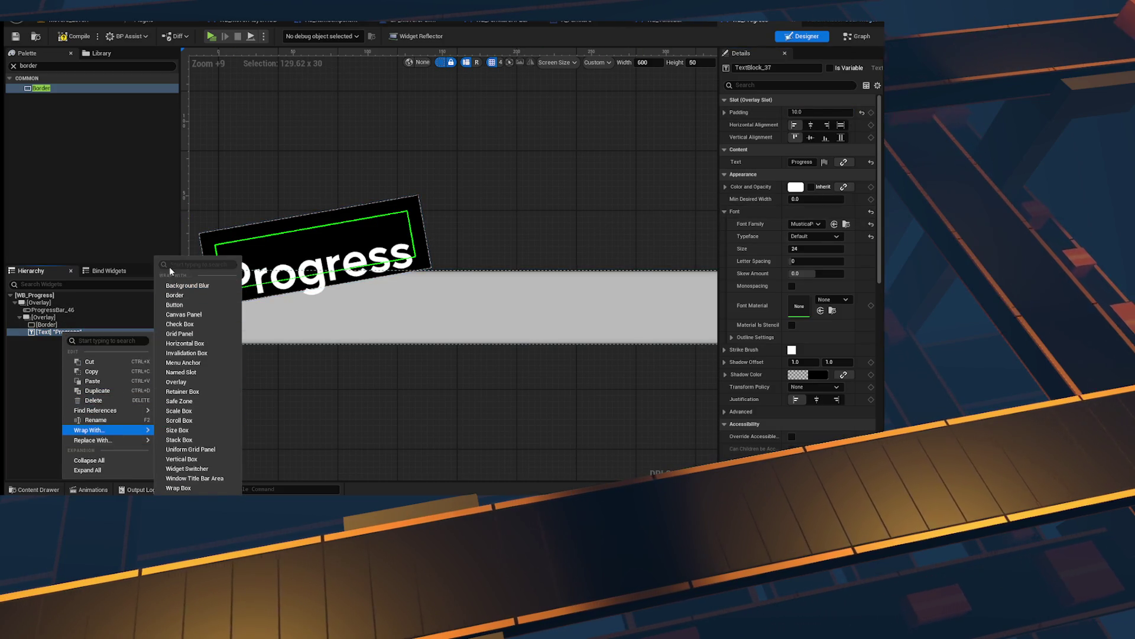
type("sau")
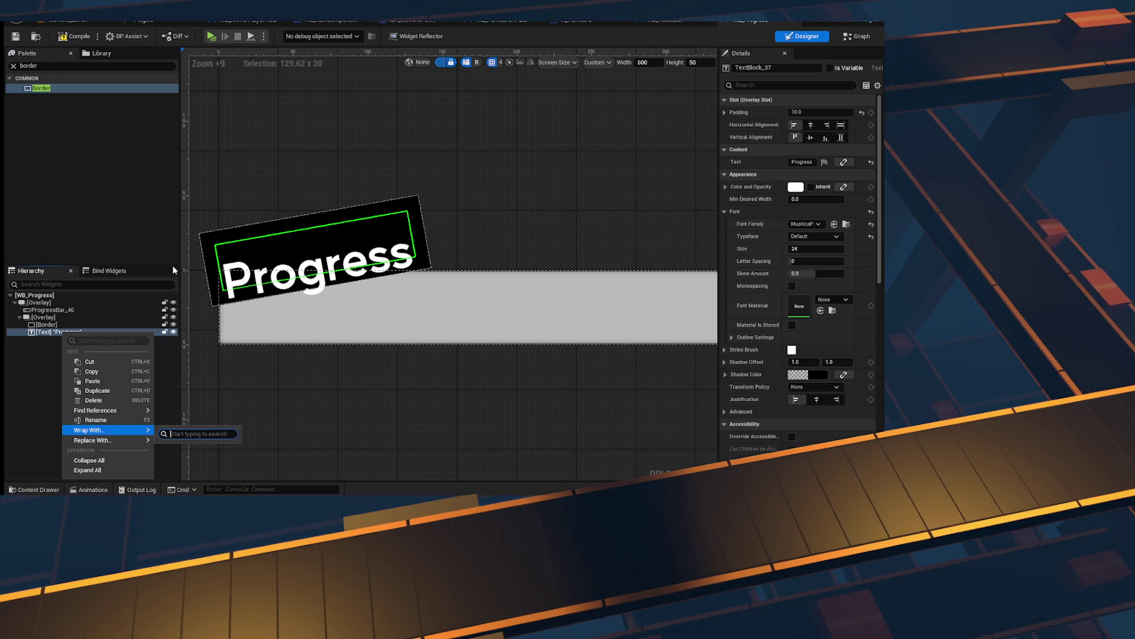
type("size")
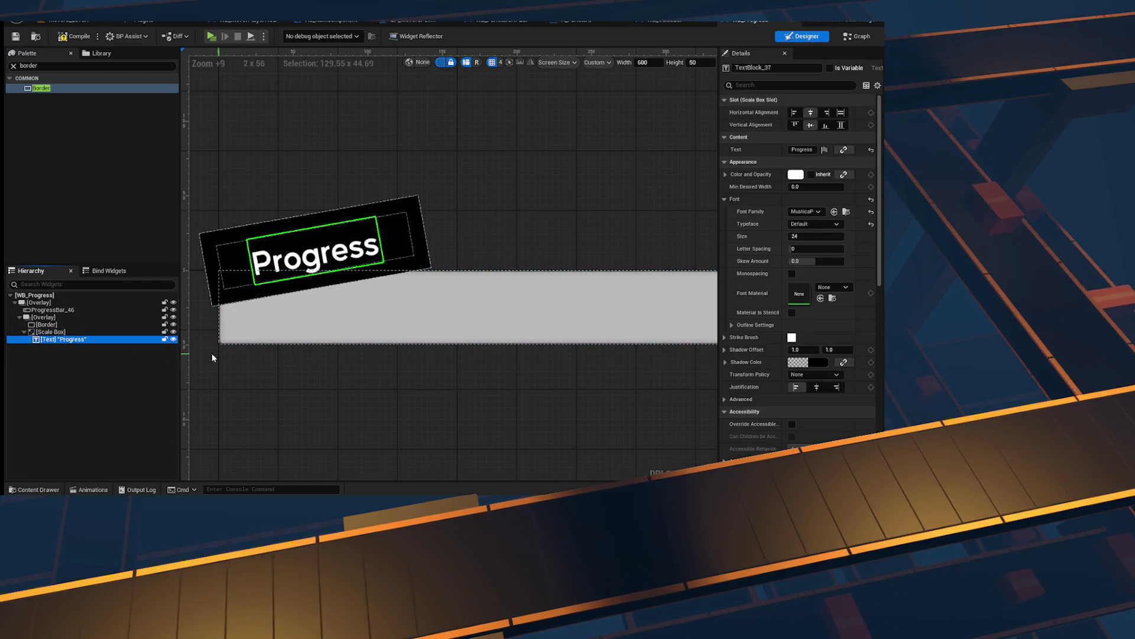
Step: Set the Scale Box padding to 10 by 5
left_click(50, 331)
left_click(819, 112)
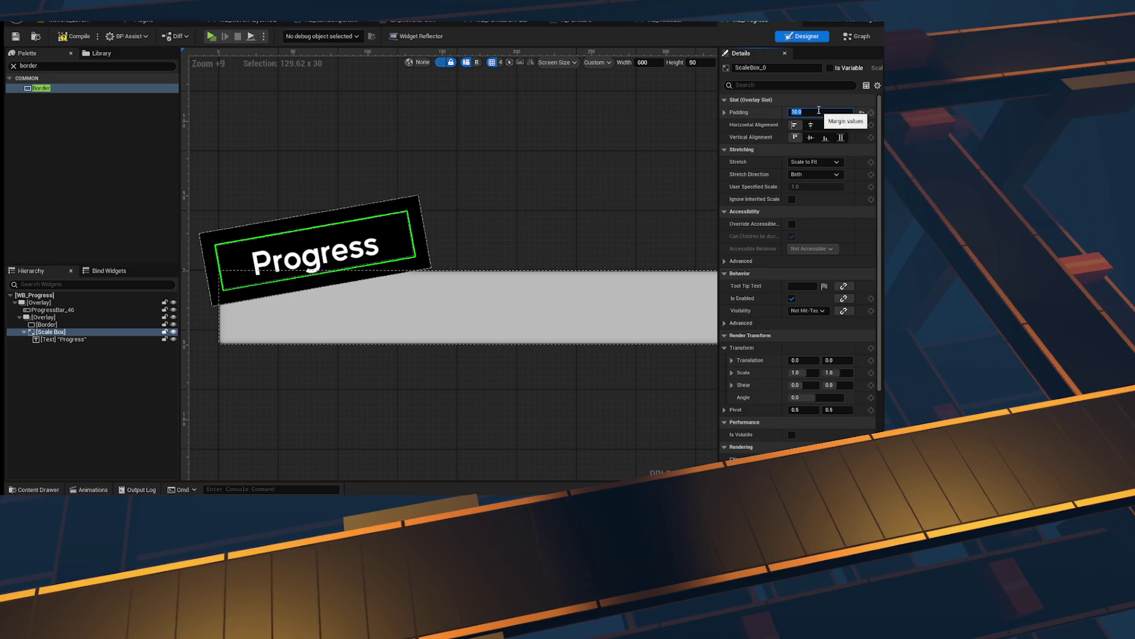
type("2.0")
key("Return")
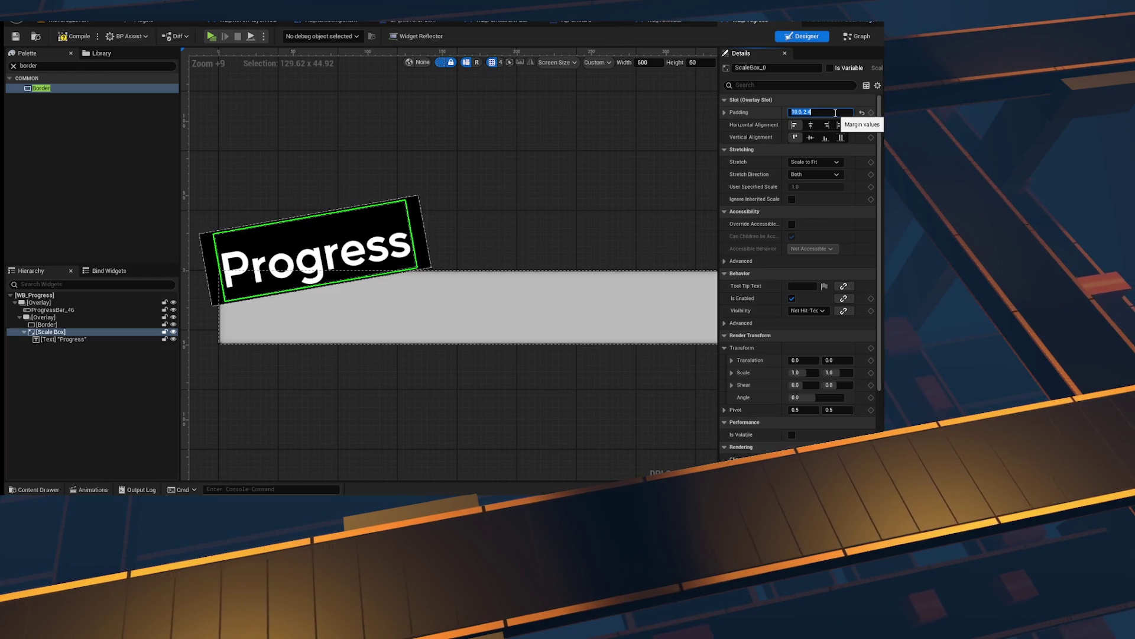
type("5")
key("Return")
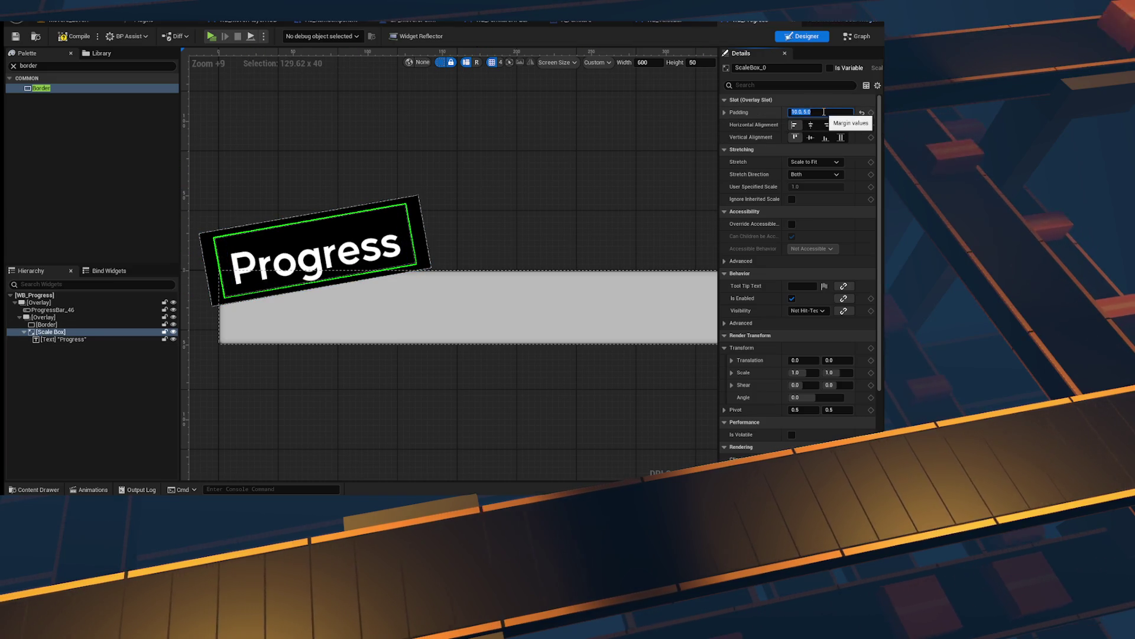
left_click(54, 342)
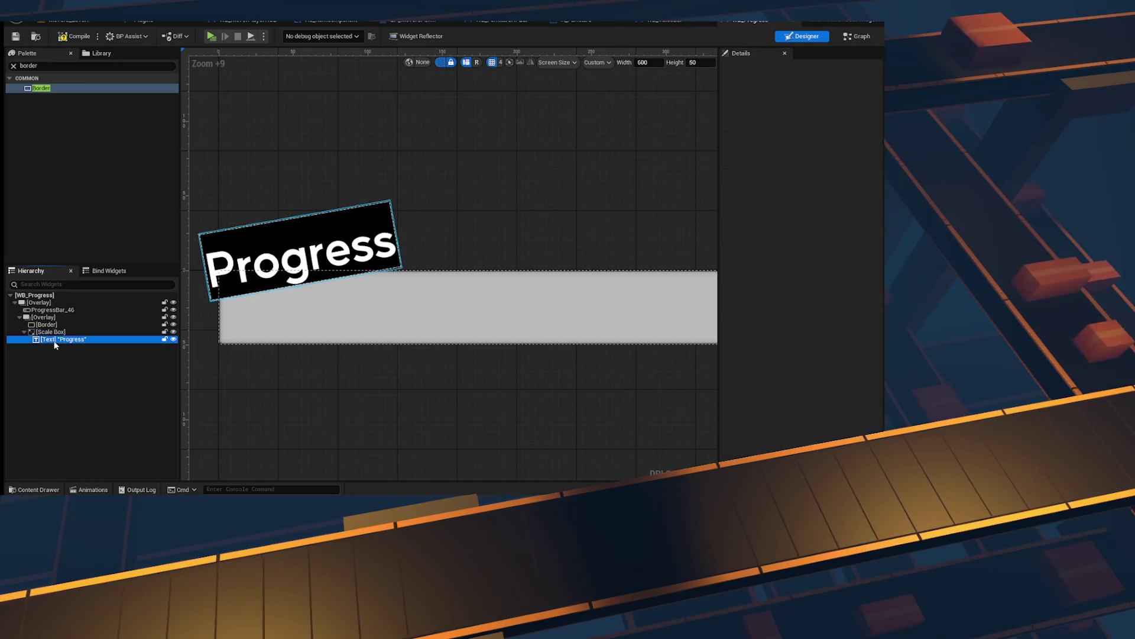
Step: Review the border, tilted overlay, scale box and Progress text in the hierarchy
left_click(24, 332)
left_click(83, 324)
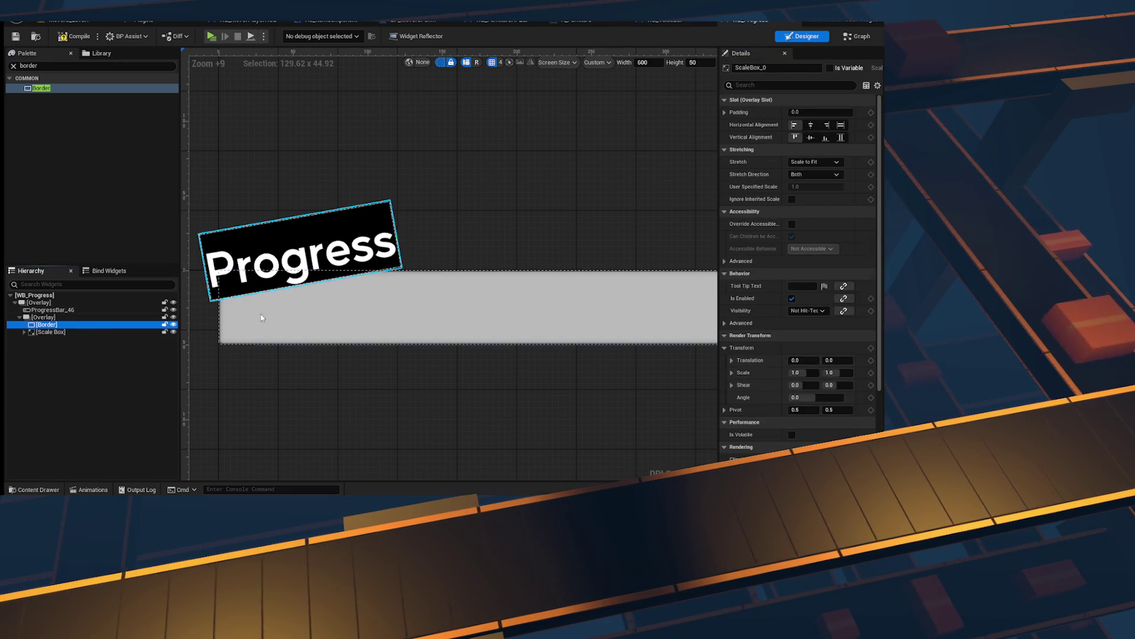
scroll(500, 313, "down", 2)
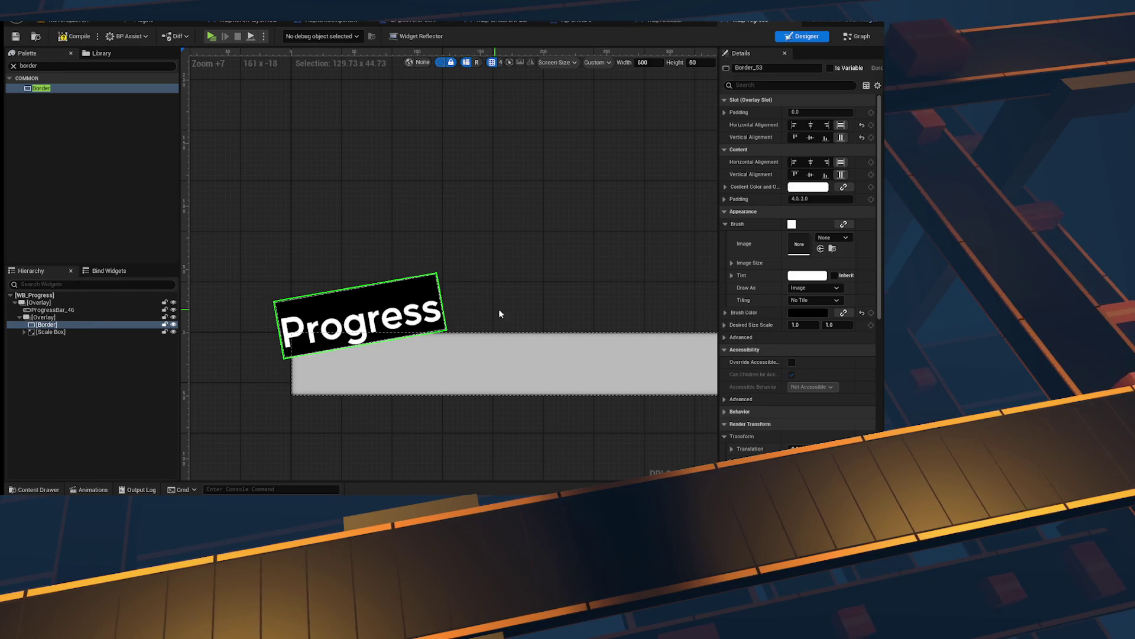
left_click(42, 317)
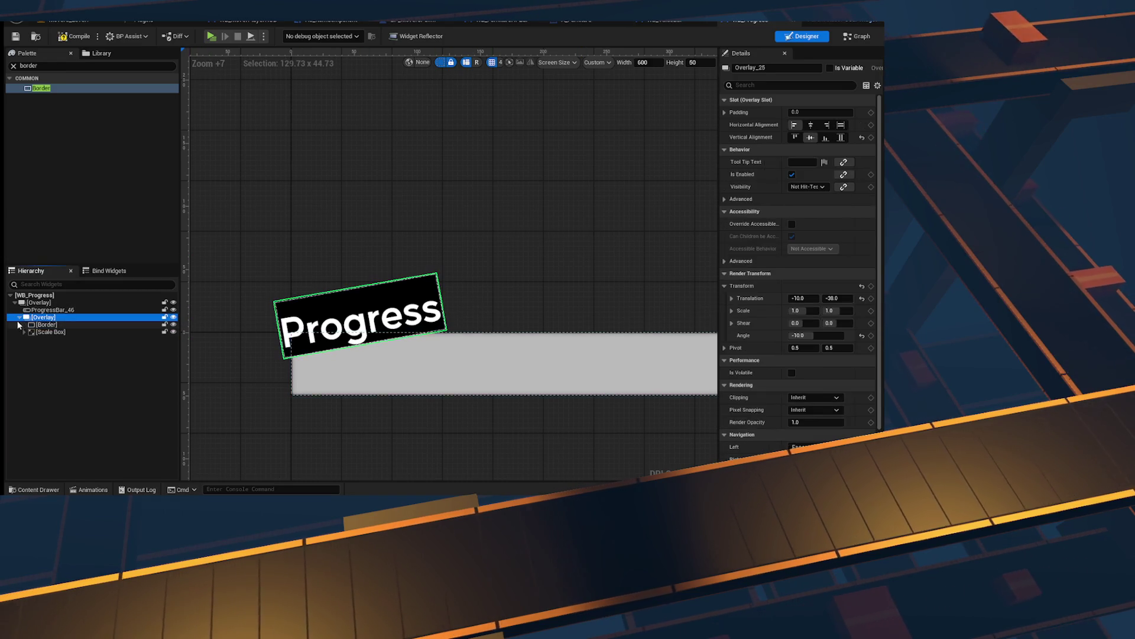
scroll(325, 342, "up", 4)
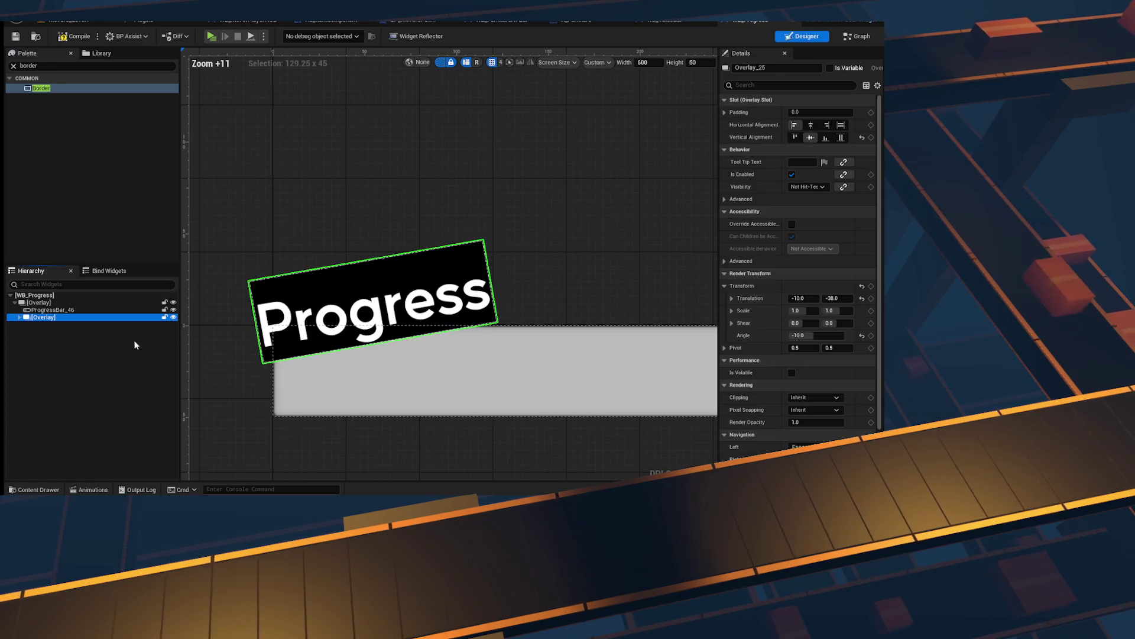
left_click(45, 332)
left_click(25, 333)
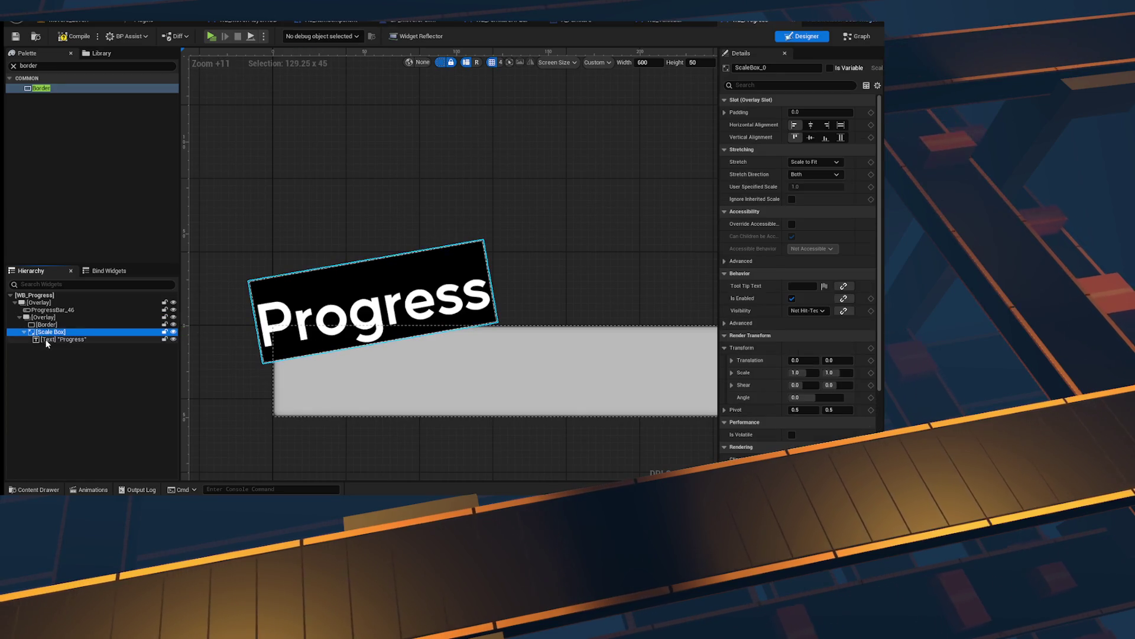
left_click(47, 340)
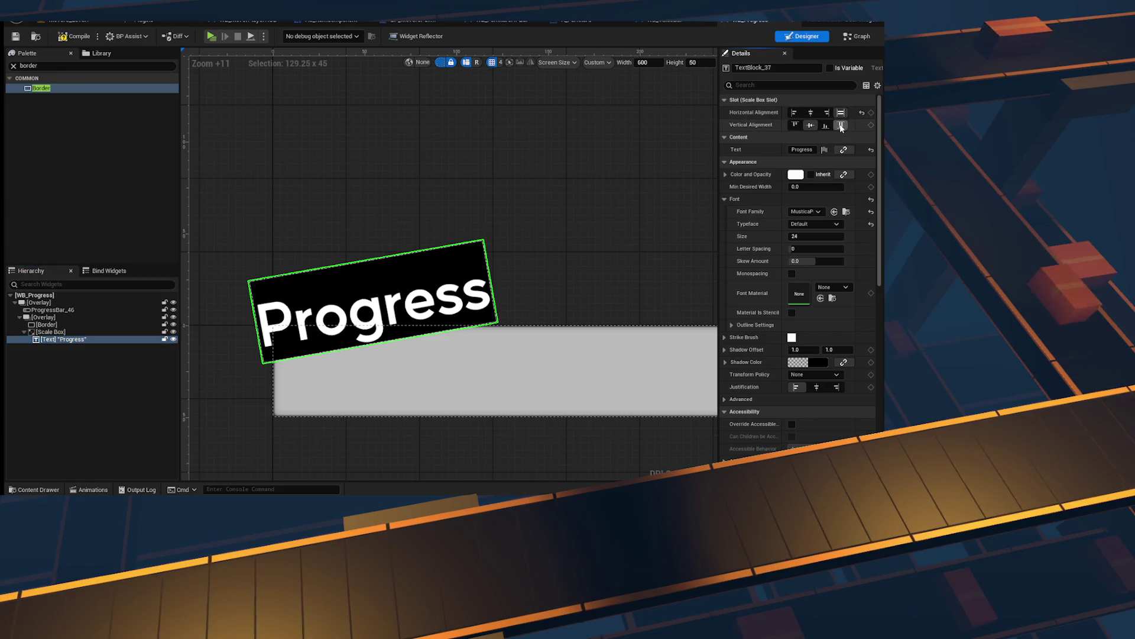
scroll(827, 349, "down", 7)
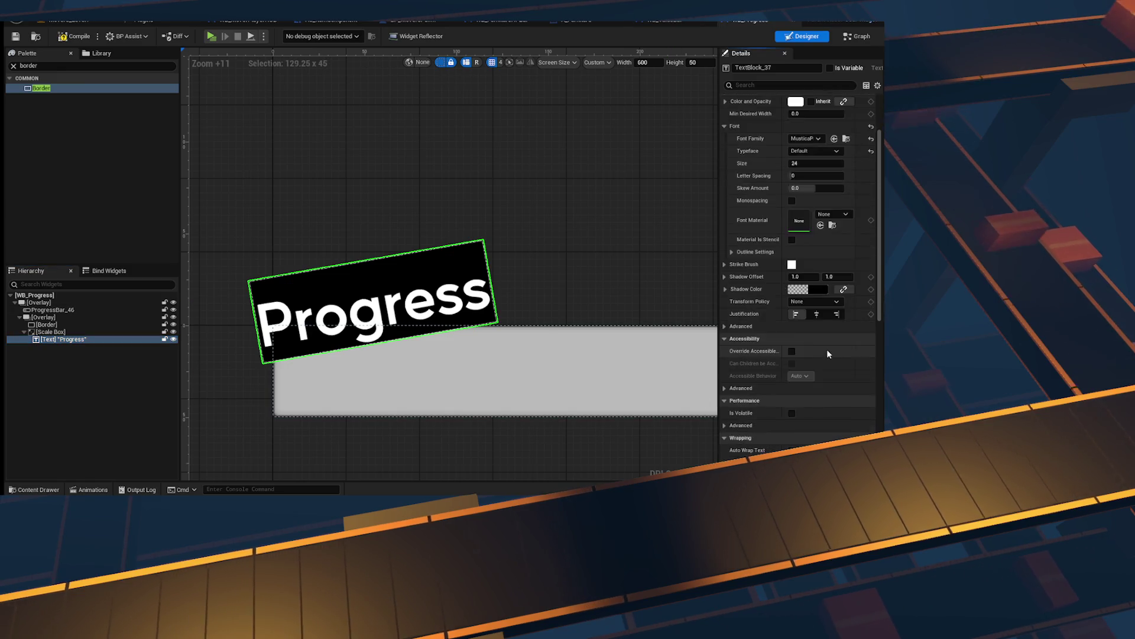
Step: Squash the black border vertically to 0.55 scale
left_click(36, 333)
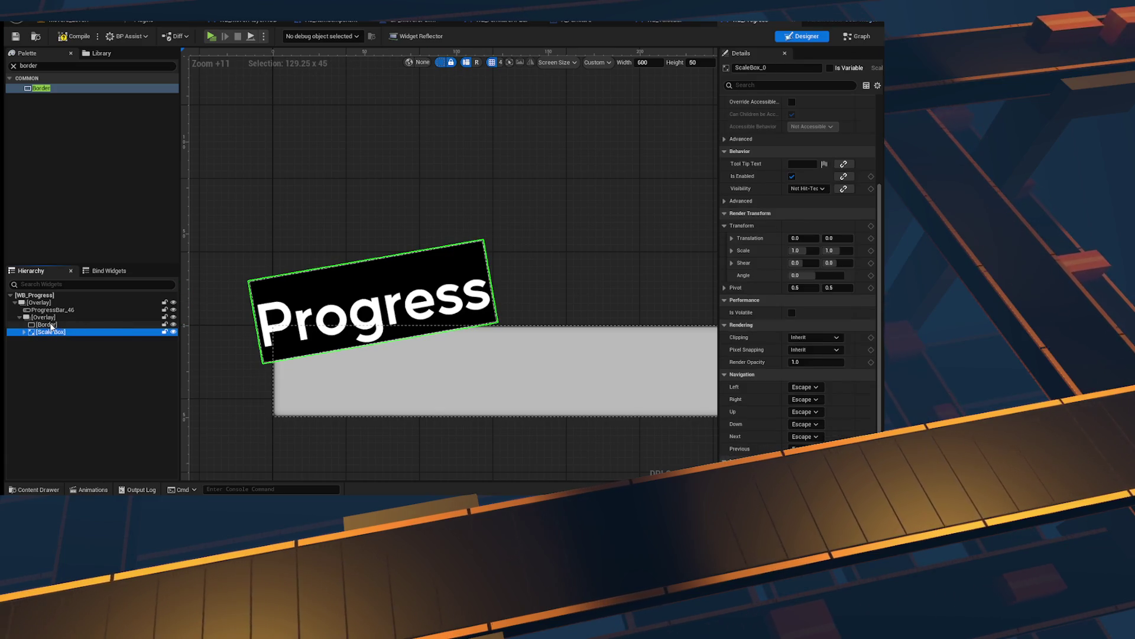
left_click(54, 325)
scroll(843, 240, "down", 5)
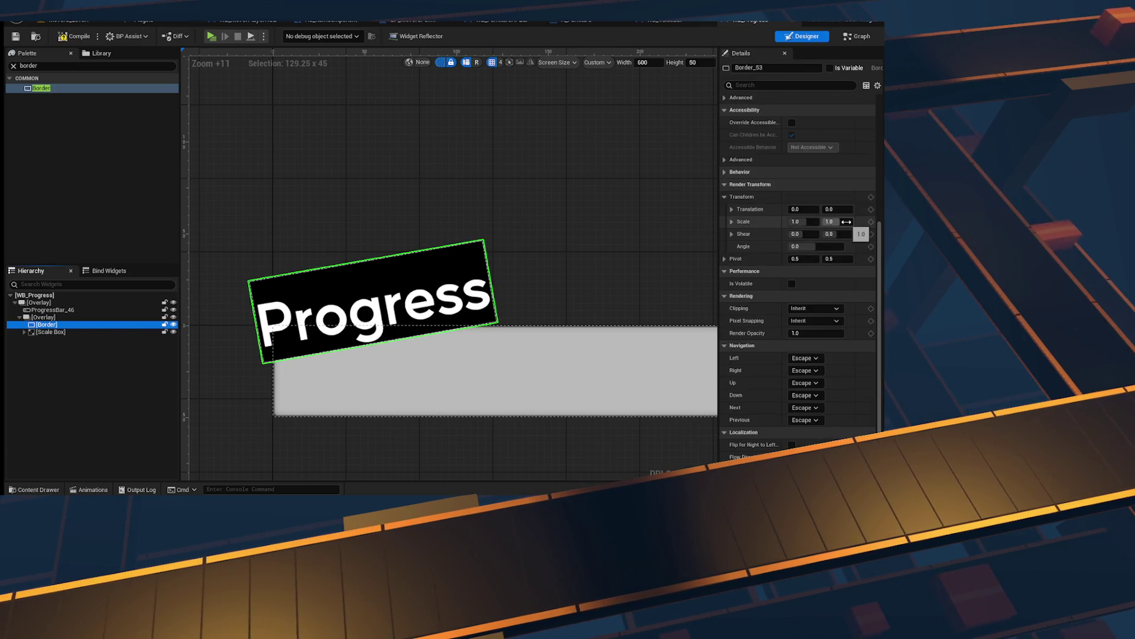
mouse_move(843, 221)
left_mouse_down()
mouse_move(819, 221)
mouse_move(840, 246)
mouse_move(792, 246)
mouse_move(846, 208)
left_mouse_up()
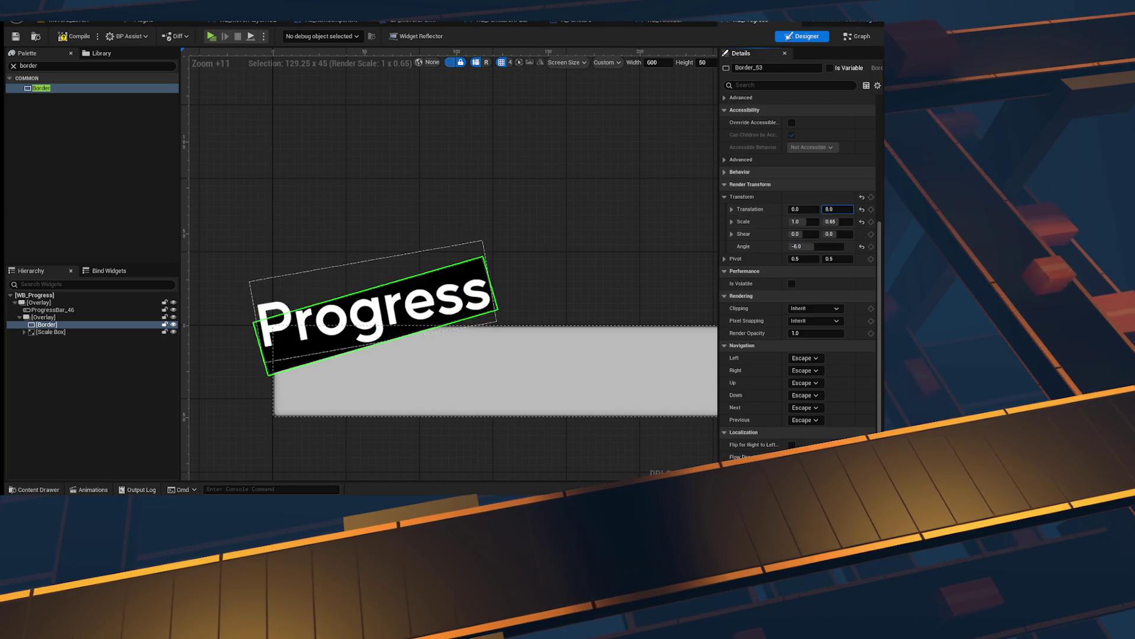
Step: Tilt the black border to −4 degrees
left_click(818, 246)
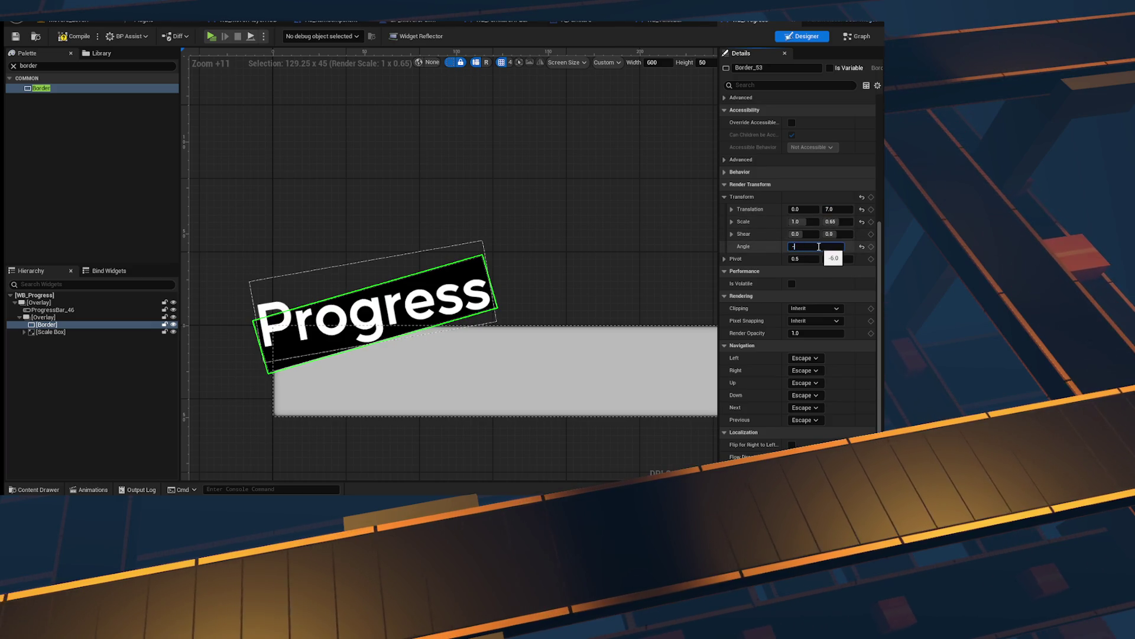
type("3")
key("Return")
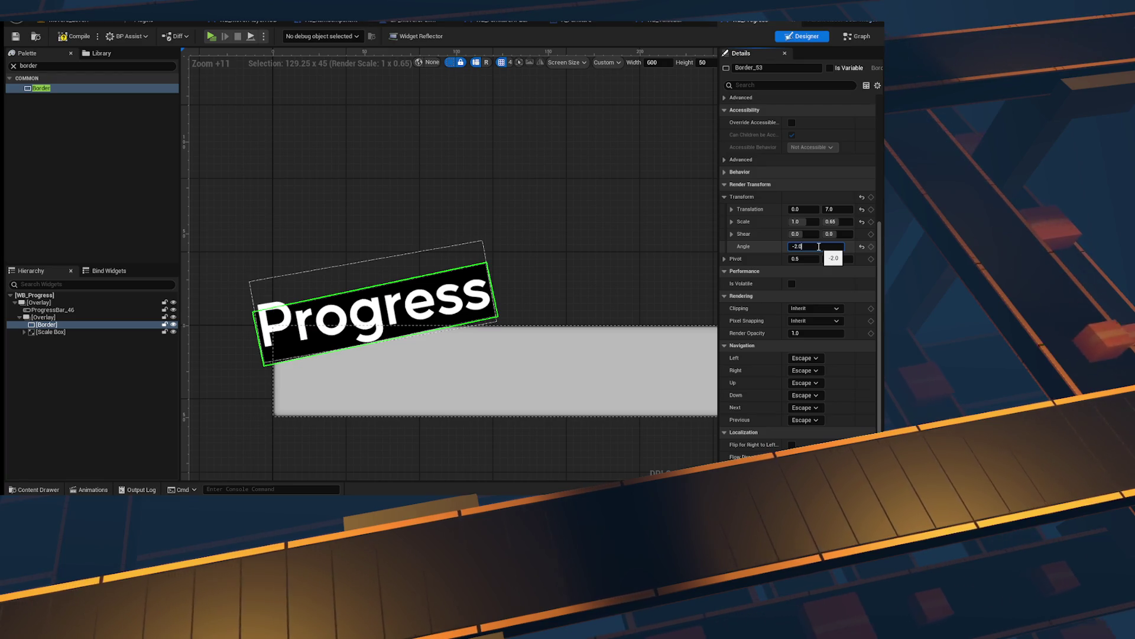
left_click_drag(563, 269, 530, 224)
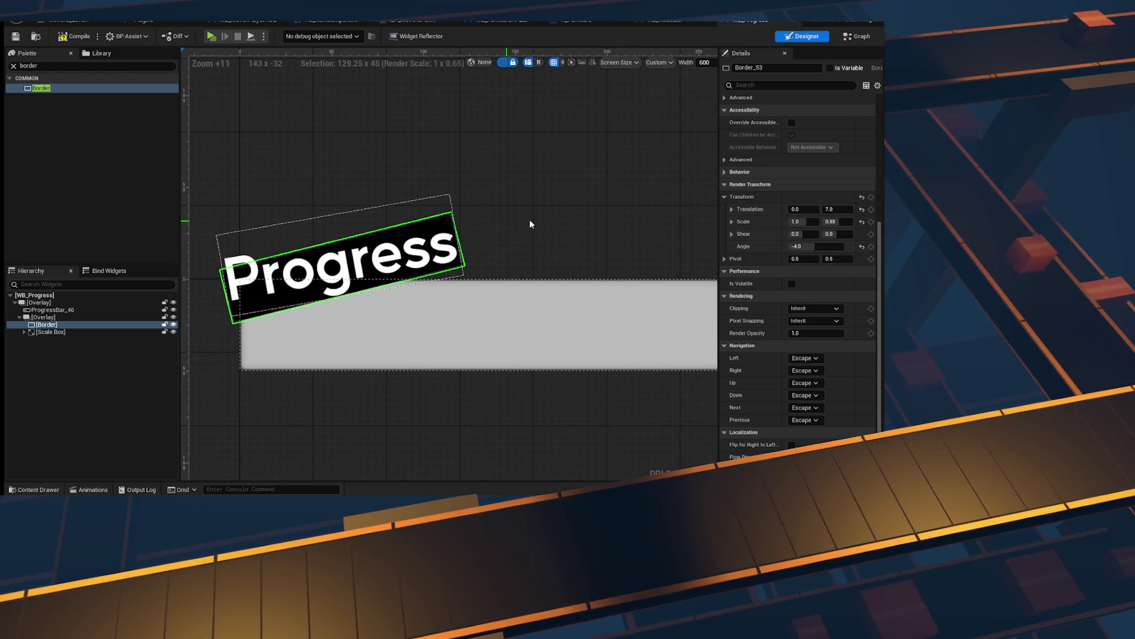
left_click(24, 333)
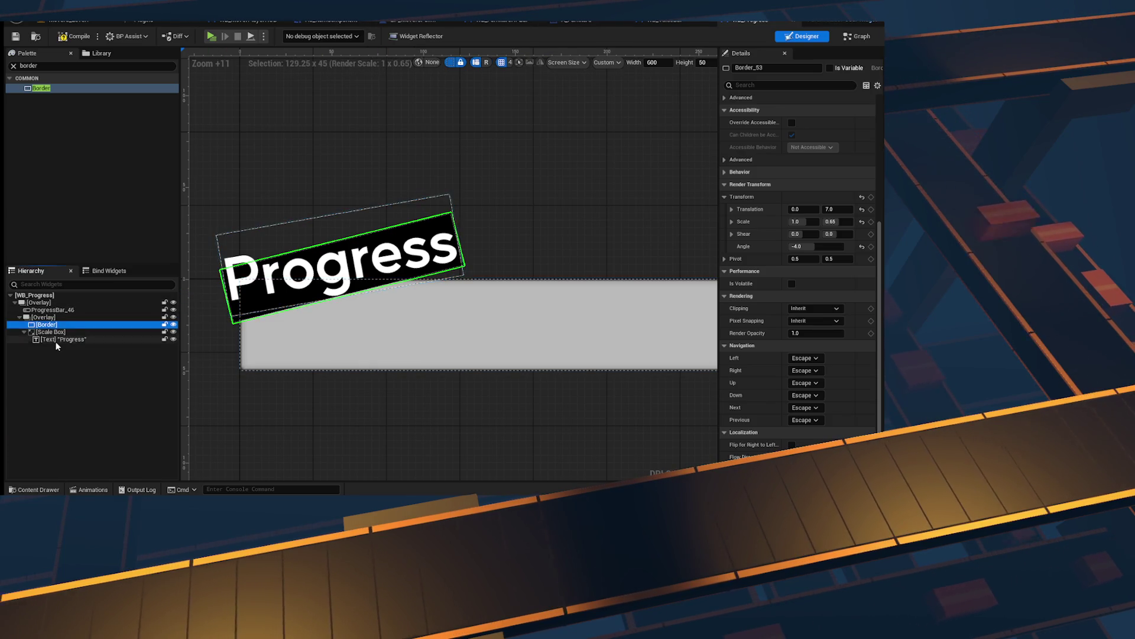
left_click(51, 332)
left_click(23, 332)
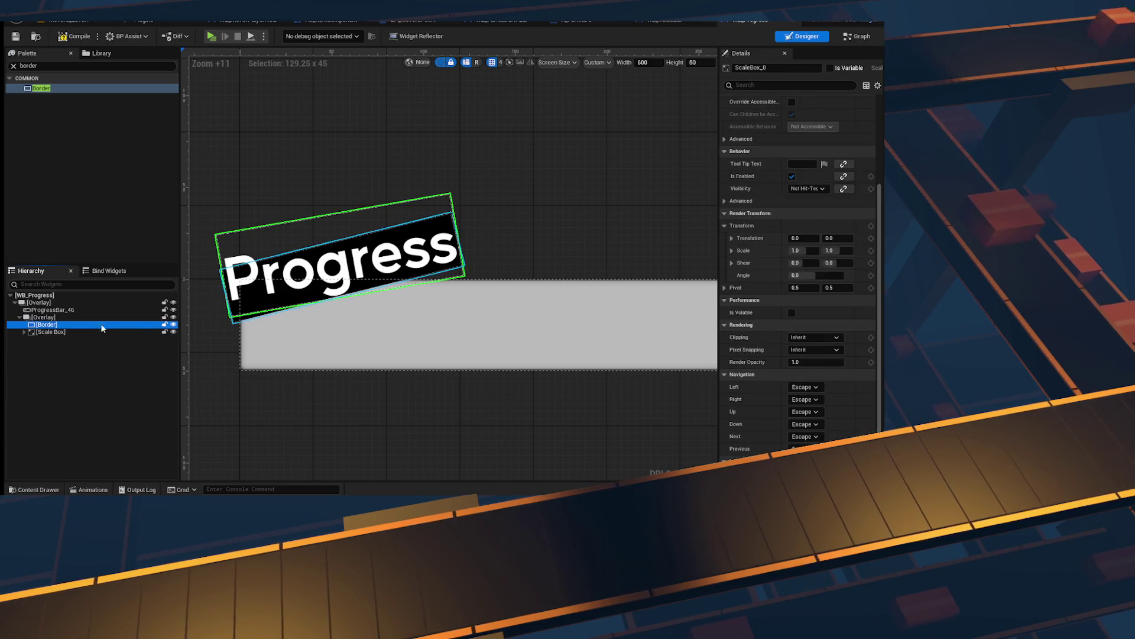
left_click(59, 325)
scroll(839, 342, "up", 3)
scroll(839, 343, "down", 3)
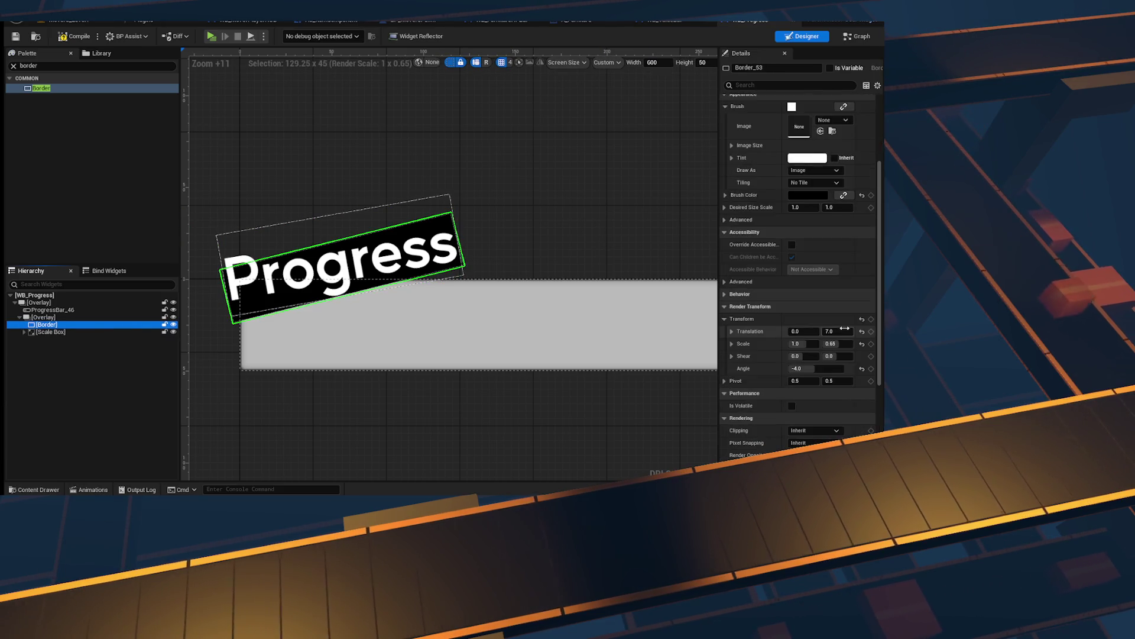
Step: Stretch the black backing to 1.3 horizontal scale and duplicate the border
mouse_move(806, 344)
left_mouse_down()
mouse_move(824, 344)
mouse_move(807, 344)
left_mouse_up()
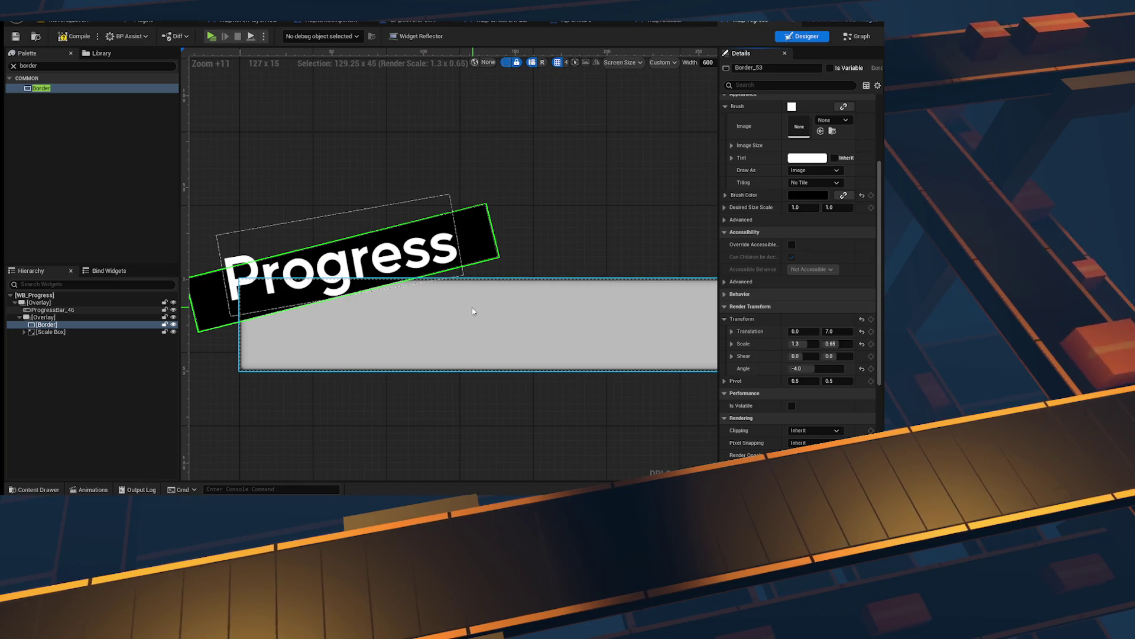
scroll(380, 284, "down", 1)
left_click(46, 324)
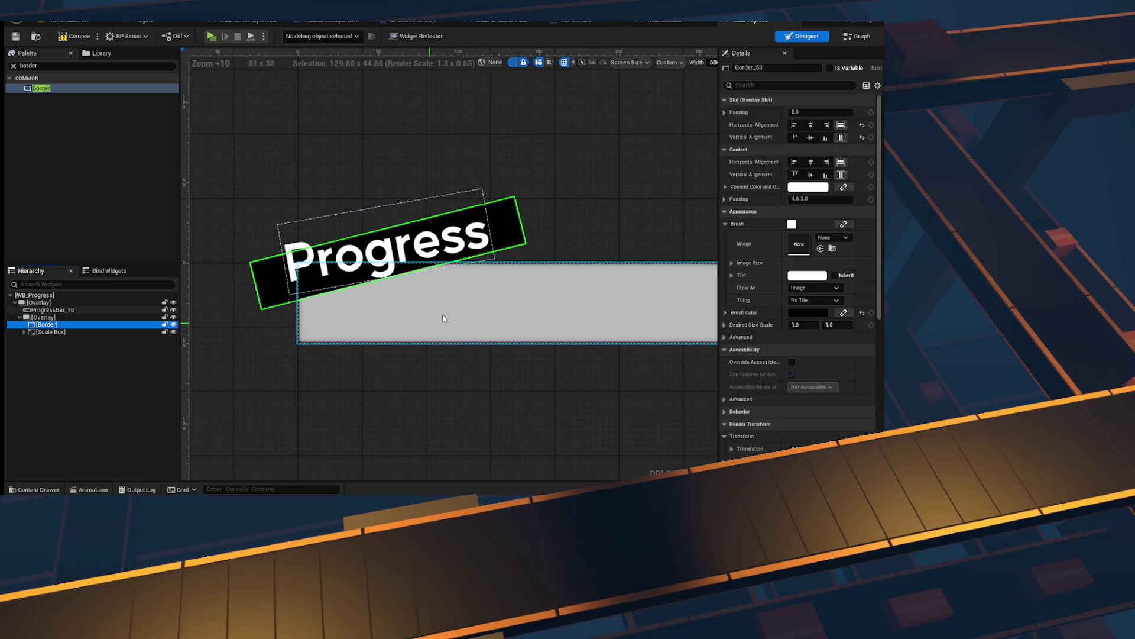
scroll(431, 325, "up", 4)
left_click(69, 324)
key("ctrl+d")
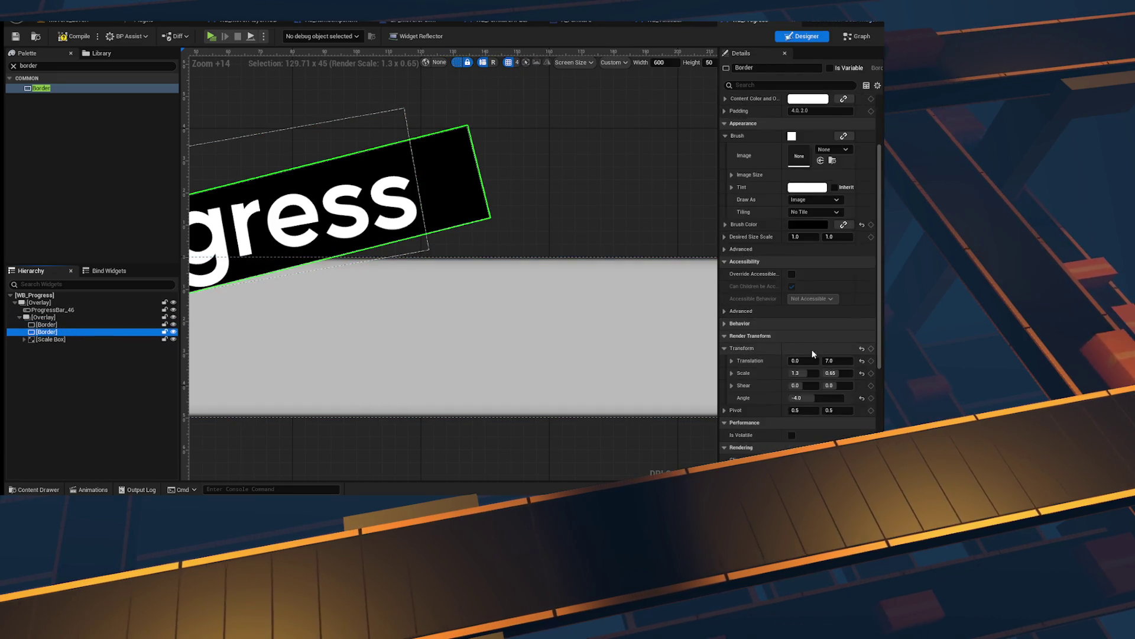
left_click(833, 237)
type("tr")
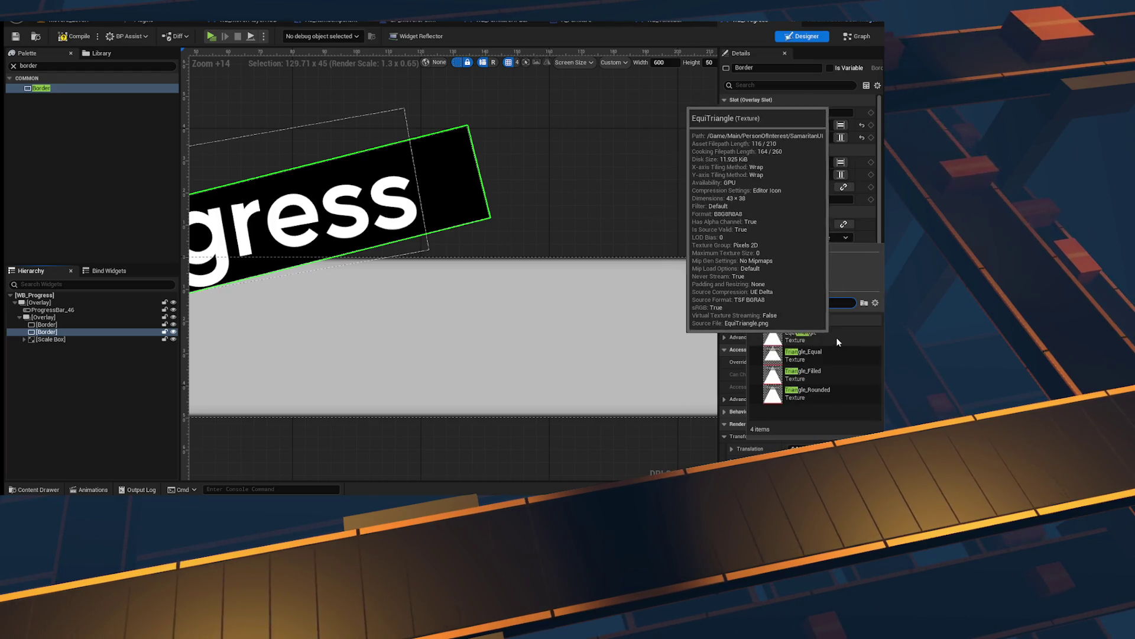
left_click(836, 338)
scroll(616, 329, "down", 6)
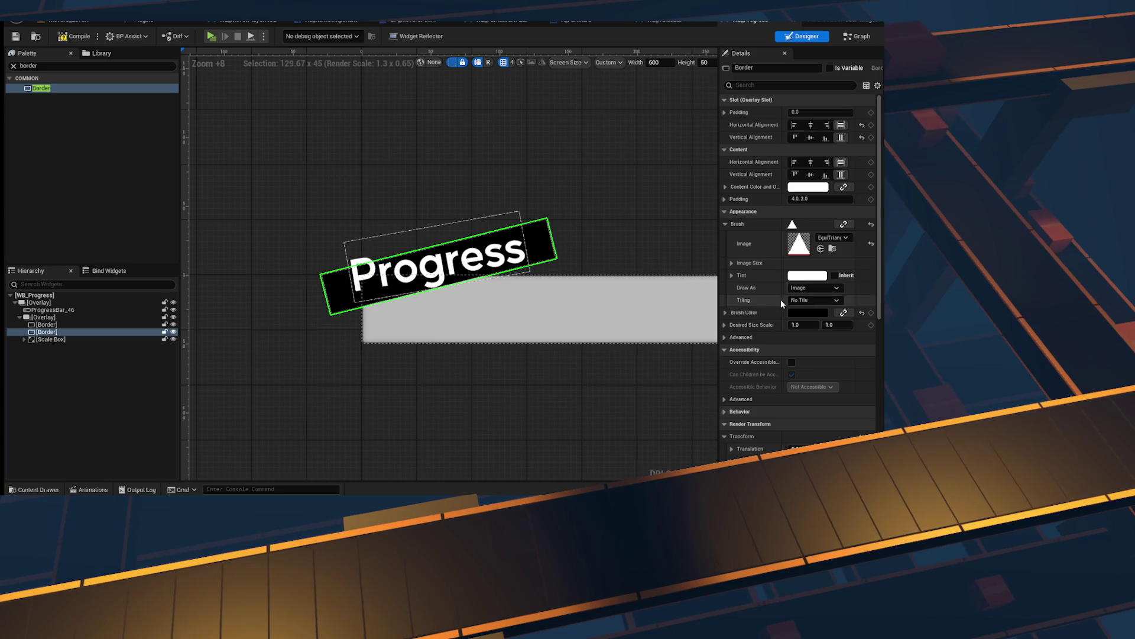
scroll(813, 315, "down", 2)
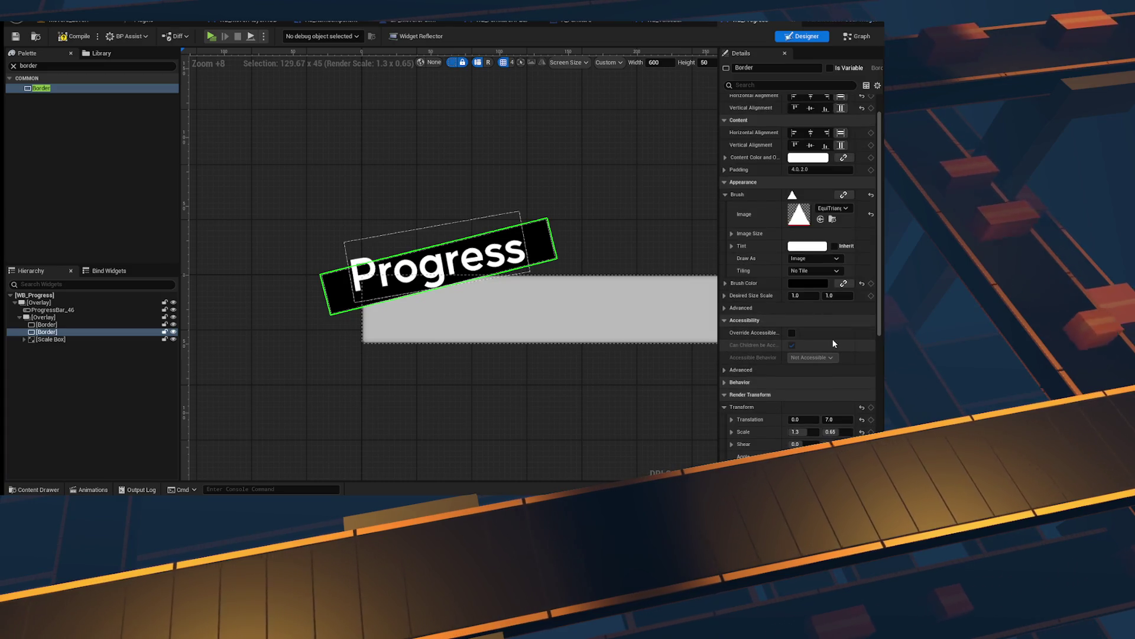
left_click(48, 332)
scroll(562, 364, "down", 2)
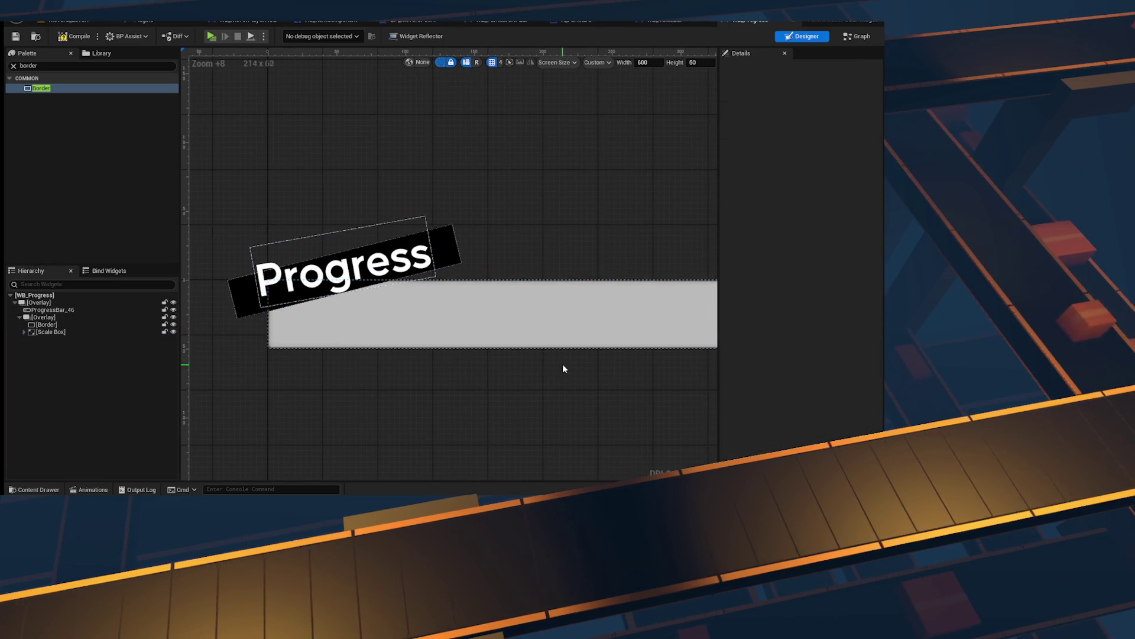
left_click(504, 338)
scroll(414, 319, "up", 4)
left_click(264, 222)
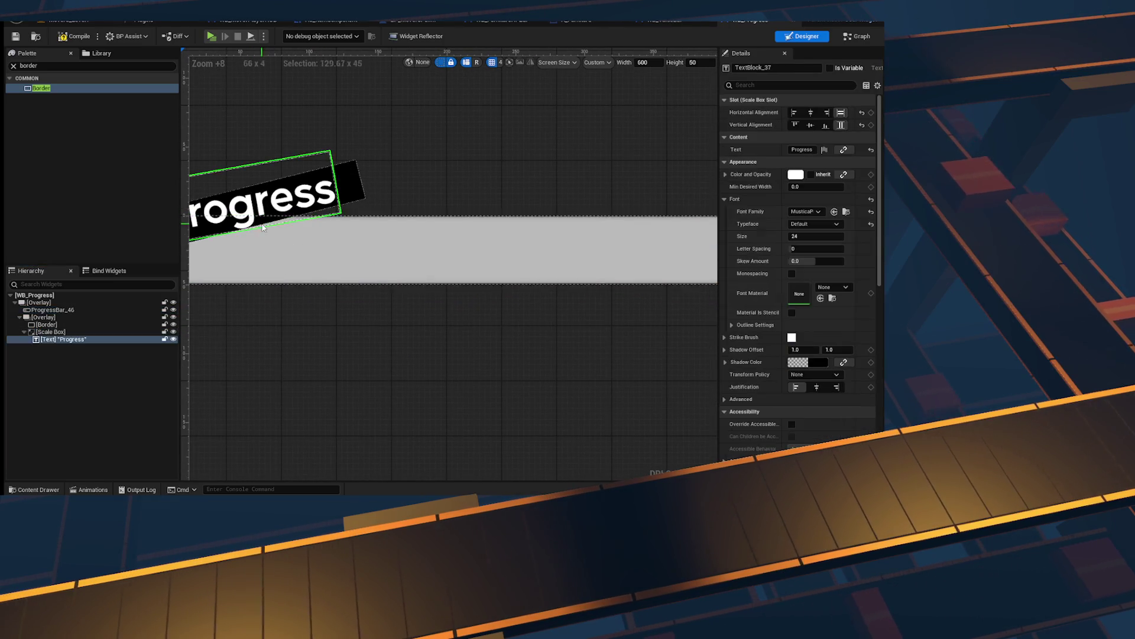
Step: Give the Progress text an outline of size 4
scroll(842, 318, "down", 1)
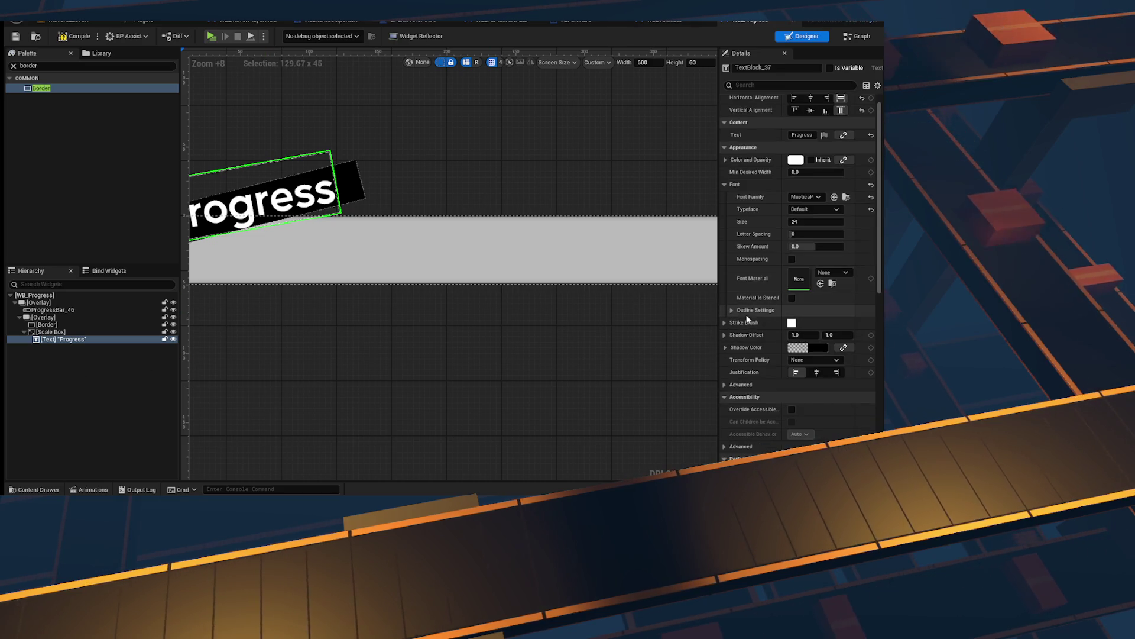
left_click(732, 310)
left_click(816, 323)
type("4")
key("Return")
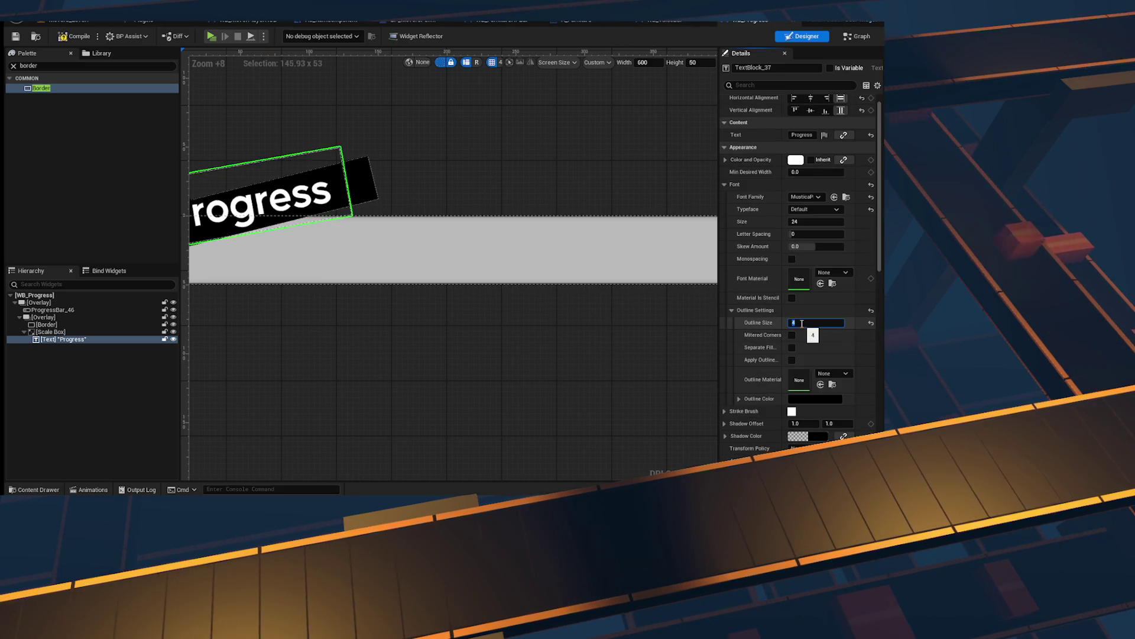
left_click_drag(241, 224, 409, 242)
scroll(410, 242, "up", 5)
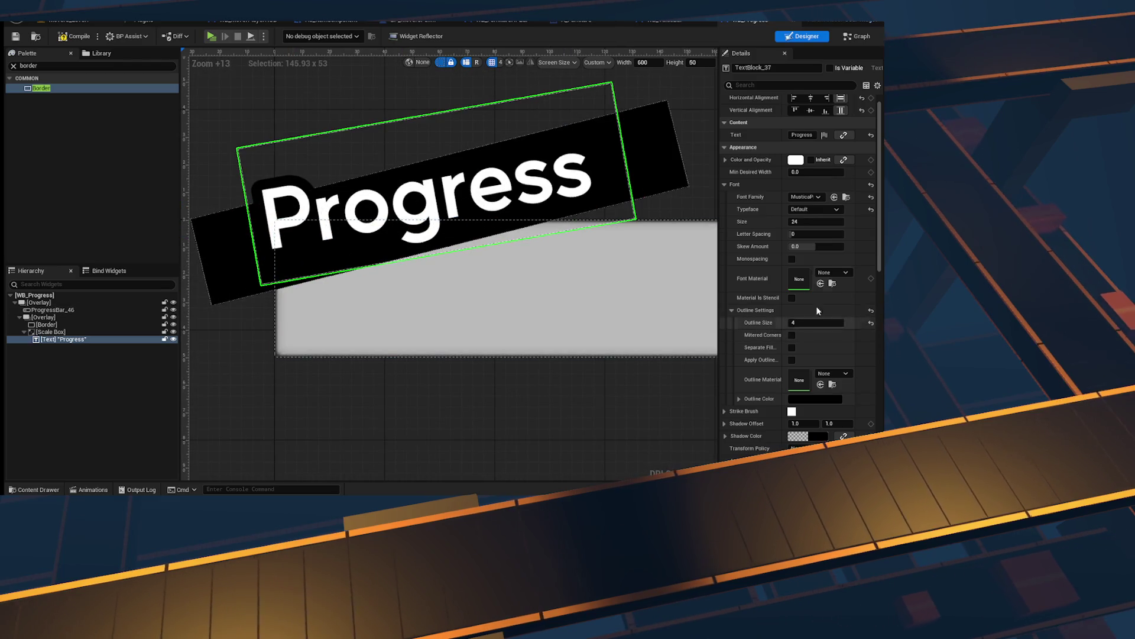
scroll(828, 320, "up", 1)
Step: Browse the font family list and close it without changing the font
left_click(818, 213)
left_click(819, 213)
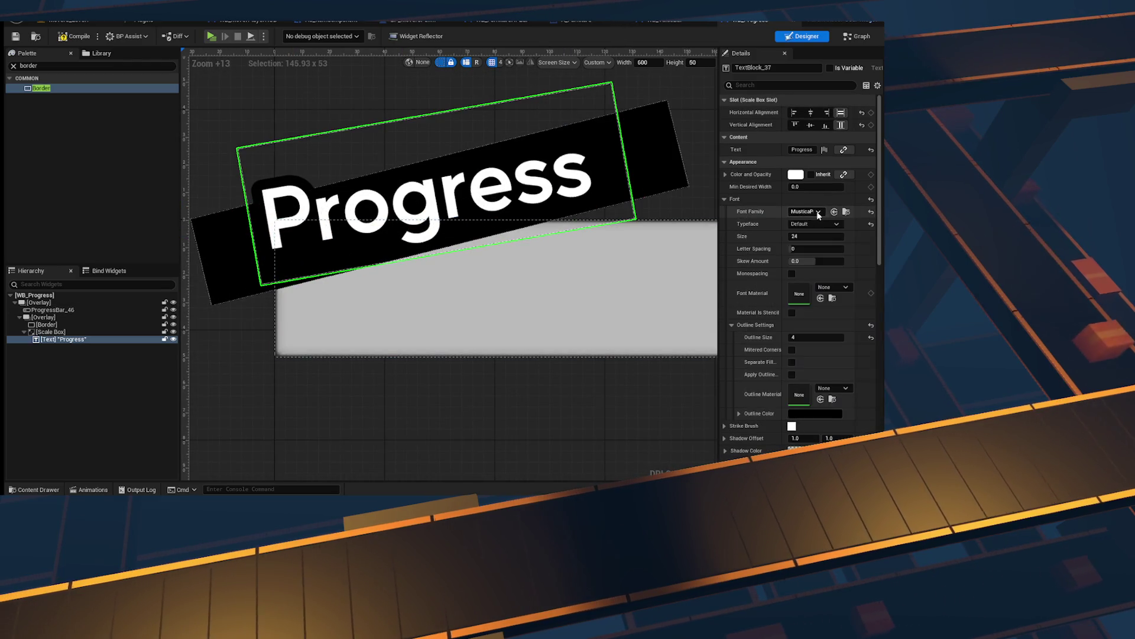
left_click(818, 212)
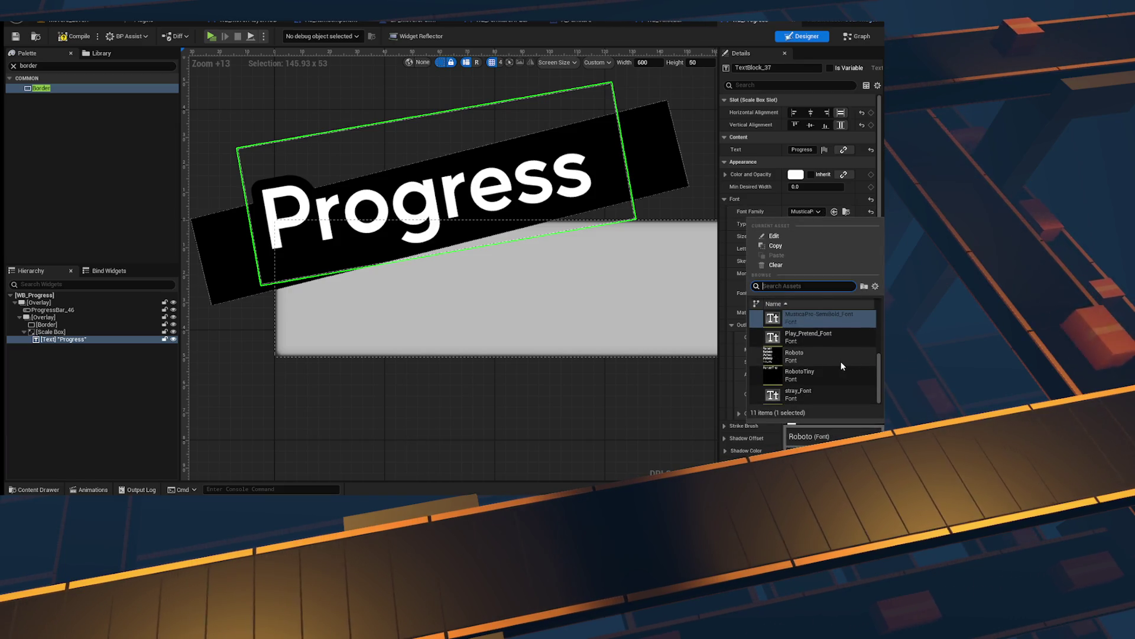
scroll(840, 360, "up", 3)
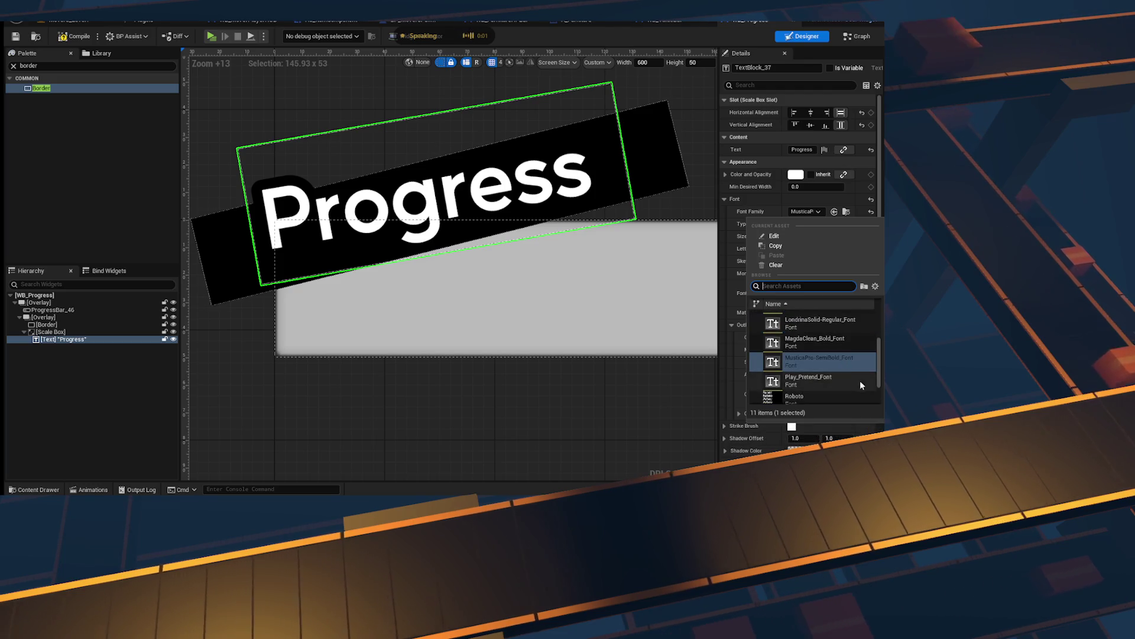
scroll(848, 385, "up", 2)
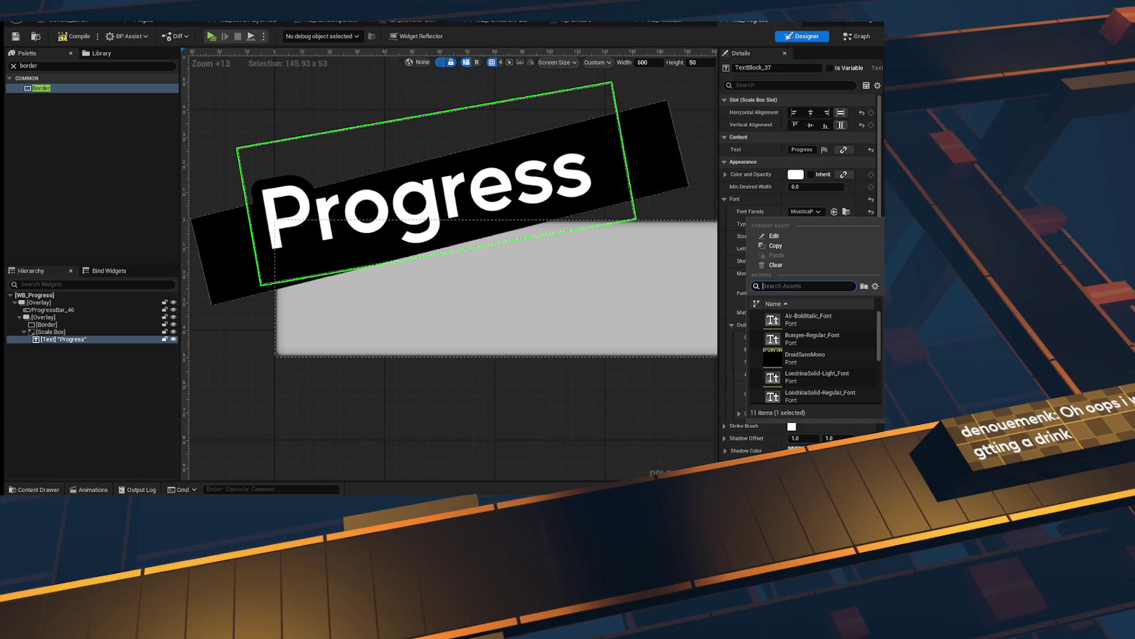
key("Escape")
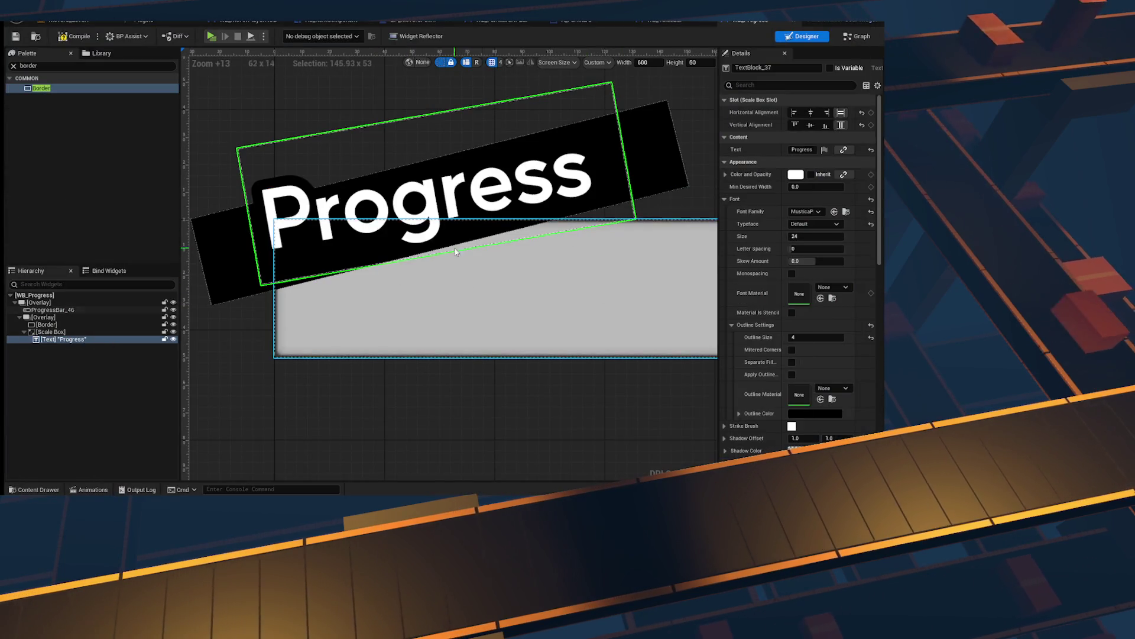
scroll(506, 336, "down", 5)
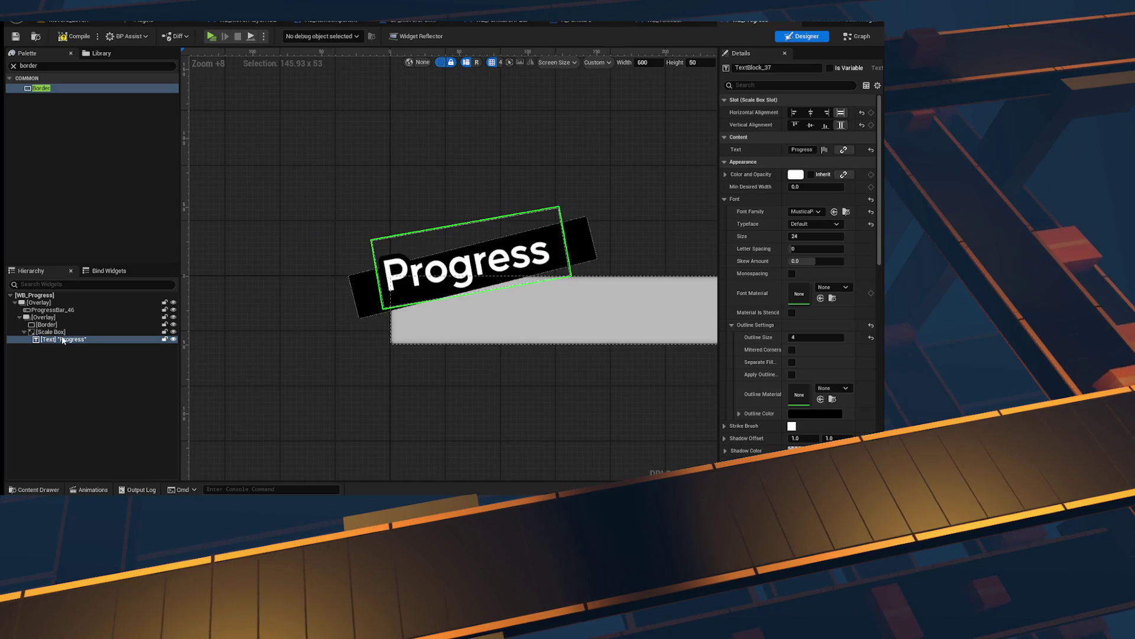
left_click(40, 333)
left_click(44, 325)
left_click(25, 332)
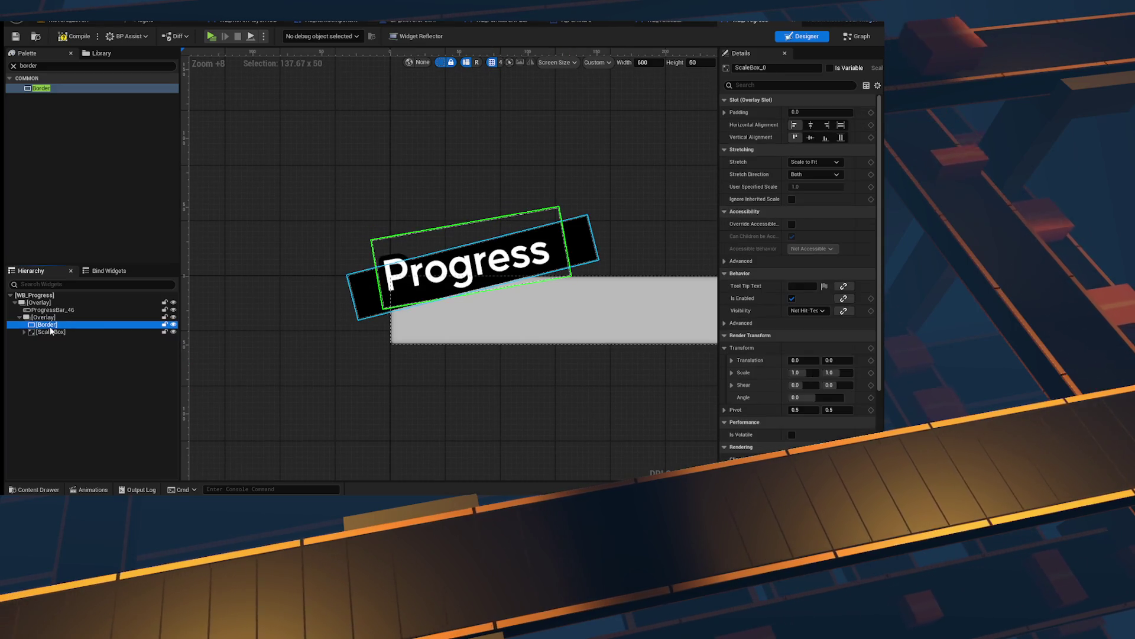
left_click(467, 263)
scroll(771, 275, "down", 10)
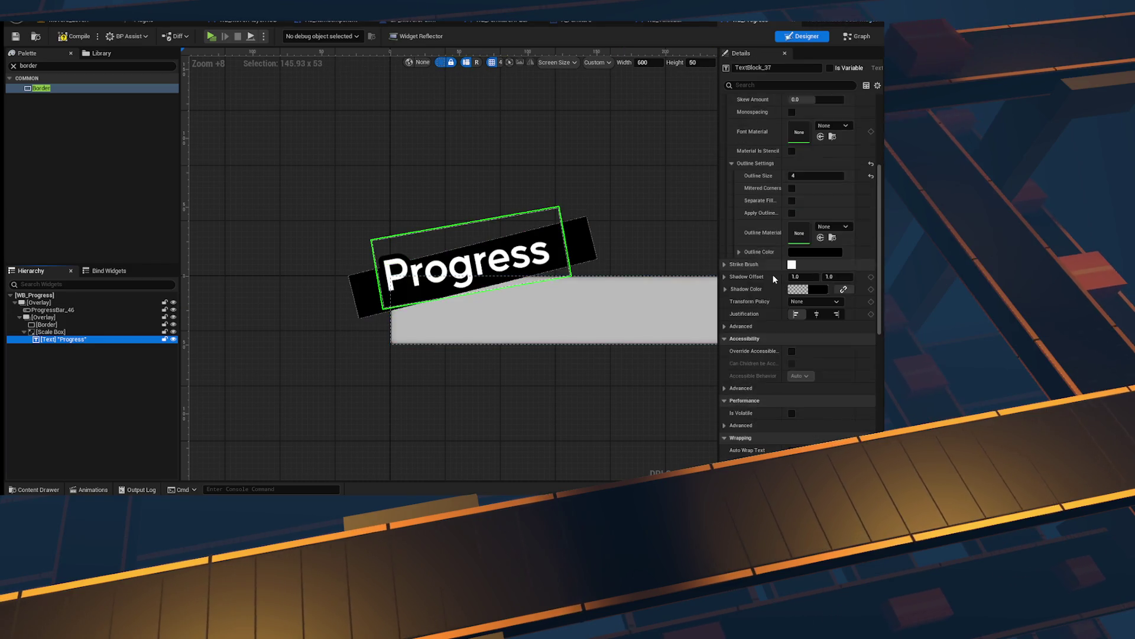
left_click(19, 319)
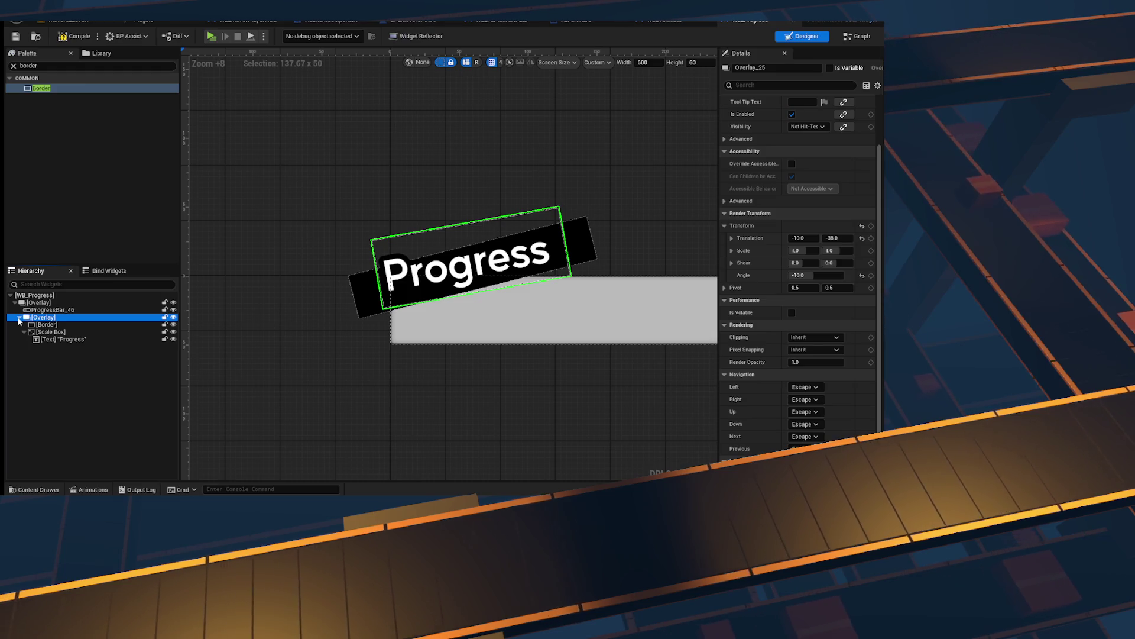
left_click(542, 324)
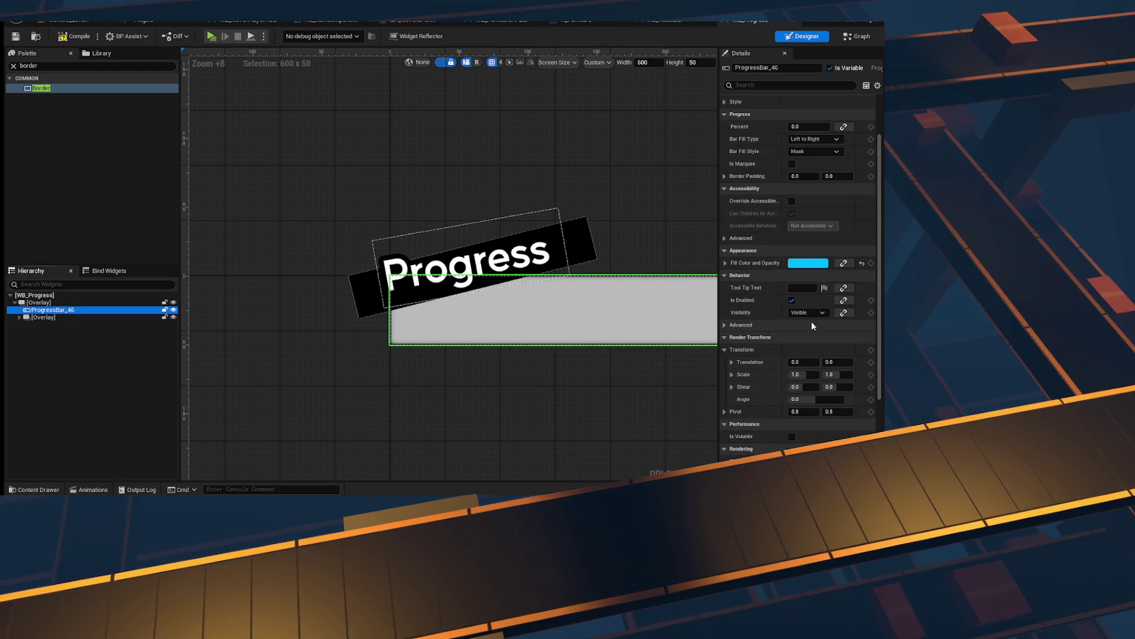
scroll(812, 322, "down", 3)
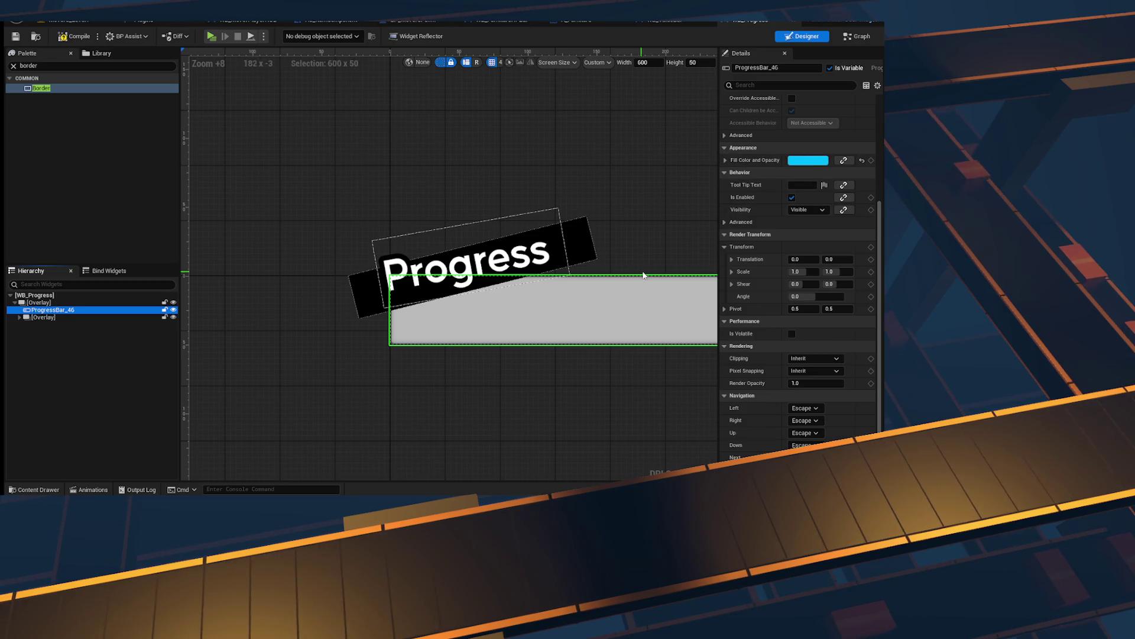
scroll(796, 299, "down", 1)
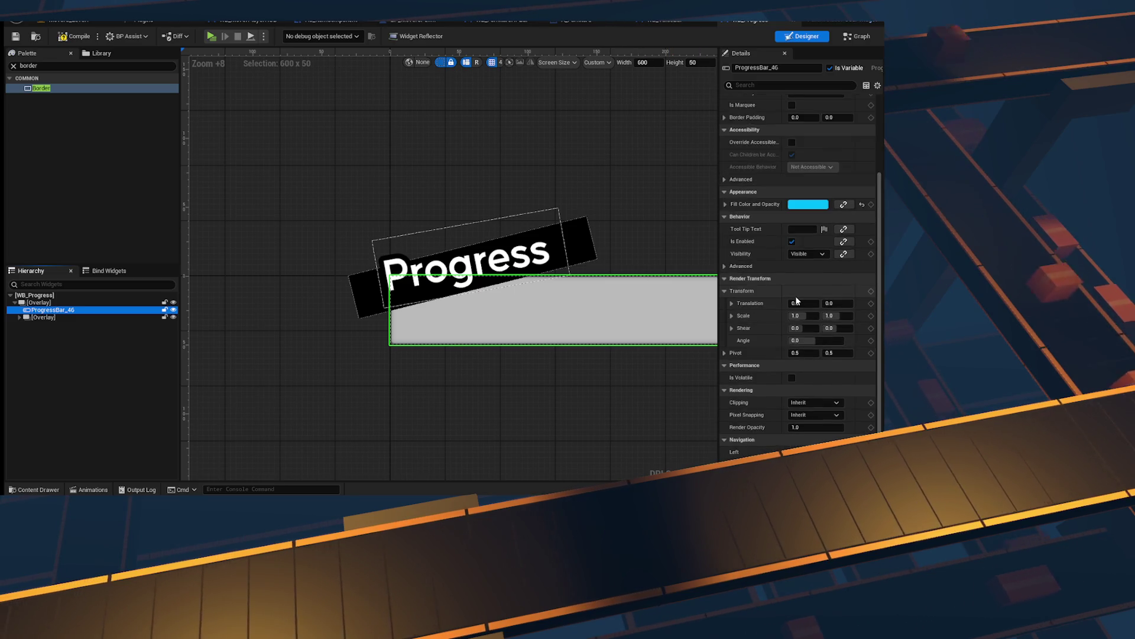
scroll(795, 295, "up", 5)
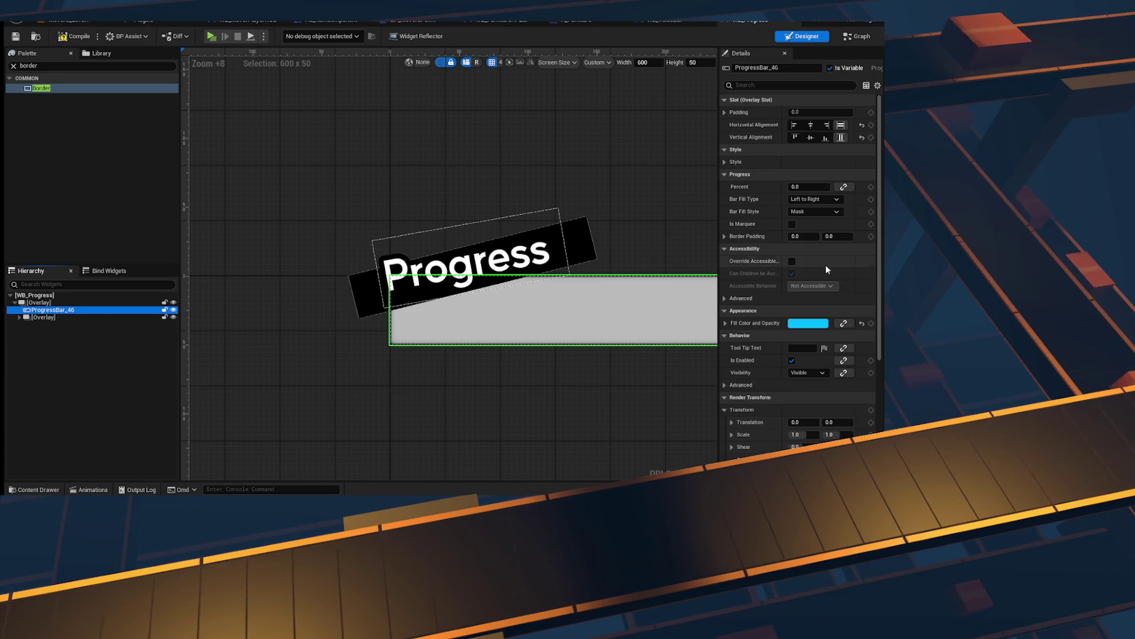
Step: Set the bar's percent to 0.32 and its fill colour to fully saturated green
mouse_move(809, 187)
left_mouse_down()
mouse_move(851, 187)
mouse_move(825, 187)
left_mouse_up()
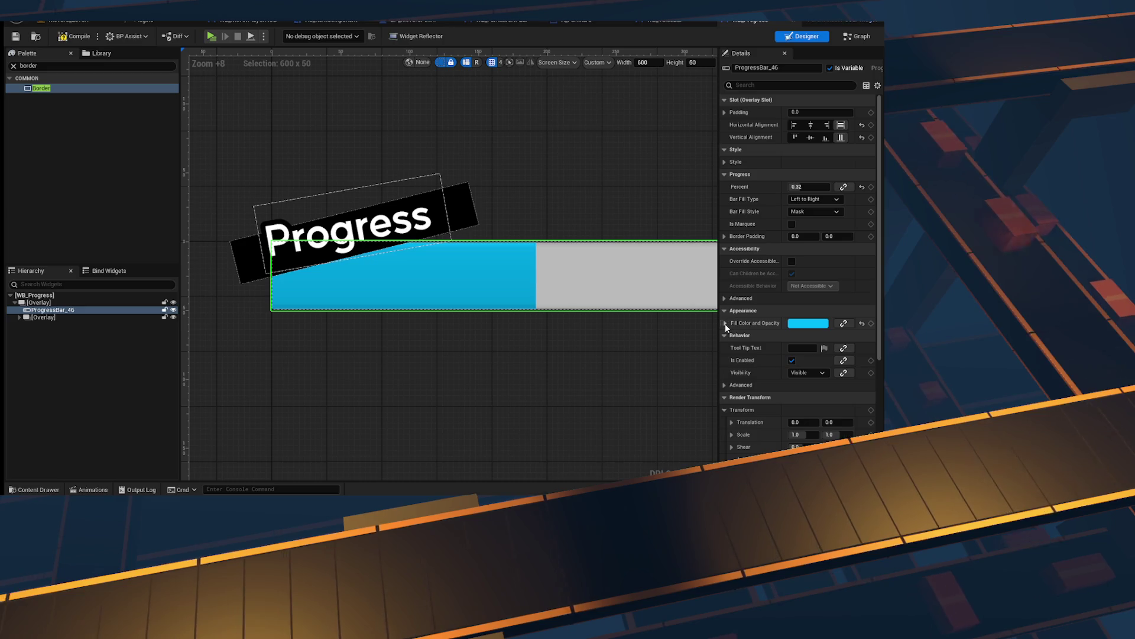
left_click(726, 324)
left_click(726, 323)
left_click(808, 323)
left_click(650, 350)
left_click_drag(643, 365, 619, 368)
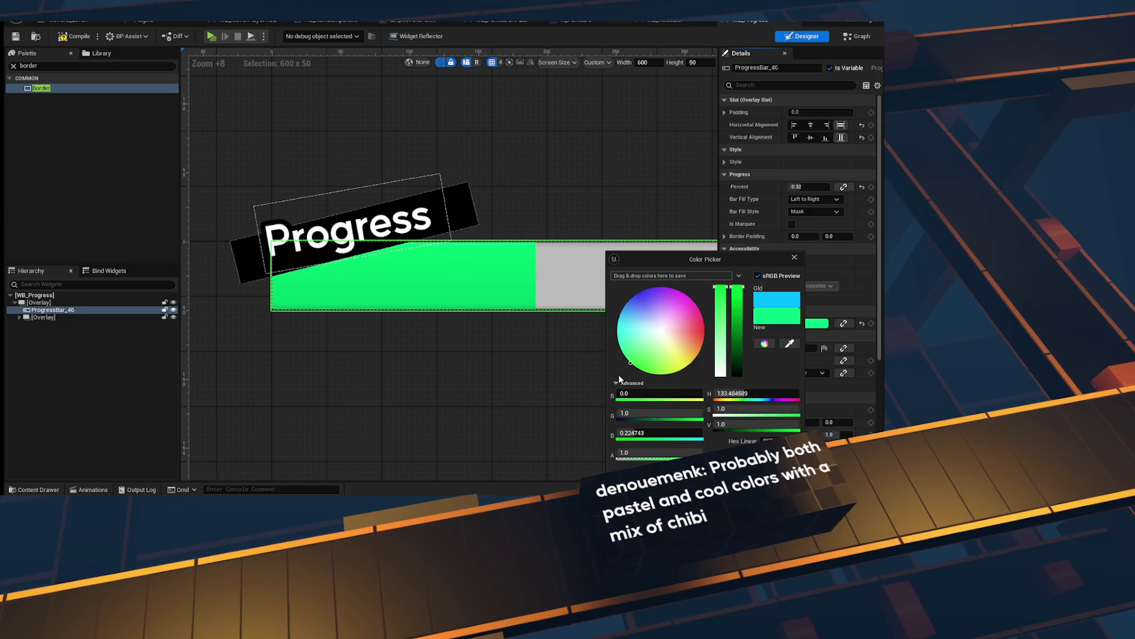
left_click(271, 240)
scroll(271, 241, "up", 2)
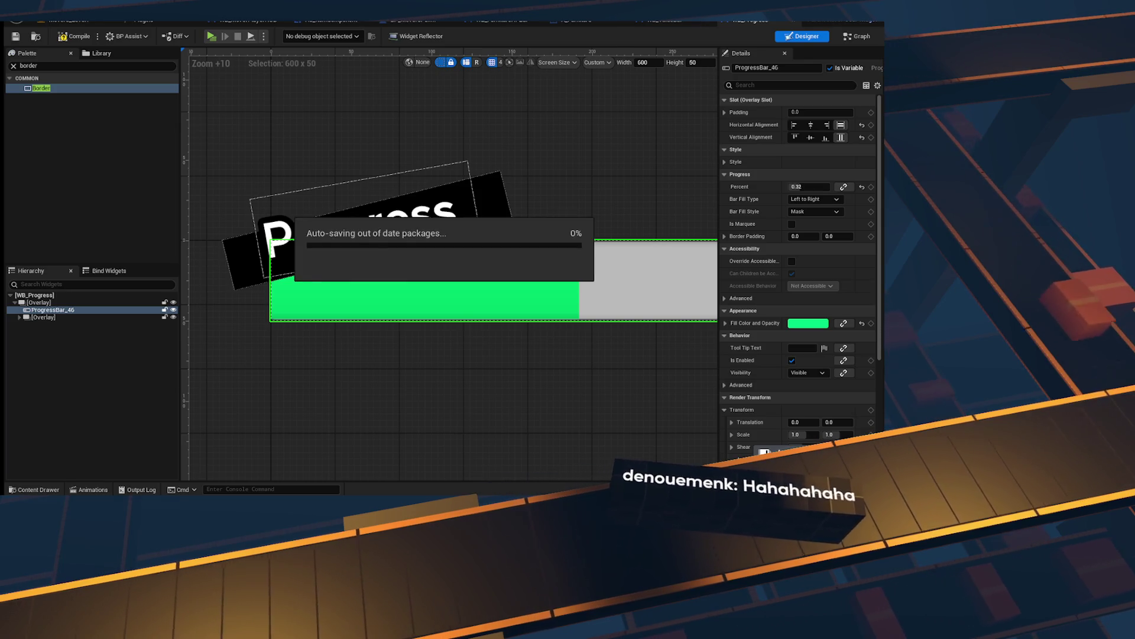
Step: Switch to Voicebox and select a different voice profile card
key("alt+Tab")
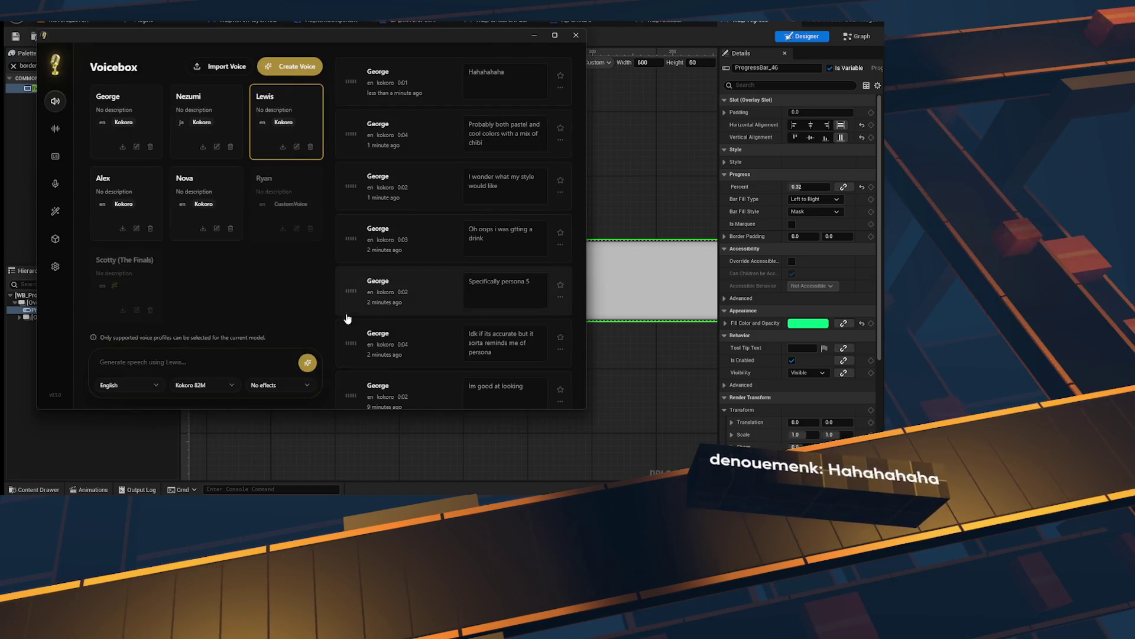
left_click(152, 120)
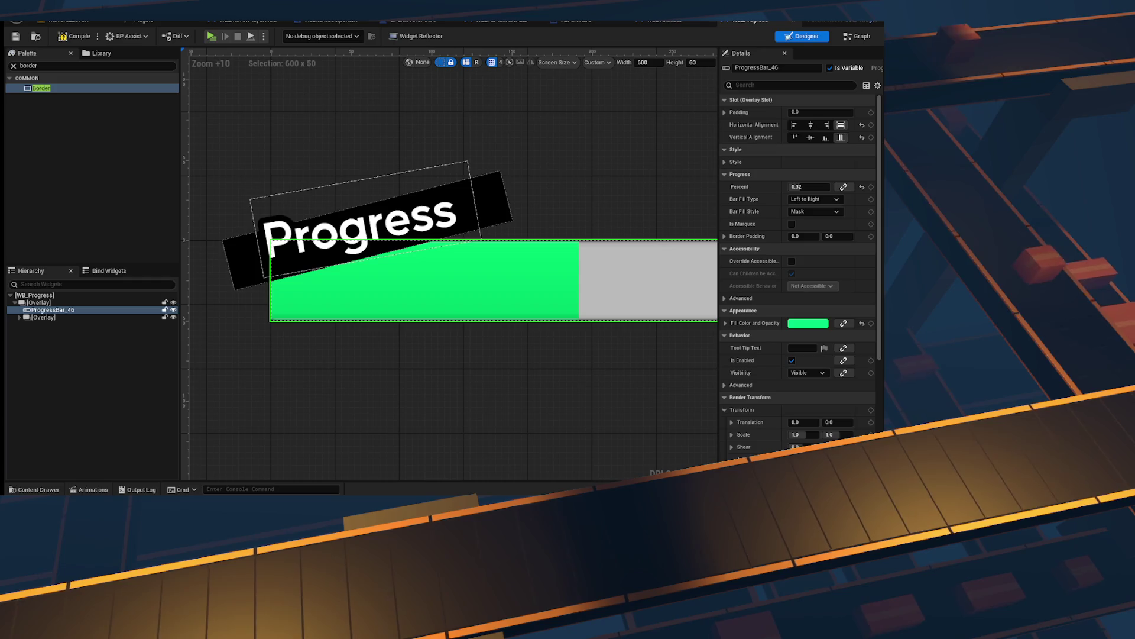
Step: Add a new Border to the root overlay, ordered to draw behind the progress bar
scroll(378, 189, "down", 4)
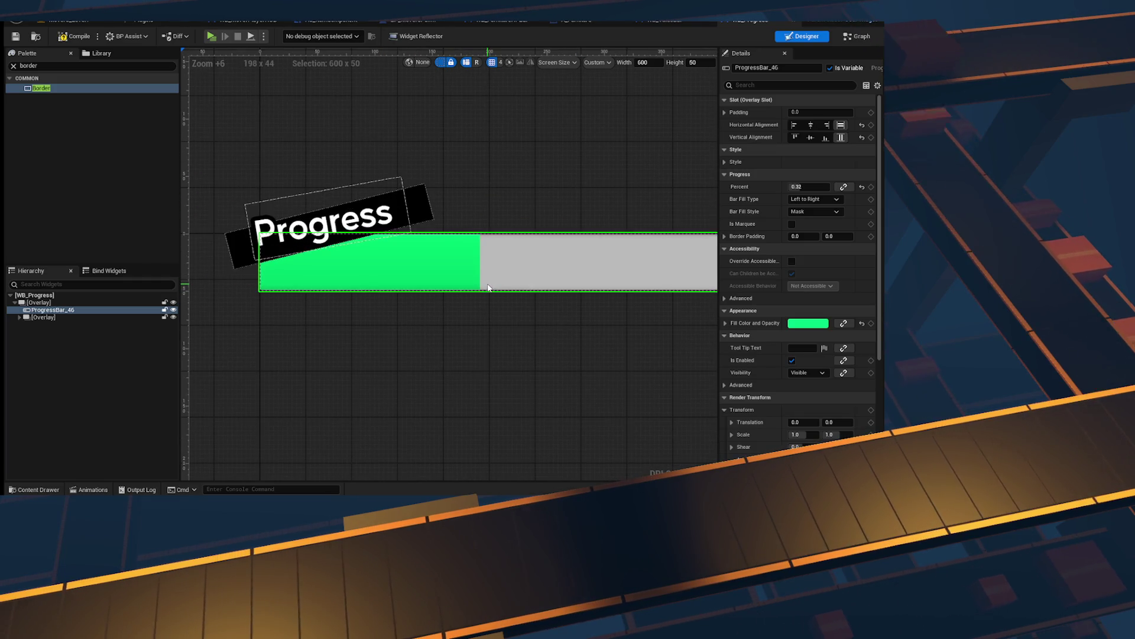
scroll(445, 345, "down", 4)
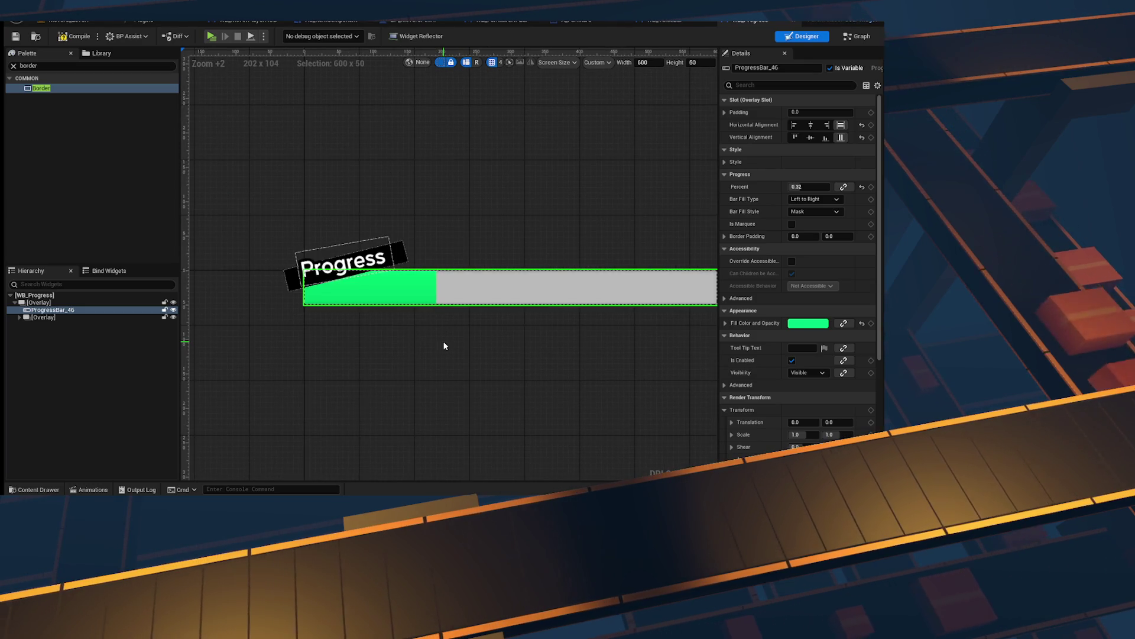
left_click(87, 318)
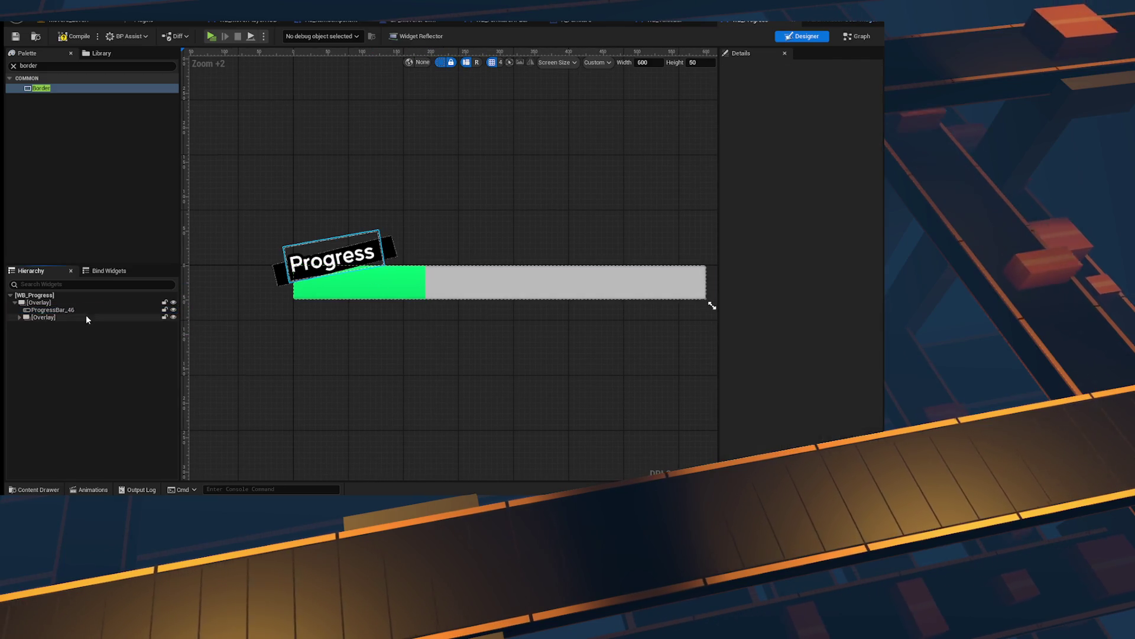
left_click(53, 310)
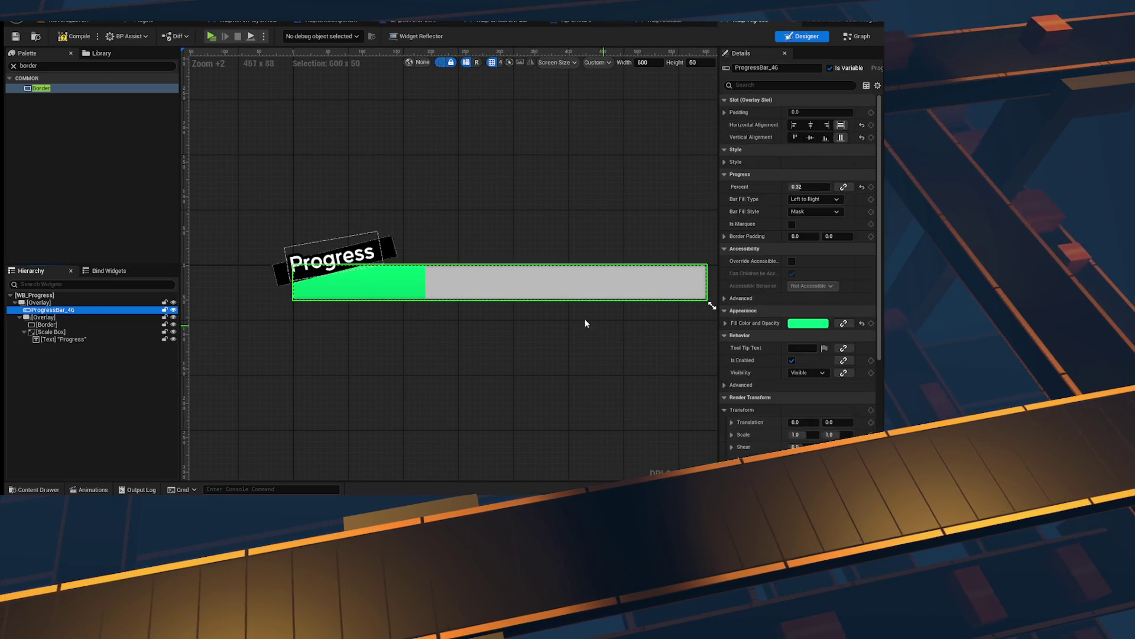
scroll(527, 318, "down", 3)
scroll(467, 362, "up", 3)
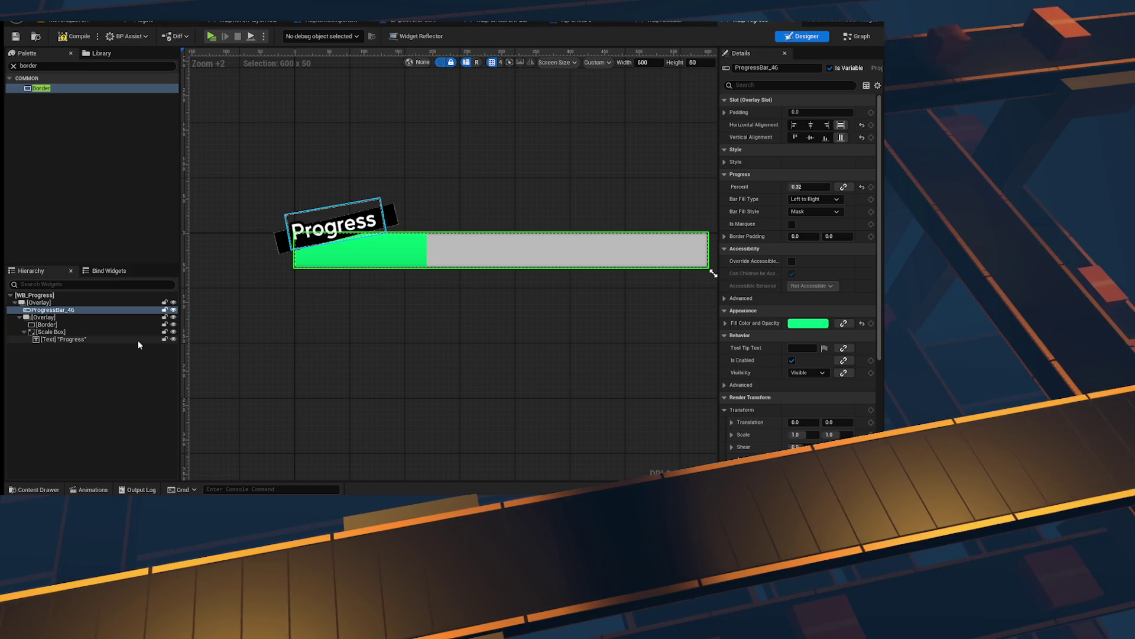
scroll(361, 256, "up", 3)
left_click(53, 339)
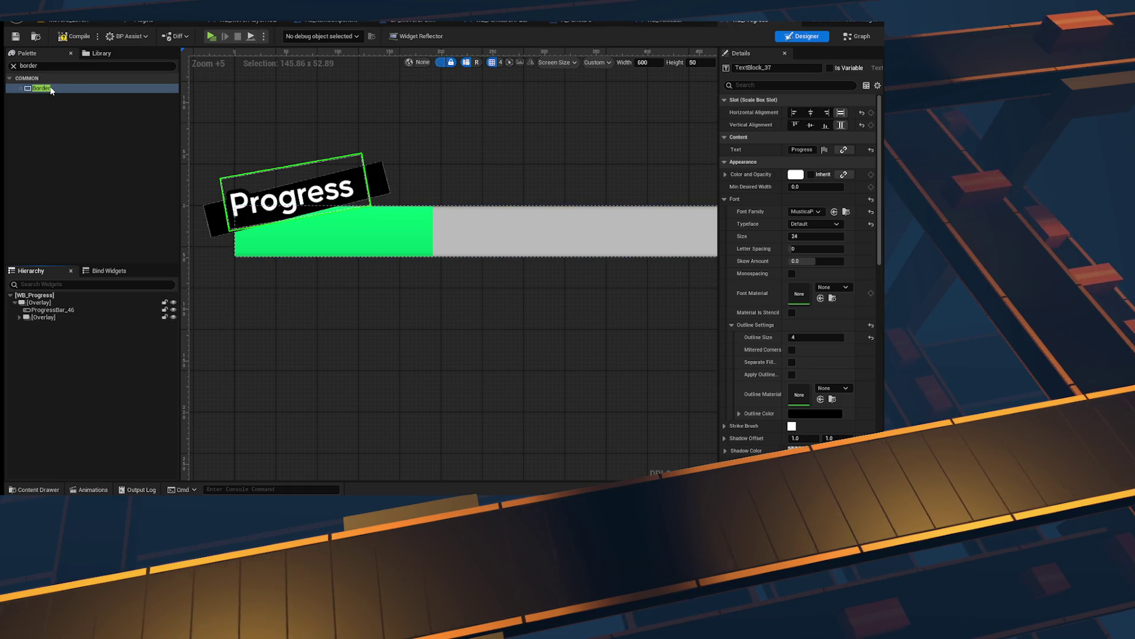
left_click_drag(50, 306, 51, 305)
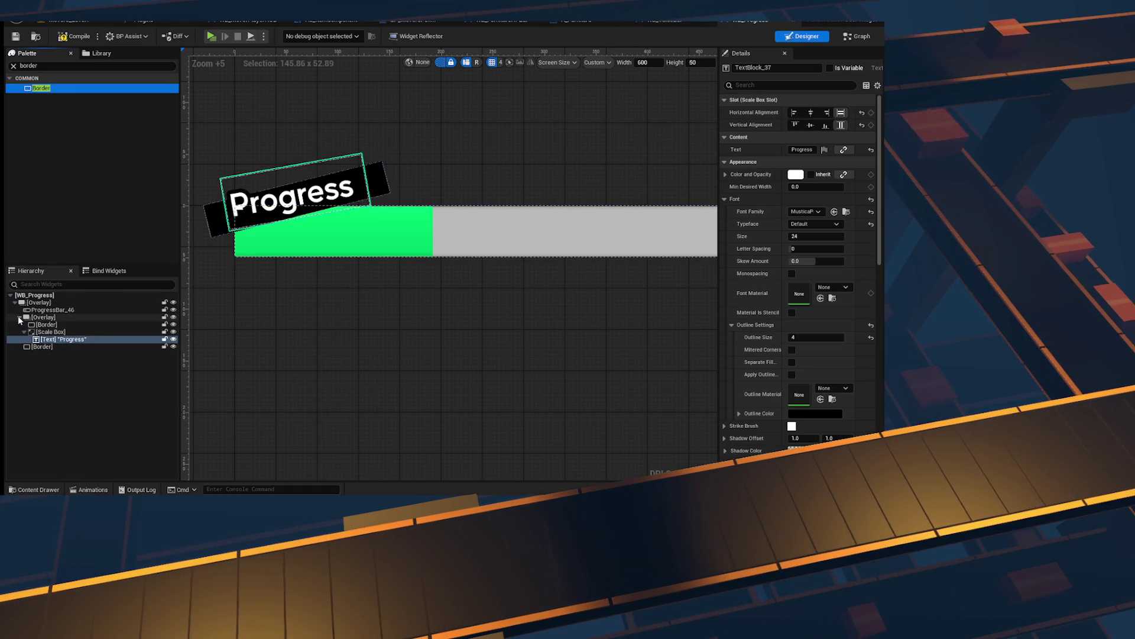
mouse_move(42, 346)
left_mouse_down()
mouse_move(24, 326)
mouse_move(42, 305)
left_mouse_up()
Step: Make the new border fill its slot both ways and colour it black
left_click(19, 325)
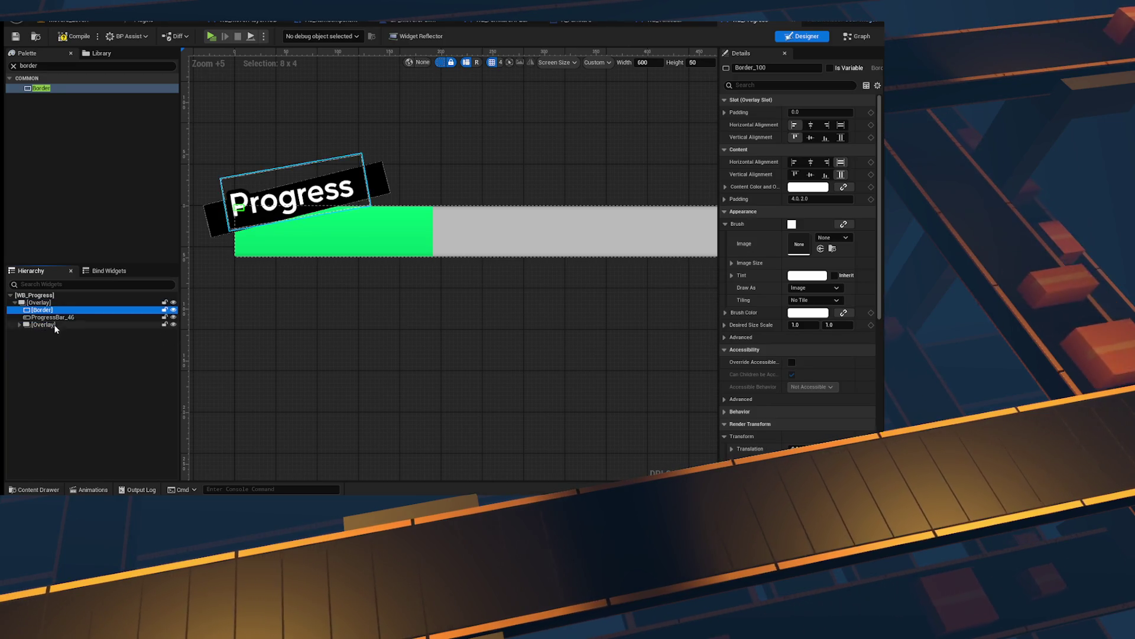
left_click(841, 138)
left_click(841, 125)
left_click(808, 312)
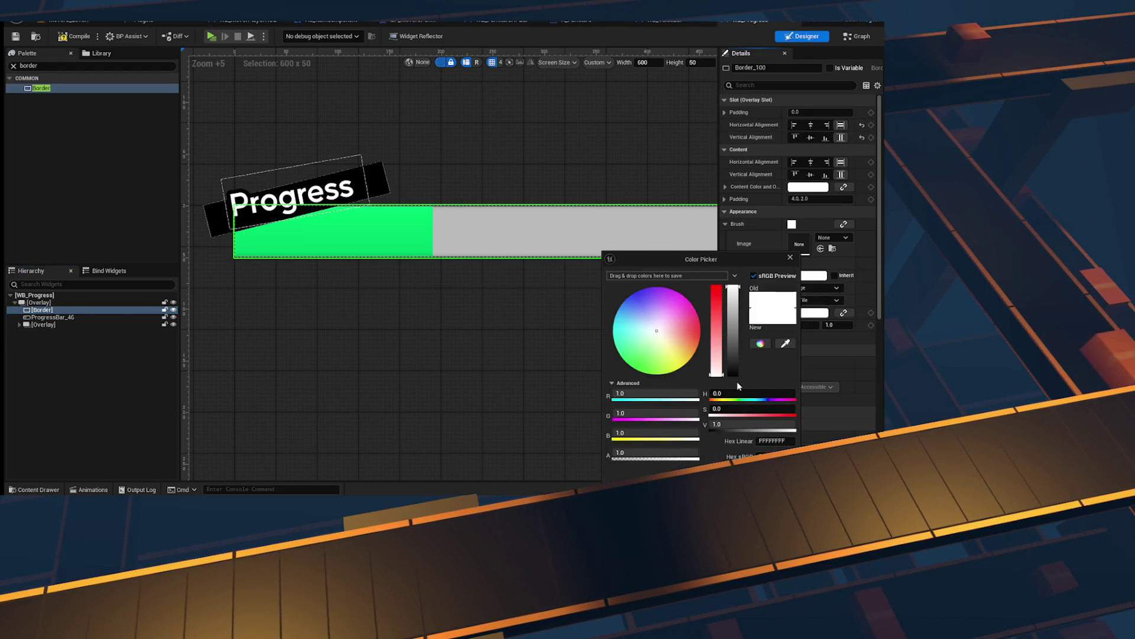
Step: Rotate the border 3° and shift it down beneath the bar as an angled shadow
scroll(819, 331, "down", 5)
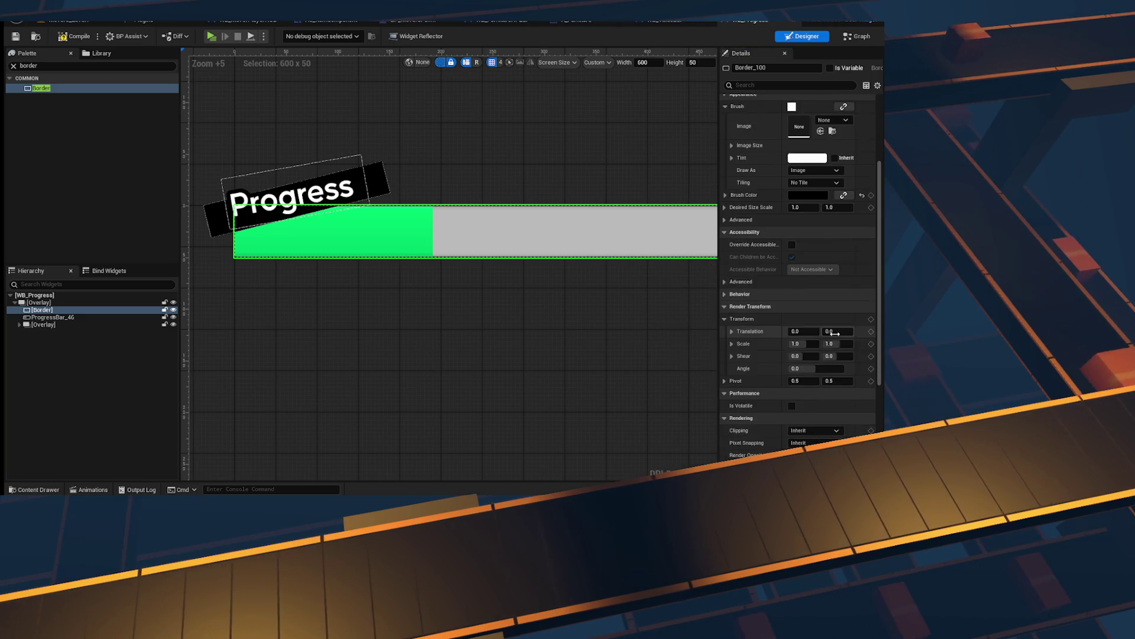
mouse_move(819, 370)
left_mouse_down()
mouse_move(846, 370)
mouse_move(820, 371)
left_mouse_up()
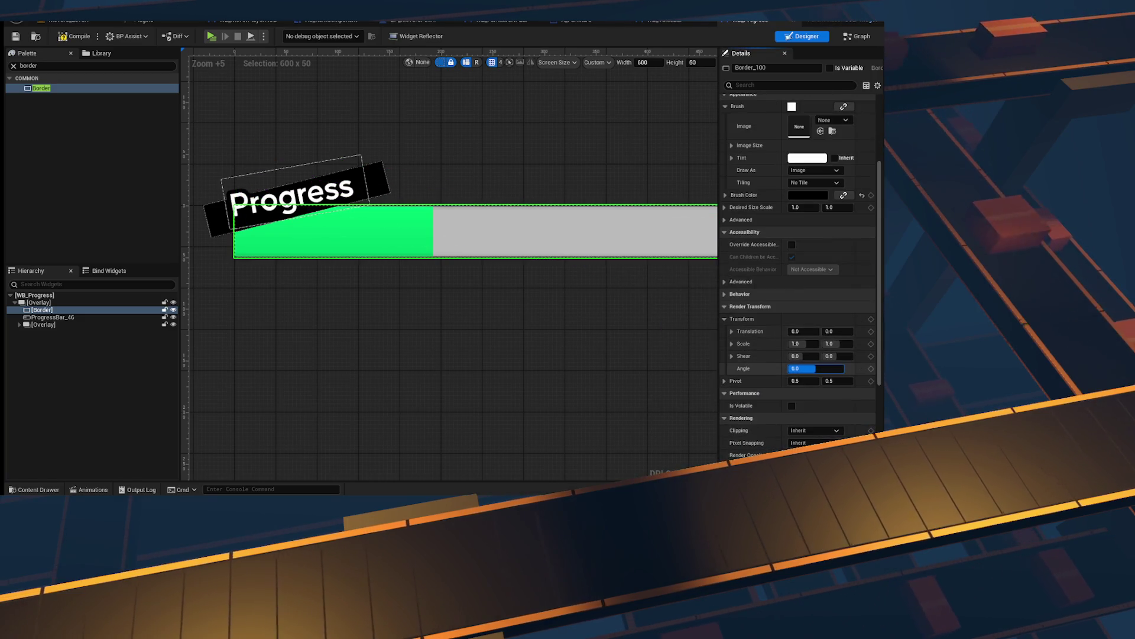
type("3")
key("Return")
scroll(507, 313, "down", 3)
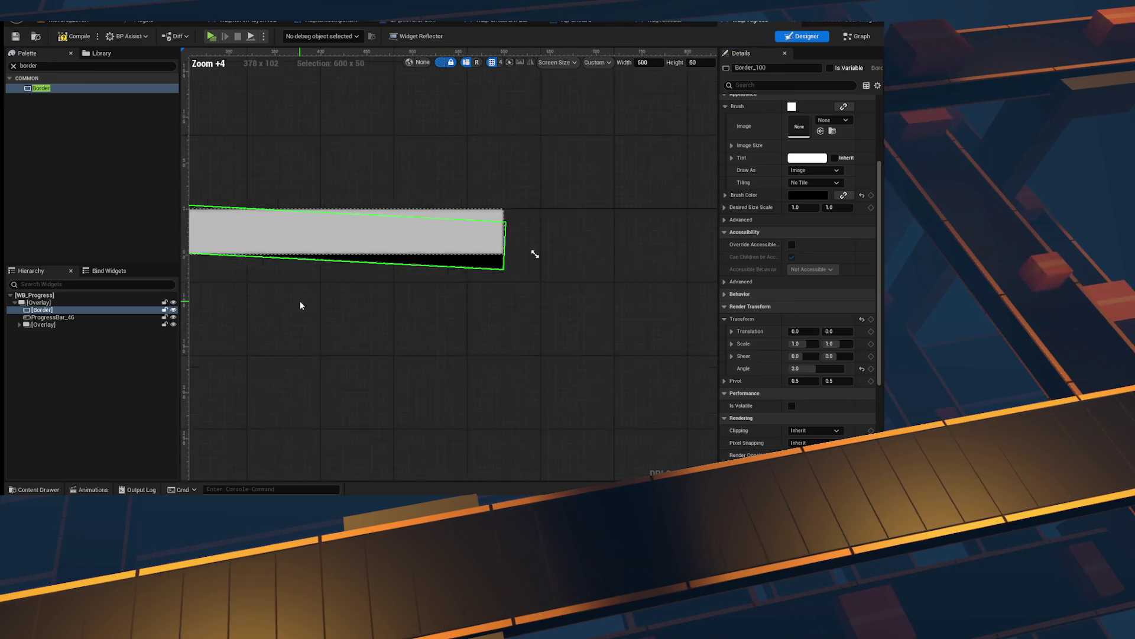
scroll(512, 317, "down", 3)
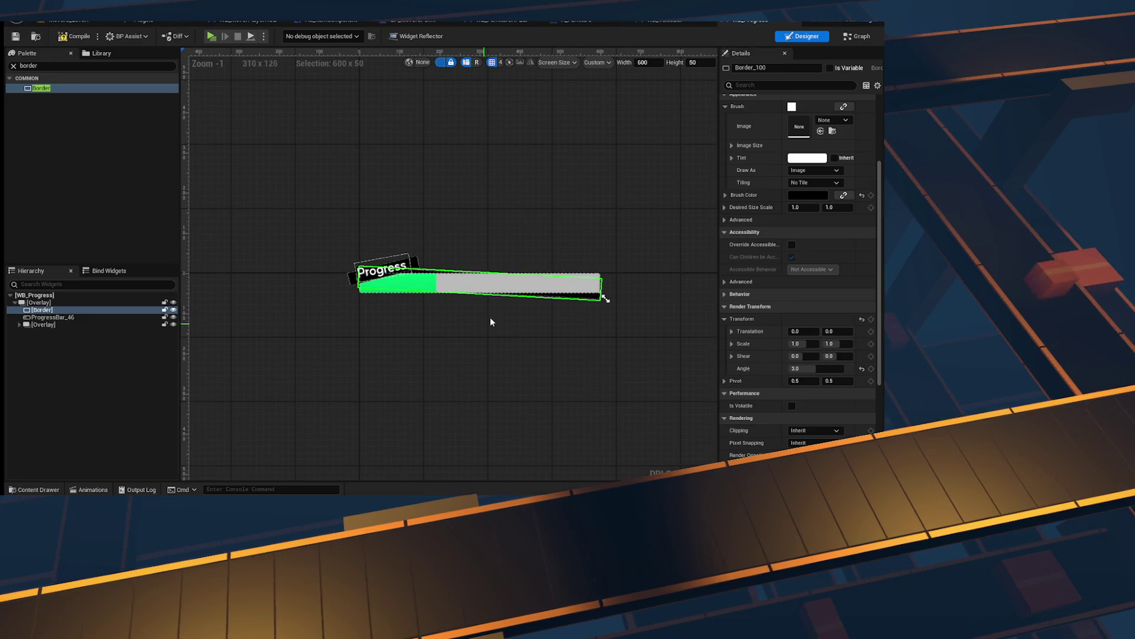
scroll(483, 327, "up", 3)
mouse_move(834, 329)
left_mouse_down()
mouse_move(848, 329)
mouse_move(824, 343)
mouse_move(840, 332)
left_mouse_up()
left_click(632, 398)
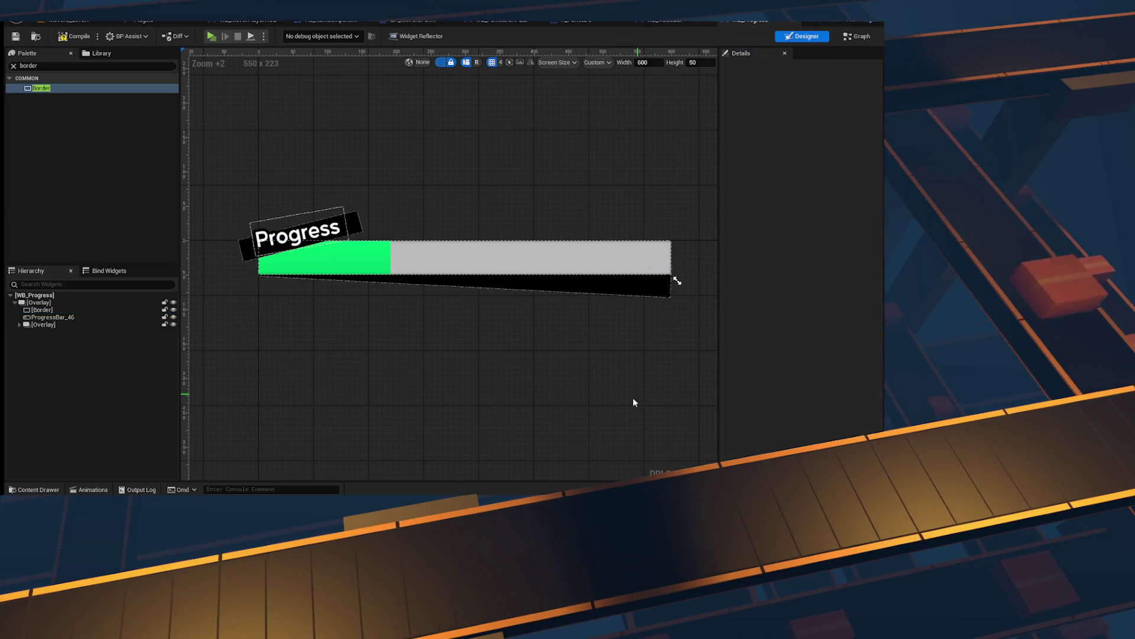
Step: Make the black shadow border's brush colour half-transparent with Alpha 0.5
left_click_drag(633, 398, 520, 375)
left_click(538, 278)
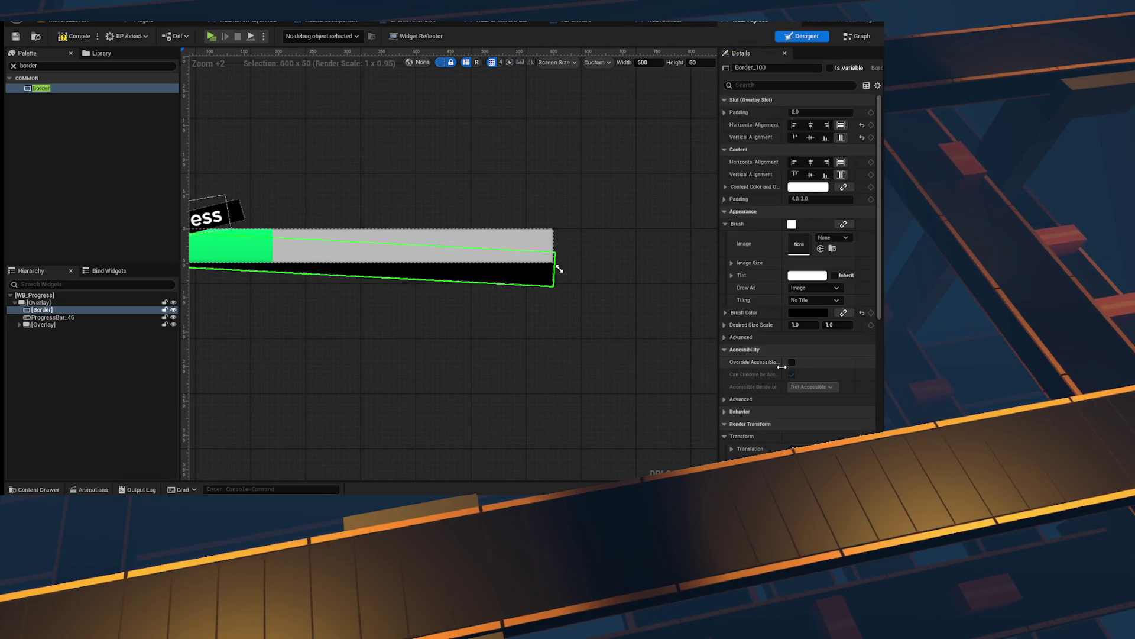
left_click(807, 211)
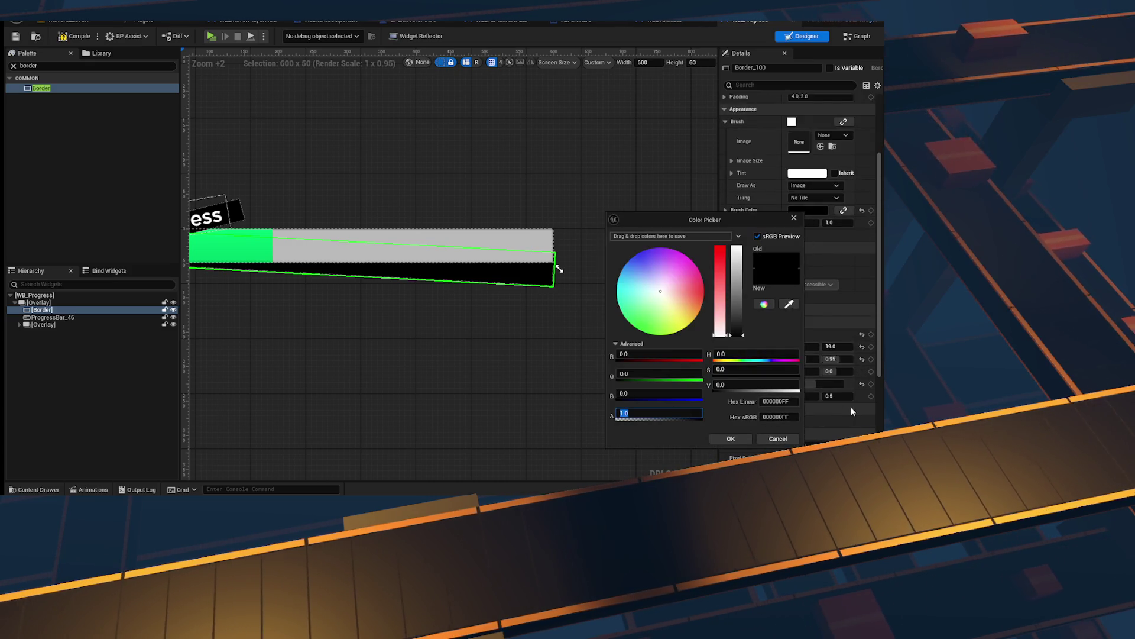
type("0.5")
key("Return")
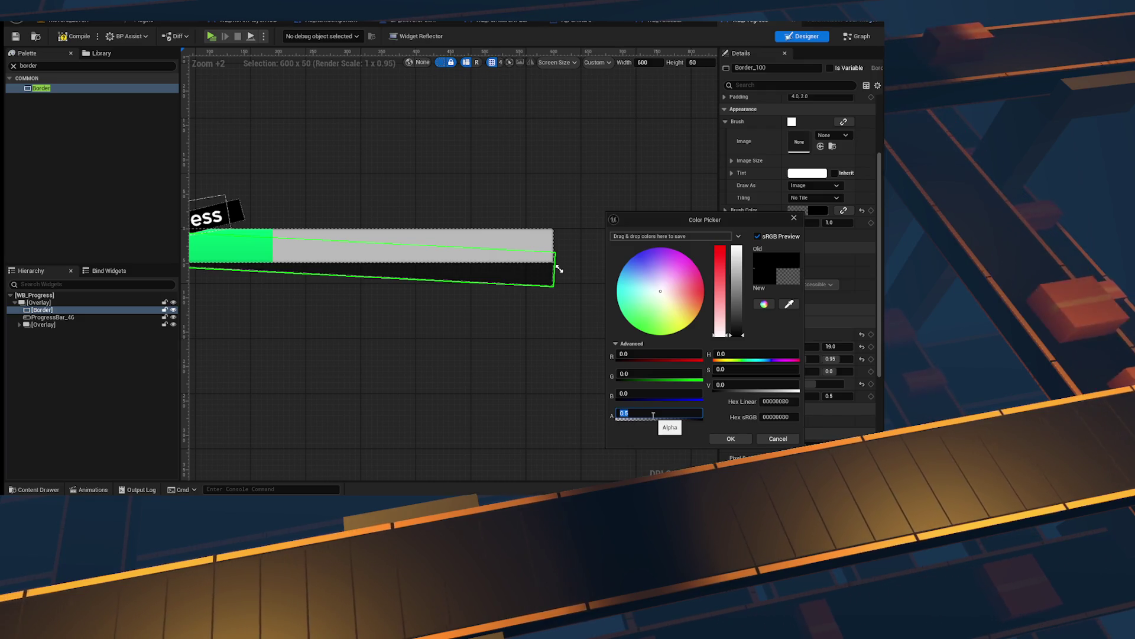
left_click(40, 312)
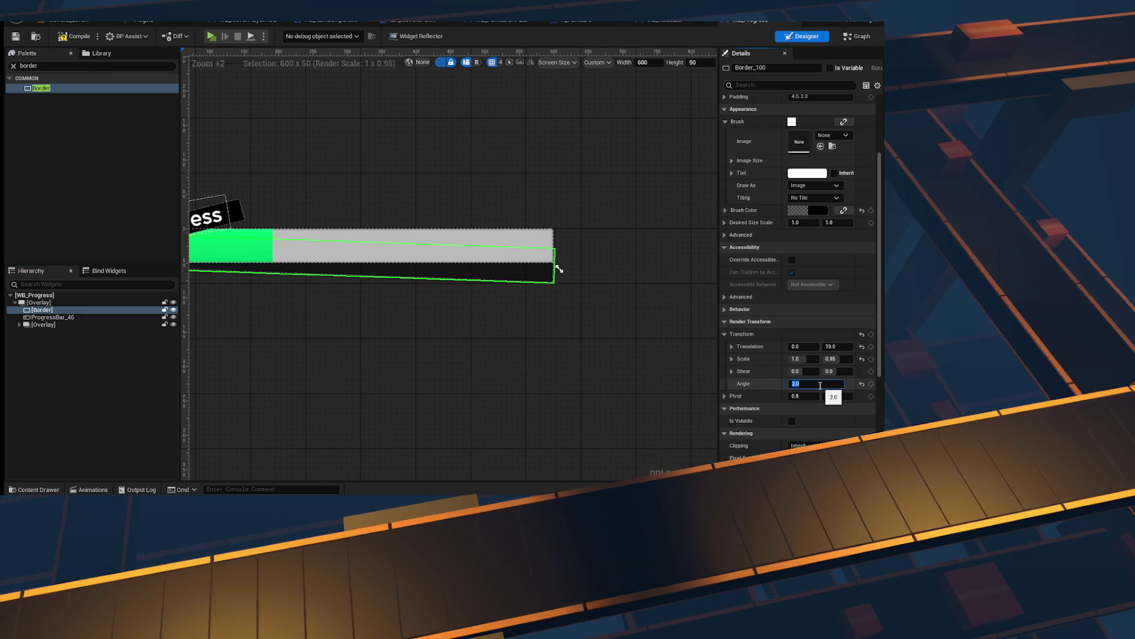
Step: Set the shadow border's horizontal render scale to 1.05 and save WB_Progress
left_click(562, 320)
scroll(594, 325, "up", 3)
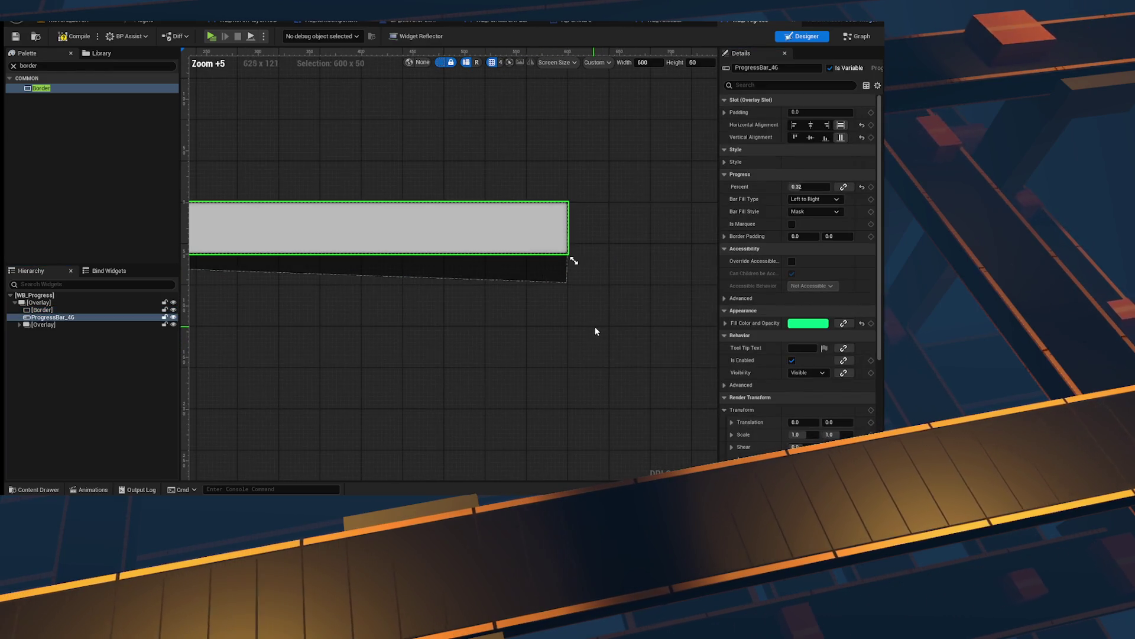
left_click(552, 269)
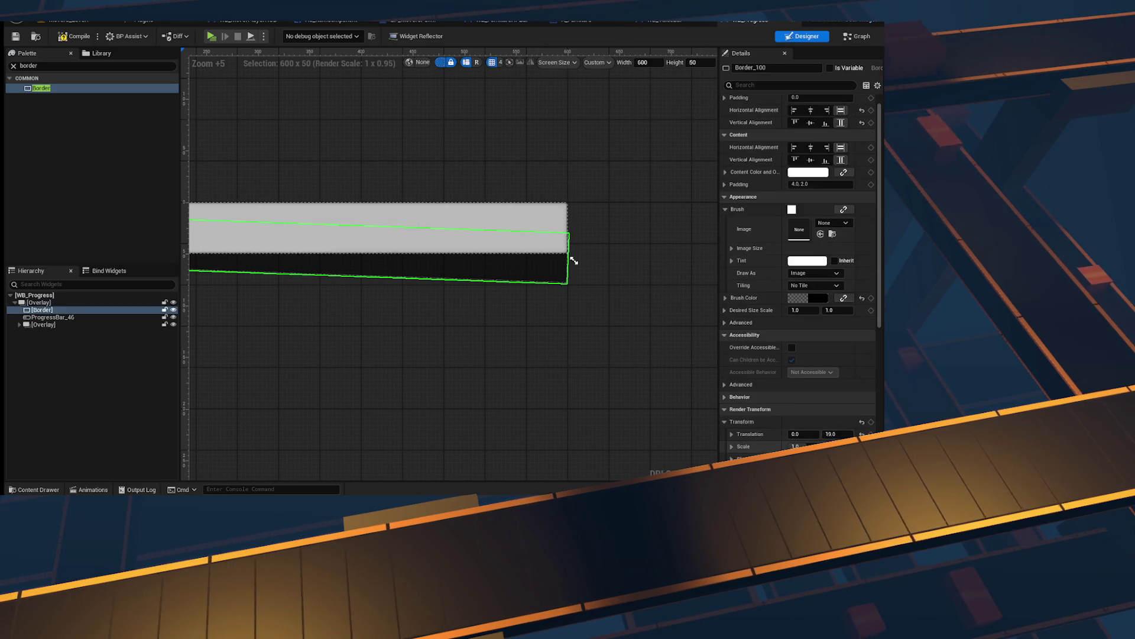
scroll(798, 266, "down", 2)
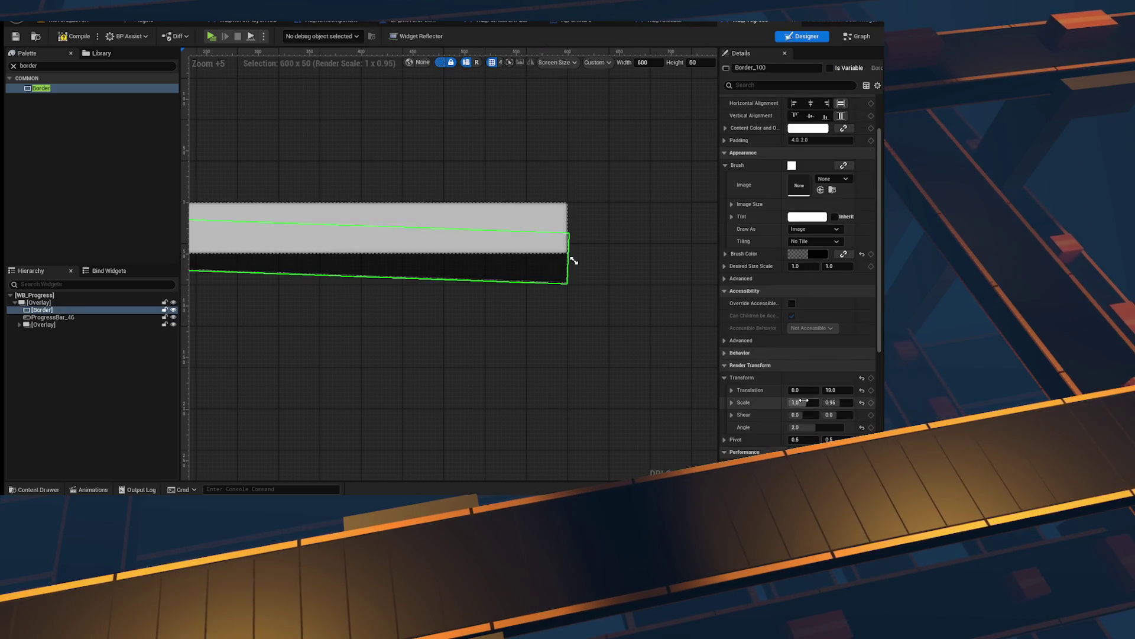
type("1.25")
key("Return")
type("1.05")
key("Return")
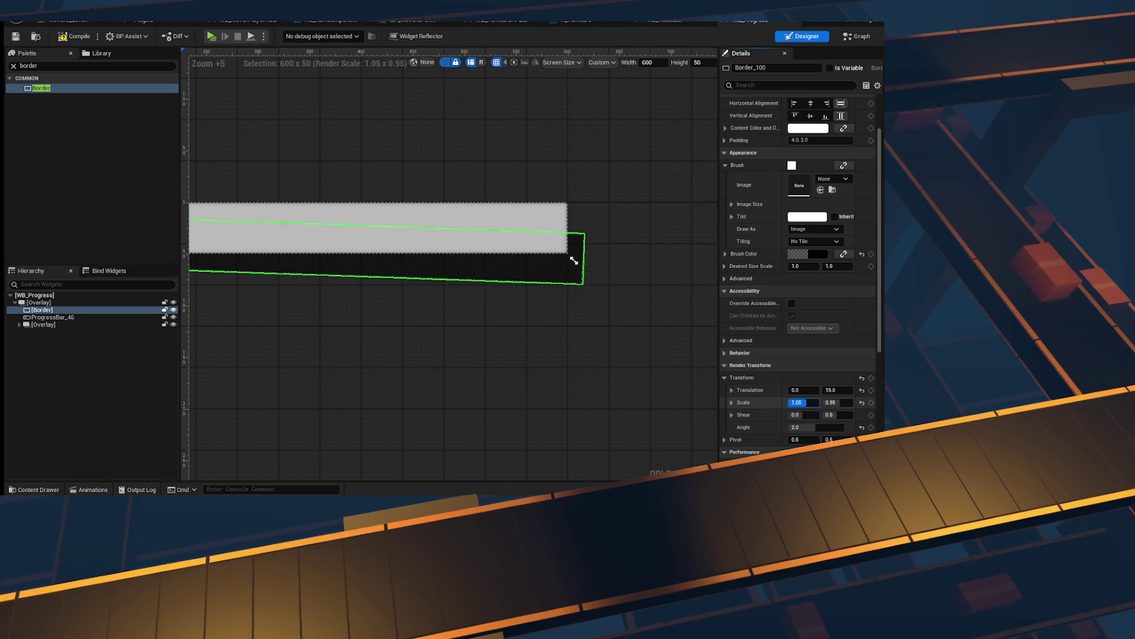
scroll(579, 312, "down", 3)
scroll(578, 319, "down", 2)
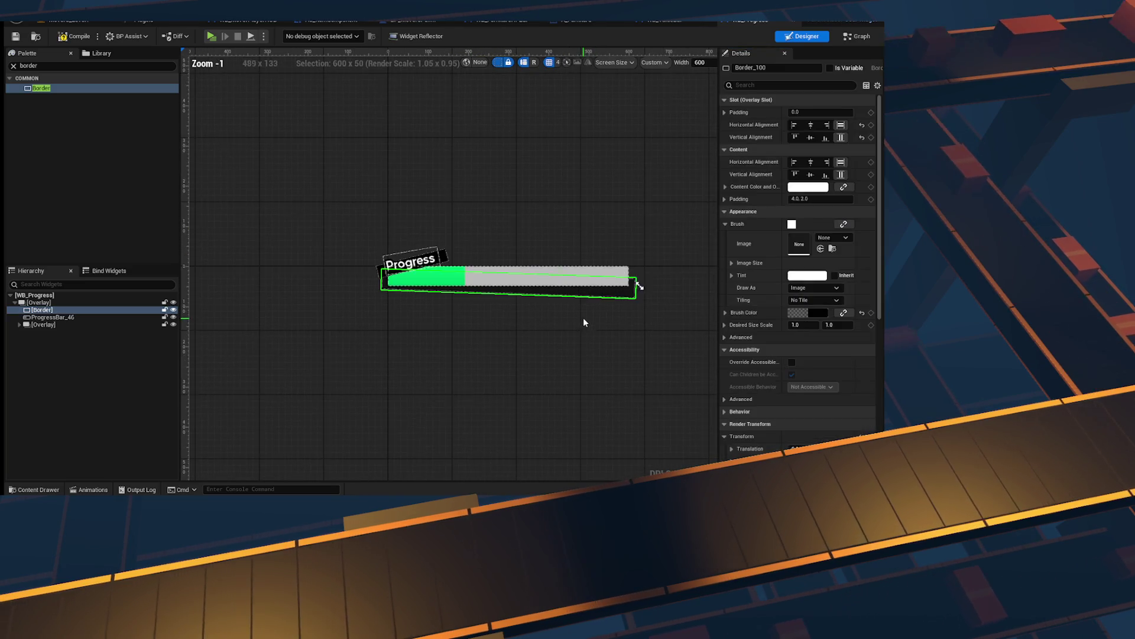
scroll(586, 320, "up", 5)
left_click(15, 36)
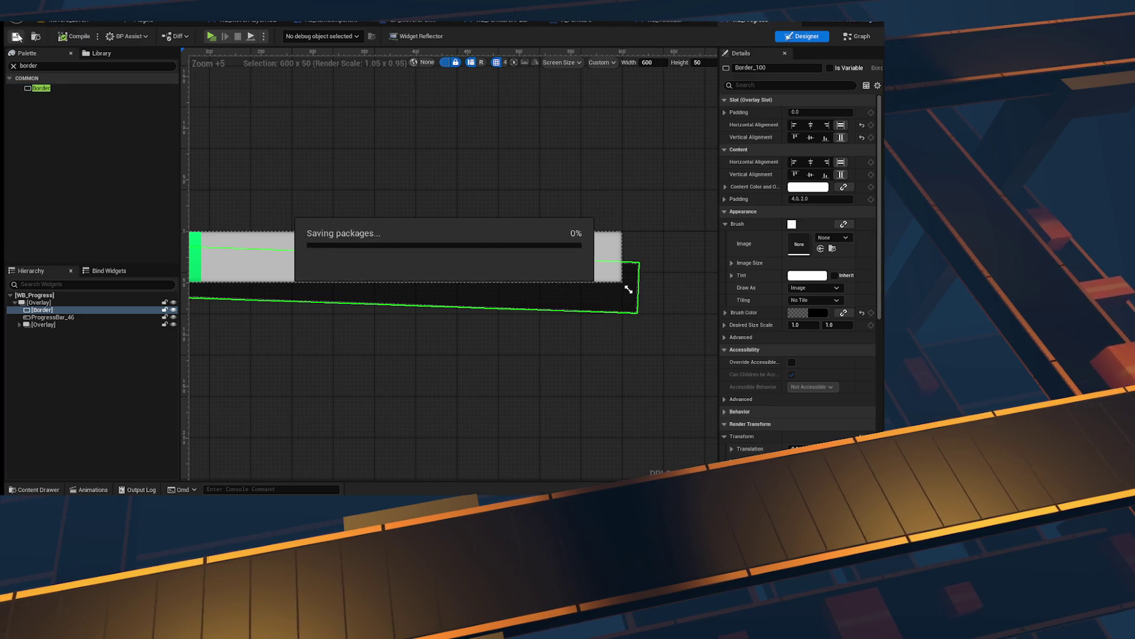
Step: Place a WB_Progress instance into the player HUD canvas from the palette
left_click(599, 23)
left_click(585, 19)
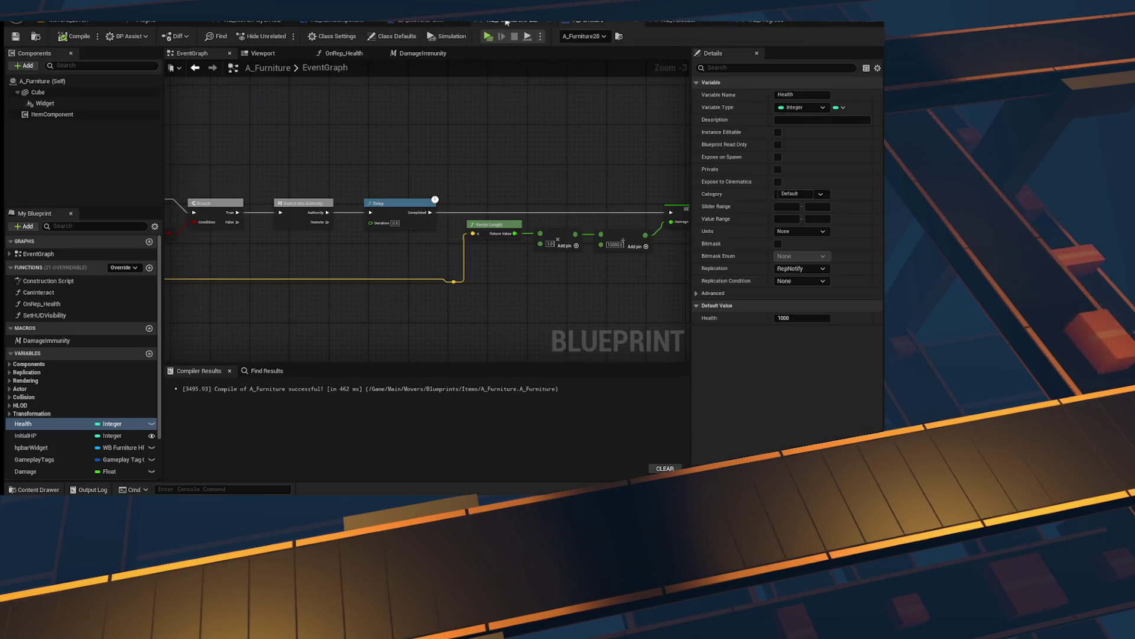
left_click(491, 19)
left_click(402, 19)
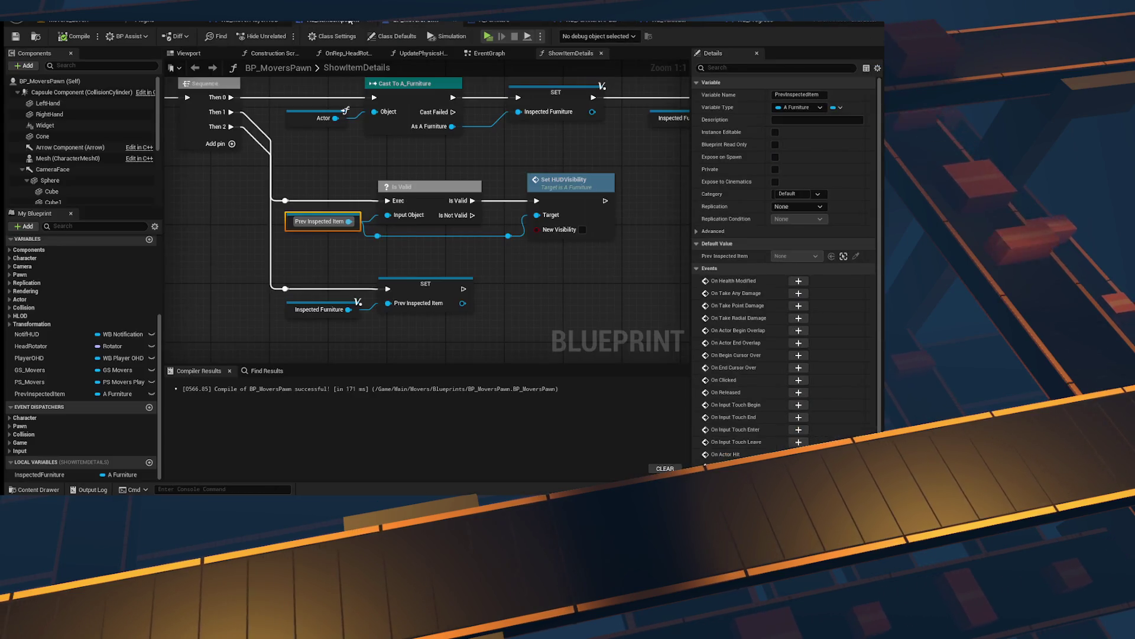
left_click(325, 19)
left_click(280, 22)
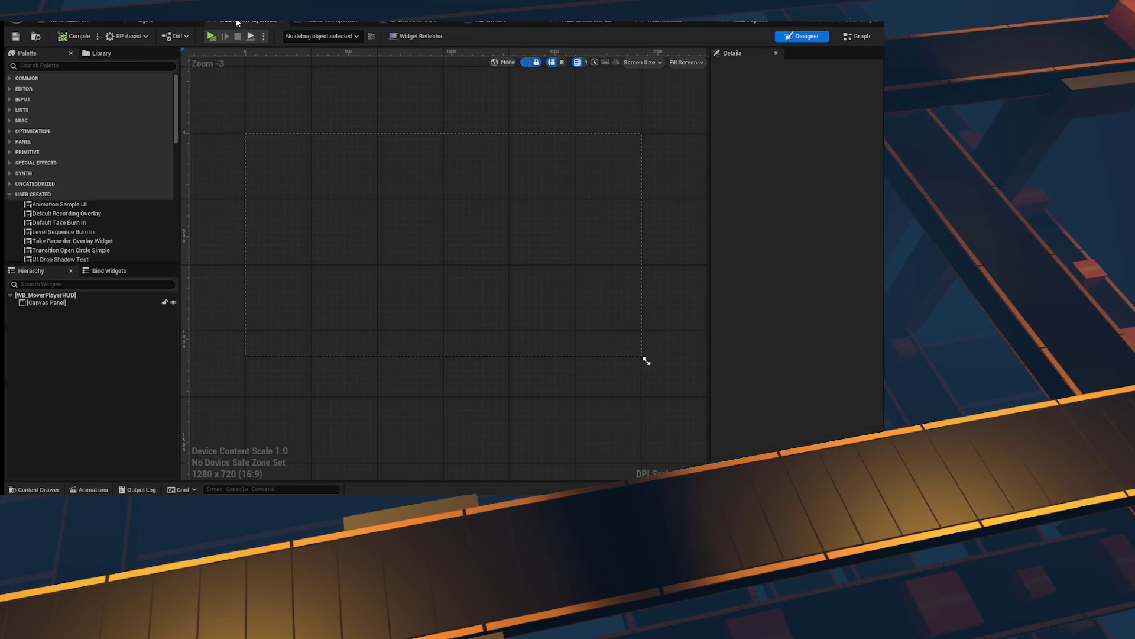
left_click(37, 67)
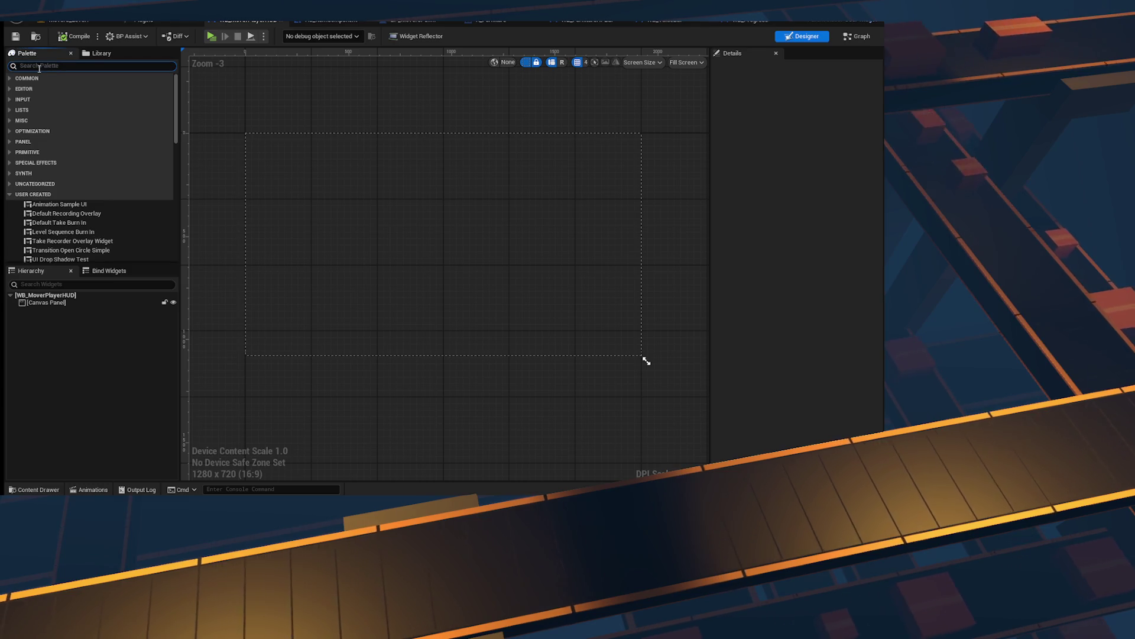
type("progres")
mouse_move(41, 108)
left_mouse_down()
mouse_move(101, 152)
mouse_move(84, 306)
mouse_move(54, 313)
left_mouse_up()
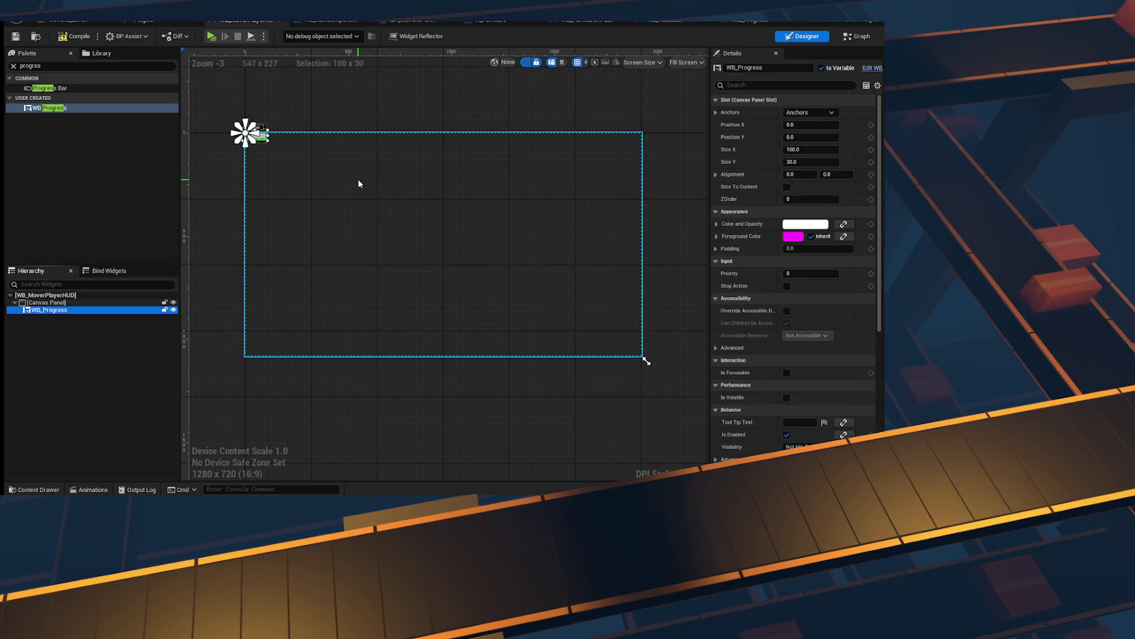
Step: Anchor the WB_Progress instance to top-centre with Position Y 50
left_click(808, 112)
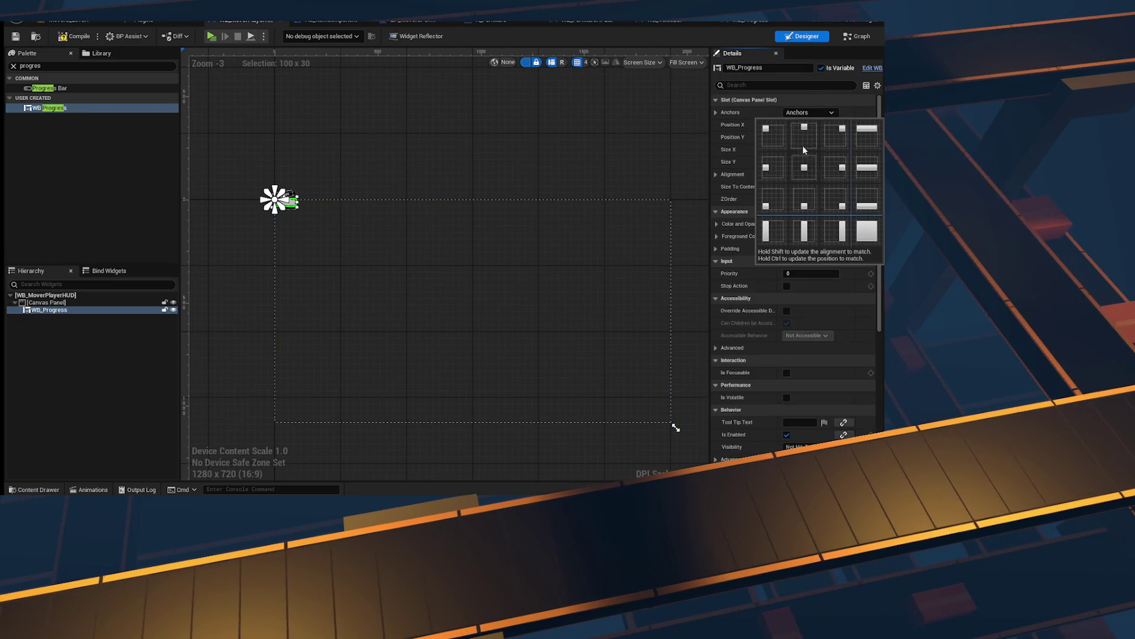
left_click(804, 135, "ctrl+shift")
scroll(449, 210, "up", 7)
left_click(813, 138)
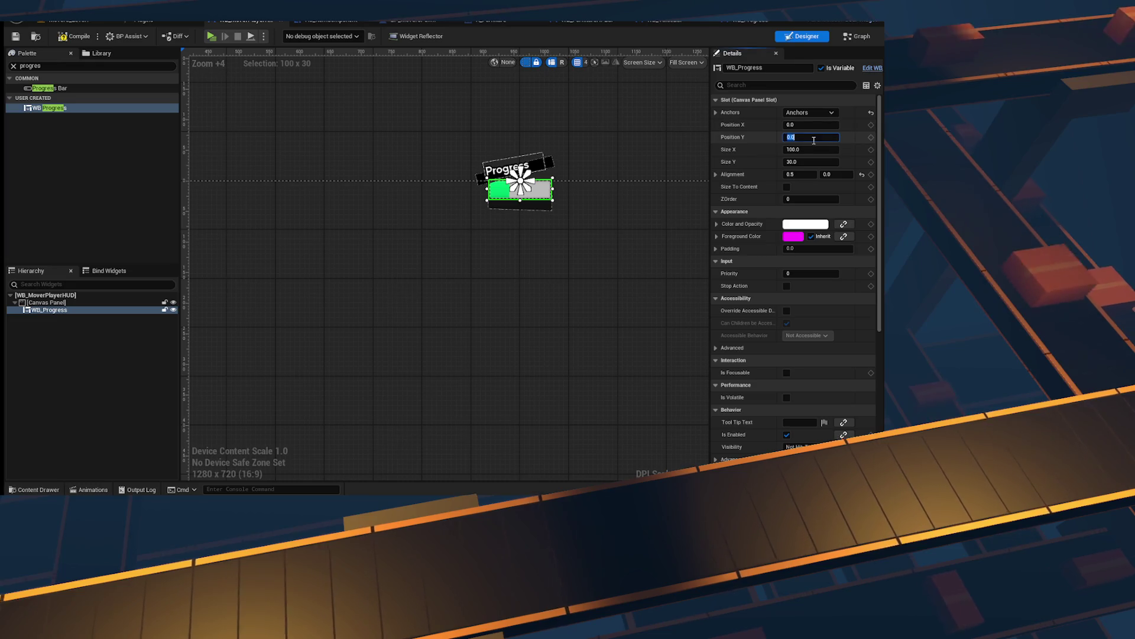
type("50")
key("Return")
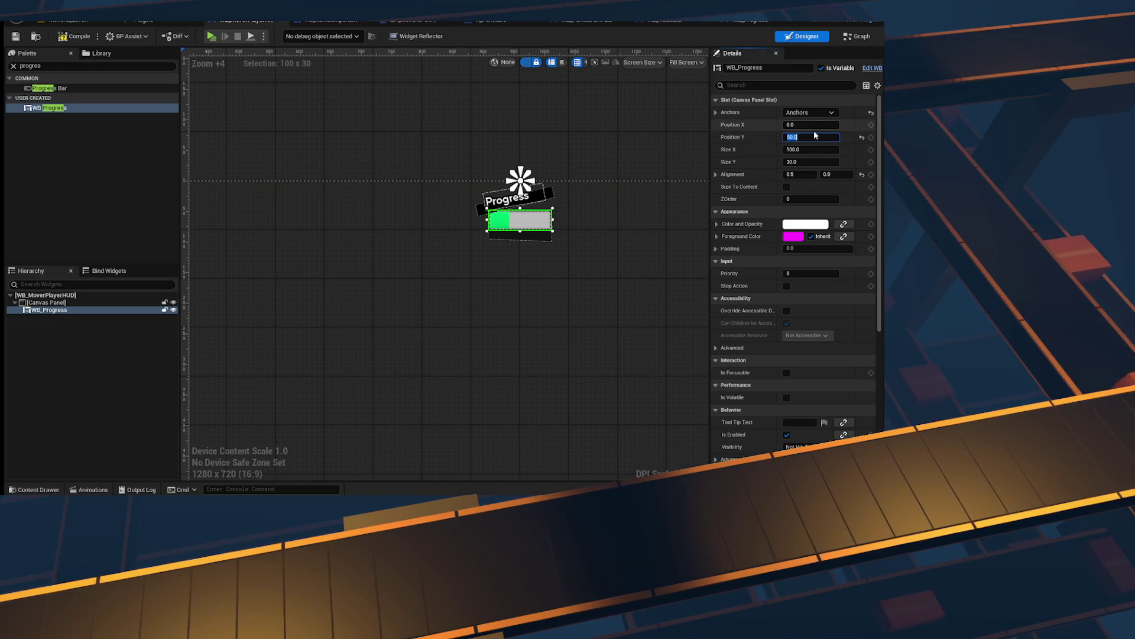
scroll(489, 217, "down", 4)
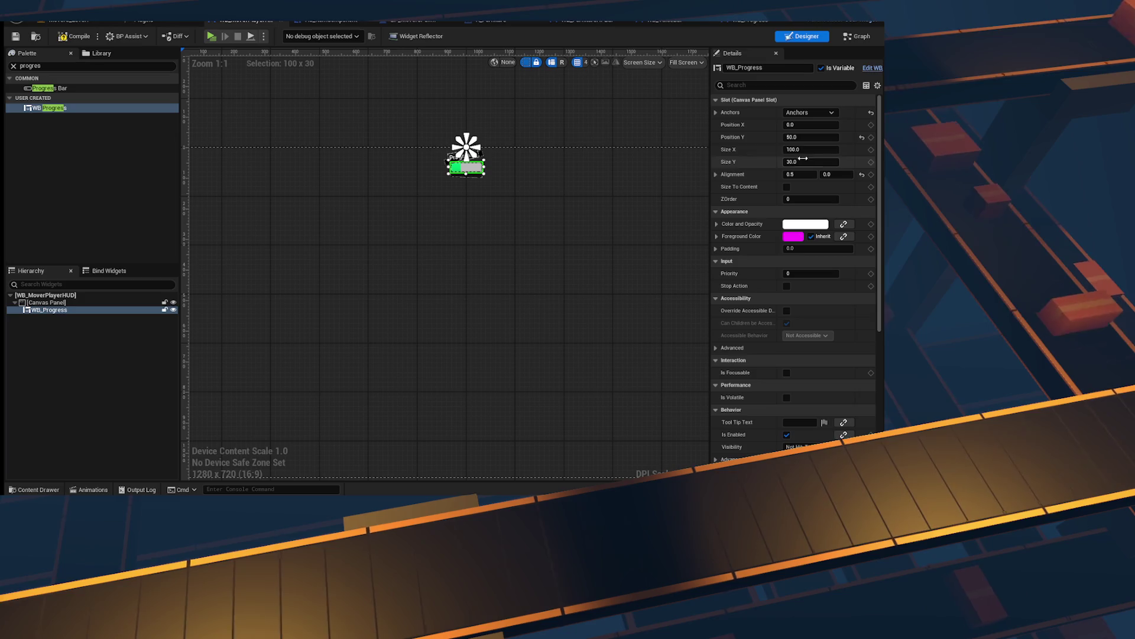
Step: Resize the WB_Progress instance to 600 by 50
left_click_drag(804, 150, 831, 150)
left_click(832, 150)
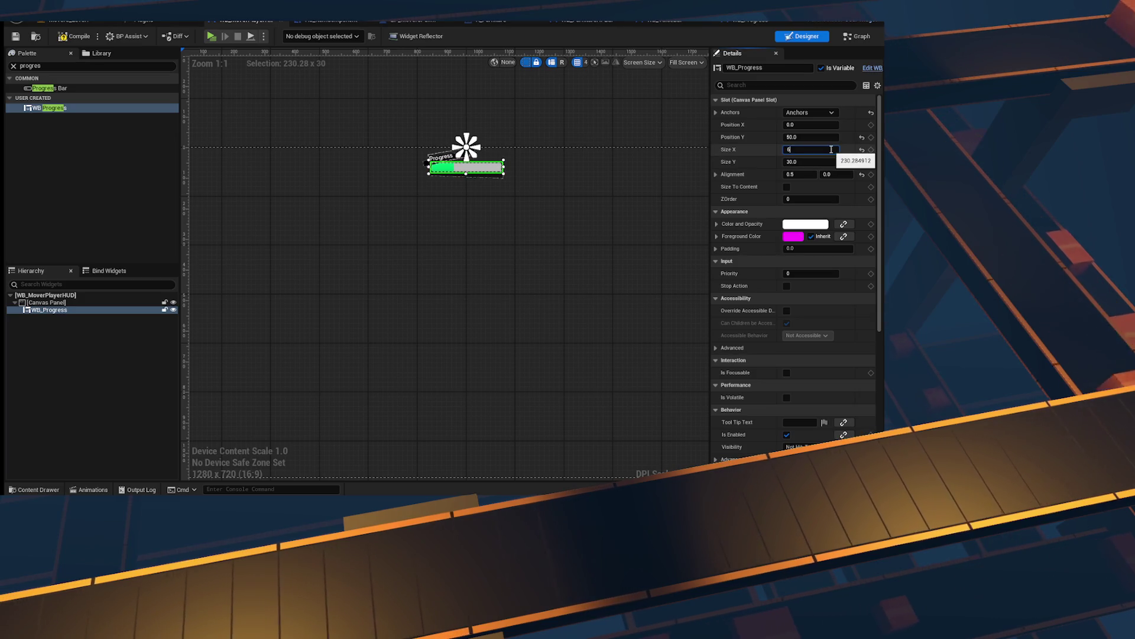
type("600")
key("Tab")
type("50")
key("Return")
Step: Correct the WB_Progress instance size to 300 by 25
scroll(429, 230, "down", 4)
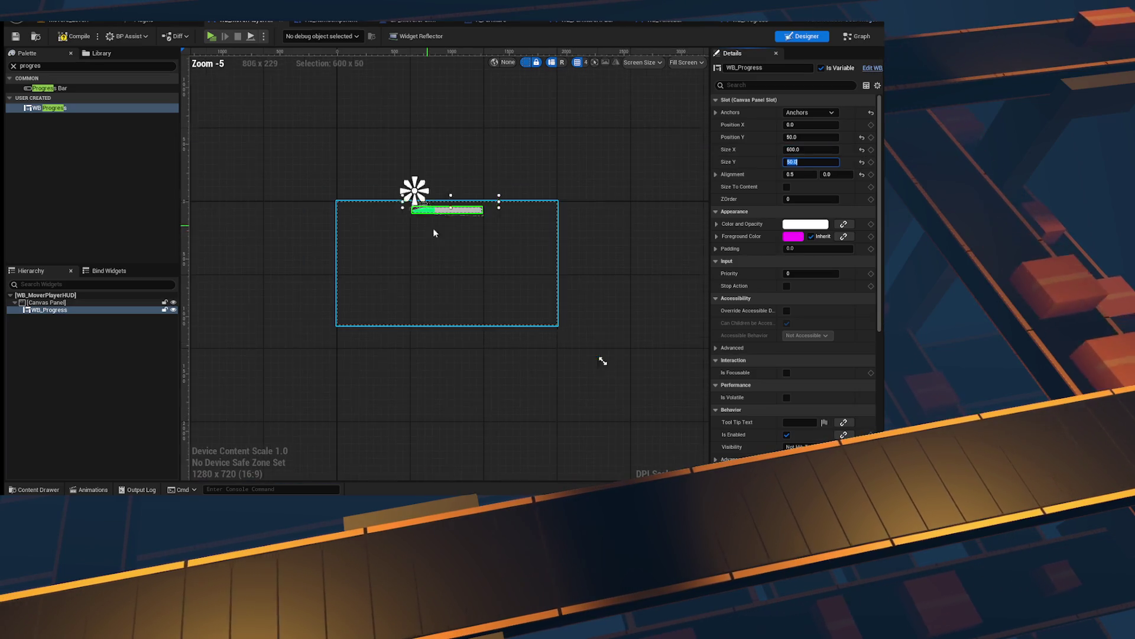
scroll(429, 230, "down", 1)
scroll(435, 230, "up", 3)
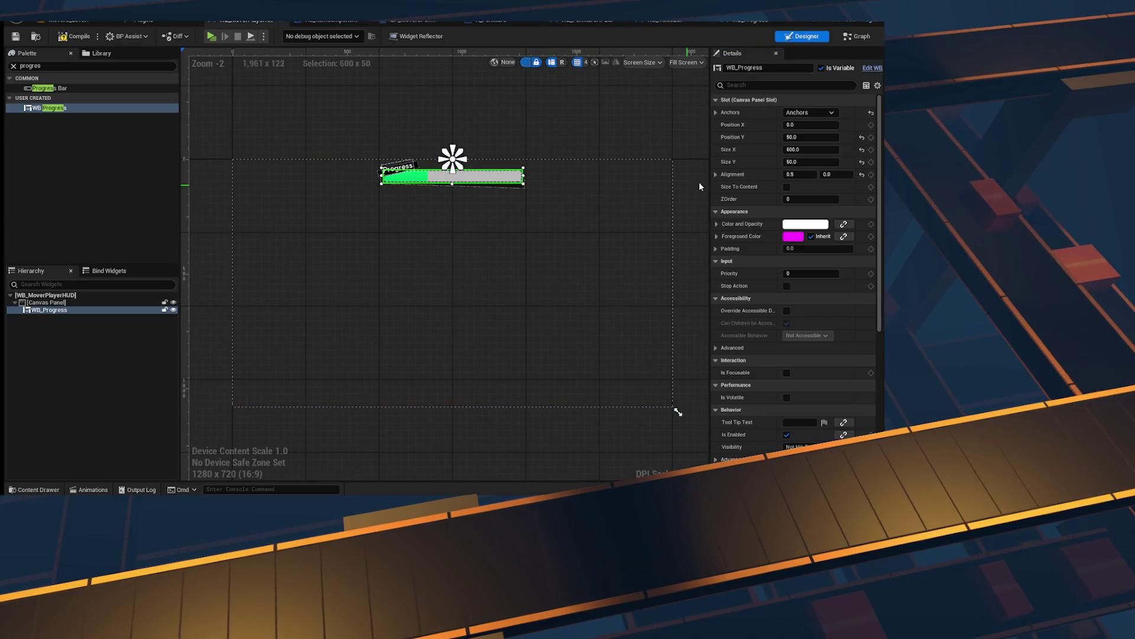
left_click(818, 150)
type("300")
key("Tab")
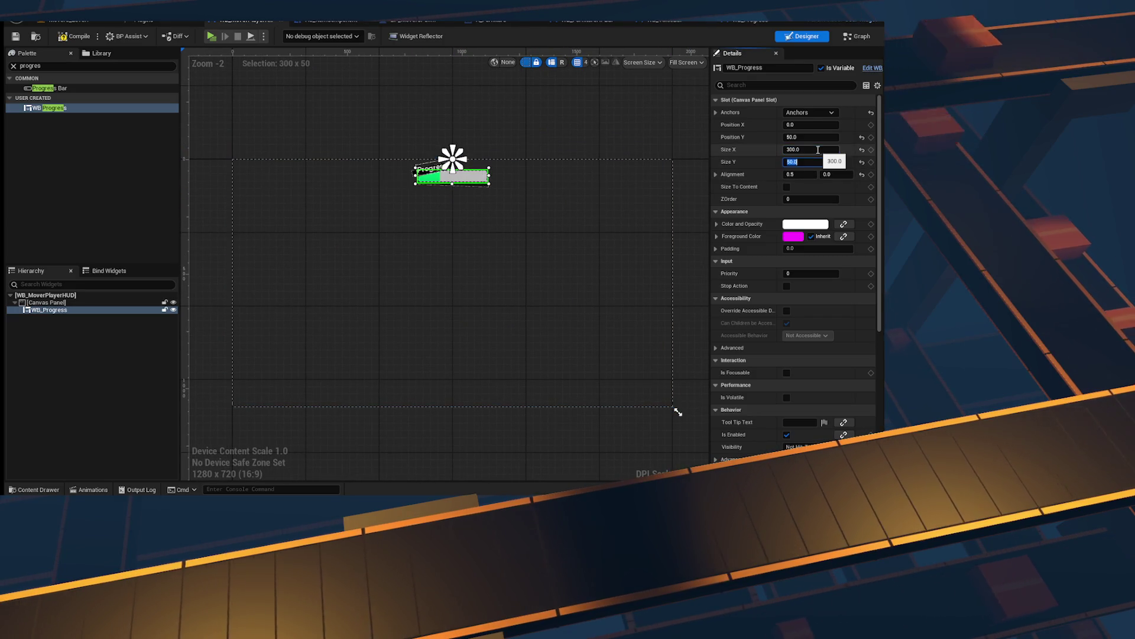
type("25")
key("Return")
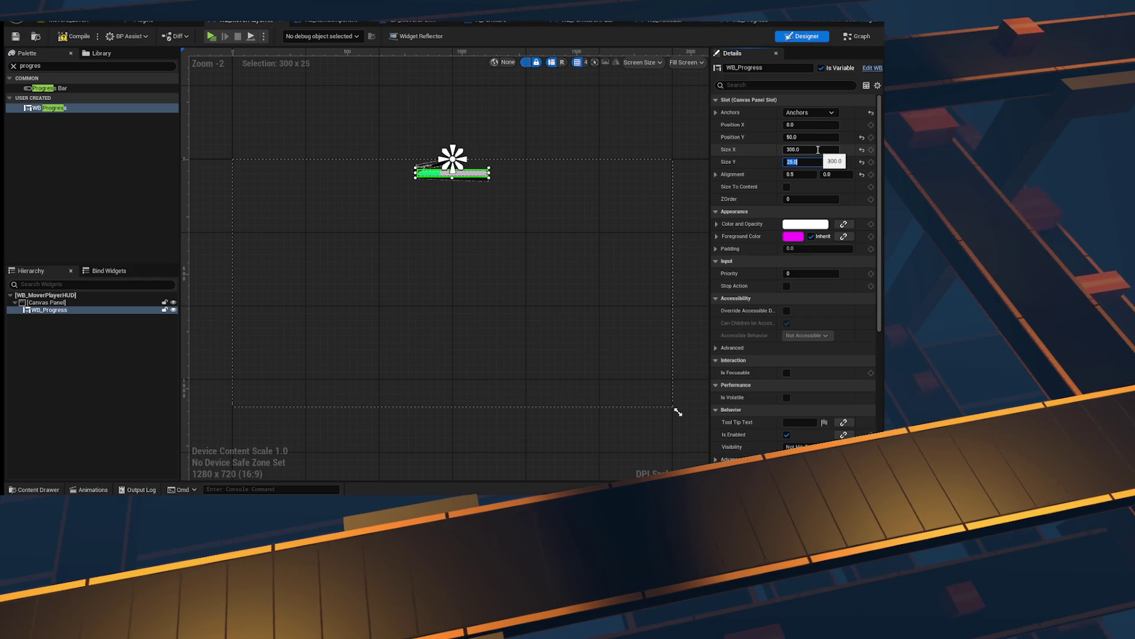
scroll(533, 201, "up", 8)
scroll(520, 234, "up", 4)
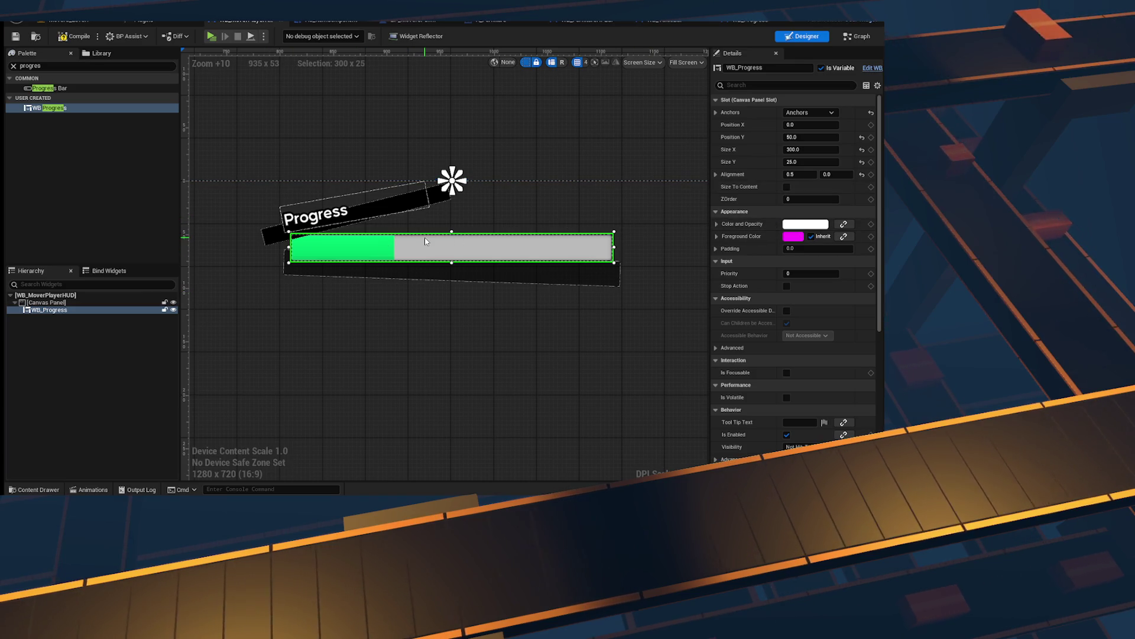
scroll(429, 254, "down", 3)
Step: Select the HUD's root Canvas Panel
left_click(472, 317)
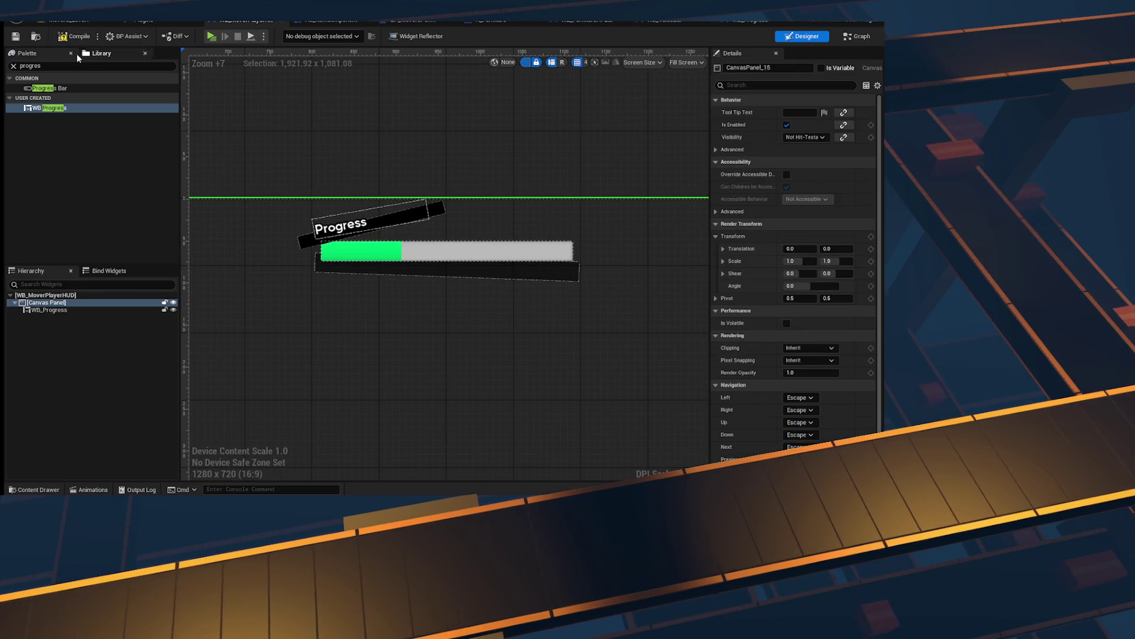
scroll(515, 278, "down", 10)
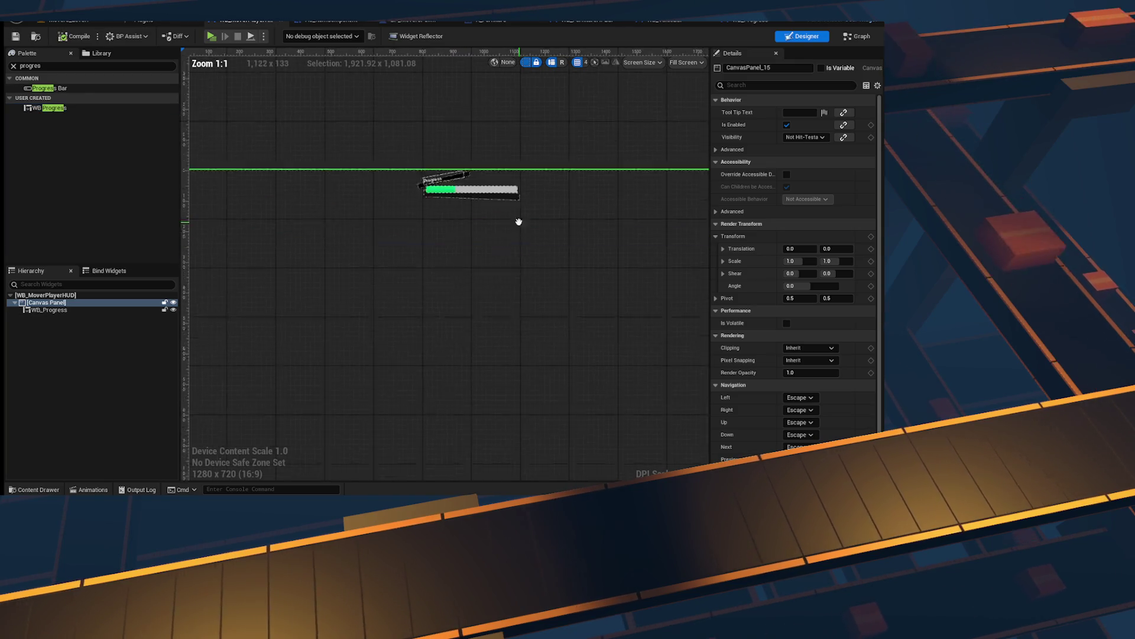
scroll(512, 168, "up", 6)
scroll(492, 230, "up", 5)
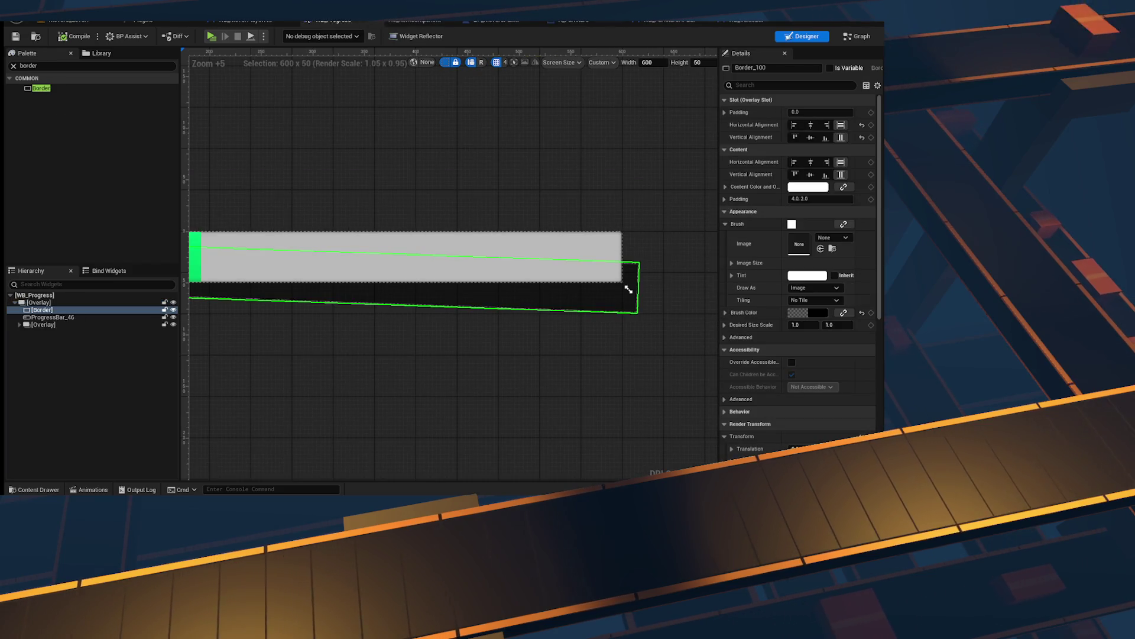
Step: Set the WB_Progress designer preview width to 300
scroll(450, 272, "down", 3)
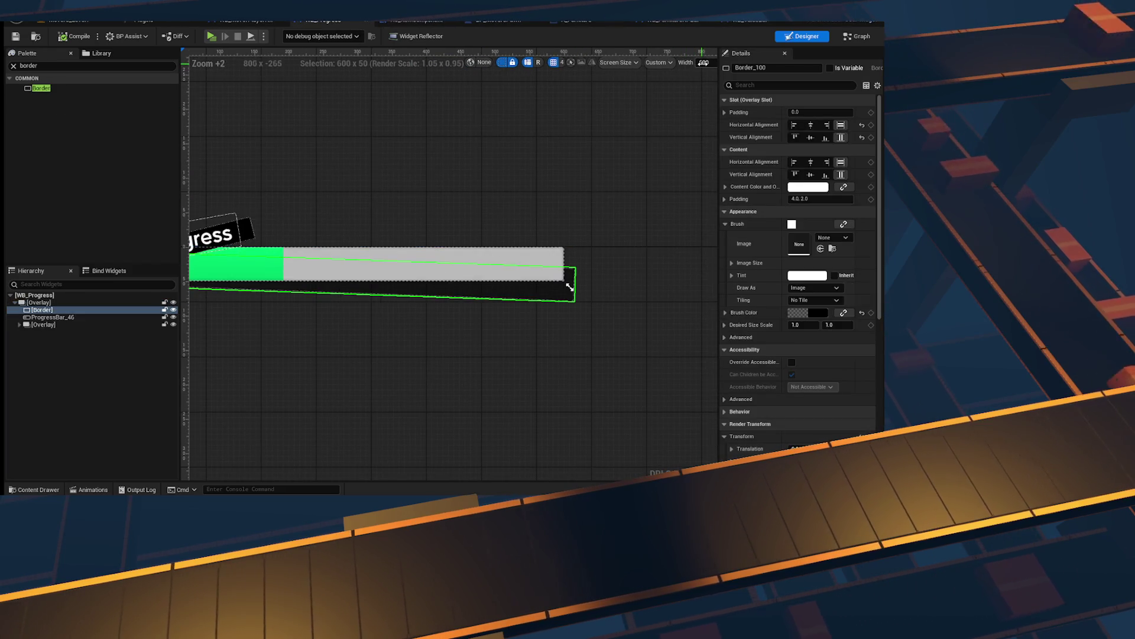
type("300")
key("Return")
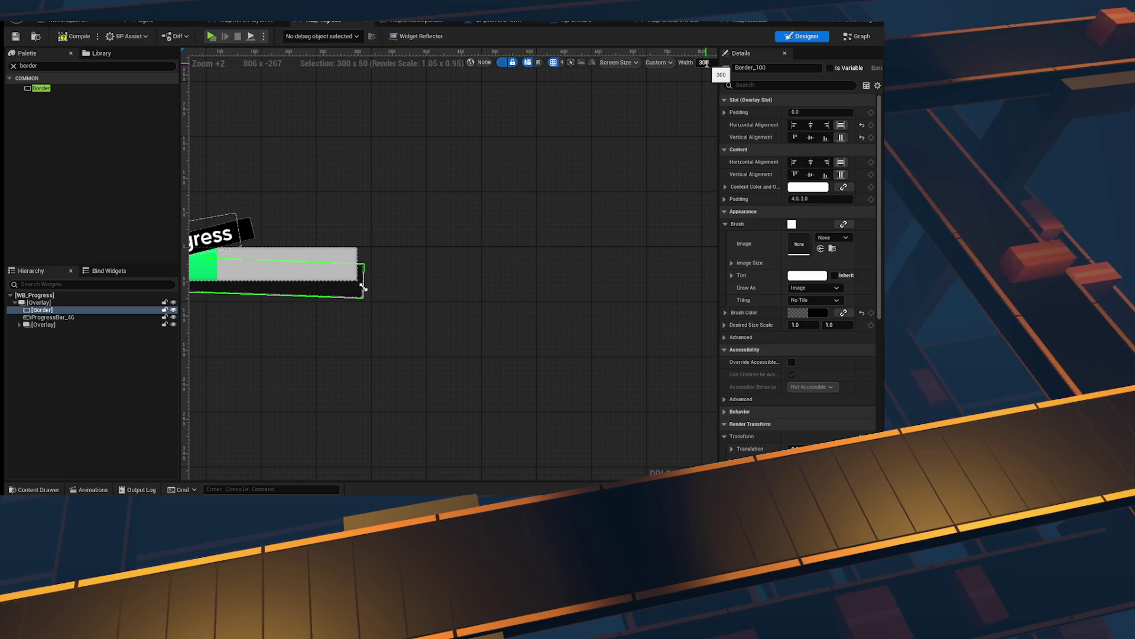
scroll(479, 246, "up", 5)
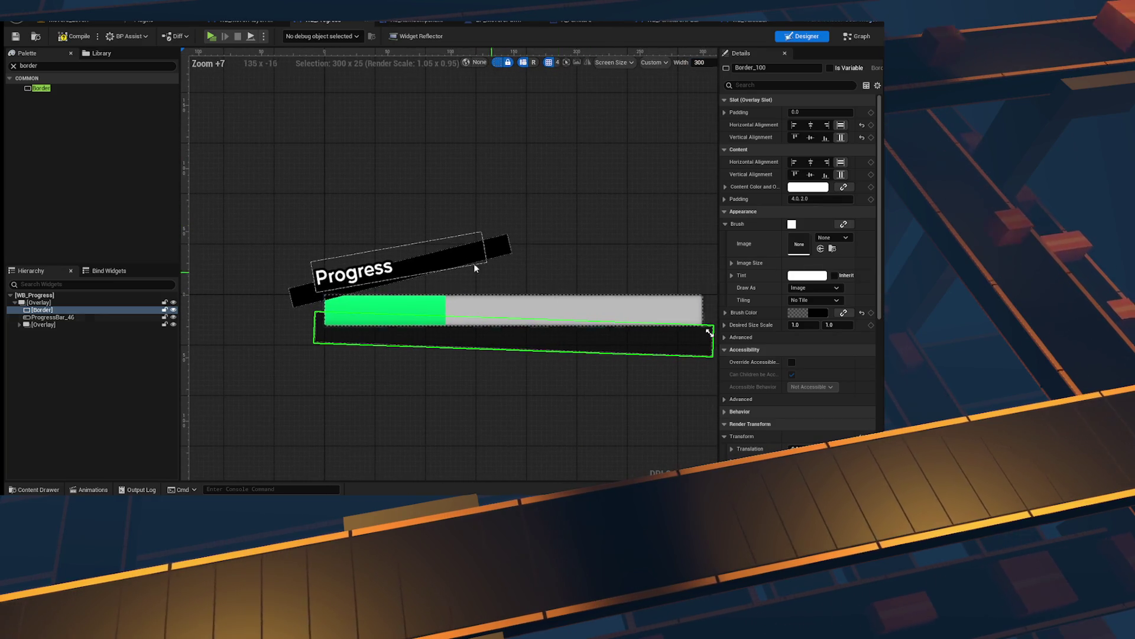
Step: Tweak the tilted label border's render scale and translation, undoing the last scale reduction
left_click(488, 247)
scroll(828, 354, "down", 3)
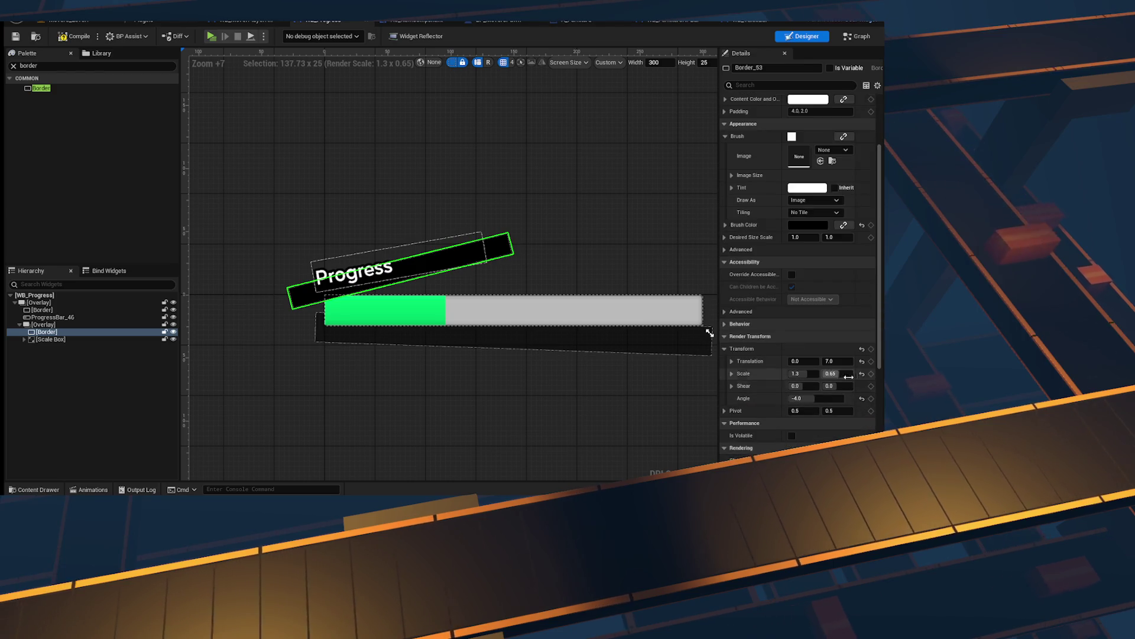
left_click_drag(813, 375, 784, 375)
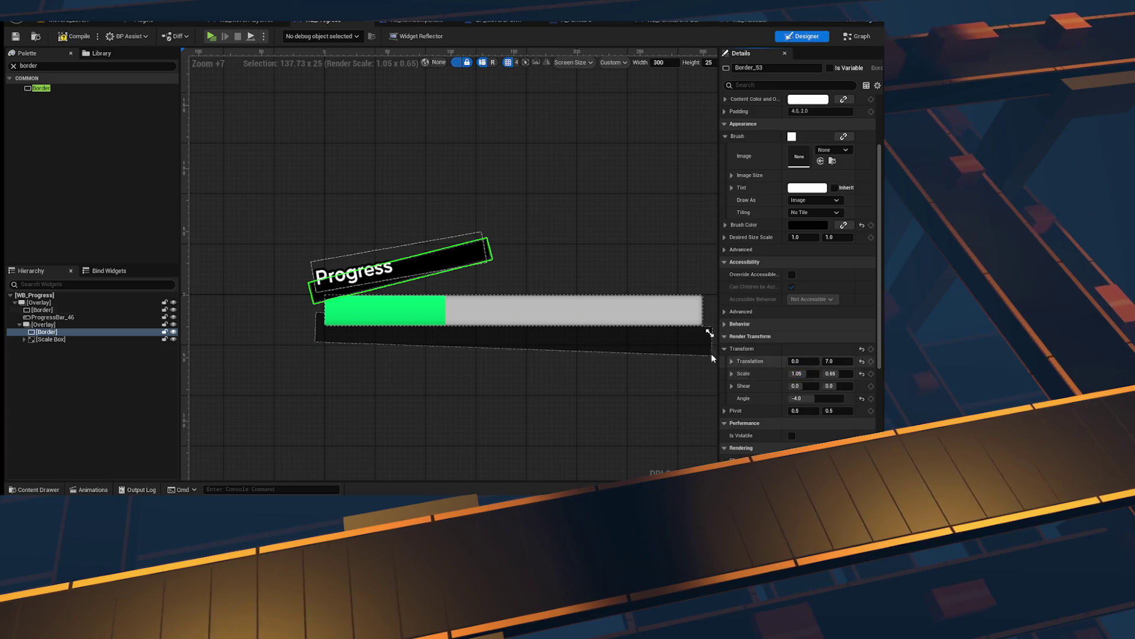
scroll(502, 203, "up", 3)
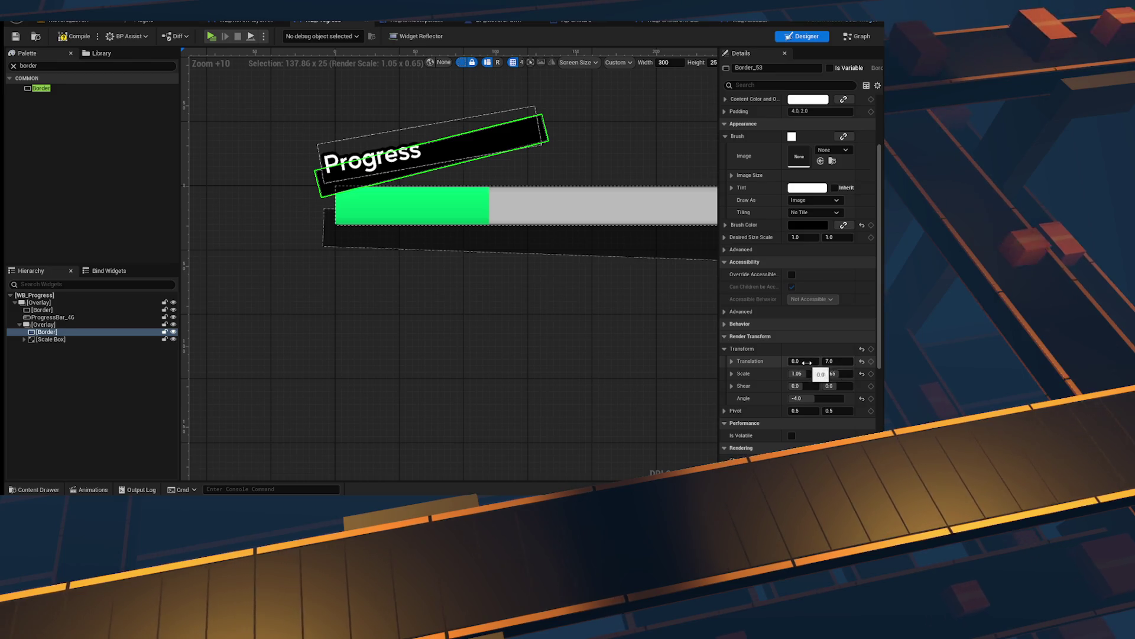
left_click_drag(803, 361, 788, 361)
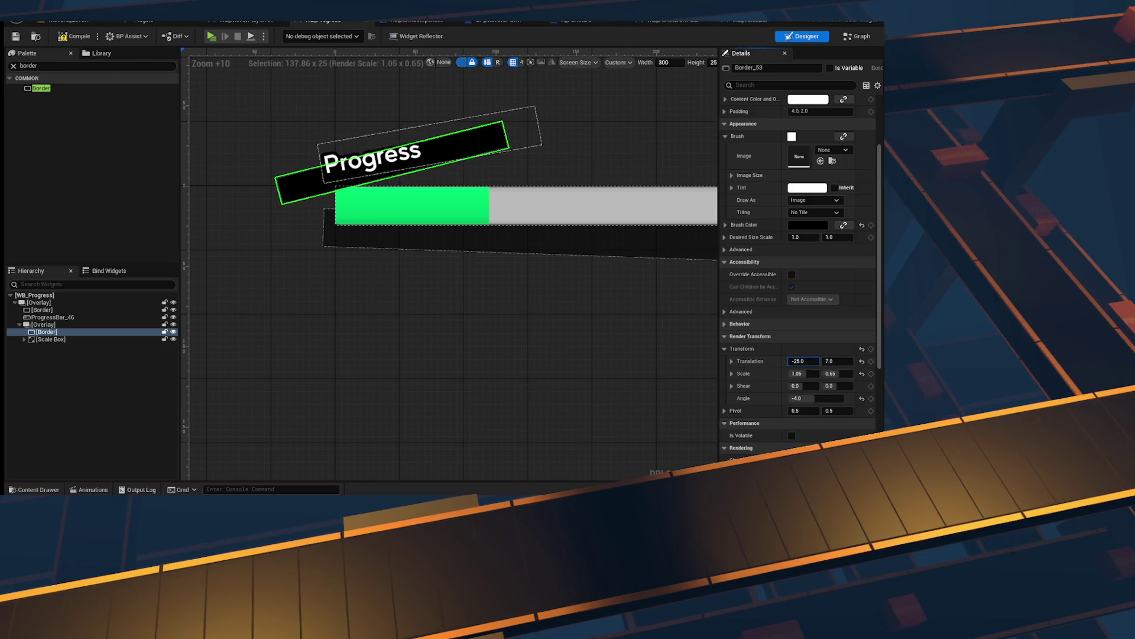
left_click(466, 218)
left_click(303, 189)
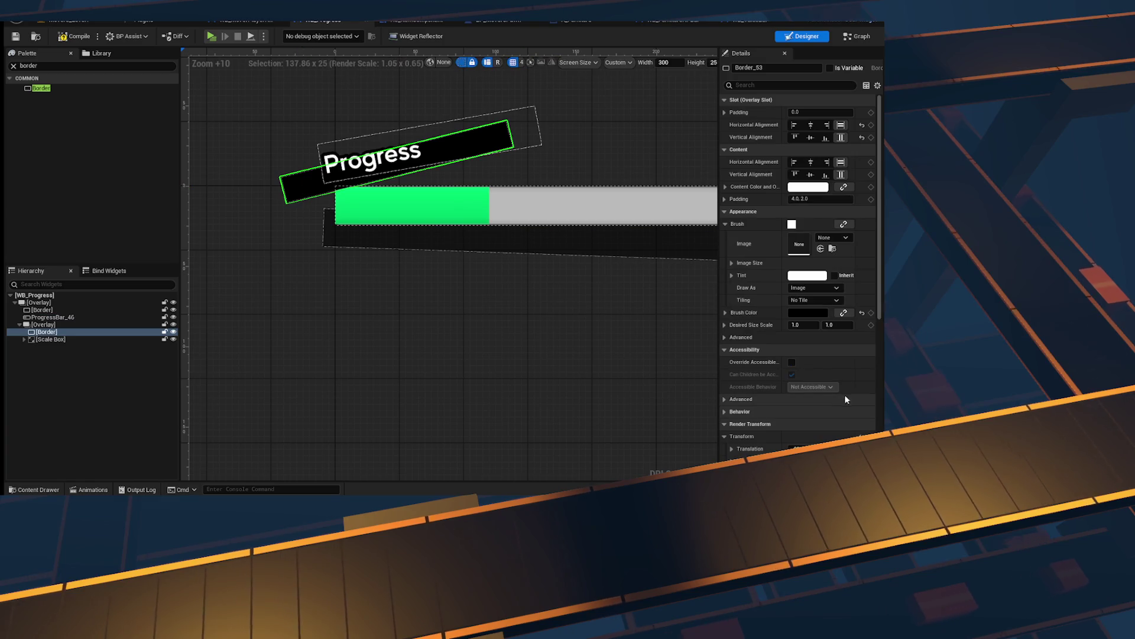
left_click_drag(803, 473, 783, 473)
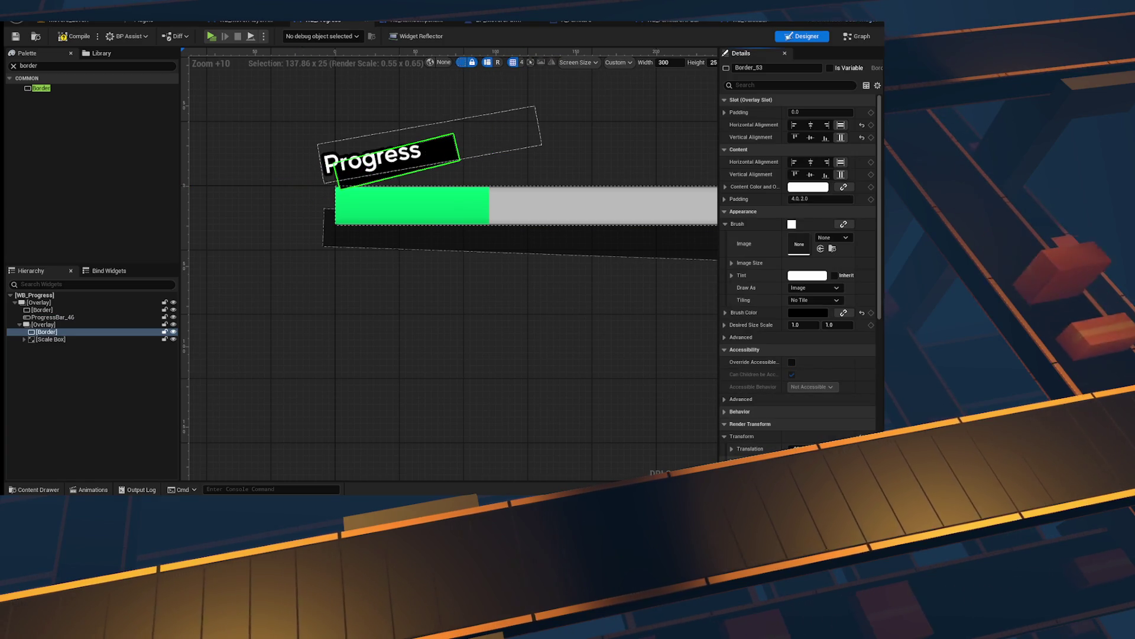
left_click_drag(436, 228, 437, 267)
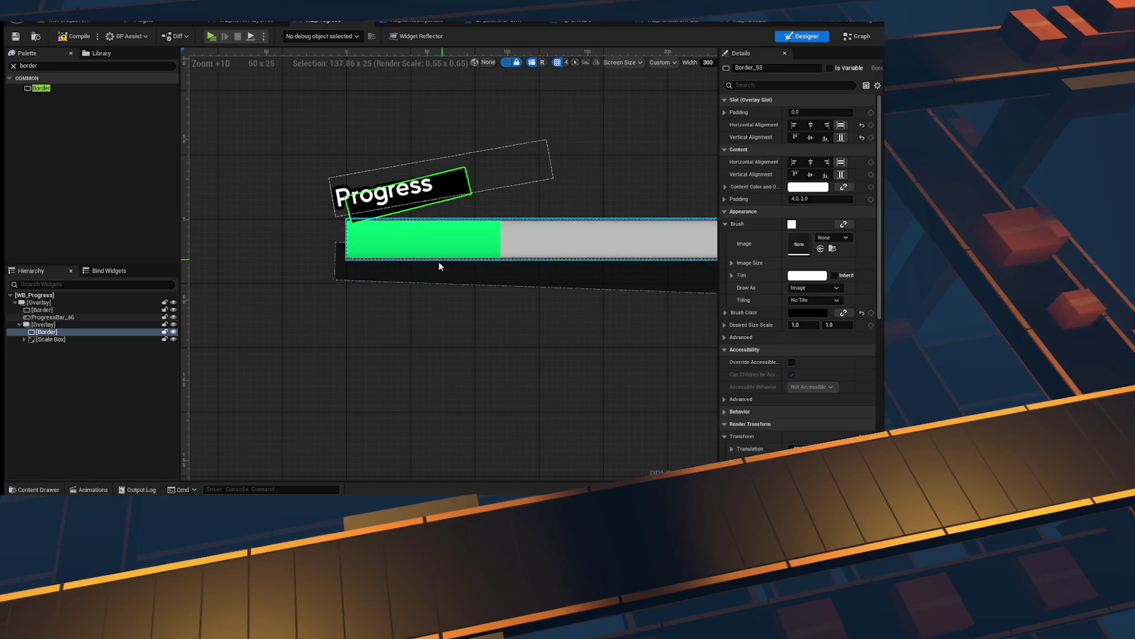
key("ctrl+z")
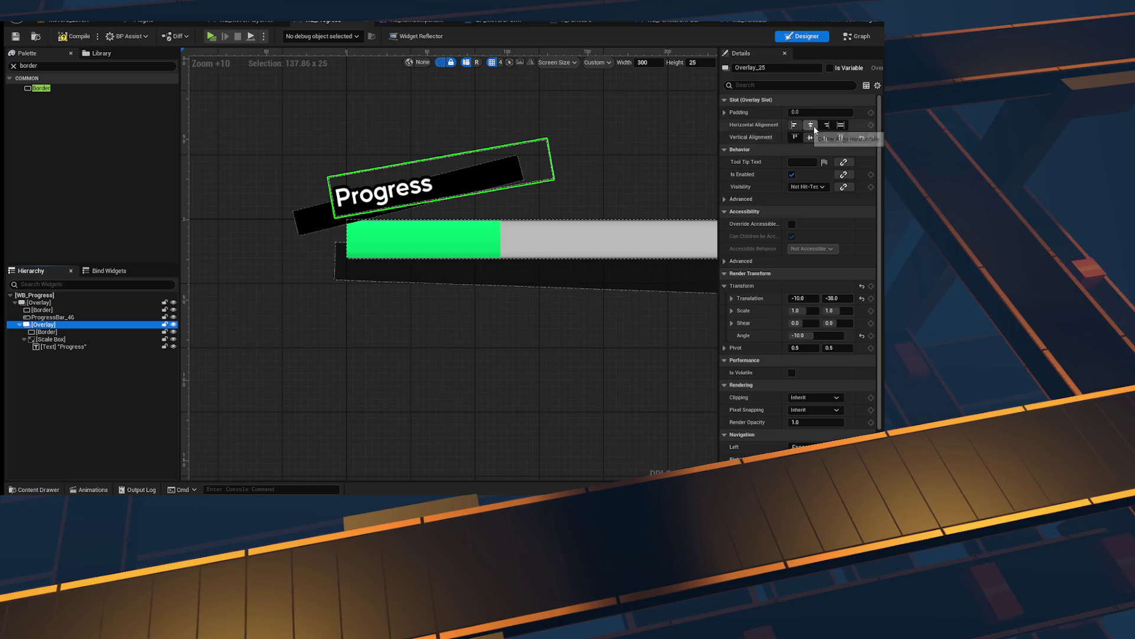
Step: Move the nested label Overlay down to Render Translation Y -30
double_click(48, 332)
left_click(65, 320)
left_click(539, 274)
scroll(538, 273, "up", 1)
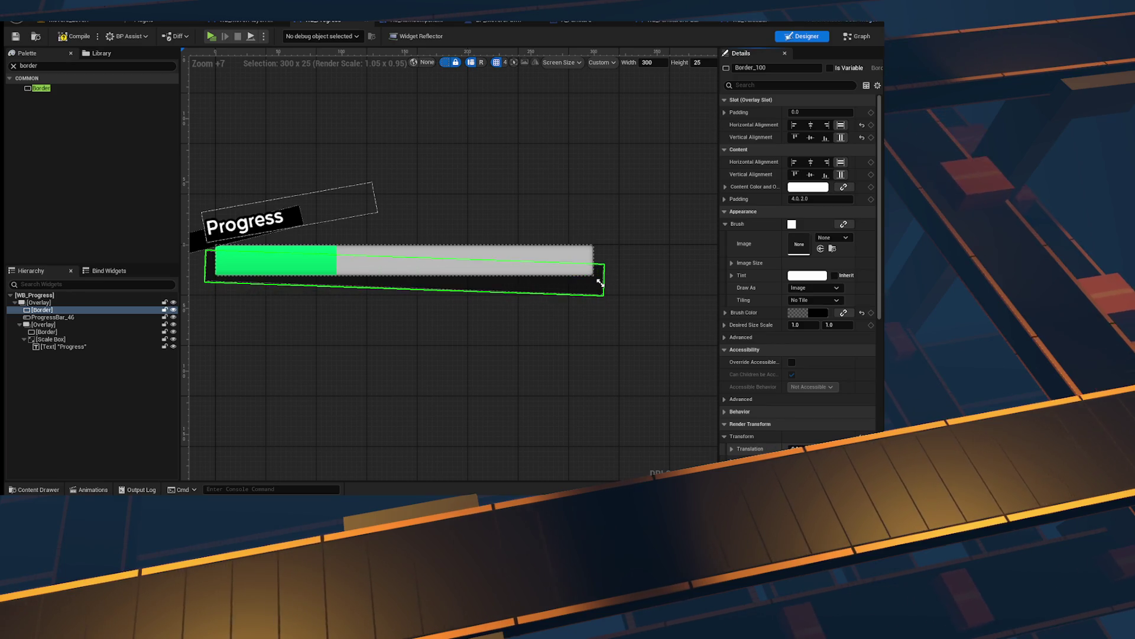
scroll(291, 203, "up", 6)
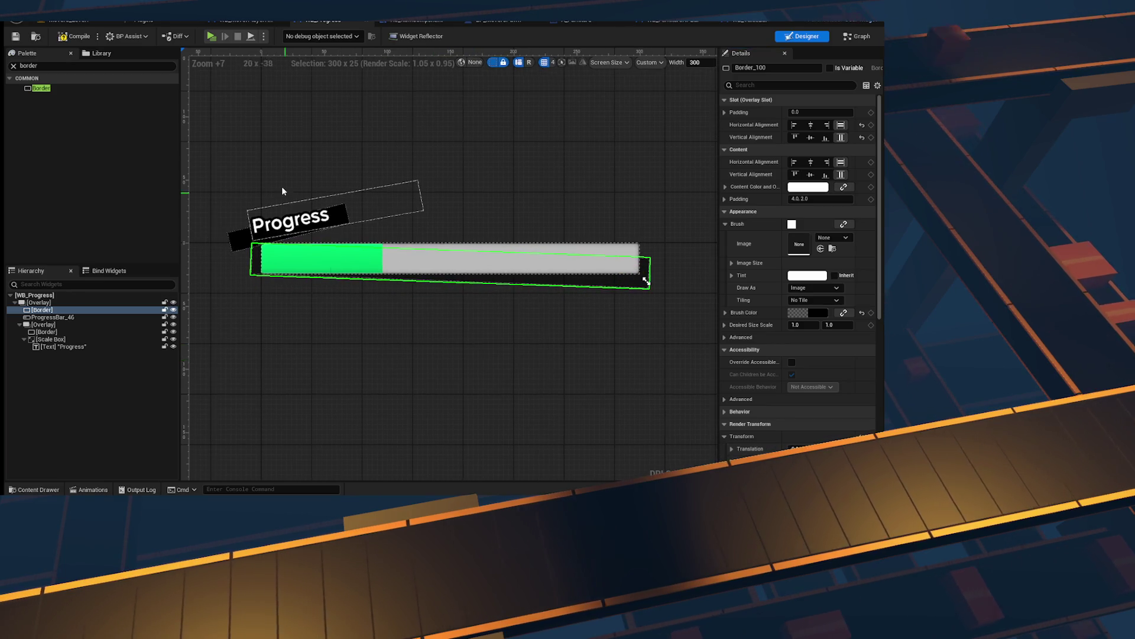
left_click(44, 324)
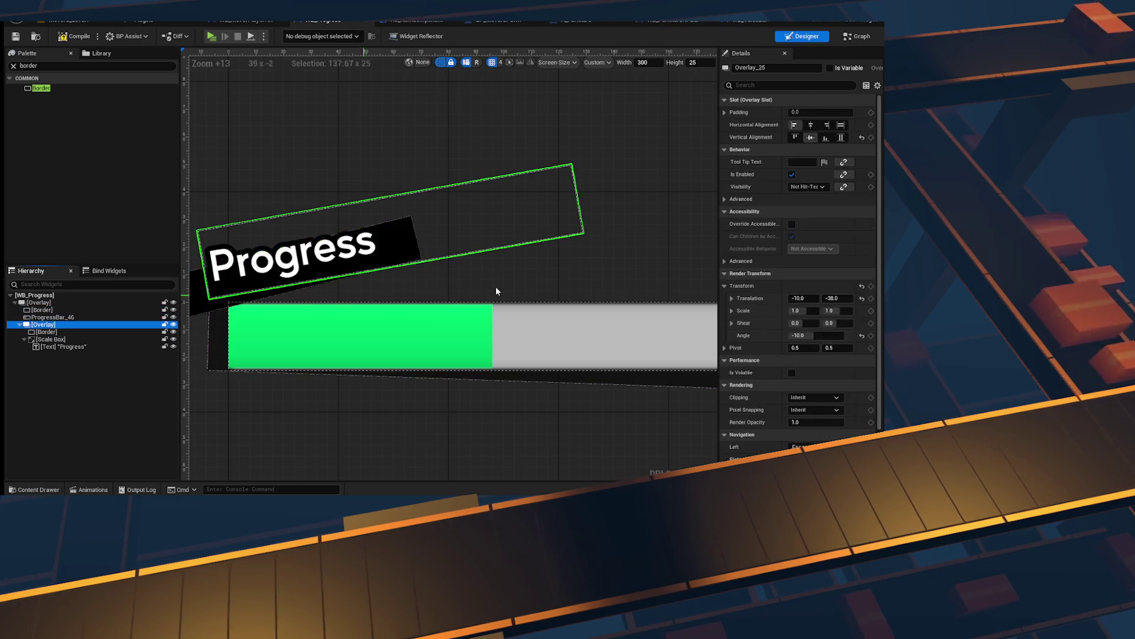
mouse_move(837, 298)
left_mouse_down()
mouse_move(864, 298)
mouse_move(842, 298)
left_mouse_up()
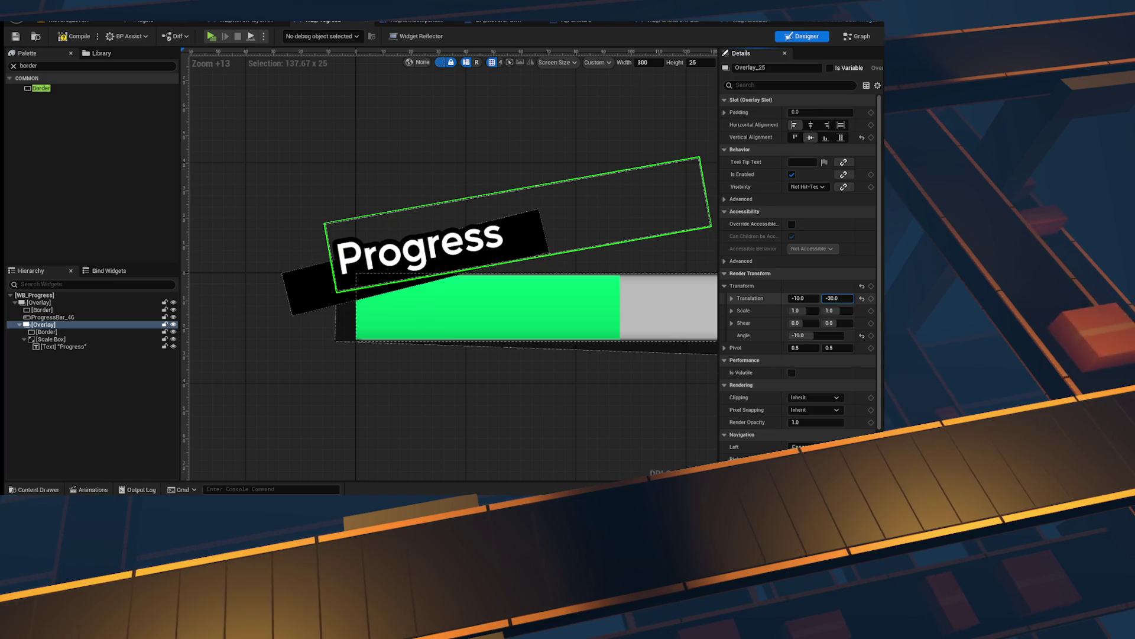
left_click(75, 332)
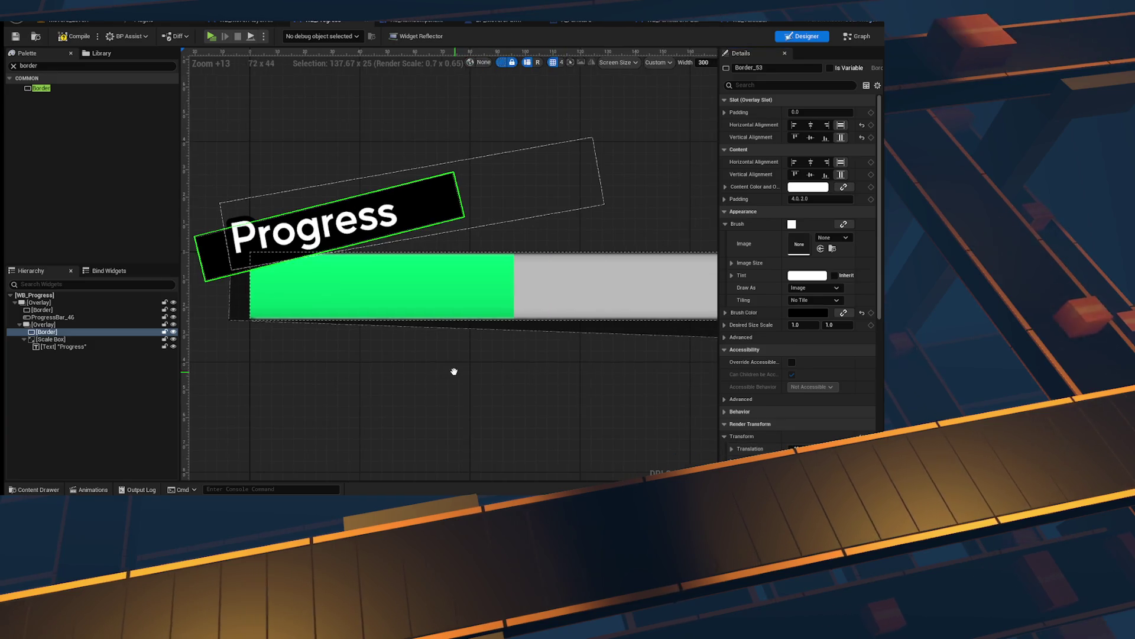
Step: Collapse the nested label Overlay and select the progress bar
left_click(19, 325)
left_click(52, 317)
scroll(493, 299, "down", 9)
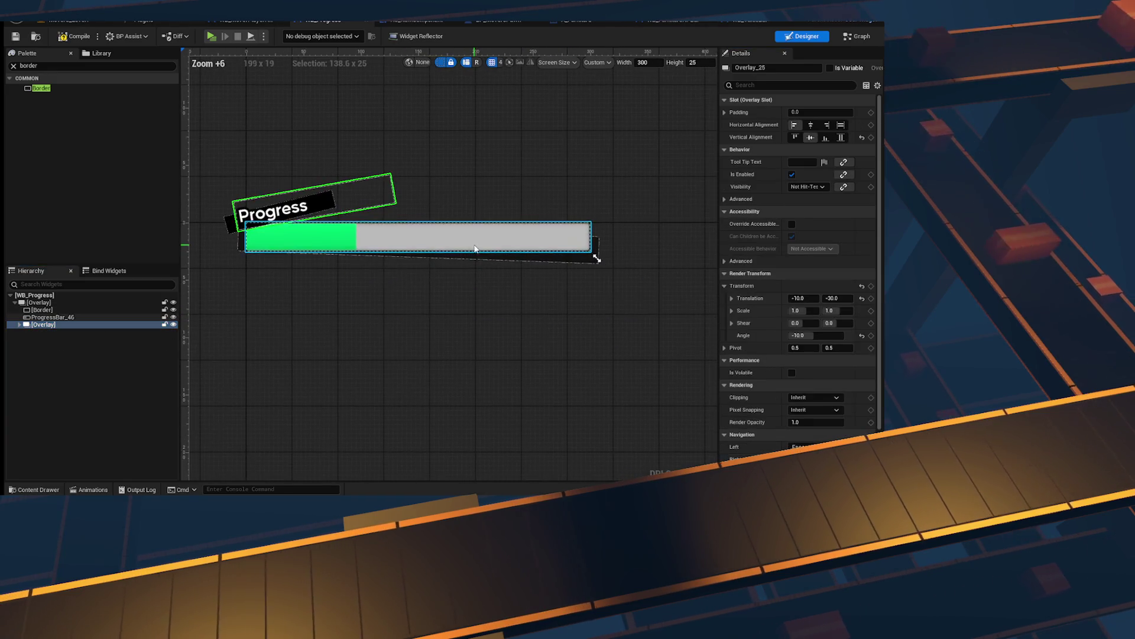
scroll(504, 300, "up", 4)
left_click(516, 327)
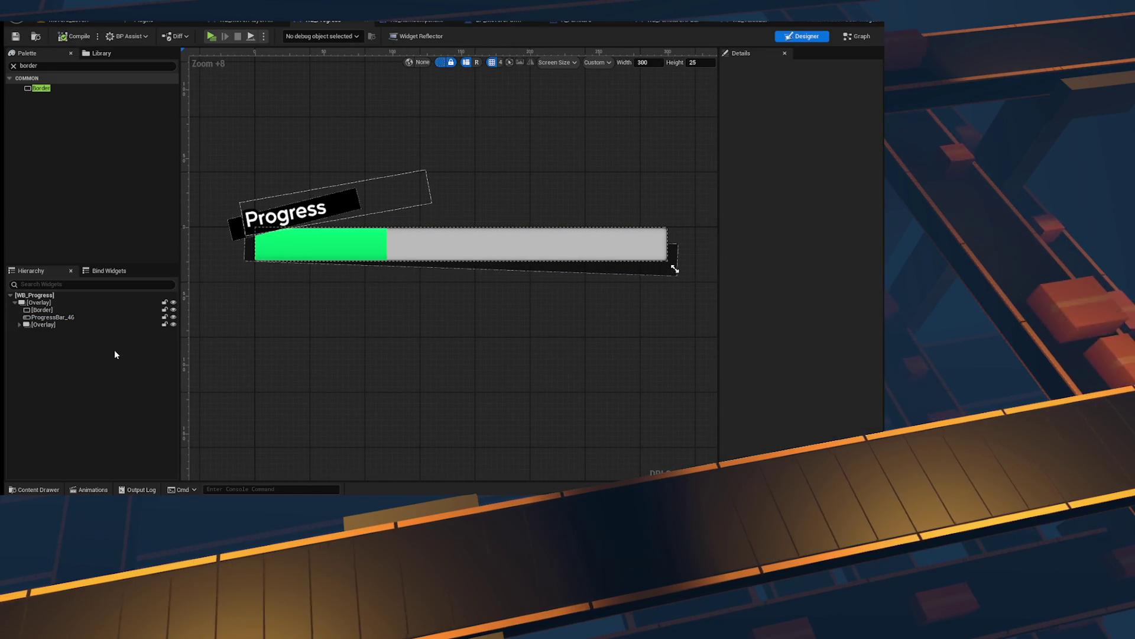
left_click(83, 317)
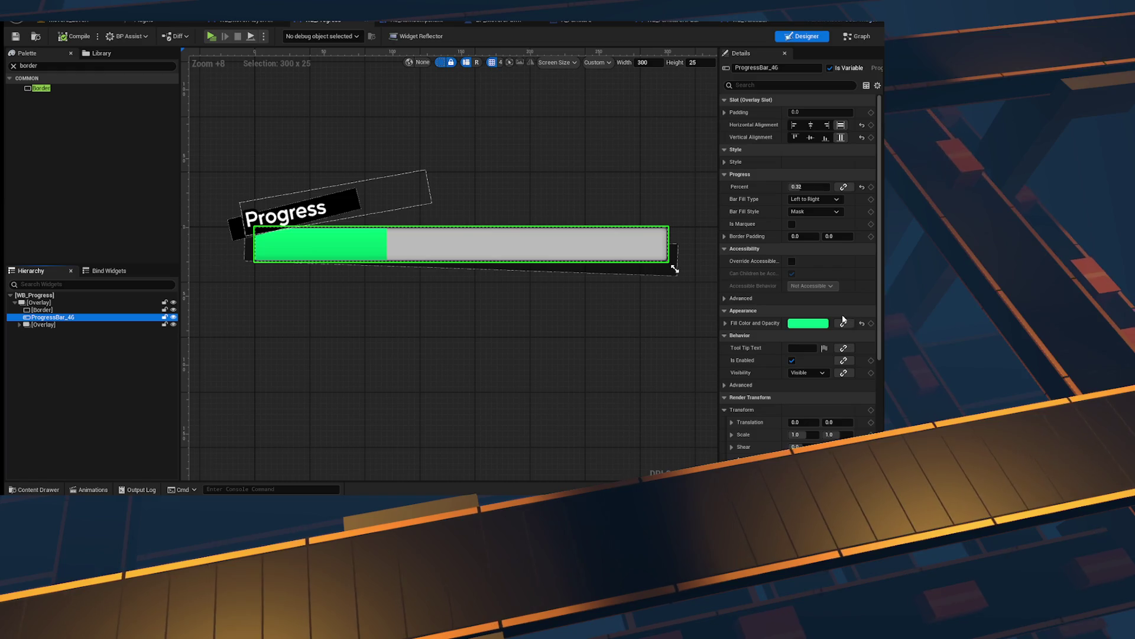
Step: Set the progress bar's Fill Image to the Square texture
scroll(841, 314, "down", 5)
scroll(698, 342, "up", 4)
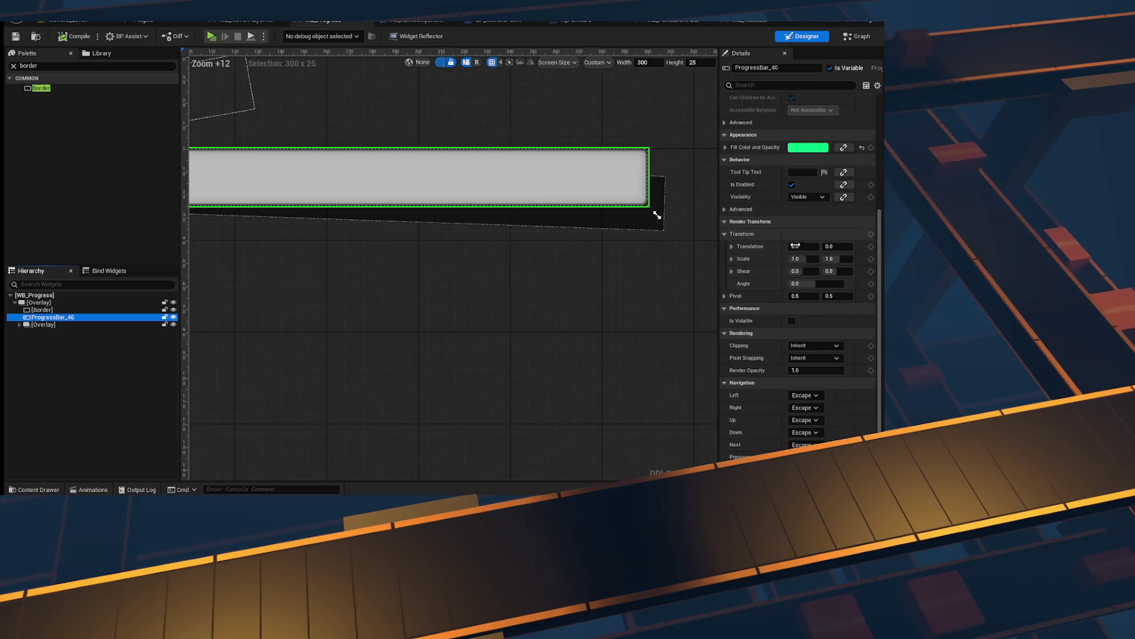
scroll(749, 161, "up", 2)
left_click(725, 191)
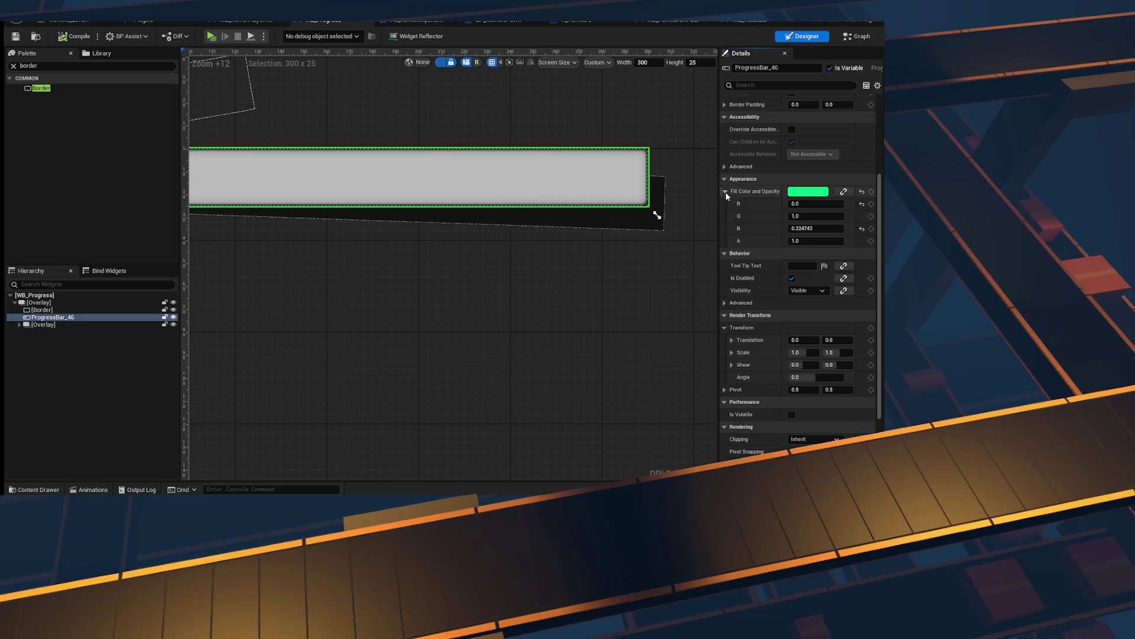
left_click(726, 191)
scroll(730, 175, "up", 6)
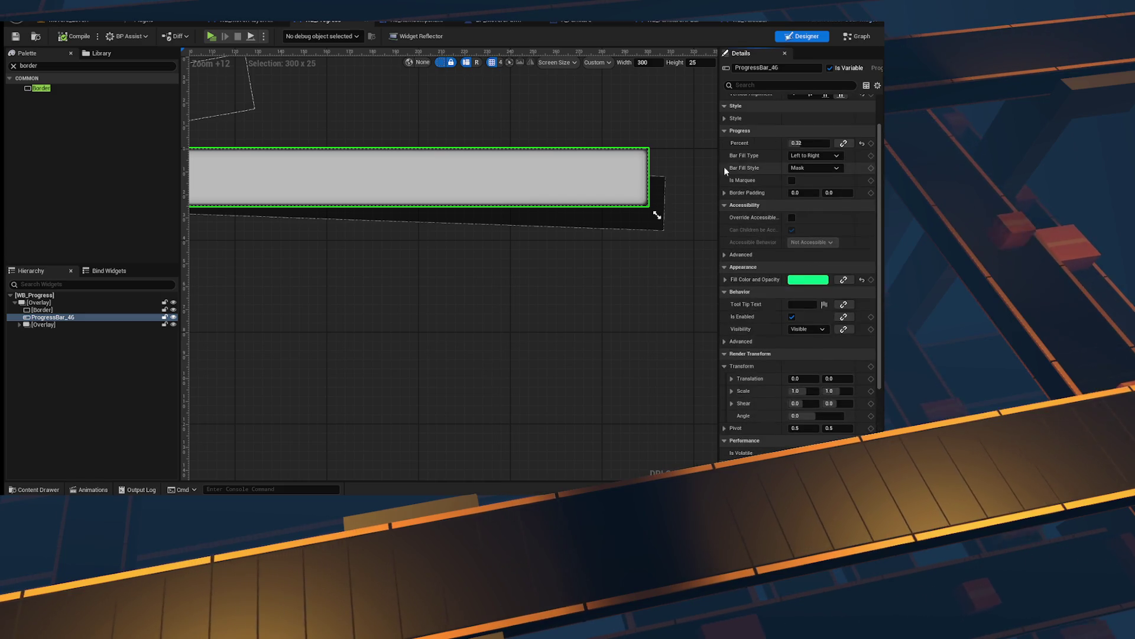
left_click(769, 162)
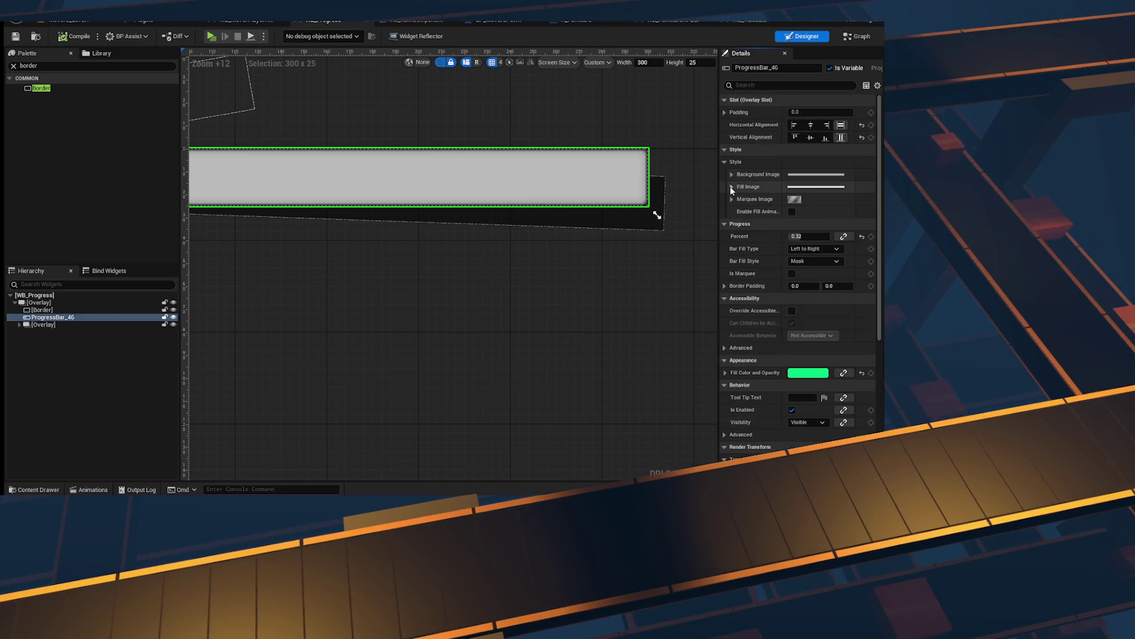
left_click(732, 187)
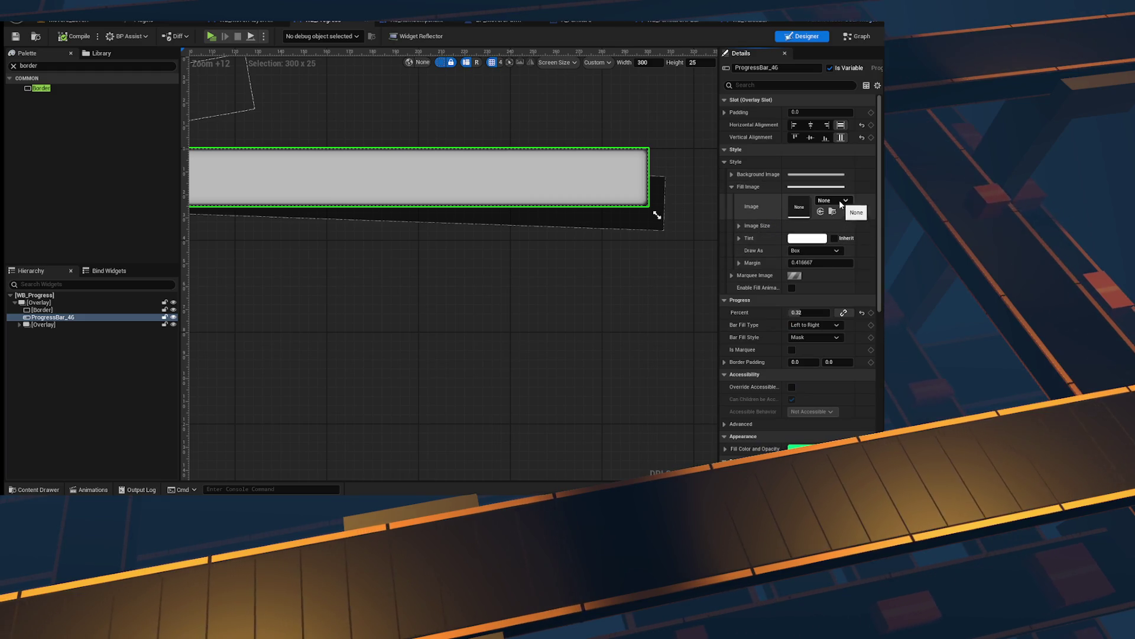
left_click(841, 204)
left_click(813, 225)
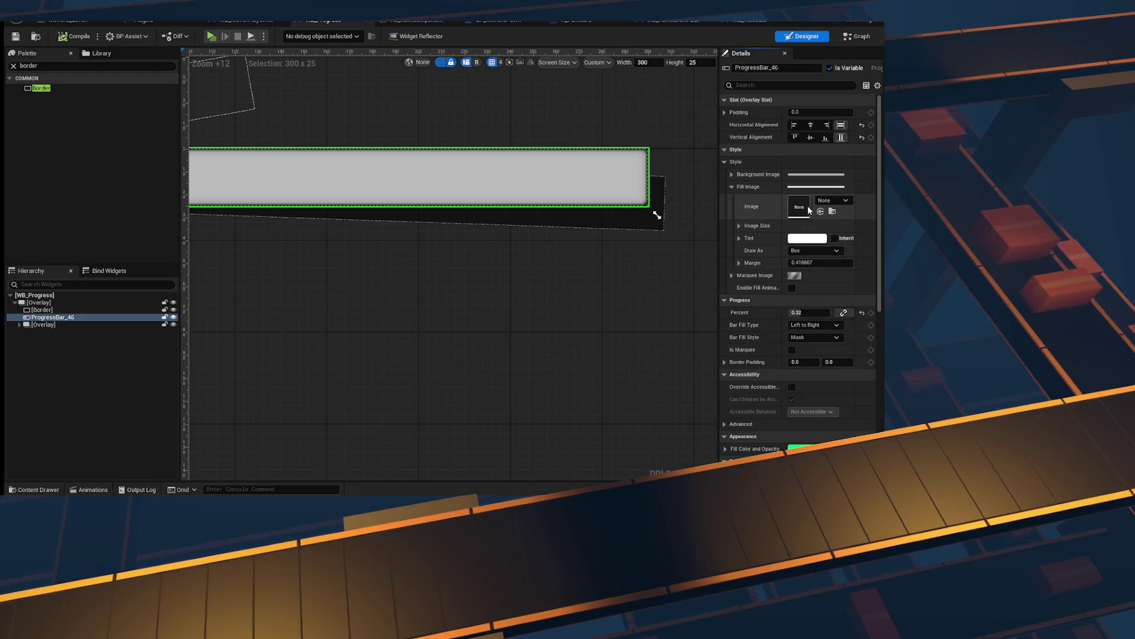
left_click(844, 203)
type("sq")
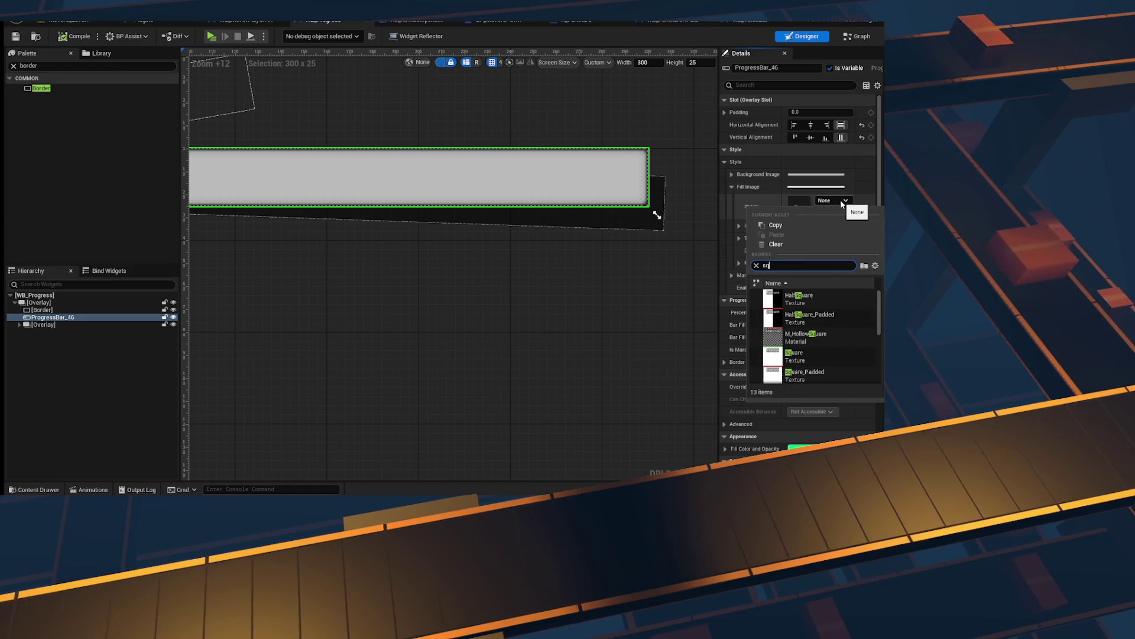
left_click(816, 356)
Step: Set the progress bar's Background Image to the Square texture
left_click(732, 175)
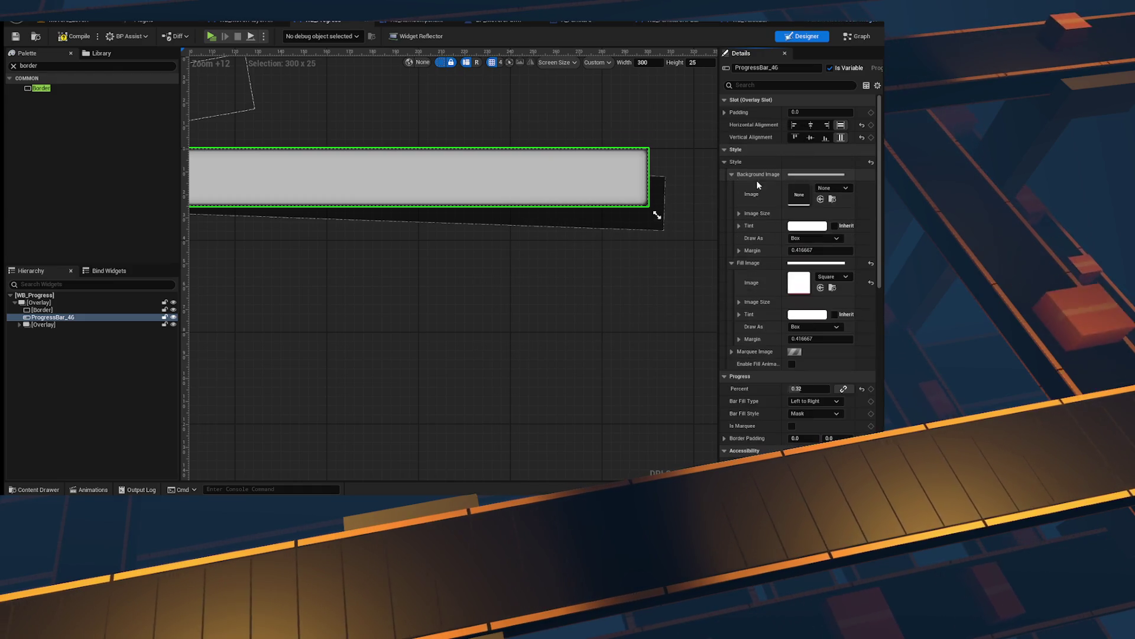
left_click(845, 188)
type("square")
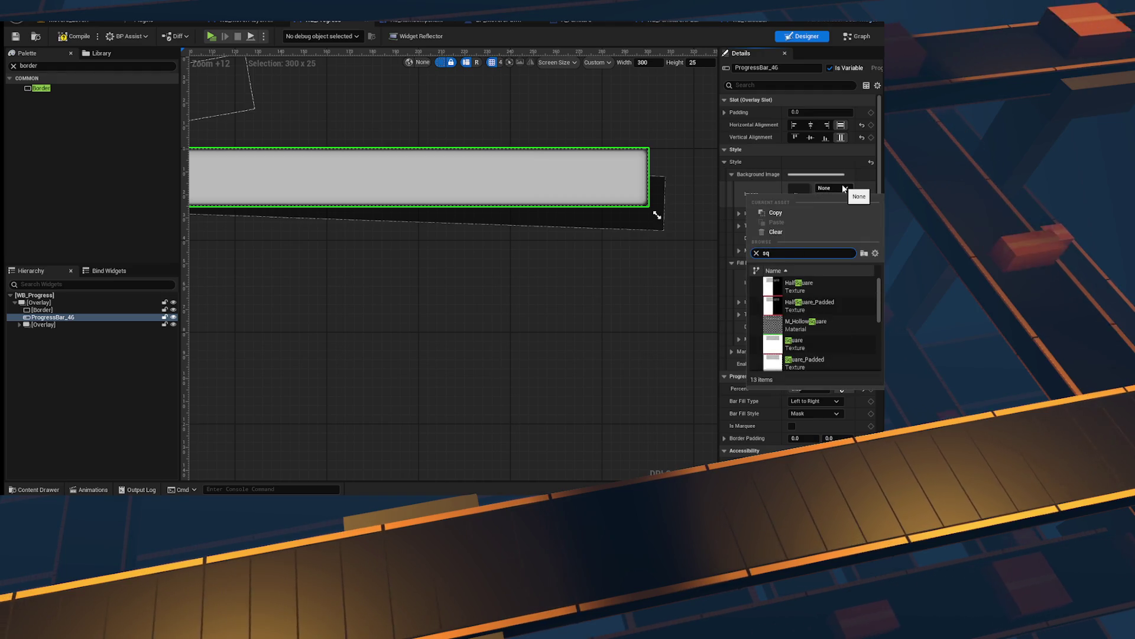
left_click(819, 342)
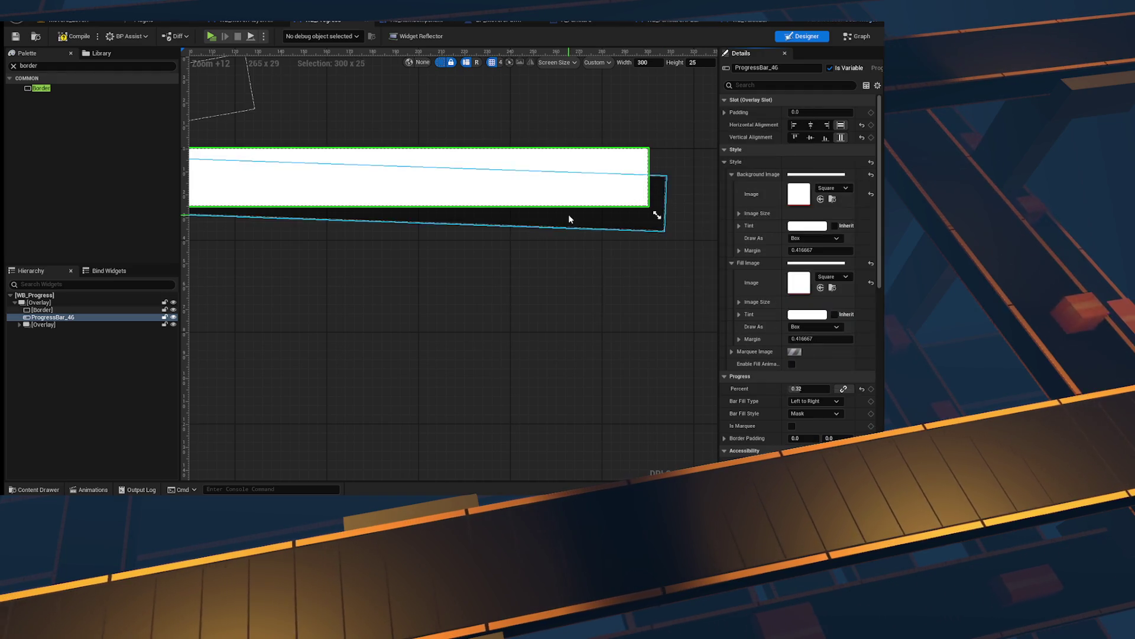
scroll(500, 251, "down", 4)
left_click_drag(423, 253, 145, 260)
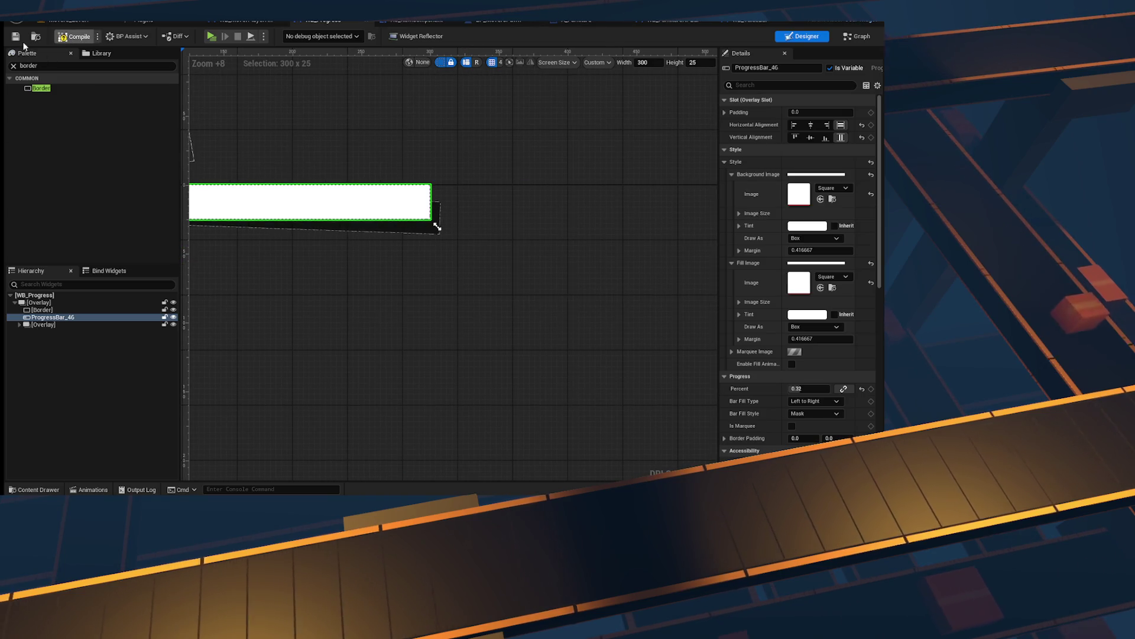
scroll(435, 179, "up", 3)
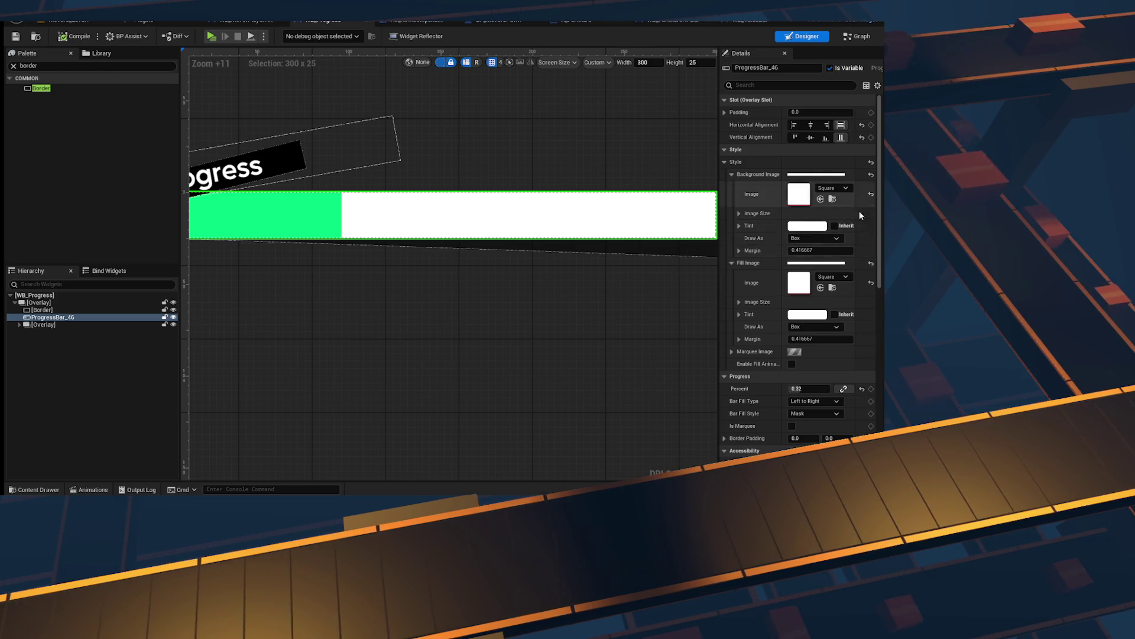
Step: Try UI_FollowBorder as the background image, then revert to the Square texture
left_click(833, 188)
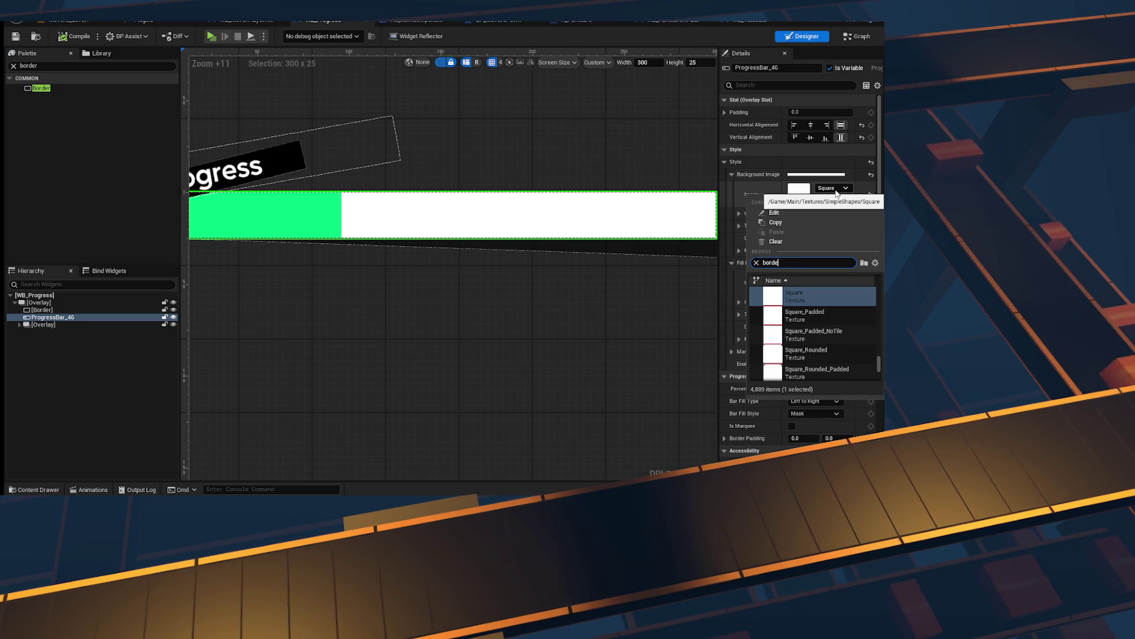
type("er")
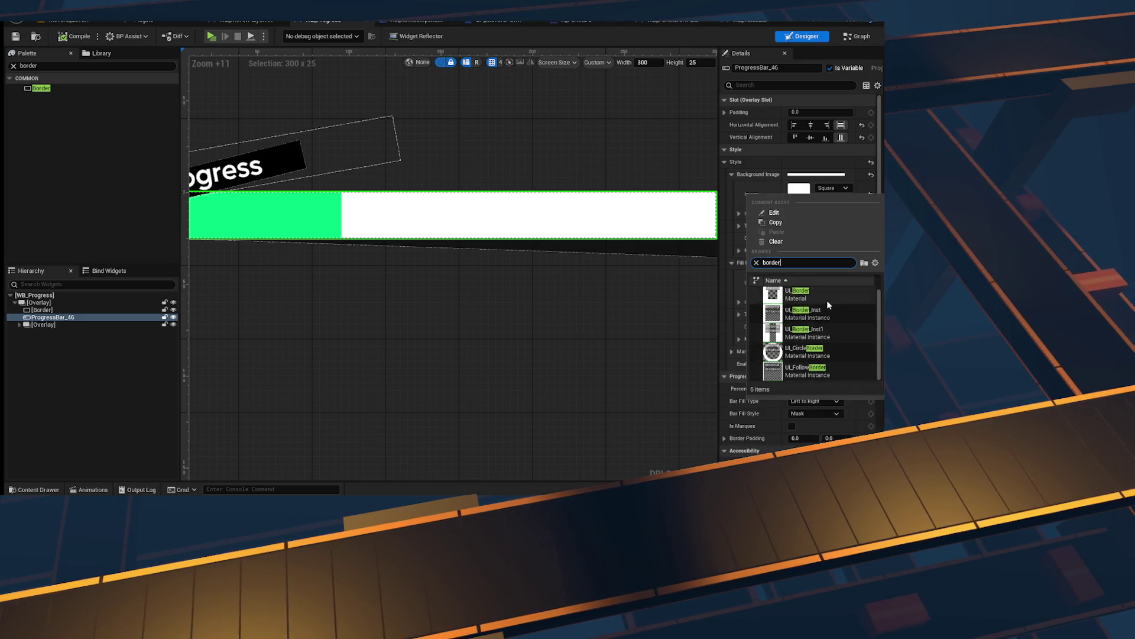
left_click(819, 280)
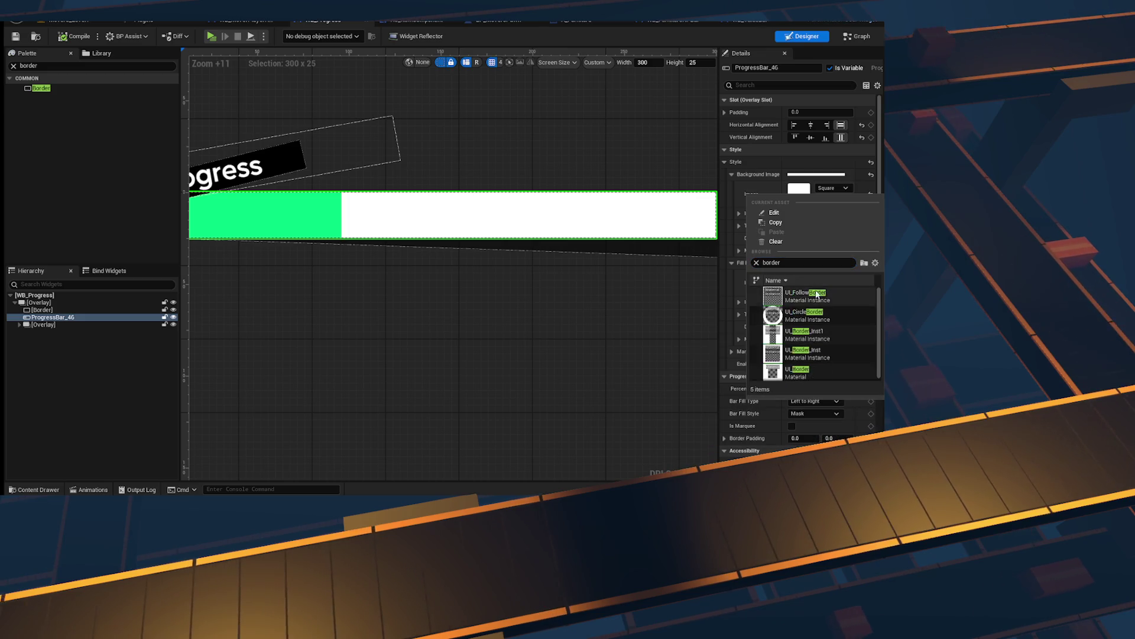
left_click(818, 294)
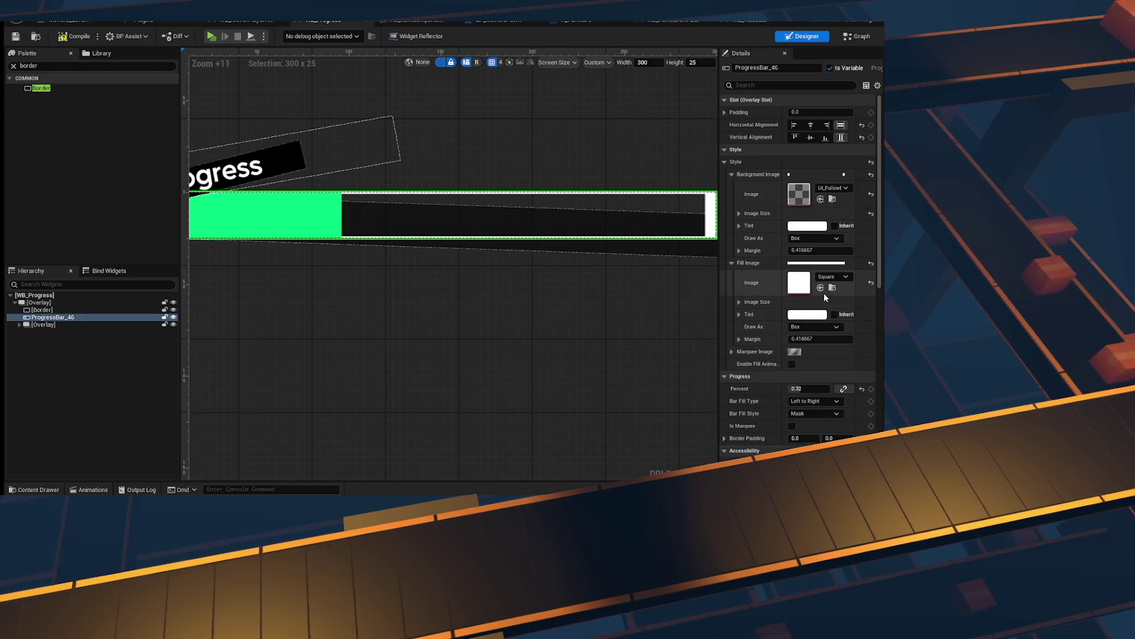
left_click(835, 188)
key("Escape")
key("ctrl+z")
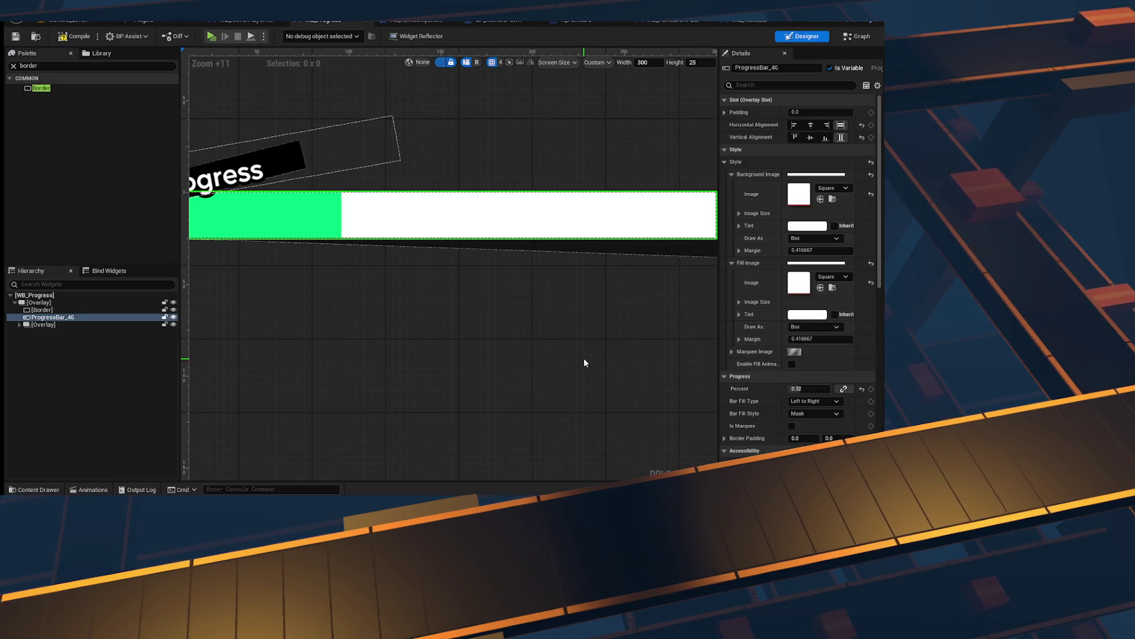
key("ctrl+z")
key("ctrl+y")
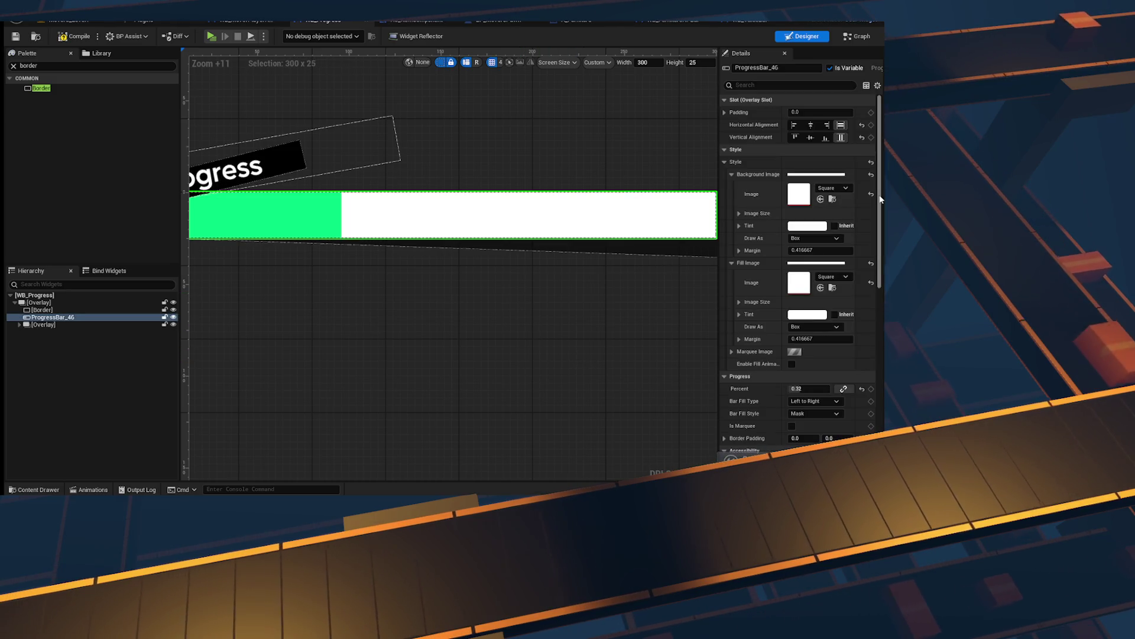
left_click(804, 226)
key("Escape")
Step: Tint the progress bar's background image a very dark green
left_click(732, 263)
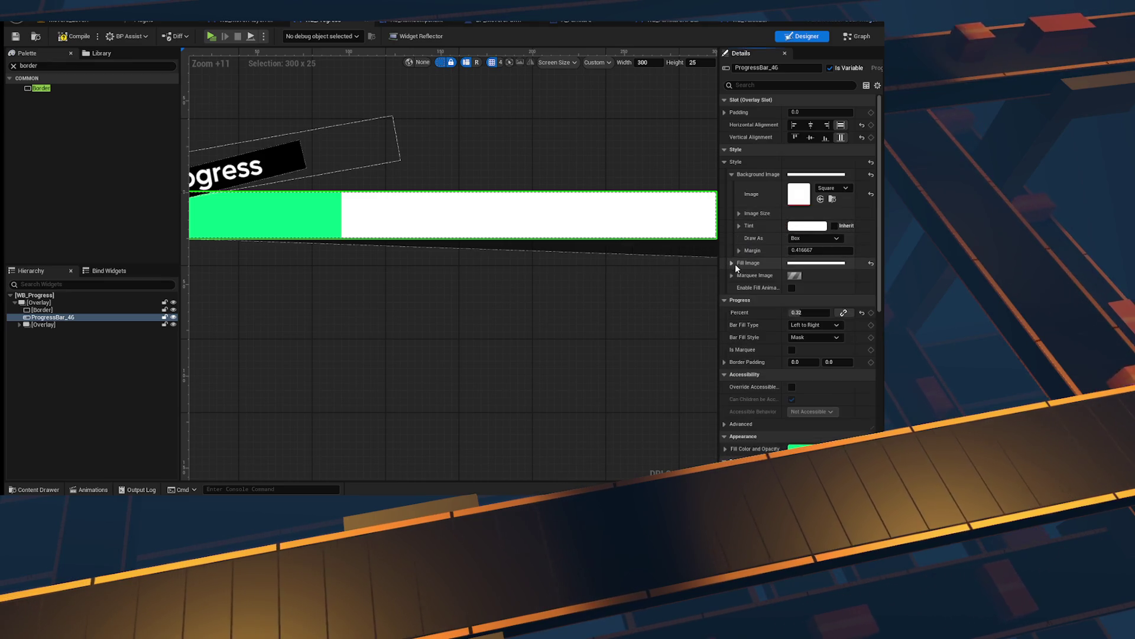
left_click(807, 226)
left_click_drag(737, 313, 737, 348)
left_click_drag(628, 334, 603, 361)
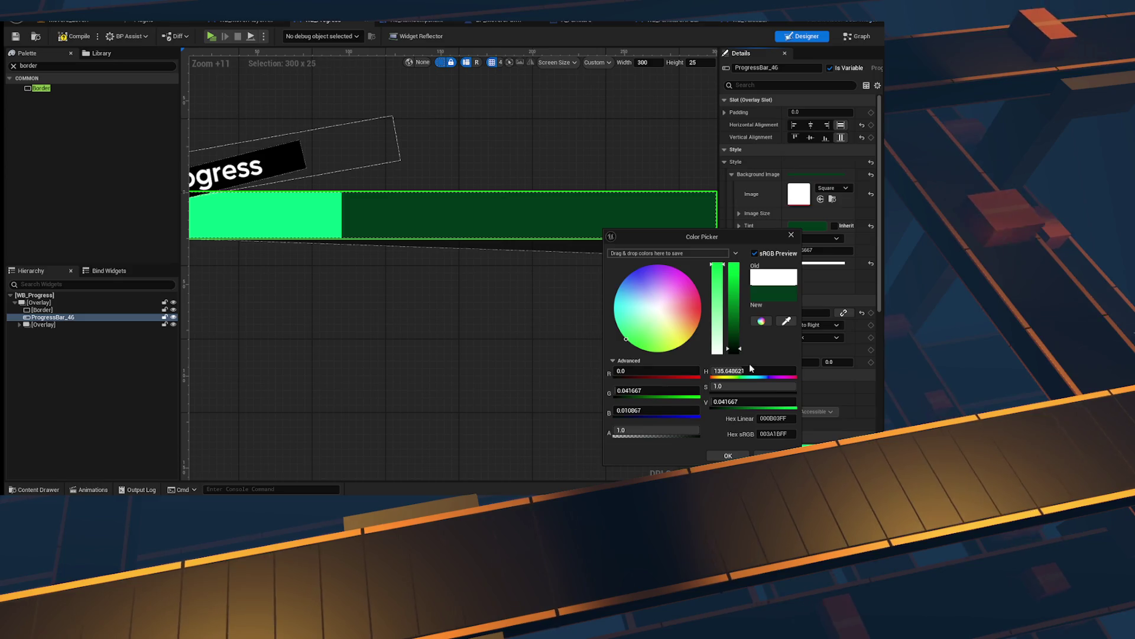
left_click_drag(733, 350, 733, 350)
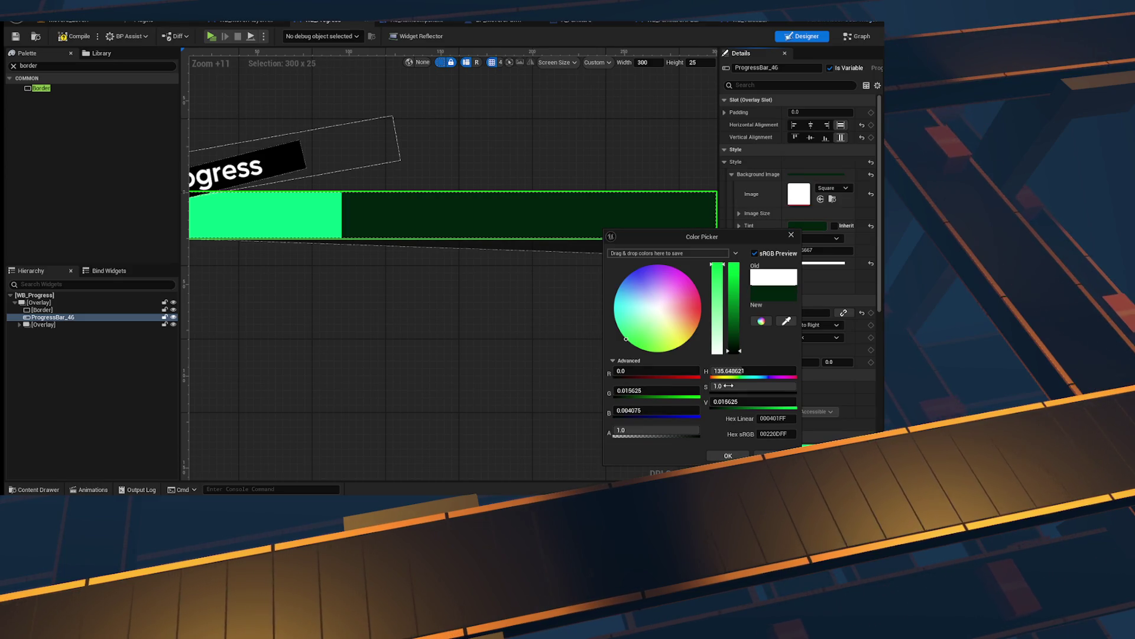
left_click(499, 337)
left_click(473, 276)
scroll(474, 276, "down", 3)
left_click_drag(532, 282, 673, 318)
scroll(673, 317, "down", 1)
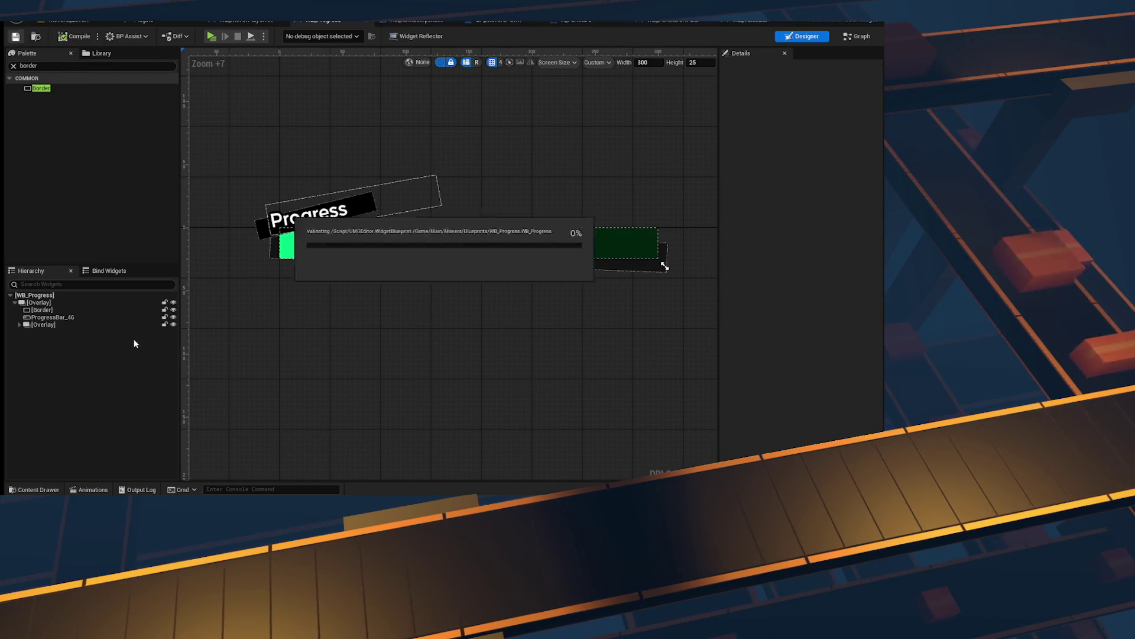
Step: Change the background tint to fully black and select the Border behind the bar
left_click(89, 323)
scroll(441, 314, "up", 1)
left_click_drag(510, 316, 451, 332)
left_click(76, 317)
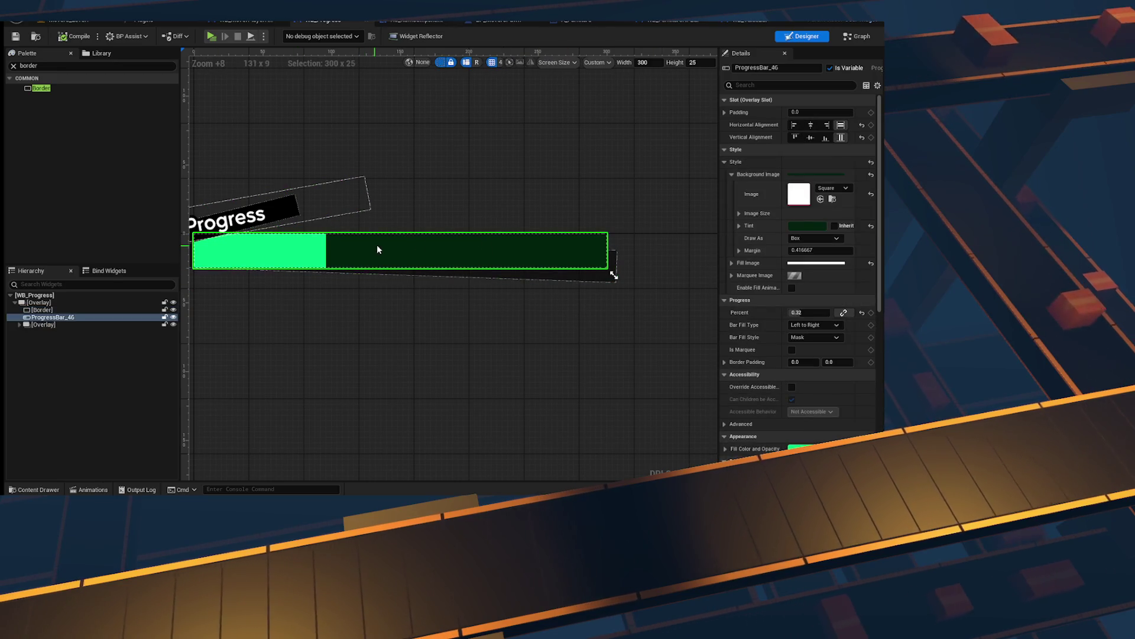
left_click(800, 228)
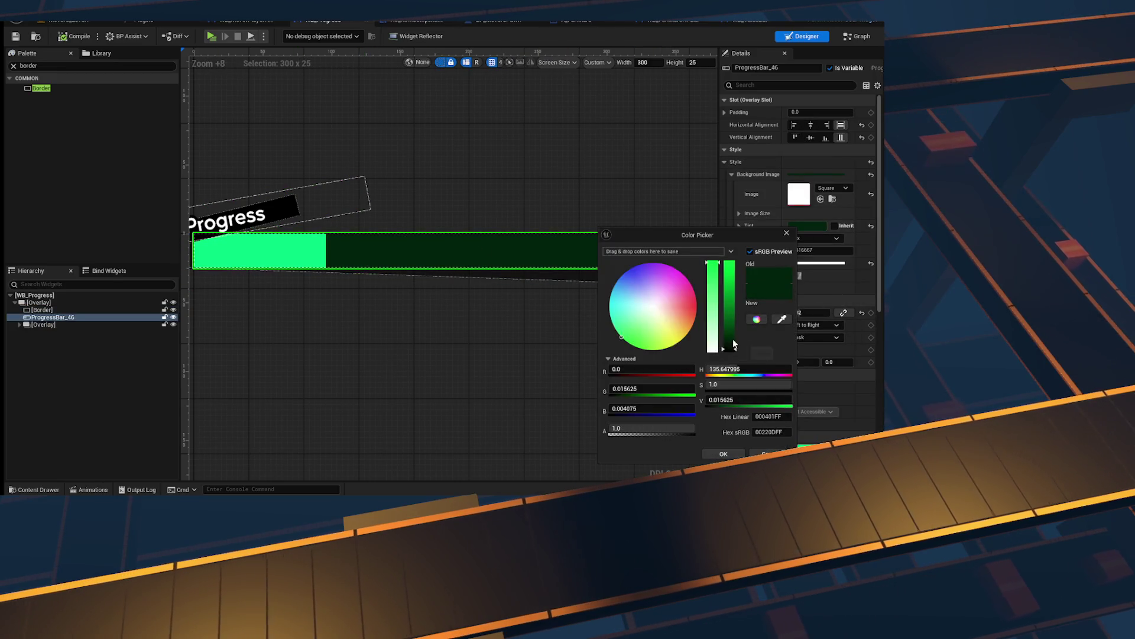
left_click_drag(731, 401, 696, 407)
key("Return")
left_click(654, 349)
scroll(654, 349, "down", 4)
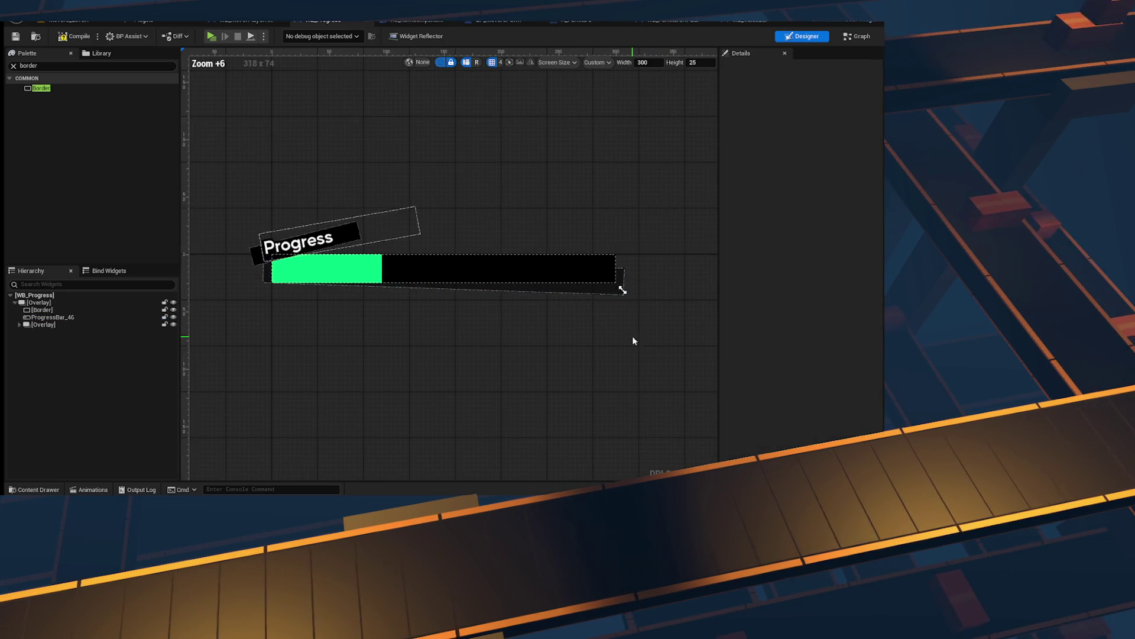
scroll(596, 327, "up", 5)
left_click(580, 251)
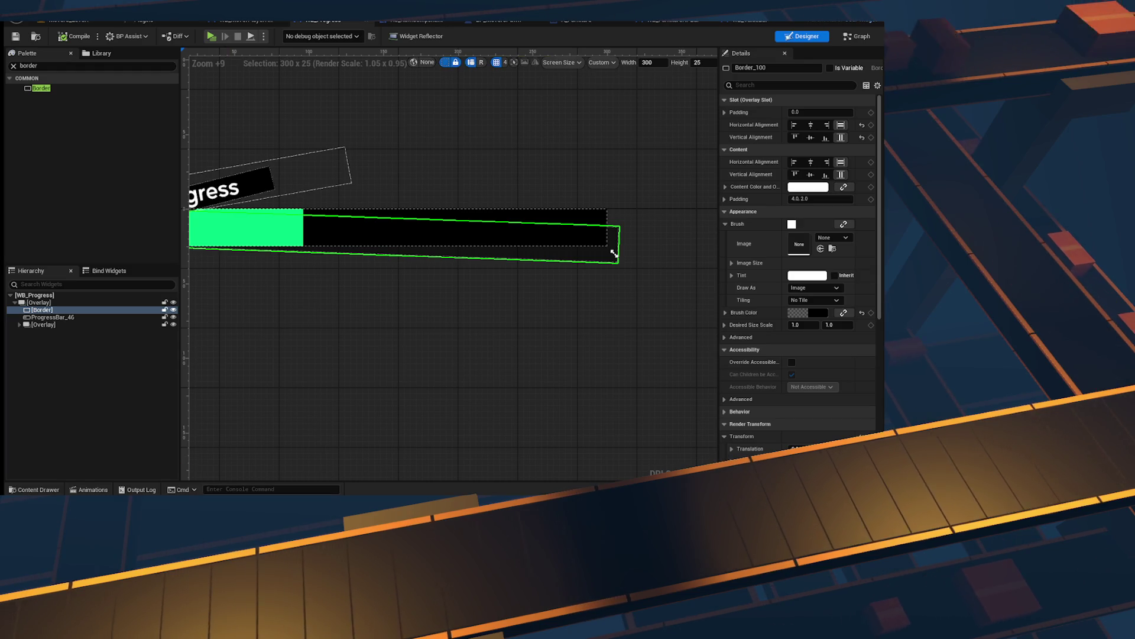
Step: Save WB_Progress, then save the WB_MoverPlayerHUD widget
key("ctrl+s")
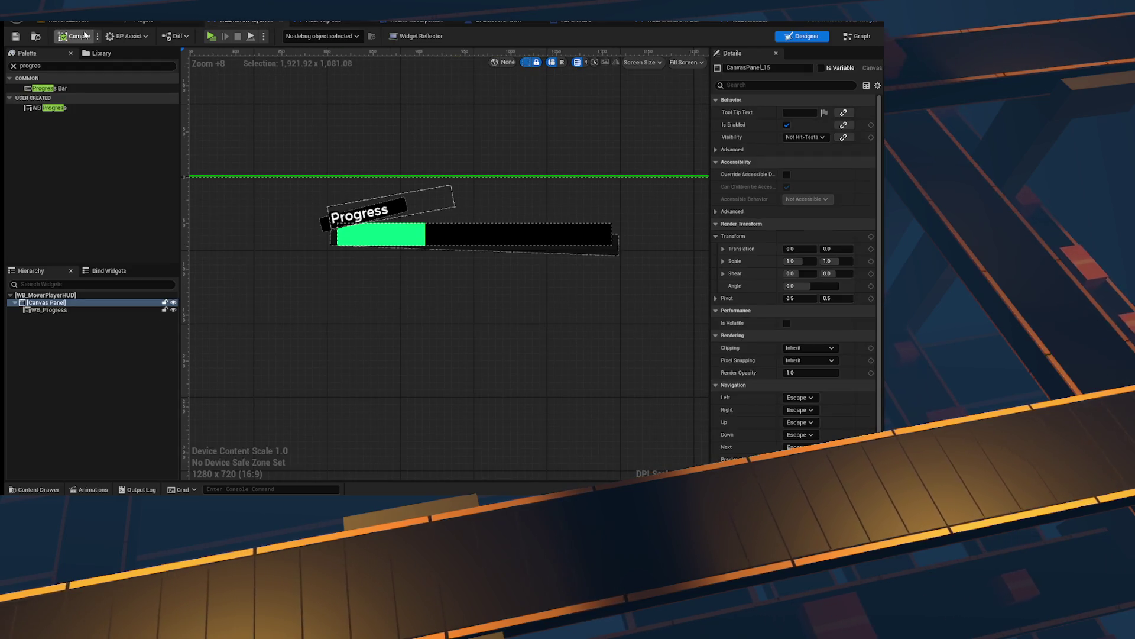
left_click(13, 36)
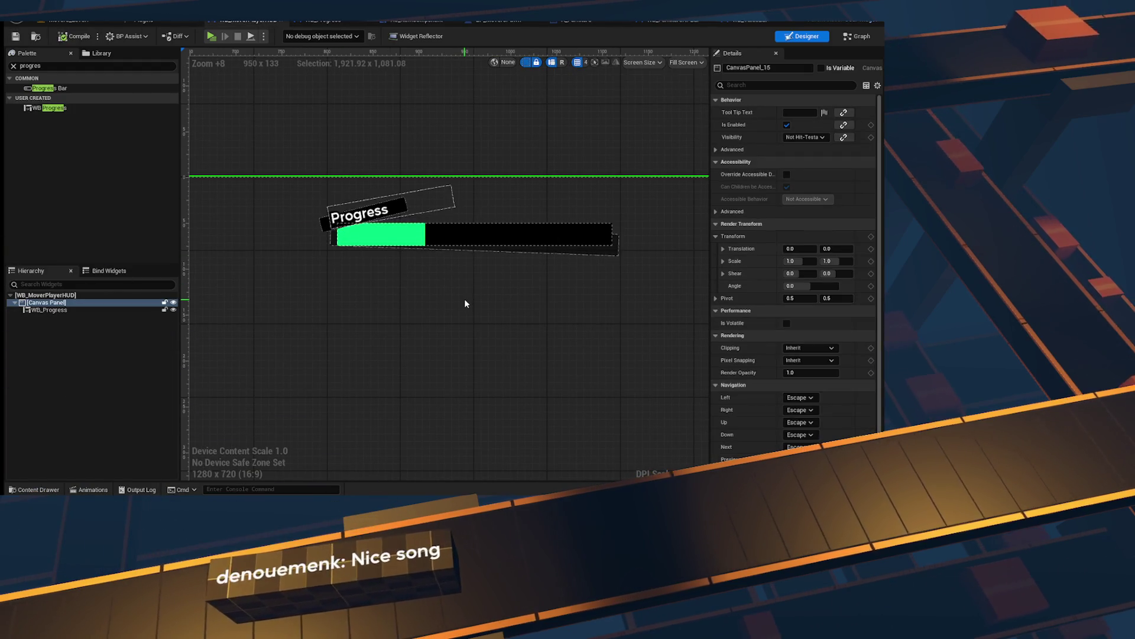
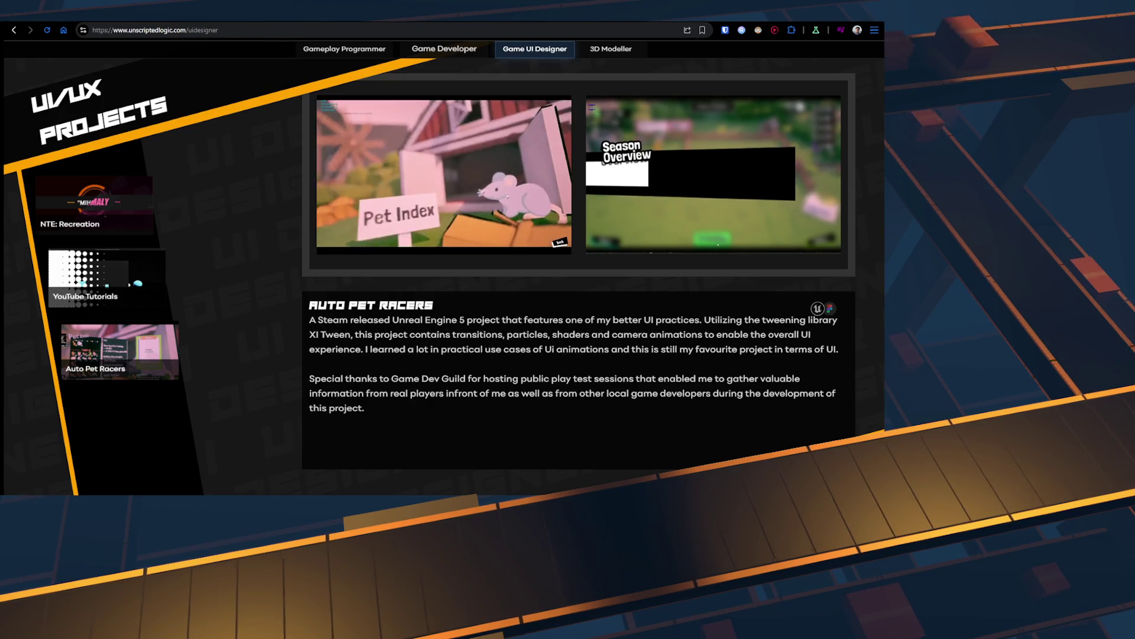
Step: Search Google for 'unreal engine nine slice', then return to the Figma GameDesign file
type("unreal")
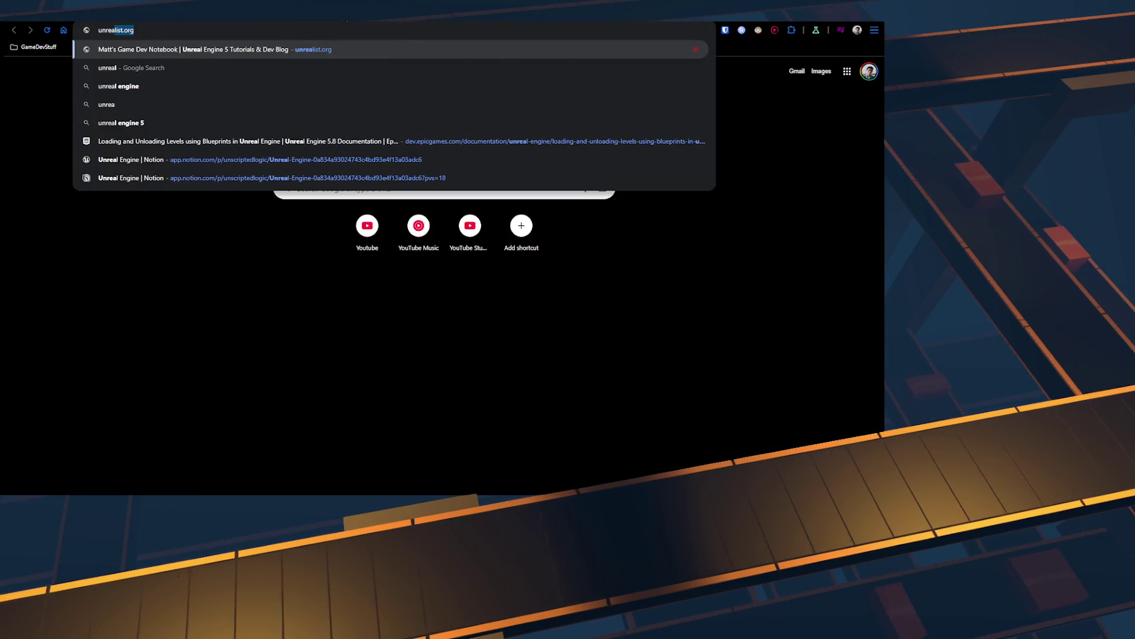
type(" engine")
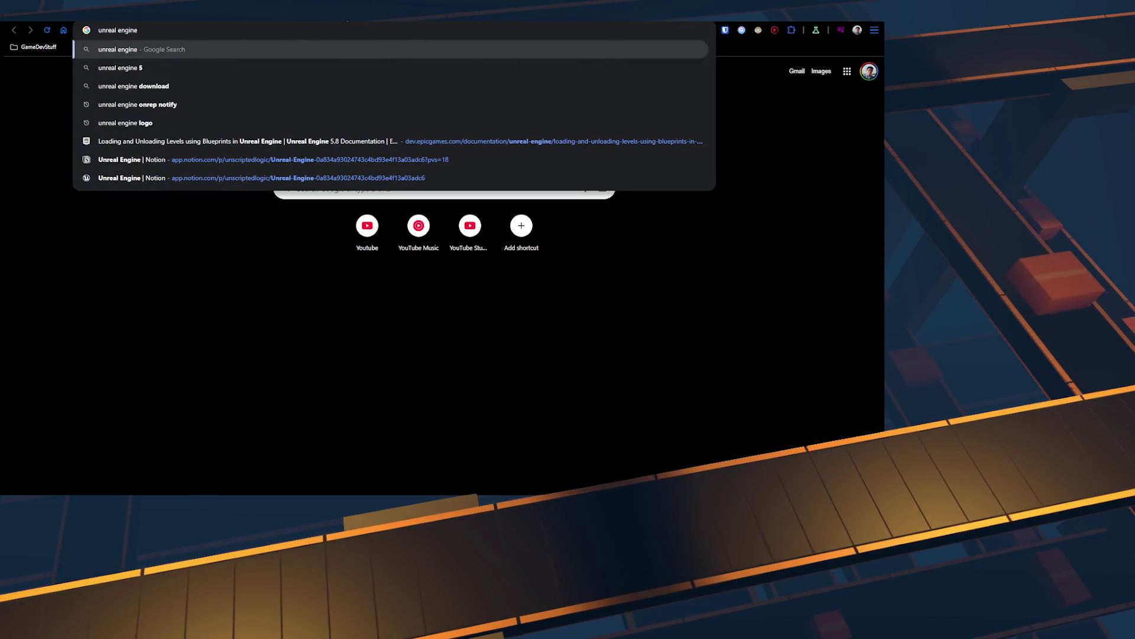
type(" nine slice")
key("Return")
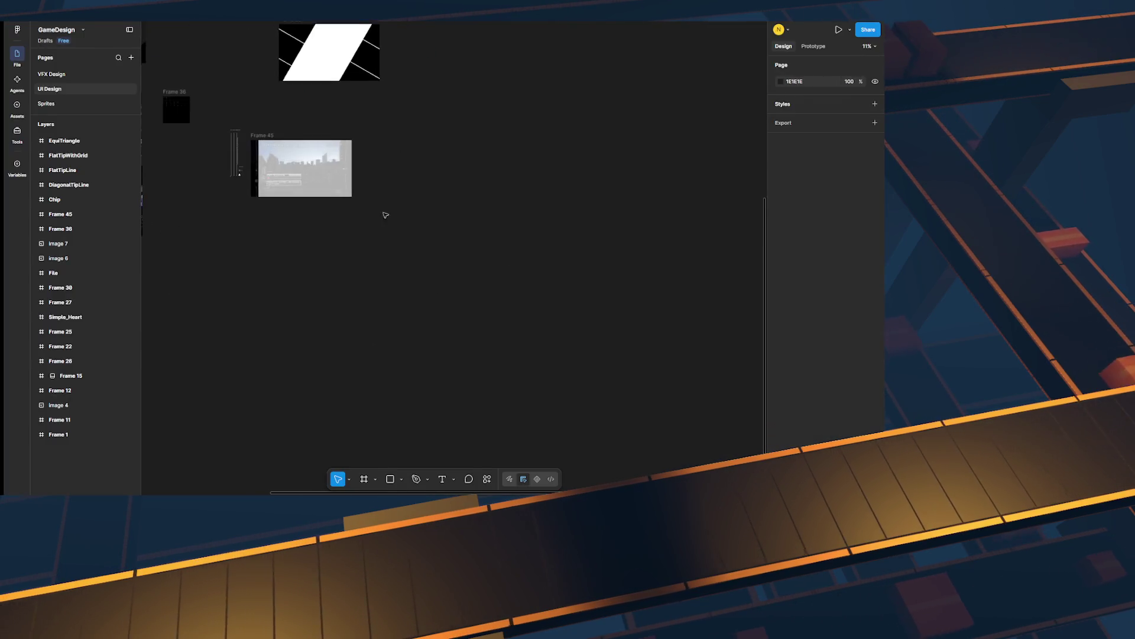
scroll(386, 239, "up", 3)
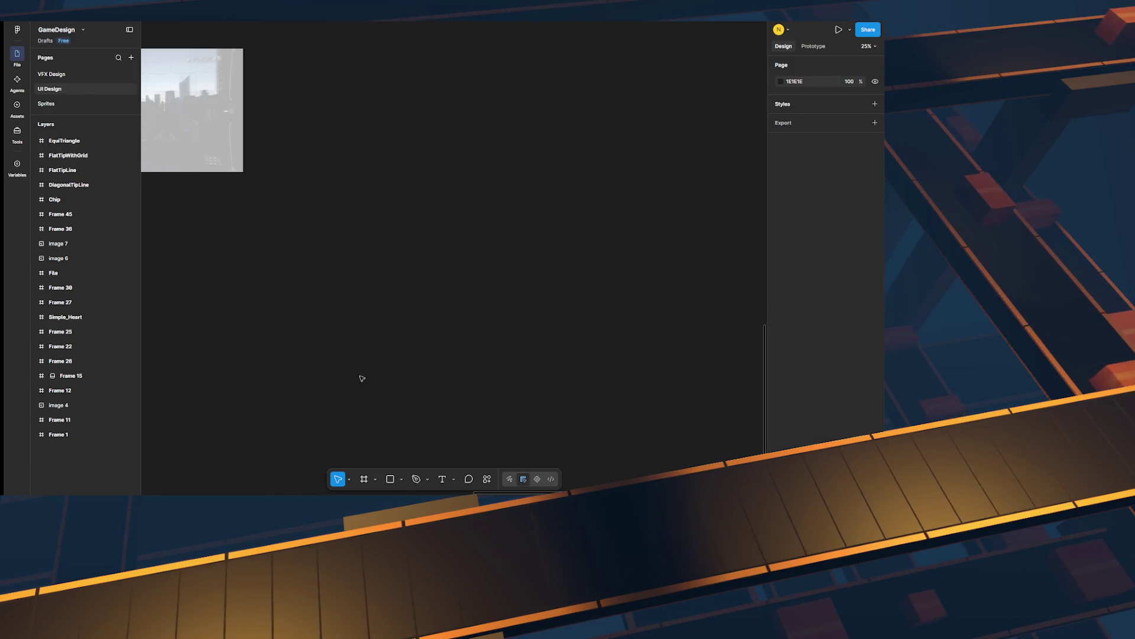
Step: Draw Rectangle 141, a light grey 1221.86 square with a corner radius of 30
left_click(390, 479)
left_click_drag(358, 217, 499, 357)
scroll(566, 248, "up", 2)
scroll(451, 222, "left", 2)
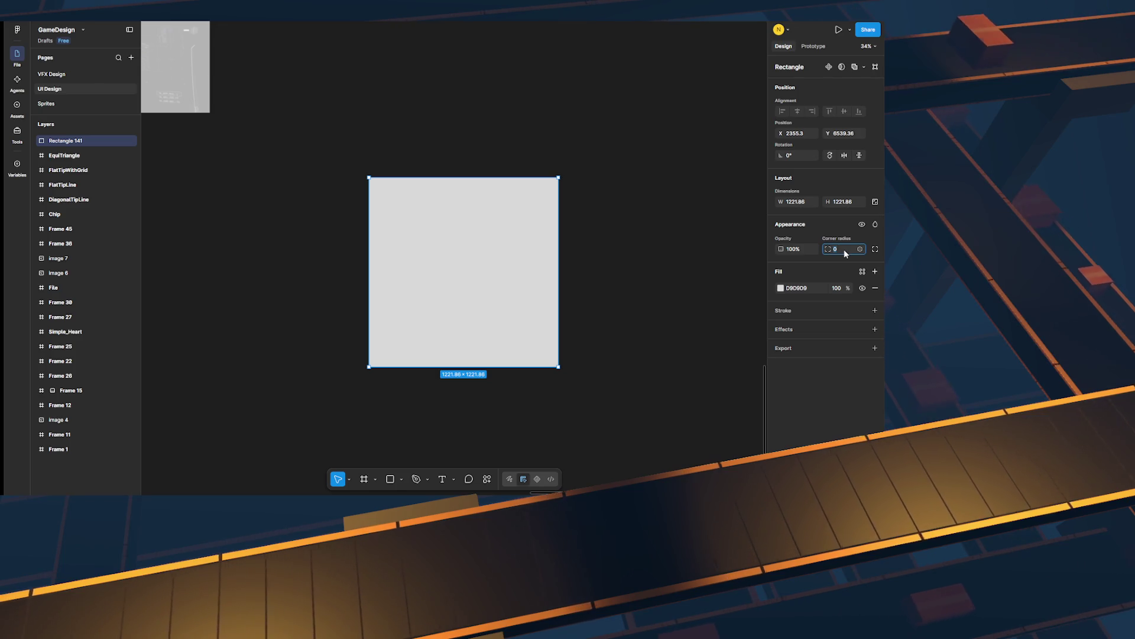
type("4")
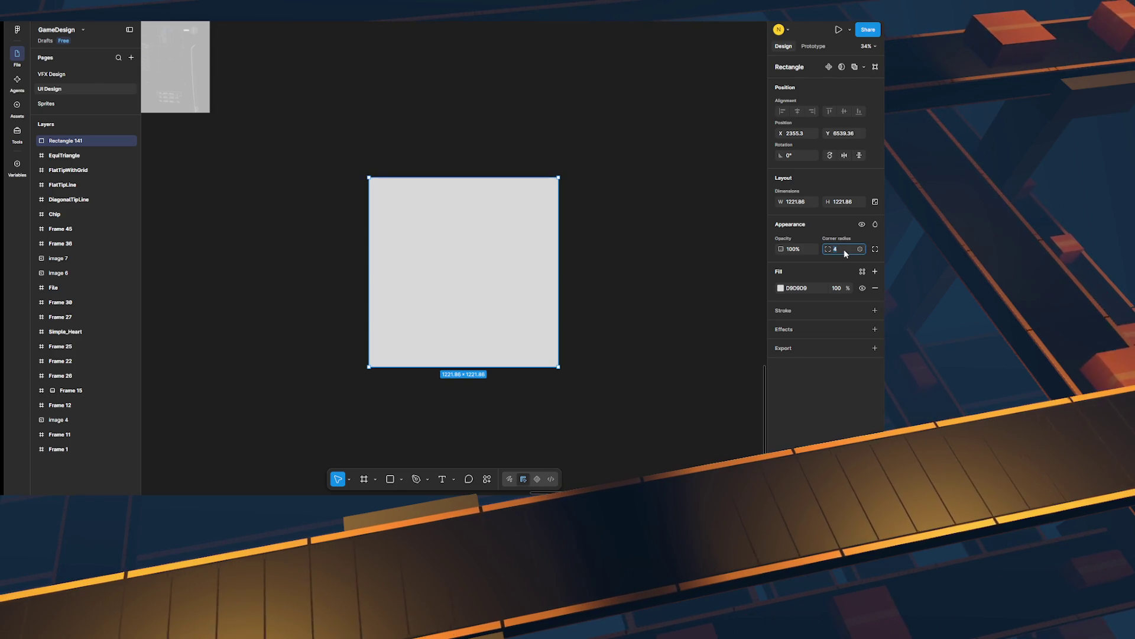
key("BackSpace")
type("30")
key("Return")
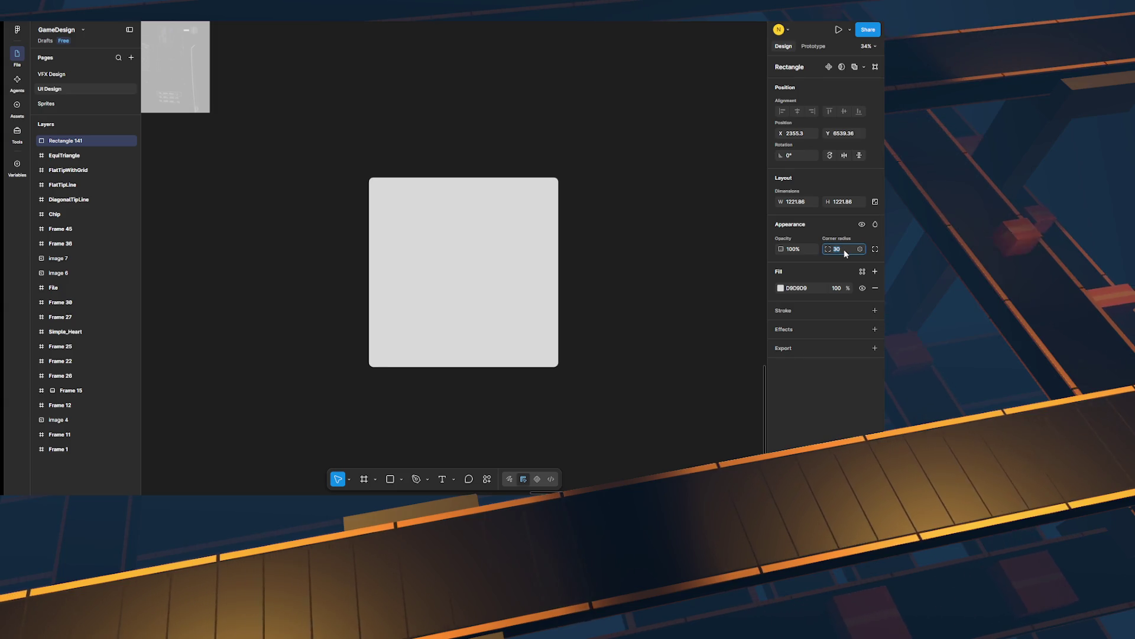
left_click(621, 221)
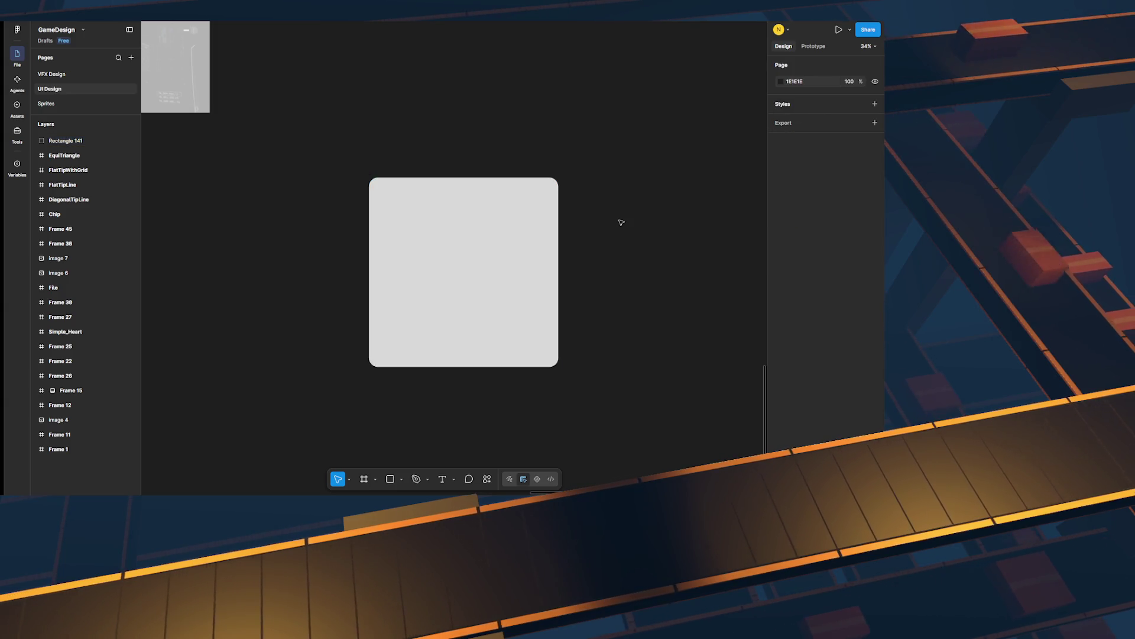
scroll(557, 230, "up", 3)
left_click(386, 480)
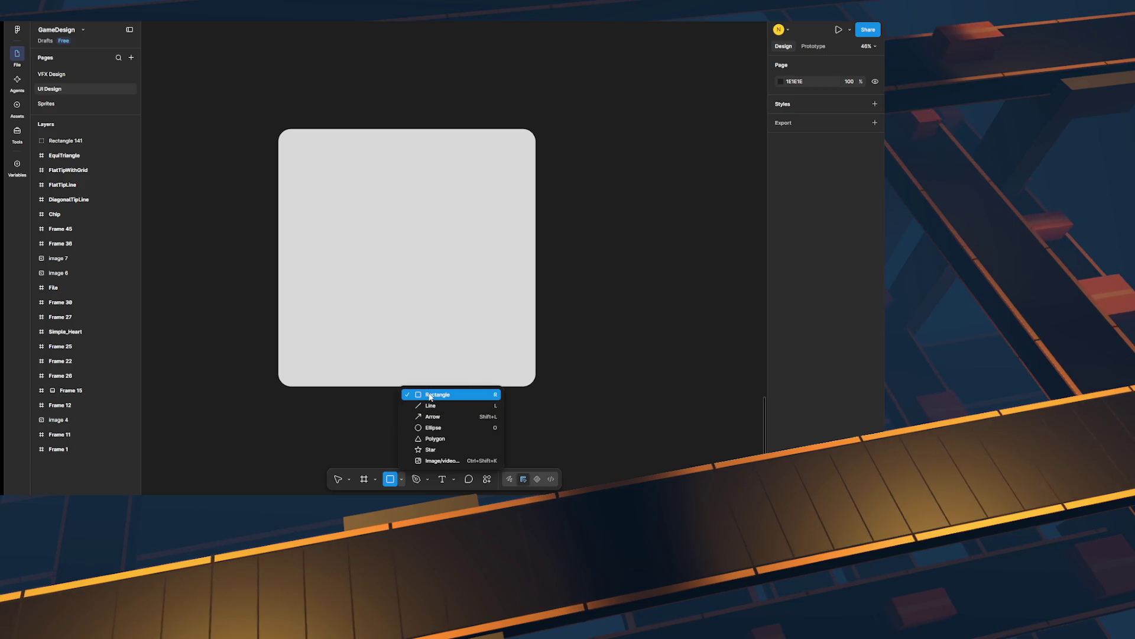
Step: Draw a tall rectangle spanning the square's height, remove its fill and add a stroke
mouse_move(348, 98)
left_mouse_down()
mouse_move(448, 419)
mouse_move(485, 427)
left_mouse_up()
left_click_drag(416, 284, 409, 280)
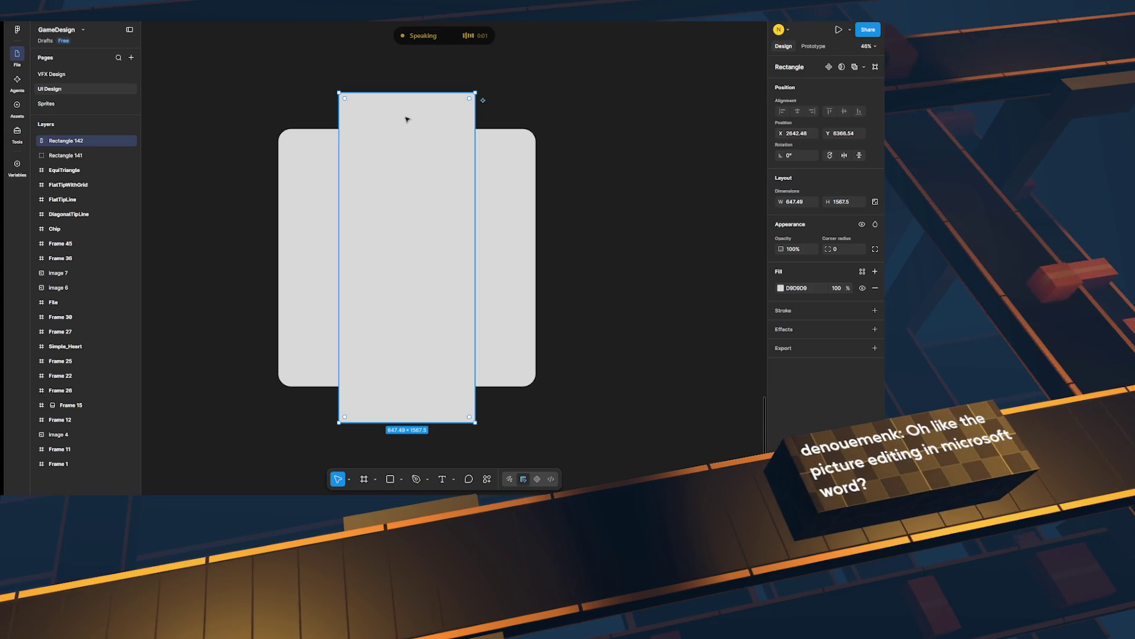
left_click_drag(406, 93, 405, 127)
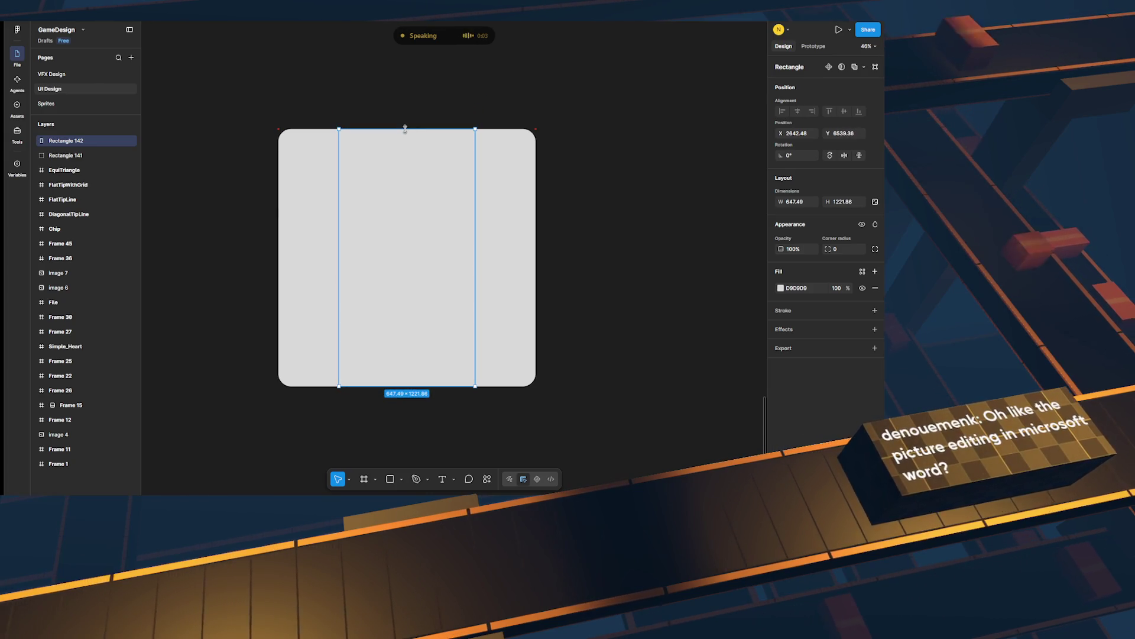
left_click(781, 288)
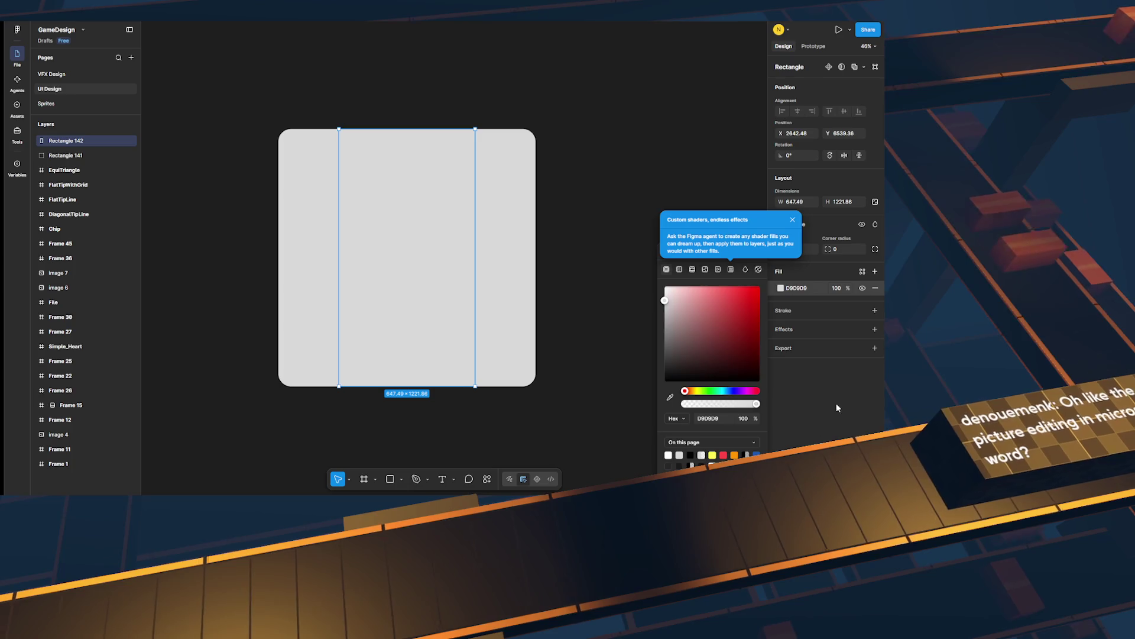
left_click_drag(707, 316, 633, 428)
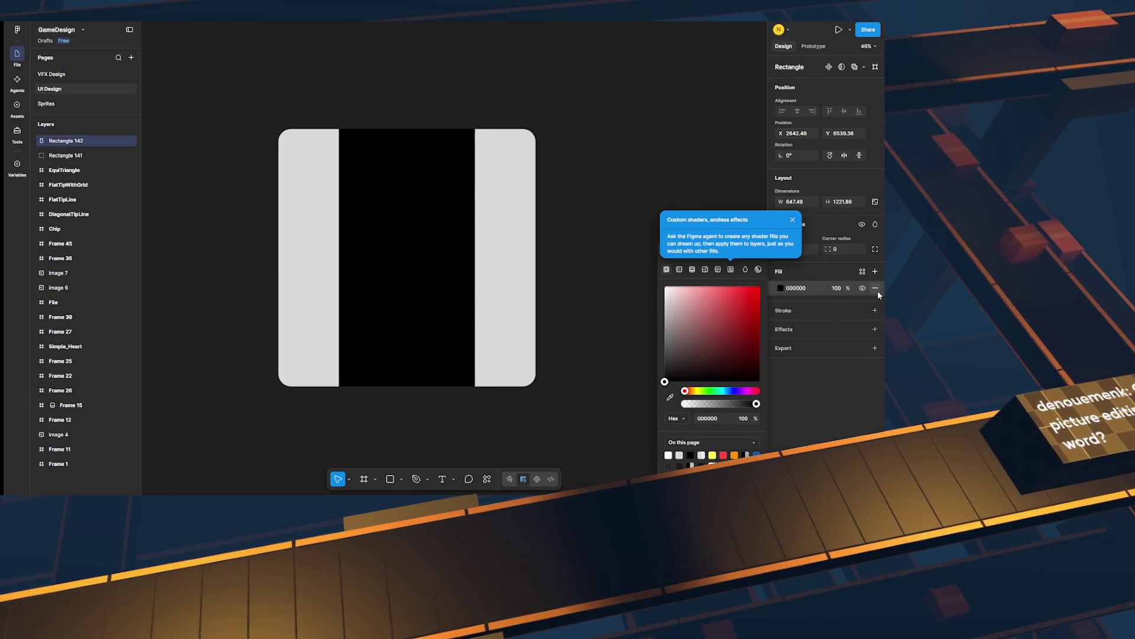
left_click(875, 288)
left_click(875, 290)
Step: Give the strip a 4 px black stroke on the left and right sides only
left_click(781, 306)
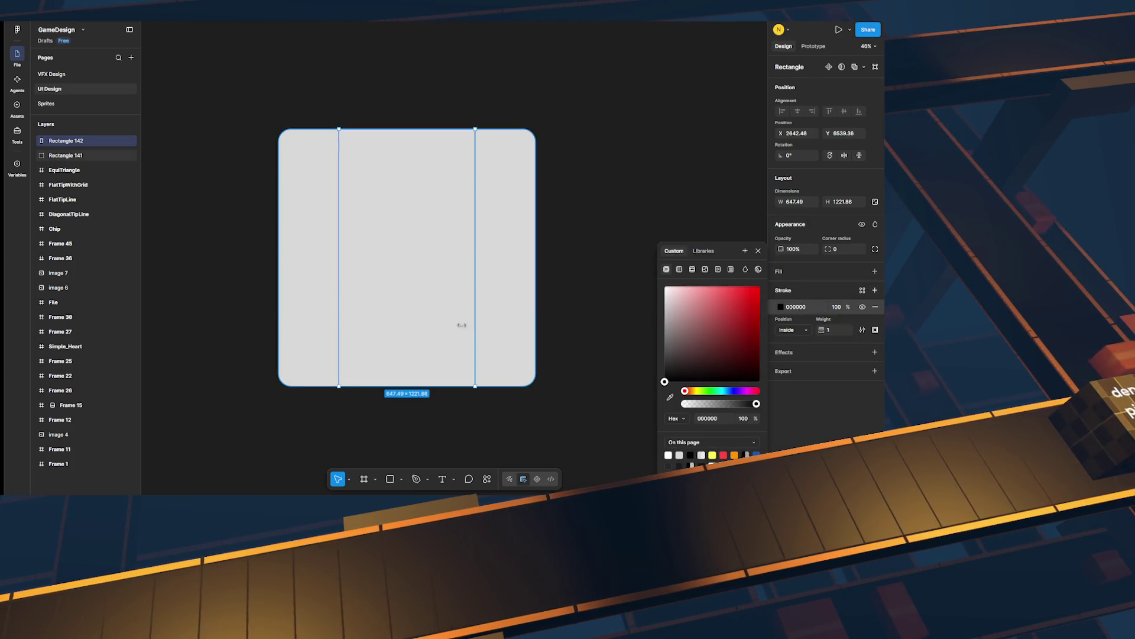
left_click(833, 330)
type("2")
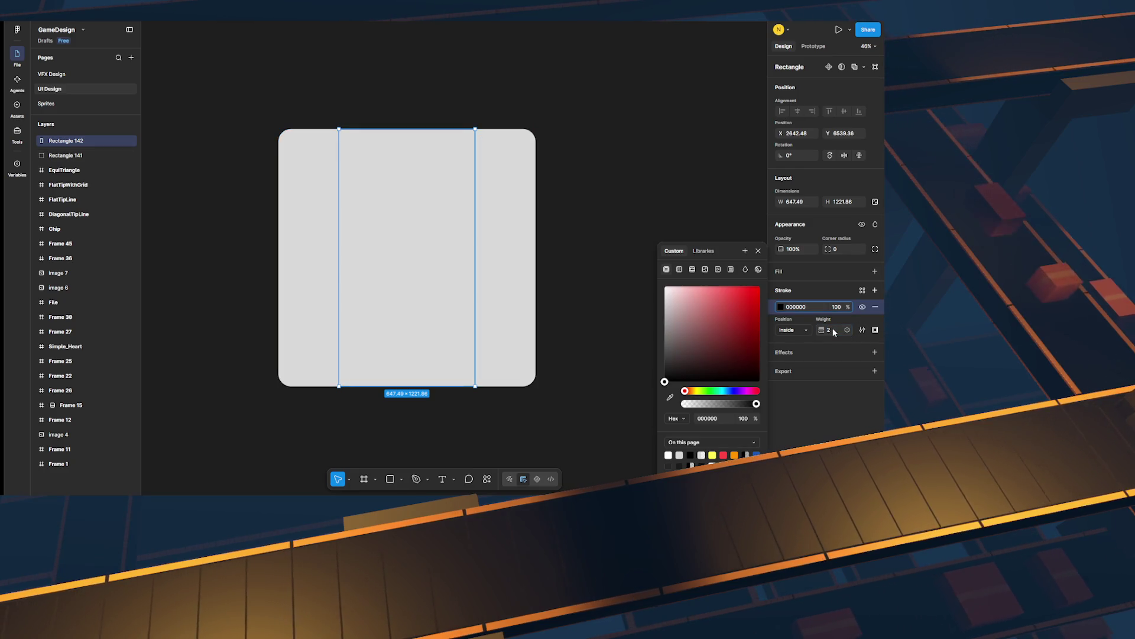
key("Up")
key("Up")
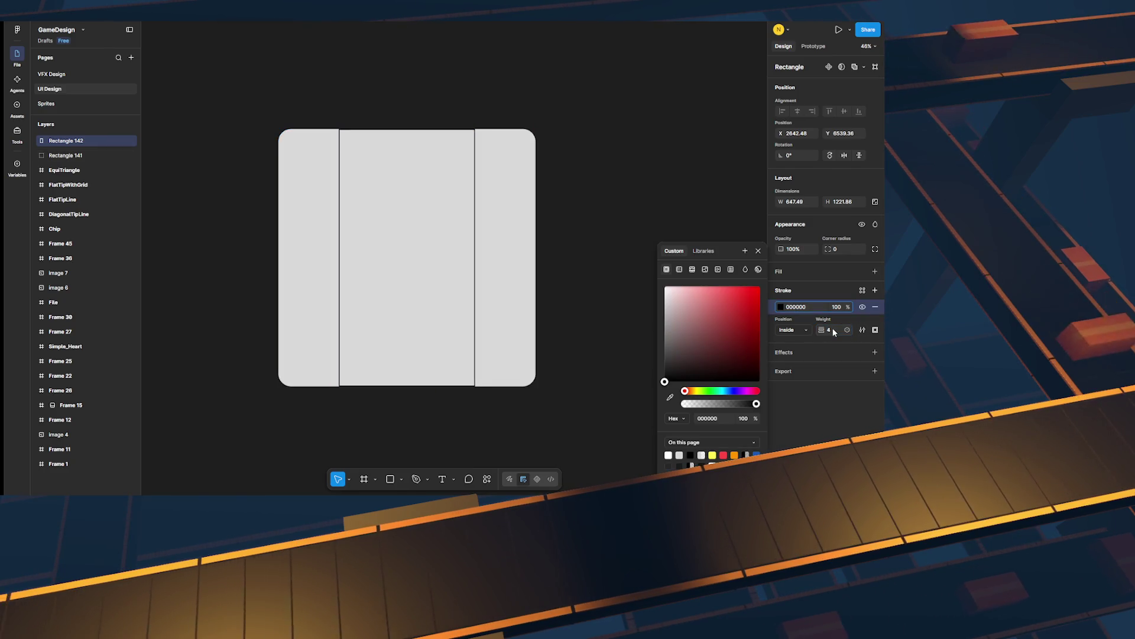
key("Return")
left_click(875, 330)
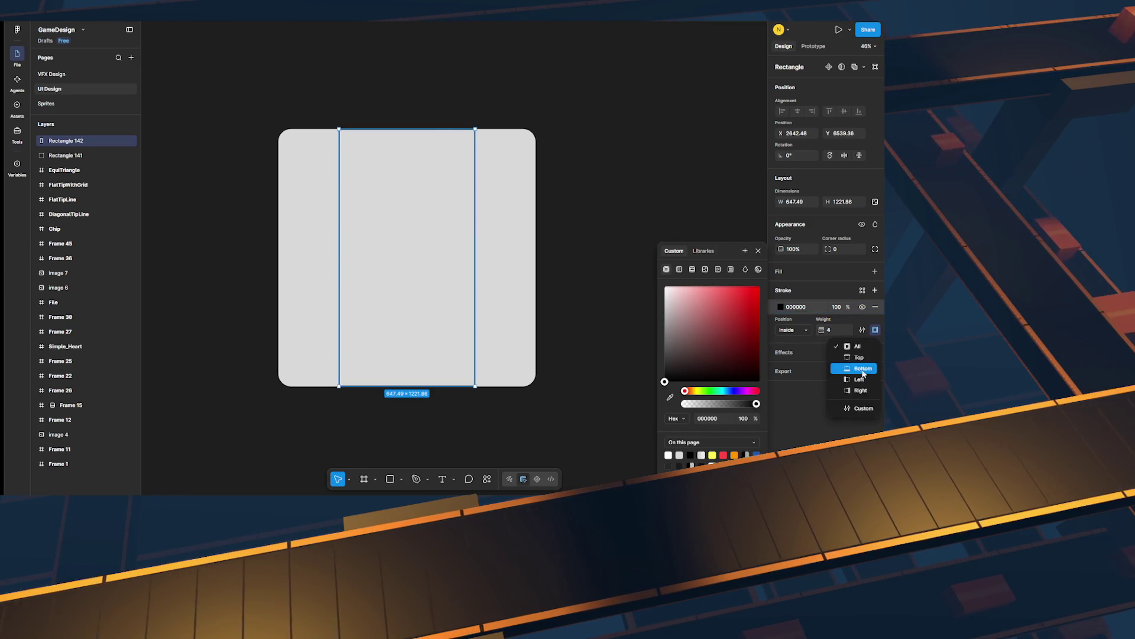
left_click(797, 400)
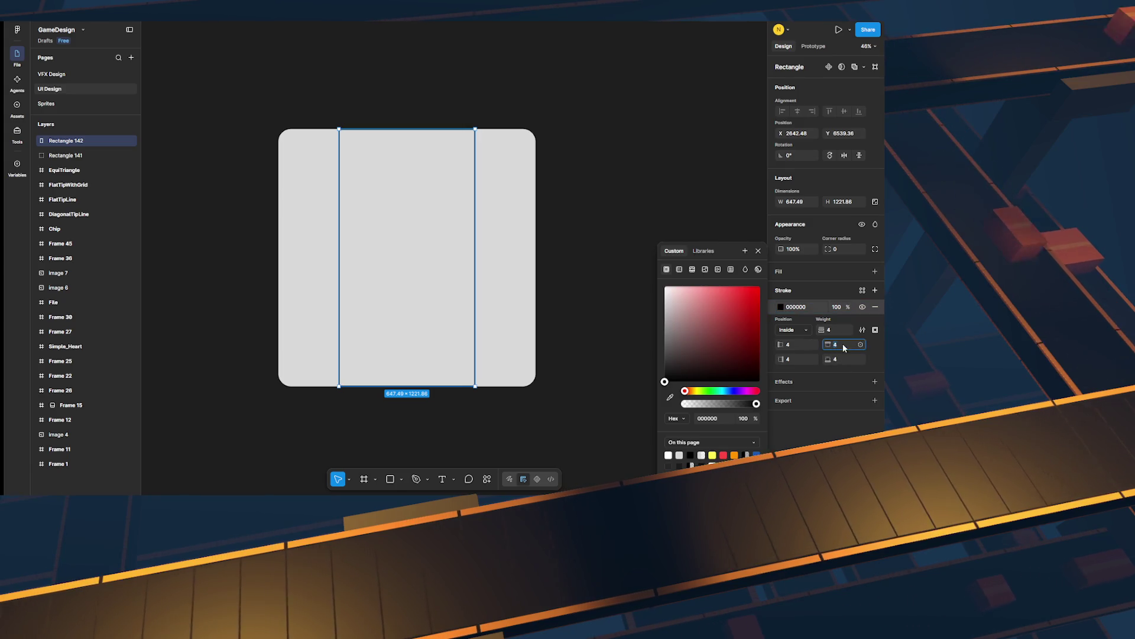
type("0")
key("Tab")
key("Tab")
type("0")
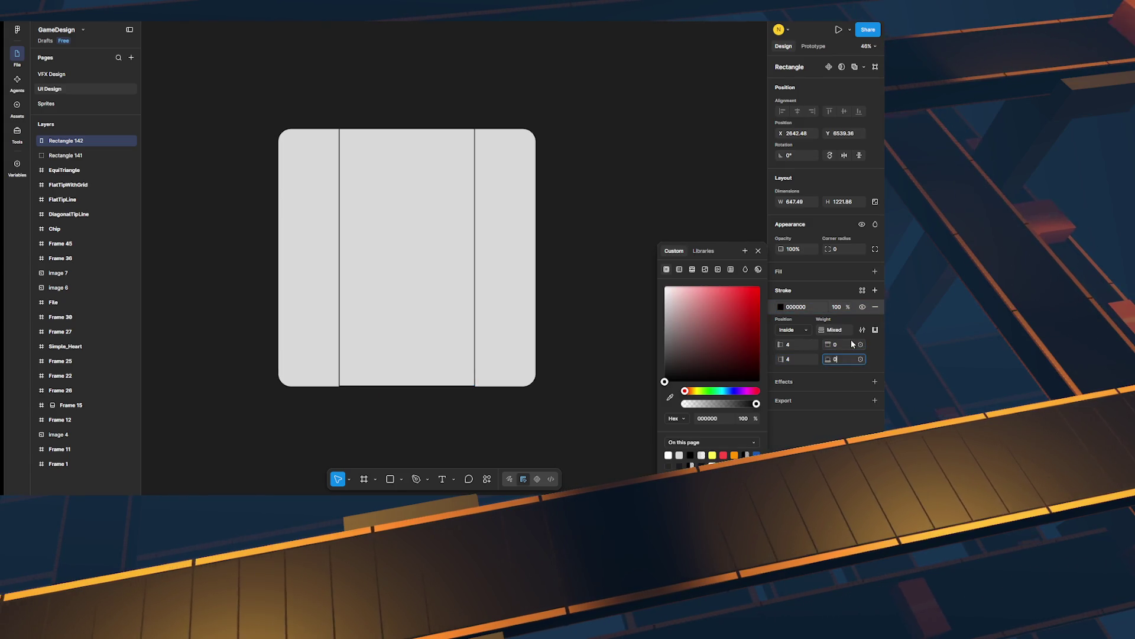
key("Return")
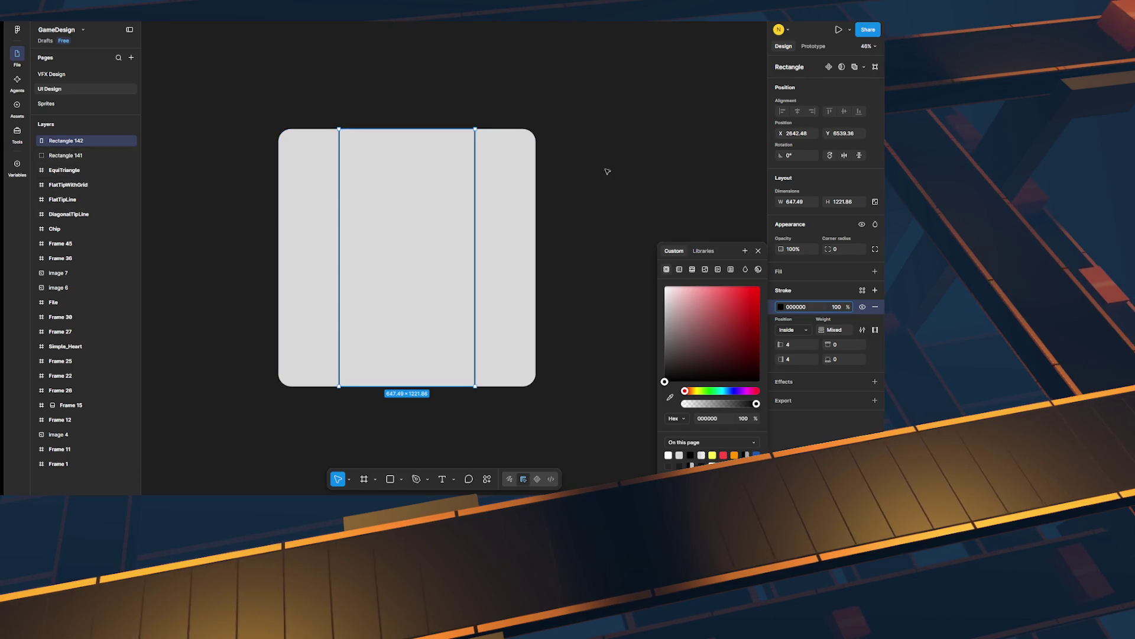
left_click(607, 171)
Step: Narrow the strip, then duplicate it and rotate the copy -90° to run horizontally
left_click(472, 181)
left_click_drag(474, 176, 462, 172)
key("ctrl+d")
mouse_move(465, 126)
left_mouse_down()
mouse_move(530, 189)
mouse_move(525, 337)
mouse_move(539, 330)
left_mouse_up()
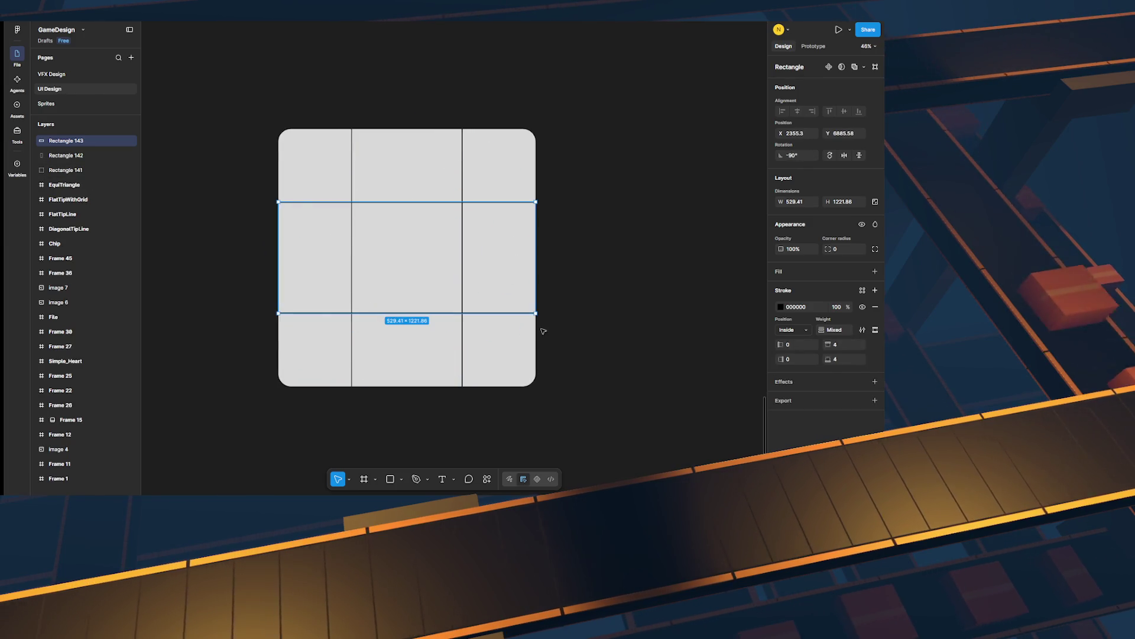
left_click(629, 269)
scroll(624, 268, "down", 1)
Step: Select the nine-slice grid pieces together
scroll(615, 268, "right", 1)
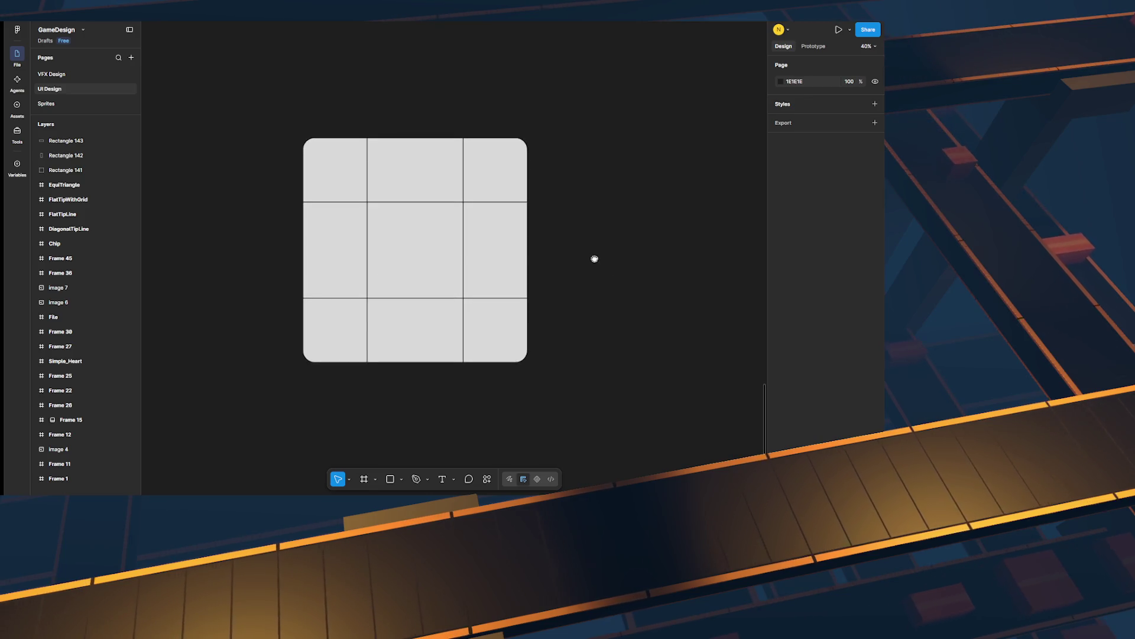
scroll(595, 258, "up", 1)
scroll(597, 263, "down", 1)
scroll(597, 264, "right", 1)
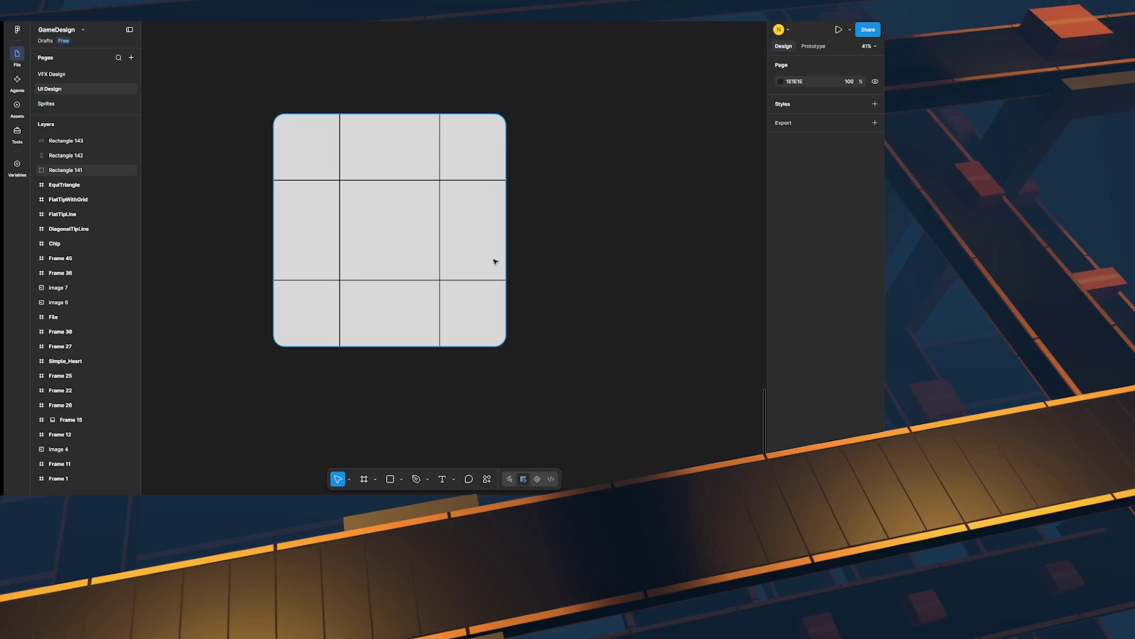
scroll(504, 274, "right", 3)
scroll(489, 274, "down", 2)
mouse_move(473, 354)
left_mouse_down()
mouse_move(362, 241)
mouse_move(495, 324)
mouse_move(384, 272)
mouse_move(365, 247)
left_mouse_up()
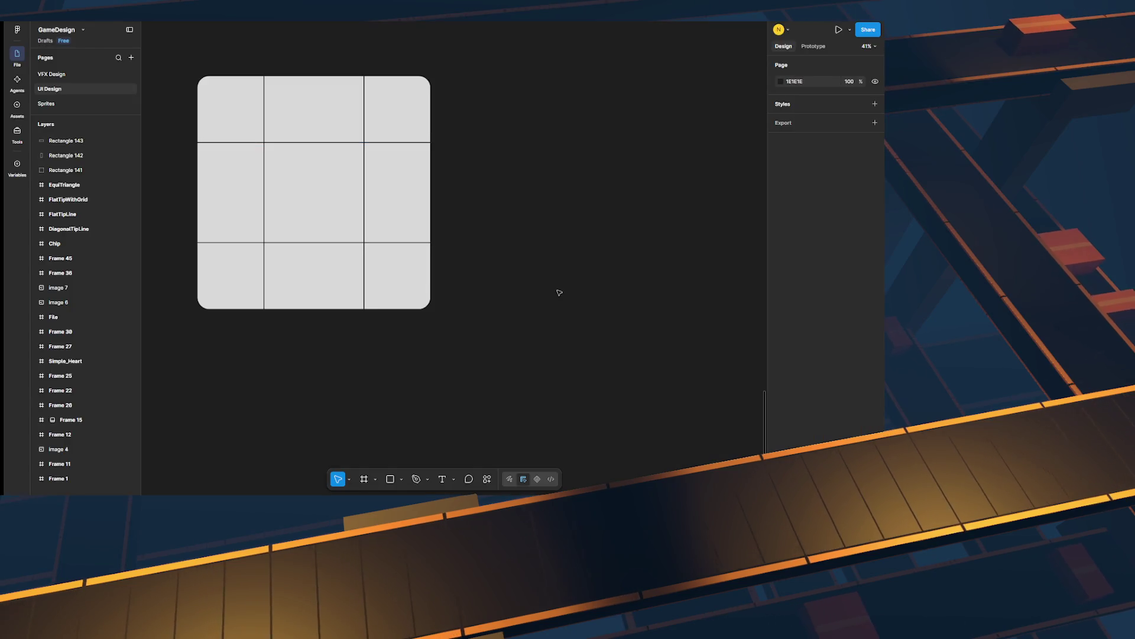
Step: Paste an image onto the canvas and enlarge it to about 415 square
scroll(553, 291, "down", 1)
key("ctrl+v")
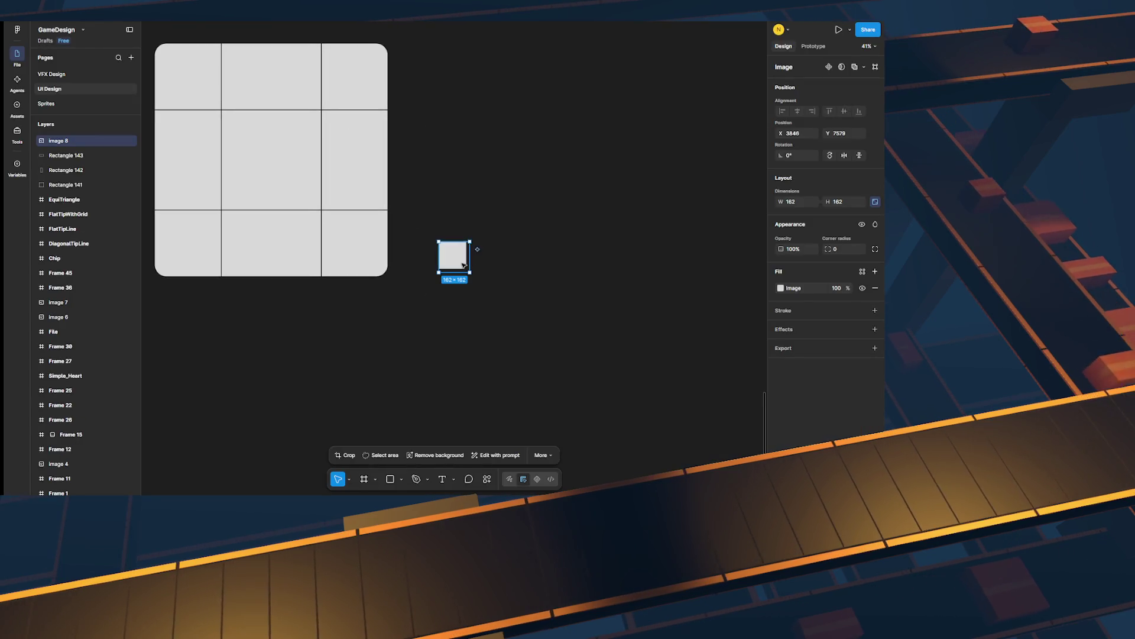
left_click_drag(586, 335, 608, 362)
scroll(418, 144, "up", 2)
scroll(455, 194, "down", 2)
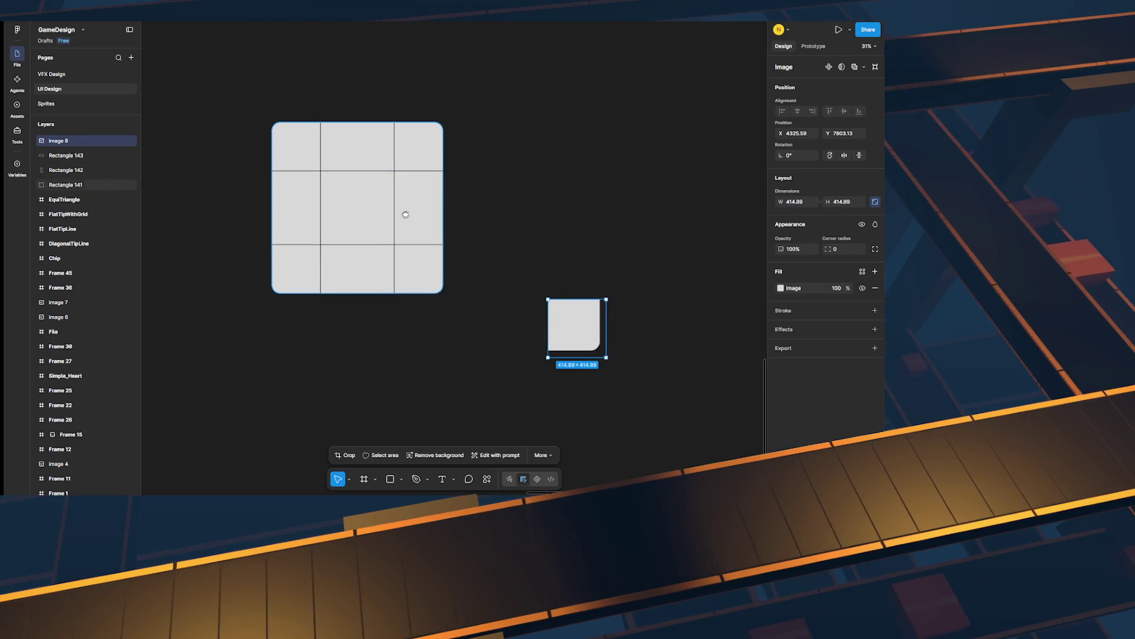
scroll(405, 214, "down", 3)
Step: Draw Rectangle 144 (1221.86 × 1767.04) below the grid and move the image square down
key("Escape")
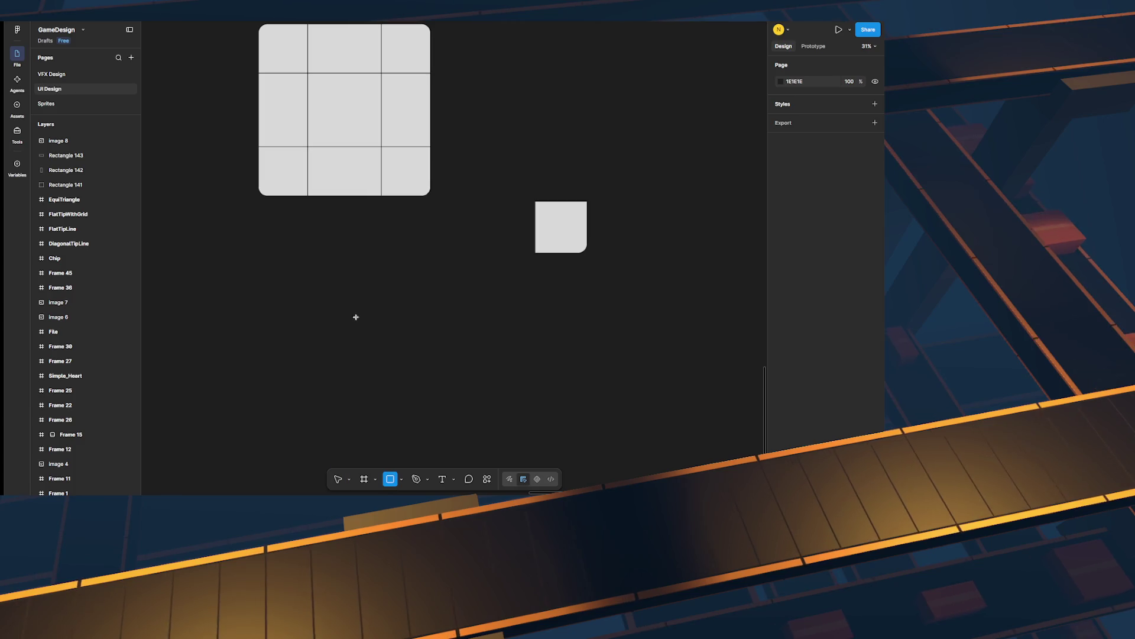
left_click_drag(278, 243, 425, 487)
mouse_move(396, 368)
left_mouse_down()
mouse_move(361, 347)
mouse_move(431, 337)
left_mouse_up()
scroll(524, 312, "down", 1)
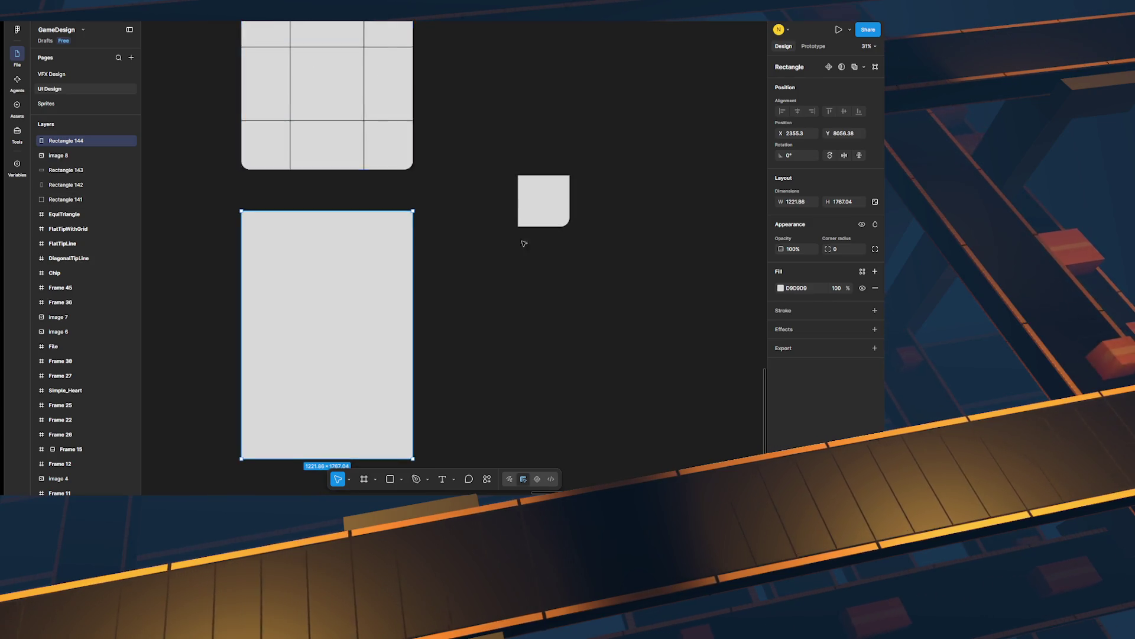
scroll(523, 243, "right", 2)
left_click_drag(474, 175, 552, 410)
scroll(459, 301, "up", 2)
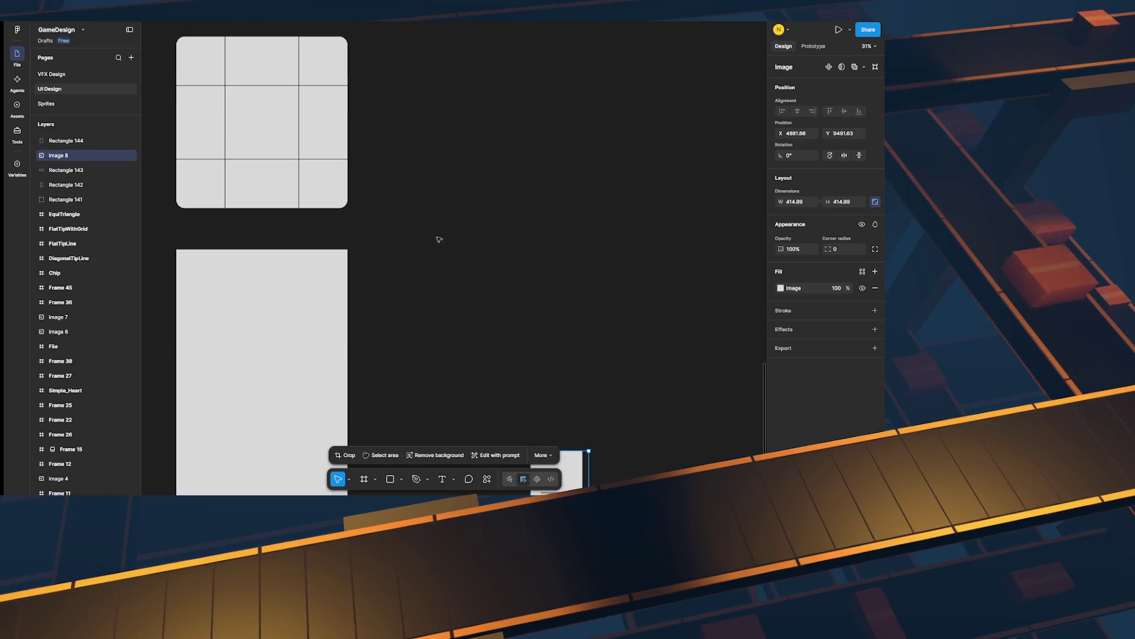
Step: Draw Rectangle 145, a tall narrow 418.85 × 1112.58 rectangle, to the grid's right
left_click(336, 109)
scroll(445, 195, "down", 1)
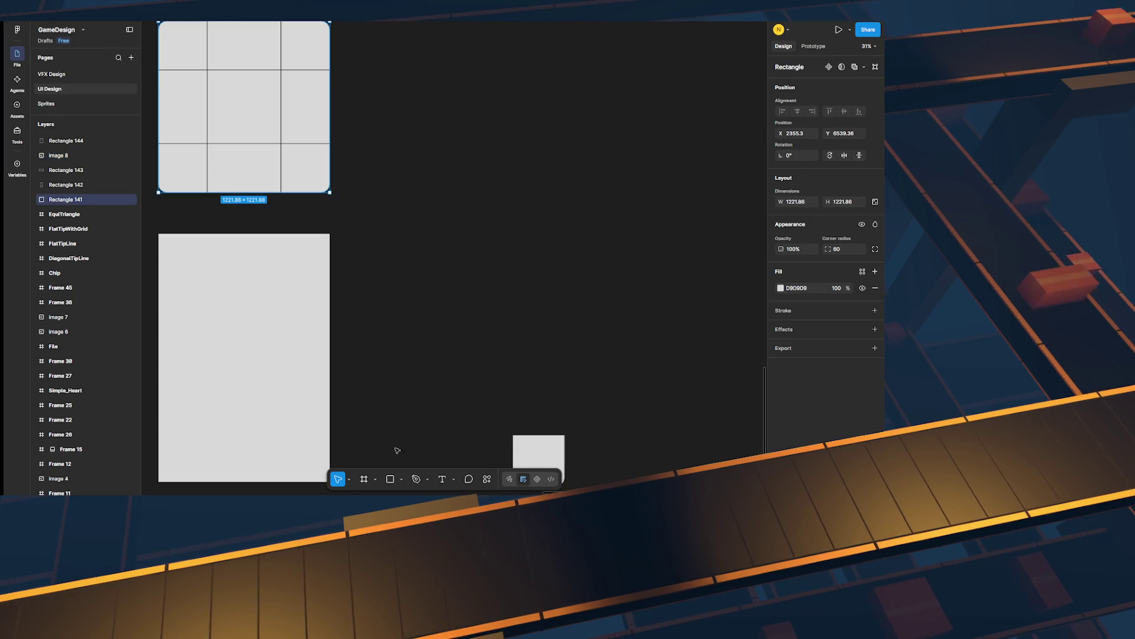
left_click(392, 479)
left_click_drag(491, 246, 550, 401)
left_click_drag(542, 363, 547, 381)
scroll(430, 237, "up", 5)
left_click(357, 72)
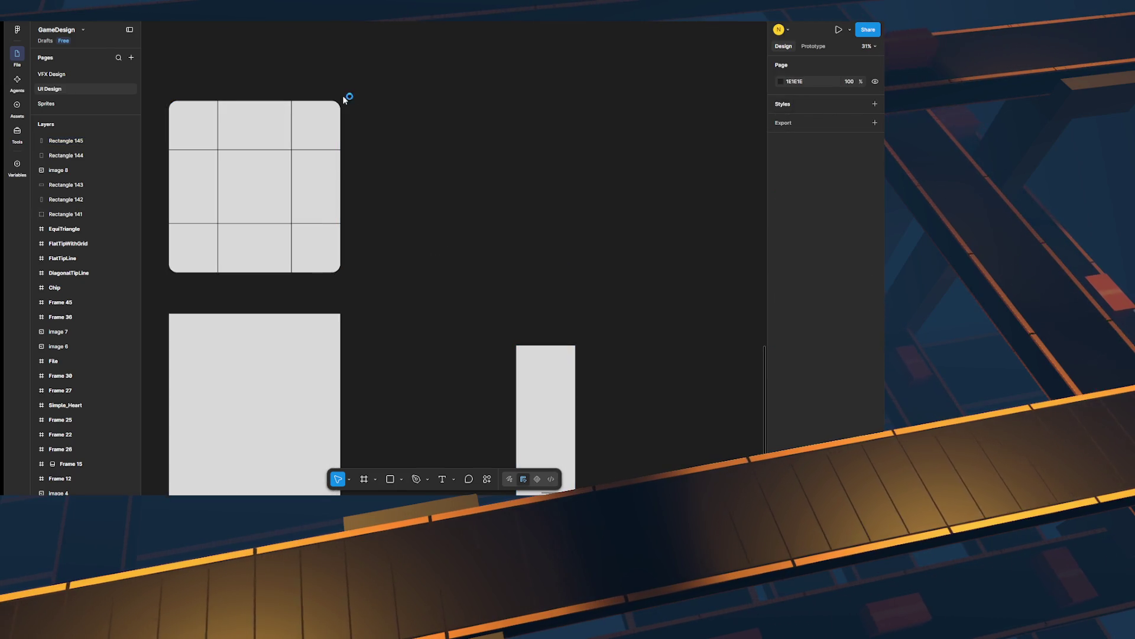
Step: Cap the tall rectangle's ends with a captured rounded-corner image and image 8
key("super+shift+s")
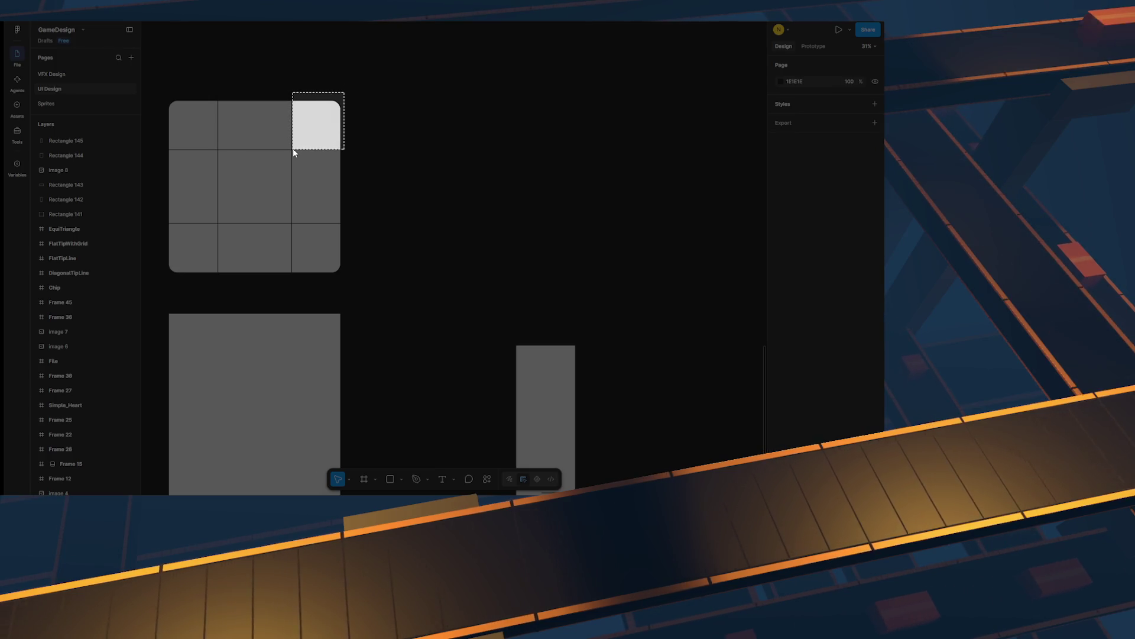
left_click_drag(294, 153, 294, 152)
key("ctrl+v")
scroll(588, 269, "down", 2)
scroll(587, 268, "right", 1)
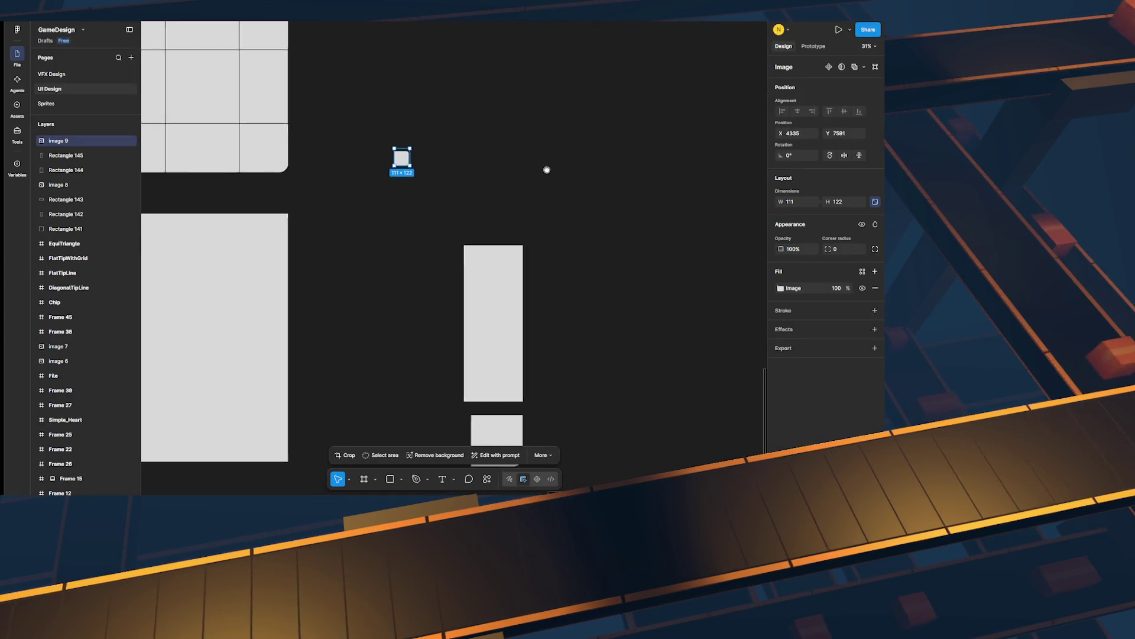
mouse_move(446, 201)
left_mouse_down()
mouse_move(477, 240)
mouse_move(486, 214)
mouse_move(458, 245)
mouse_move(486, 247)
left_mouse_up()
scroll(580, 263, "down", 2)
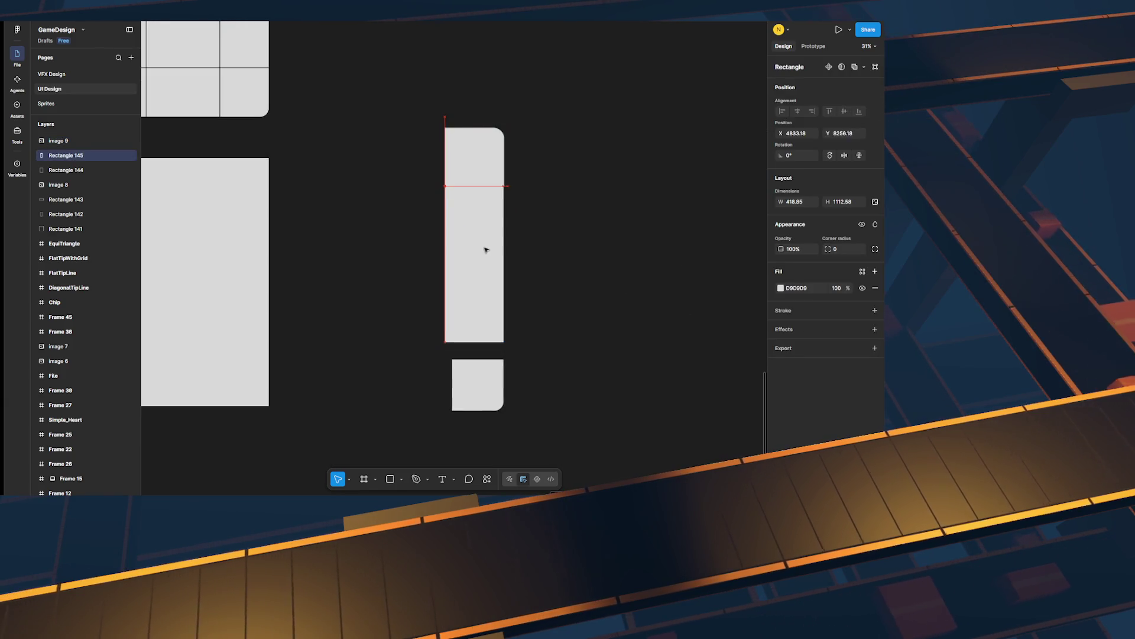
left_click_drag(477, 395, 479, 385)
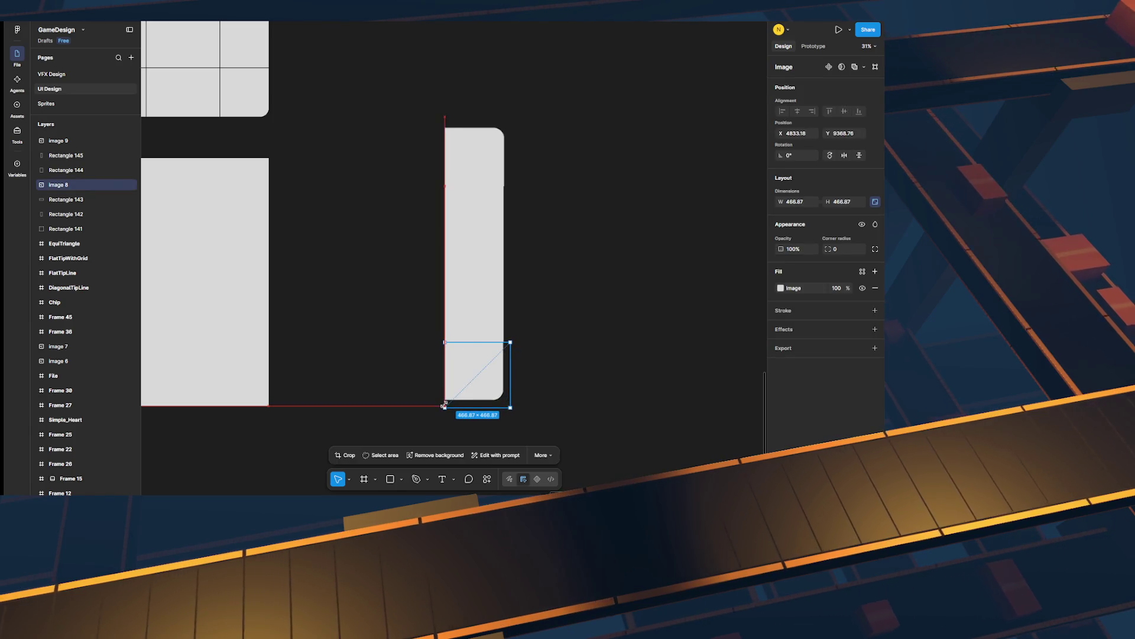
left_click(584, 358)
scroll(596, 274, "down", 3)
scroll(448, 183, "up", 3)
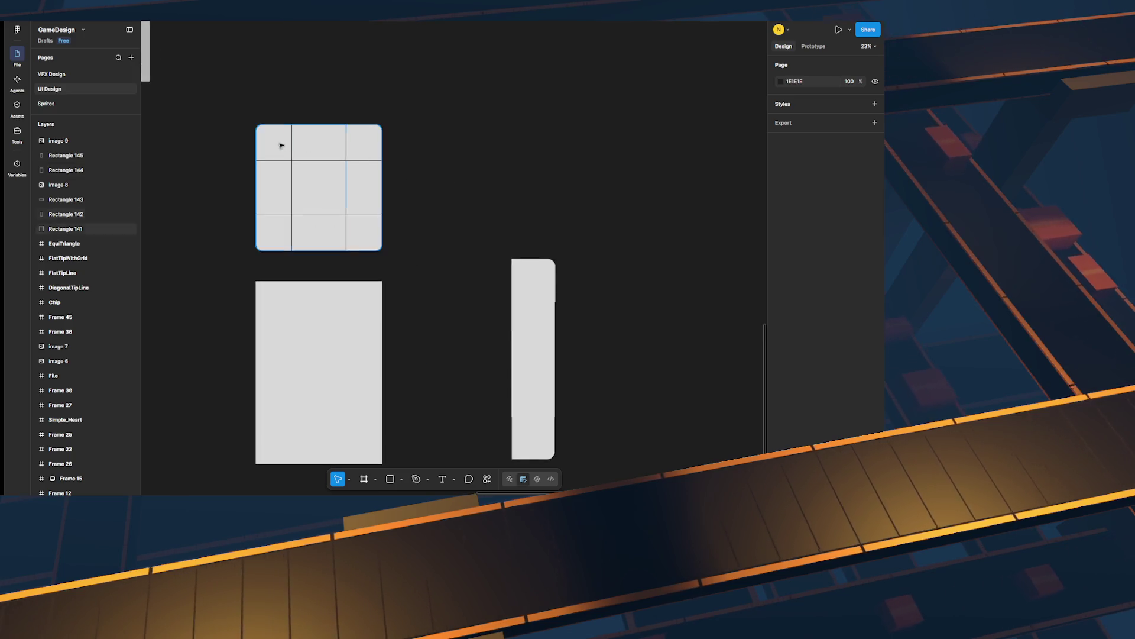
Step: Paste a captured grid snapshot beside the tall rectangle as a 1022.79 square, then delete it
key("super+shift+s")
mouse_move(253, 124)
left_mouse_down()
mouse_move(356, 280)
mouse_move(384, 256)
left_mouse_up()
key("ctrl+v")
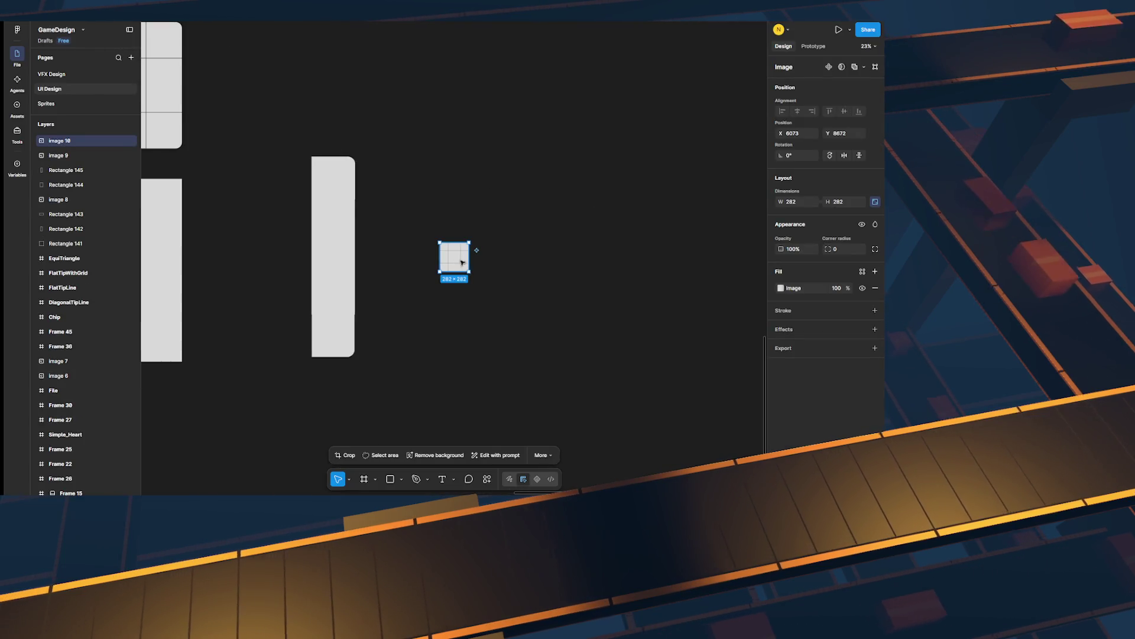
mouse_move(469, 271)
left_mouse_down()
mouse_move(530, 335)
mouse_move(431, 187)
left_mouse_up()
mouse_move(432, 246)
left_mouse_down()
mouse_move(432, 299)
mouse_move(432, 253)
left_mouse_up()
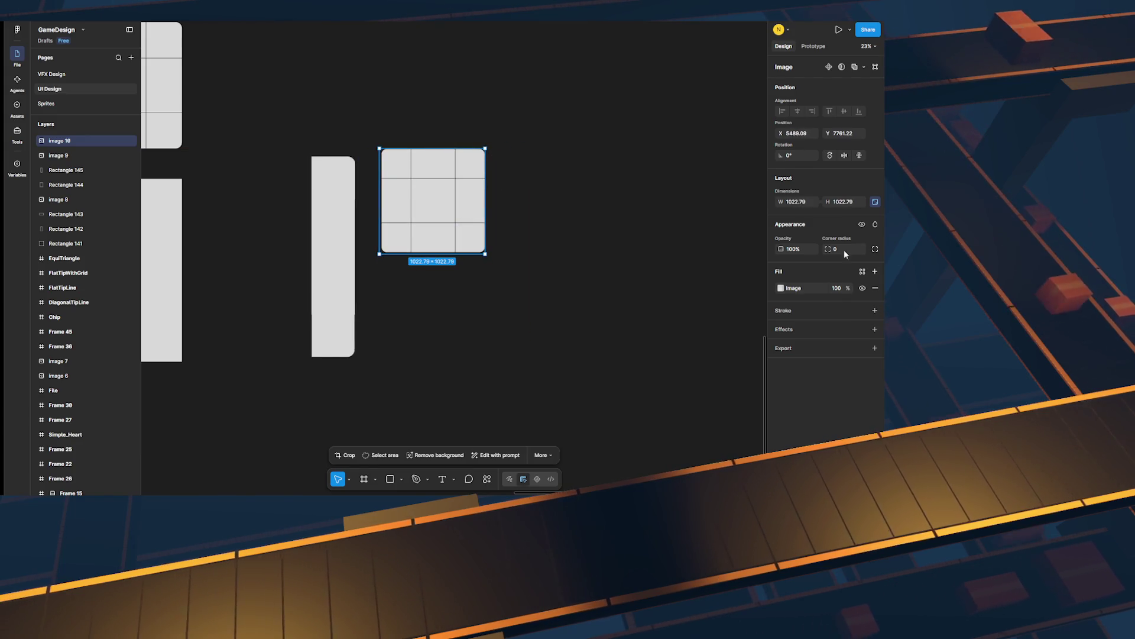
mouse_move(444, 272)
left_mouse_down()
mouse_move(445, 366)
mouse_move(444, 255)
left_mouse_up()
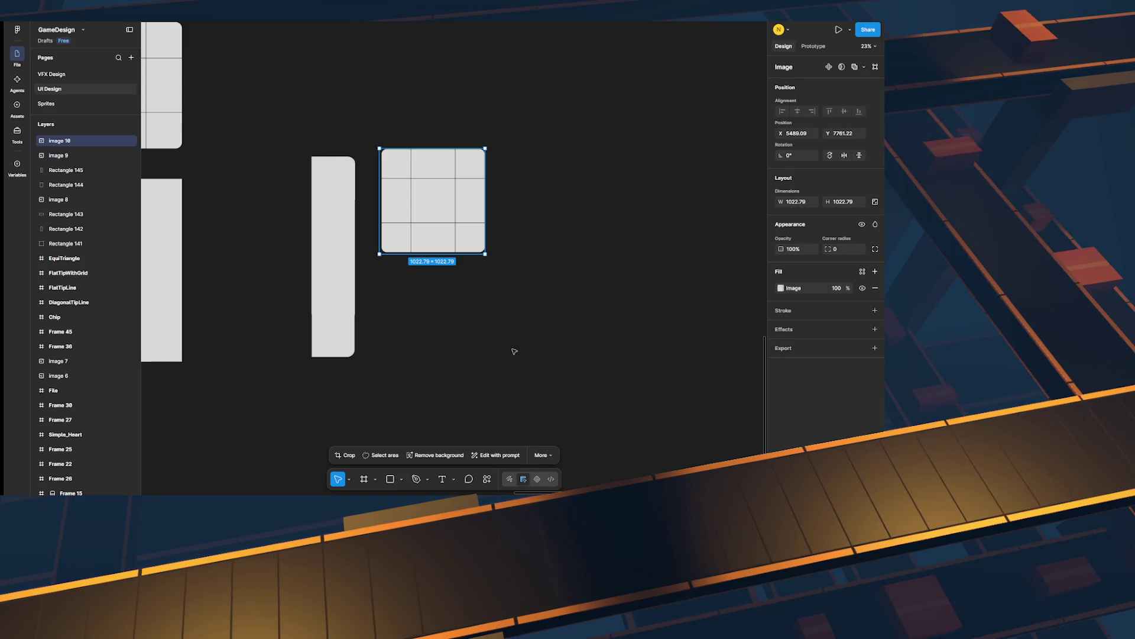
scroll(515, 349, "up", 1)
mouse_move(574, 334)
left_mouse_down()
mouse_move(372, 142)
mouse_move(664, 261)
left_mouse_up()
key("Delete")
Step: Paste Rectangles 141–143 as a grid image right of the tall rectangle and stretch it taller
left_click_drag(320, 144, 494, 317)
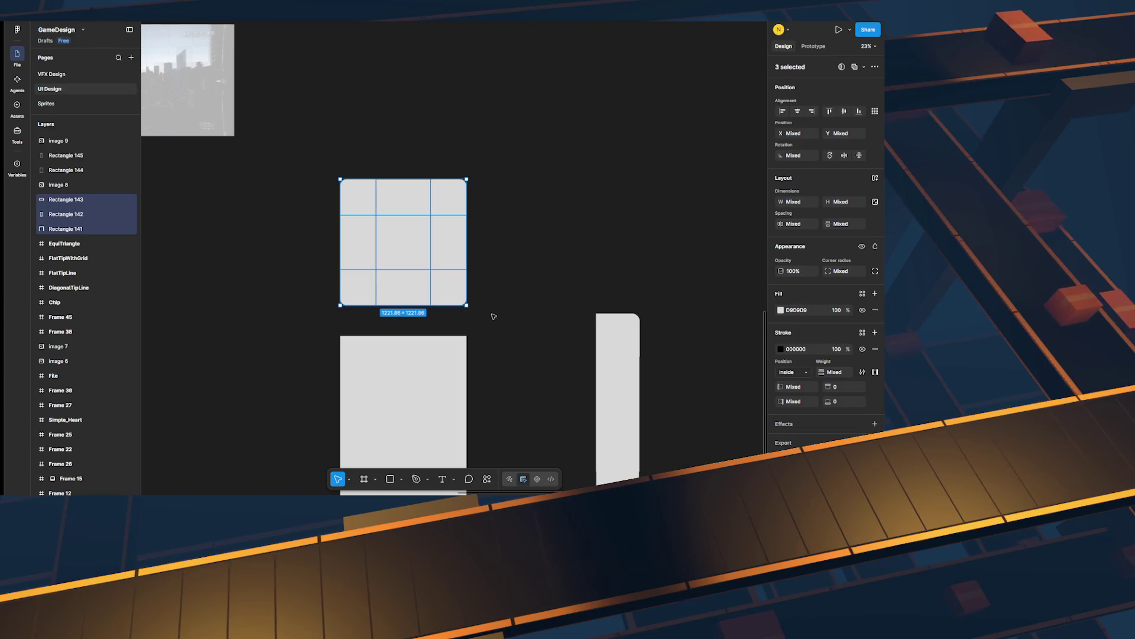
scroll(523, 323, "down", 2)
scroll(523, 323, "right", 3)
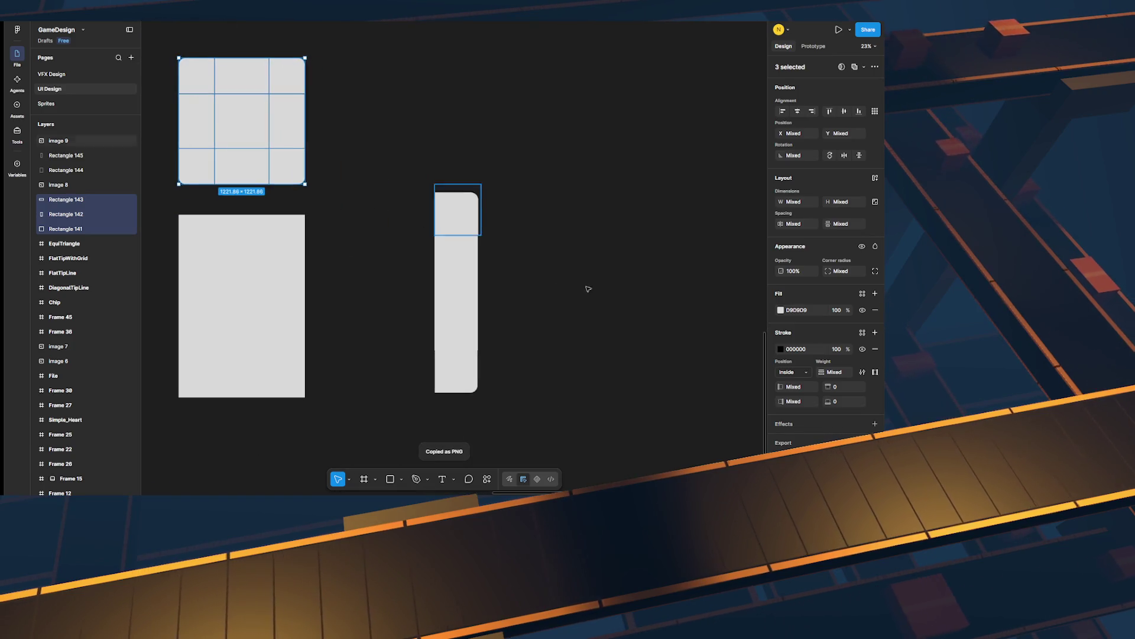
left_click(609, 293)
key("ctrl+v")
left_click_drag(532, 266, 612, 273)
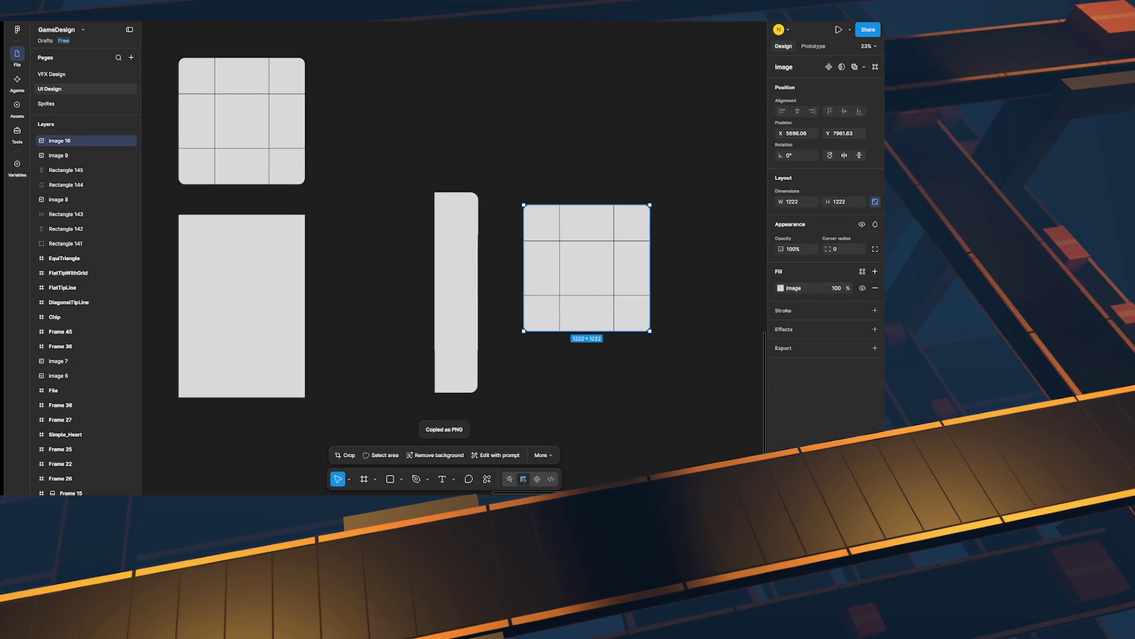
scroll(507, 308, "down", 2)
scroll(507, 307, "right", 2)
mouse_move(542, 283)
left_mouse_down()
mouse_move(543, 421)
mouse_move(547, 371)
left_mouse_up()
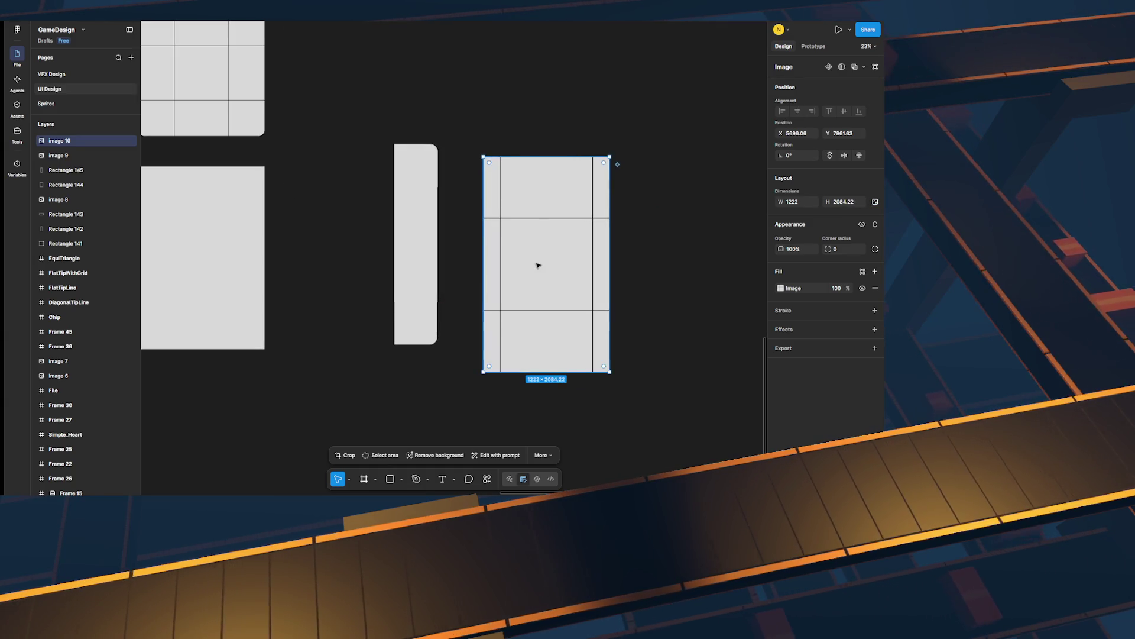
Step: Widen the grid image and close the upgrade offer
right_click(537, 266)
left_click(498, 166)
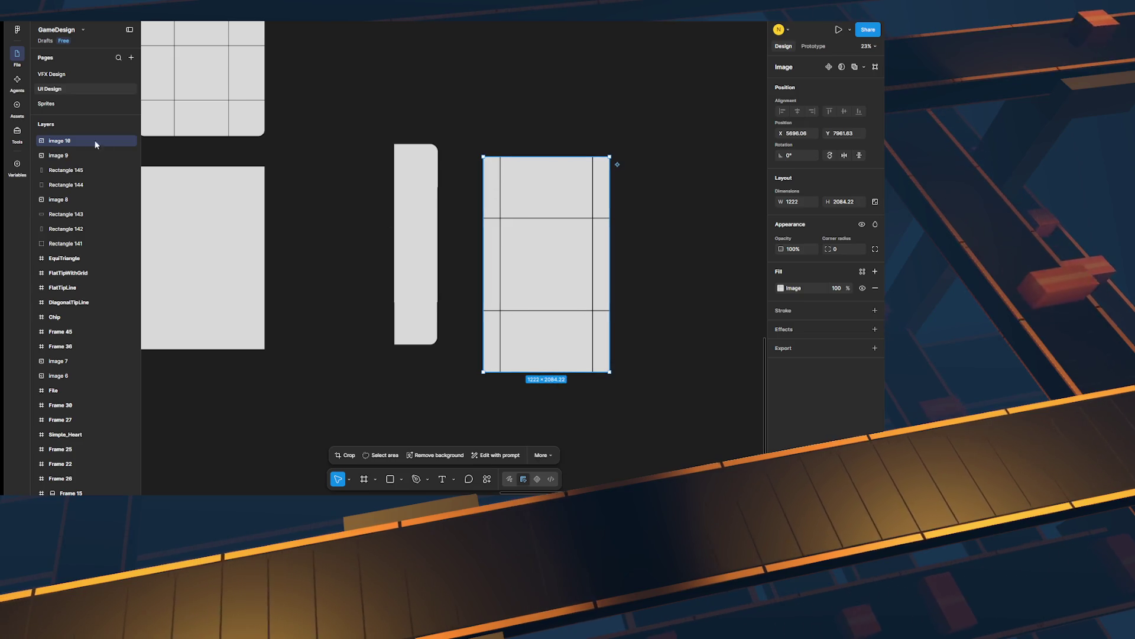
right_click(548, 176)
left_click(662, 207)
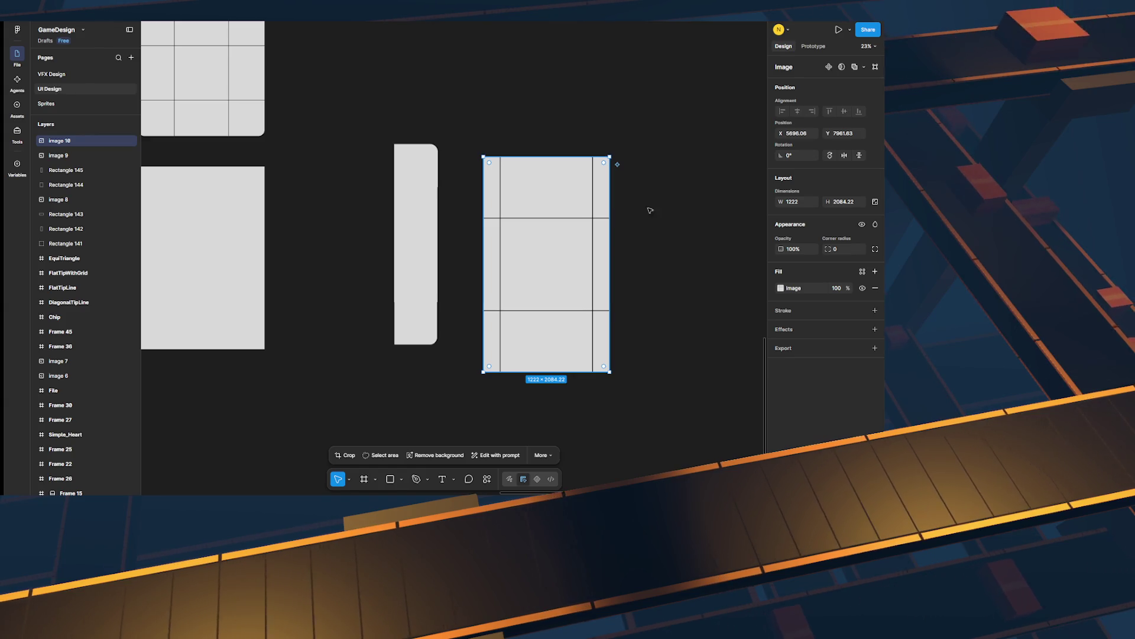
mouse_move(609, 185)
left_mouse_down()
mouse_move(779, 189)
mouse_move(520, 203)
mouse_move(520, 180)
left_mouse_up()
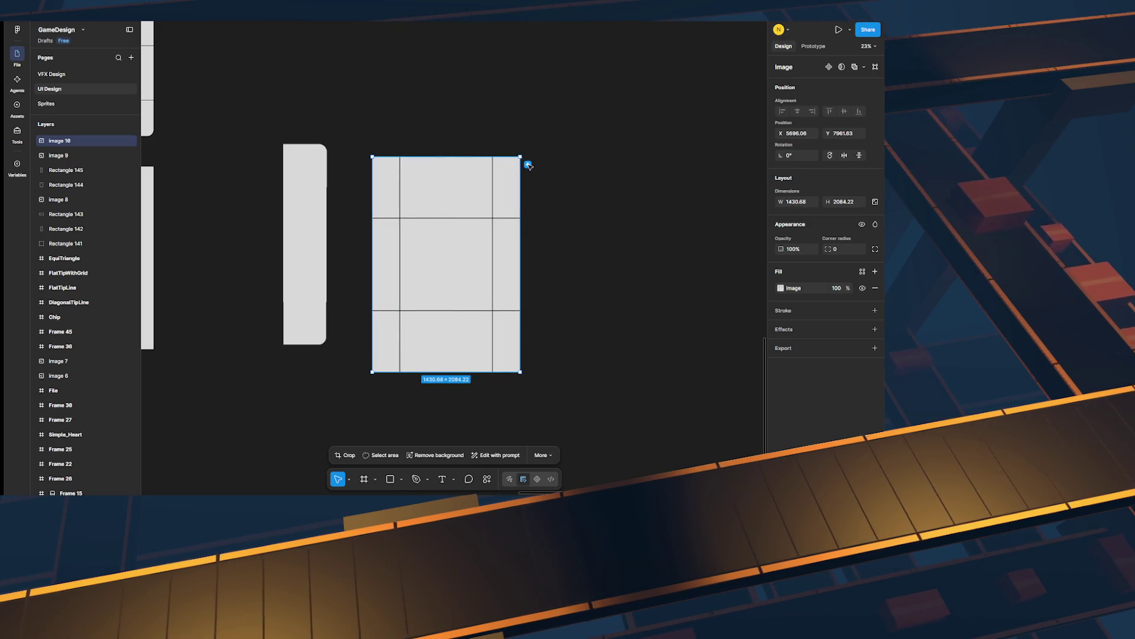
left_click(528, 165)
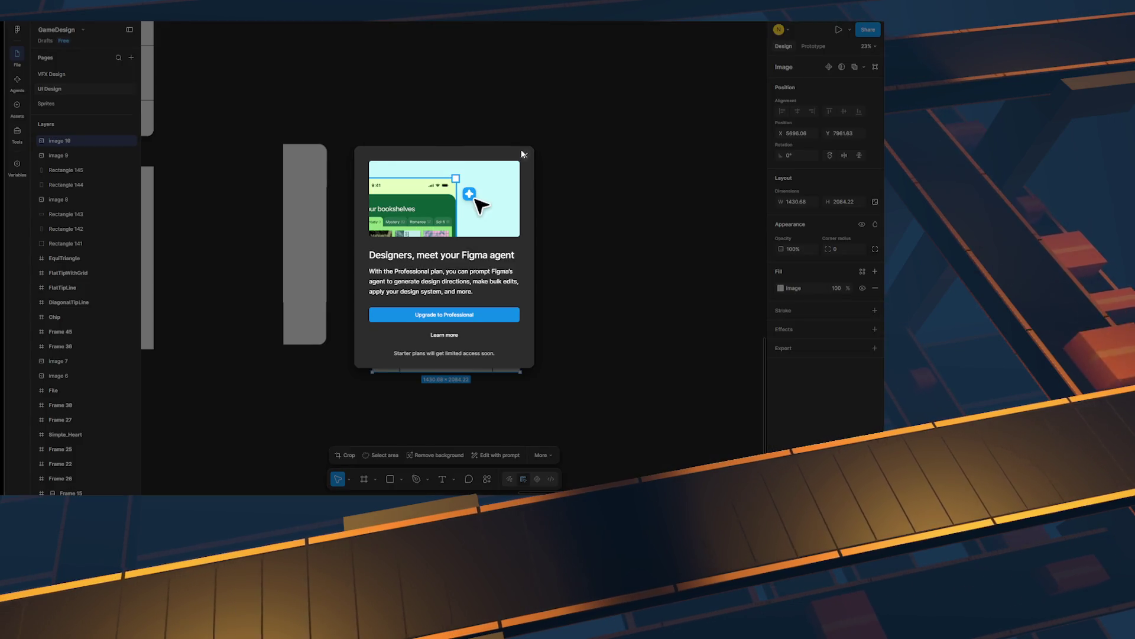
left_click(523, 154)
right_click(493, 178)
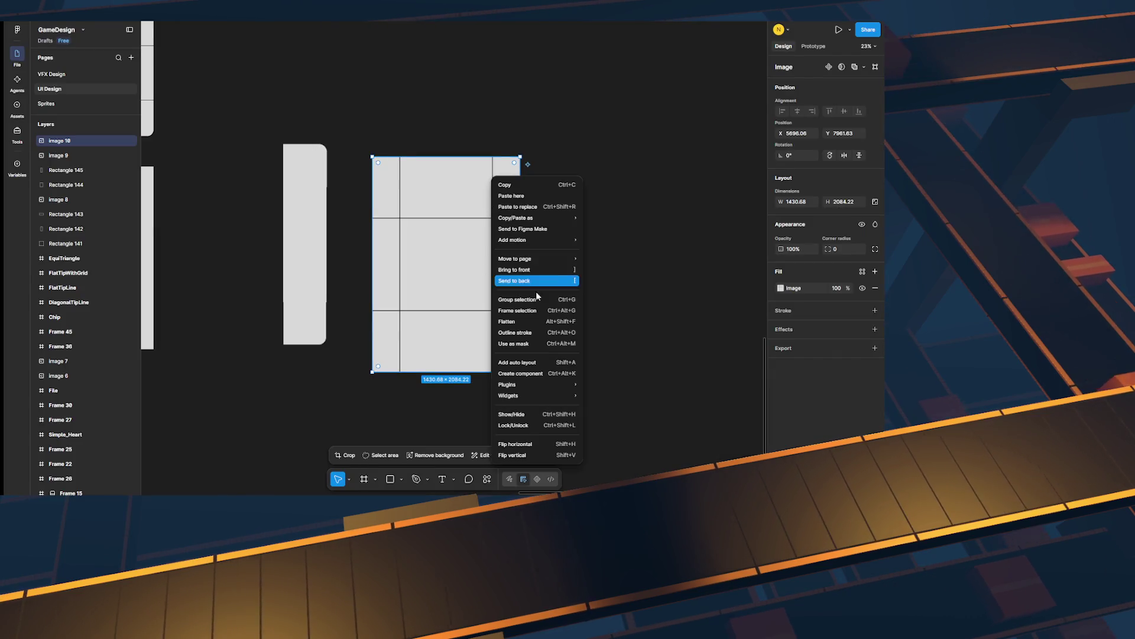
left_click(459, 213)
Step: Extend the image's crop to the right, then undo back to the 1222 square
double_click(478, 249)
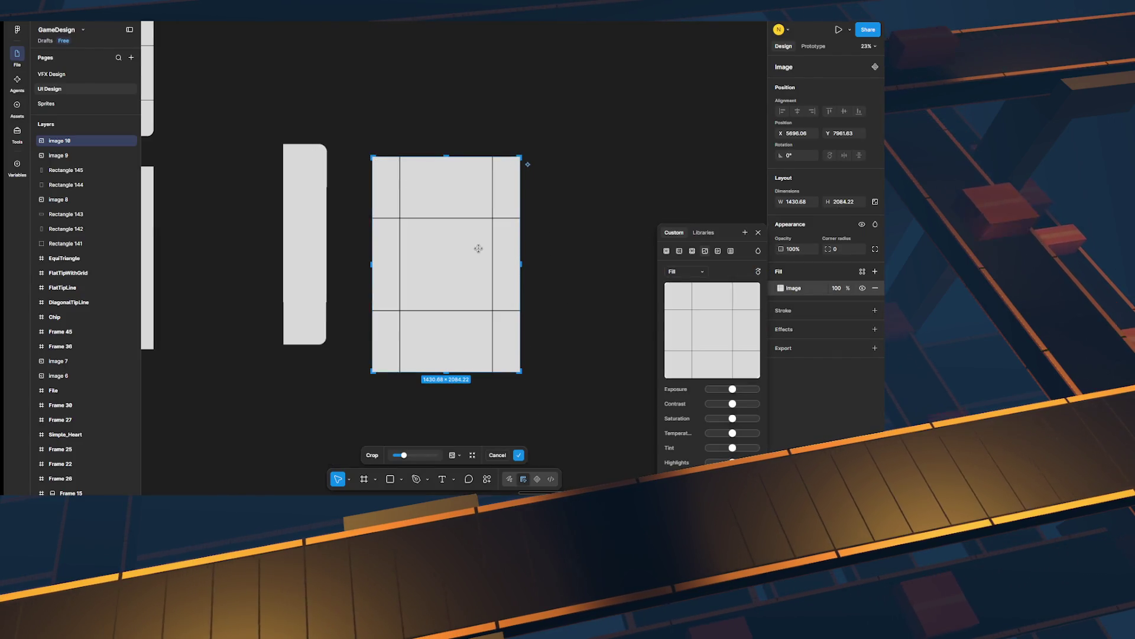
mouse_move(525, 268)
left_mouse_down()
mouse_move(444, 266)
mouse_move(614, 268)
left_mouse_up()
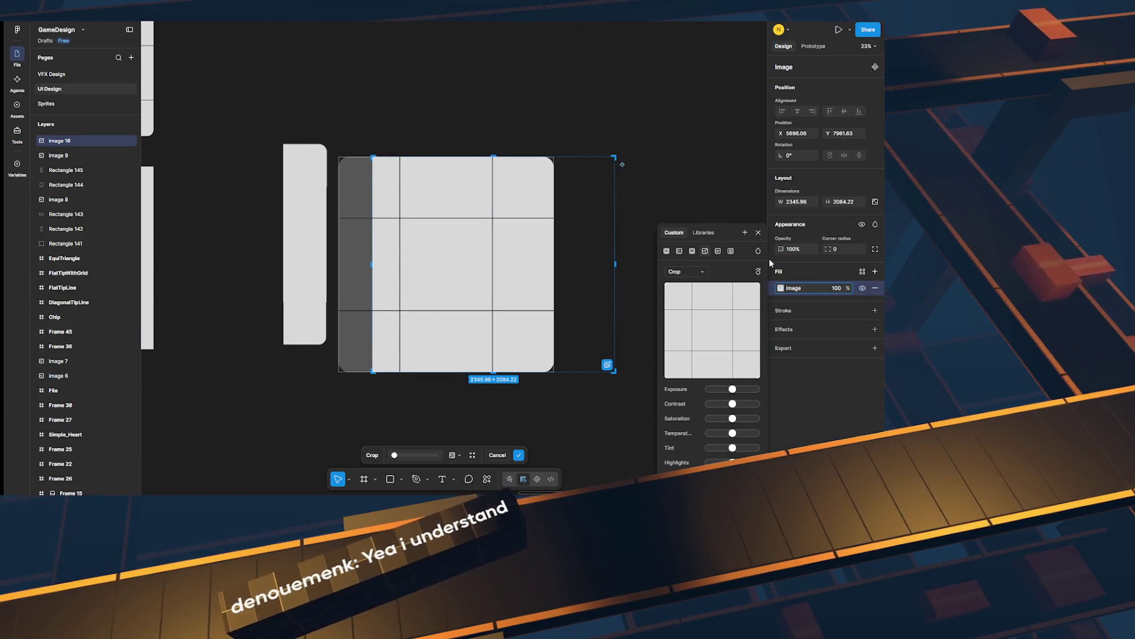
key("Escape")
left_click(693, 234)
key("ctrl+z")
key("ctrl+z")
key("ctrl+z")
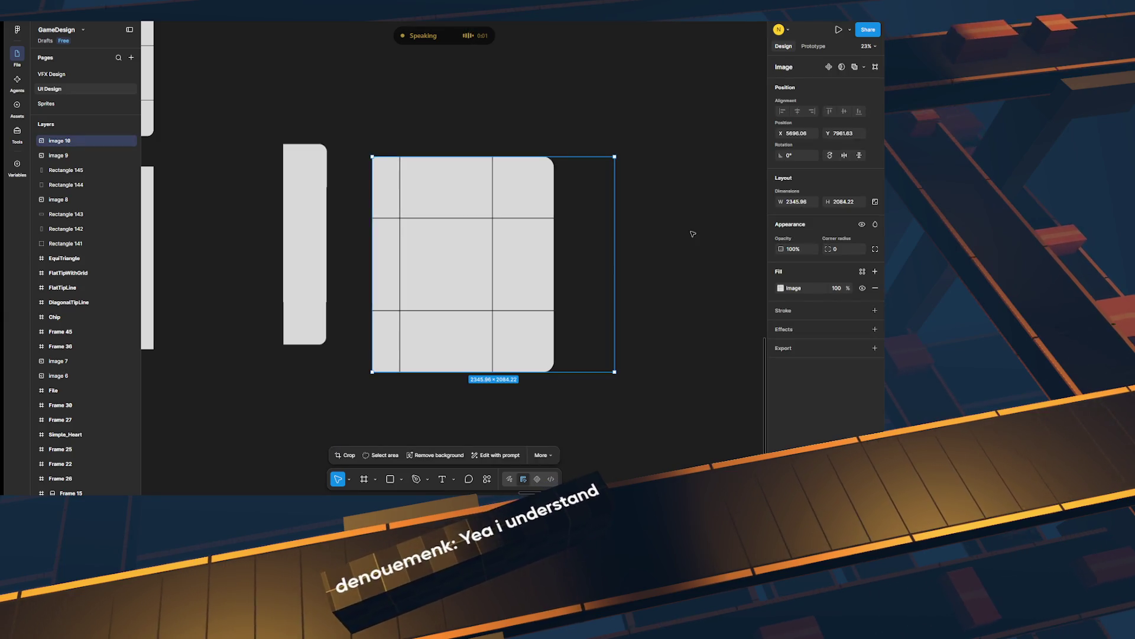
key("ctrl+z")
key("ctrl+z")
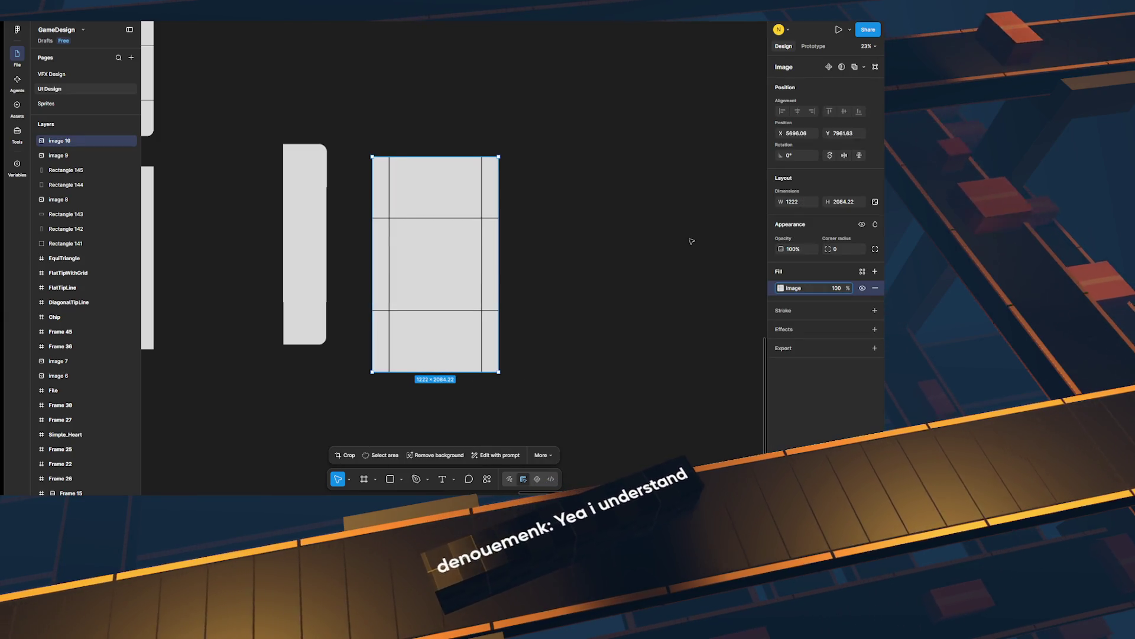
left_click_drag(454, 285, 446, 387)
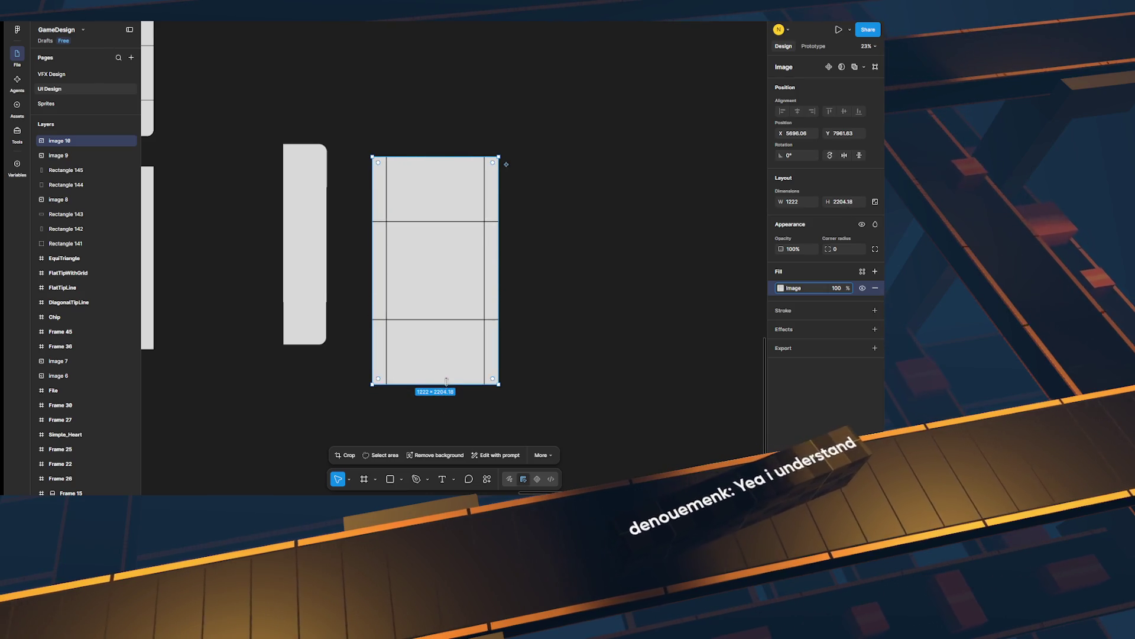
key("ctrl+z")
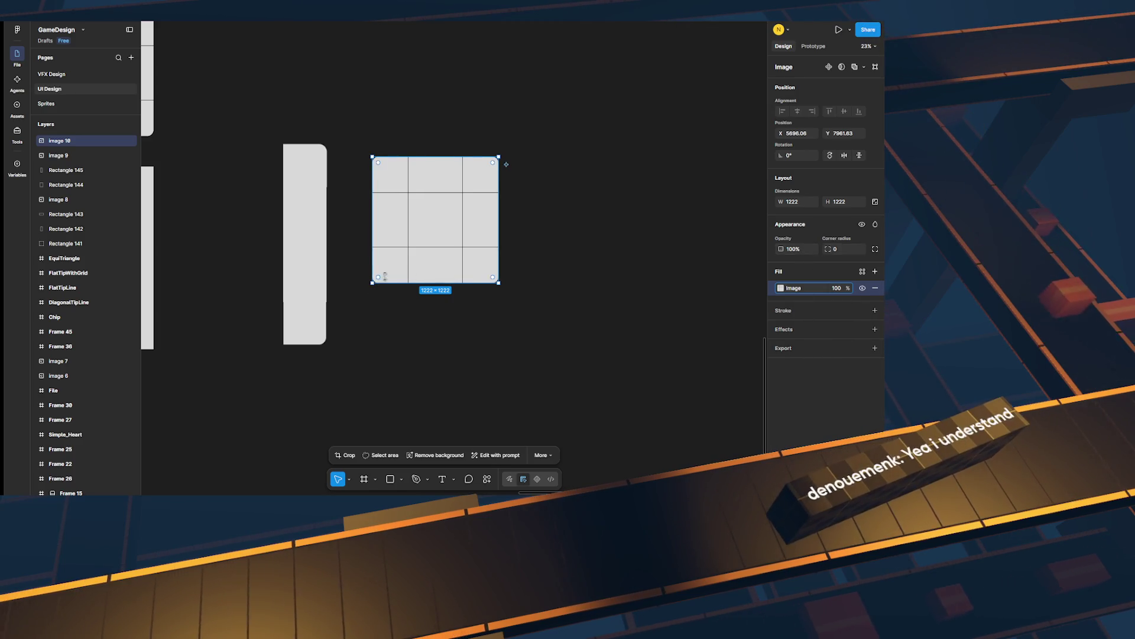
Step: Restretch the grid image to about 818 × 889, then delete it
right_click(436, 267)
left_click(396, 234)
mouse_move(436, 283)
left_mouse_down()
mouse_move(460, 356)
mouse_move(467, 187)
mouse_move(472, 355)
mouse_move(454, 296)
mouse_move(460, 237)
mouse_move(467, 364)
mouse_move(465, 238)
left_mouse_up()
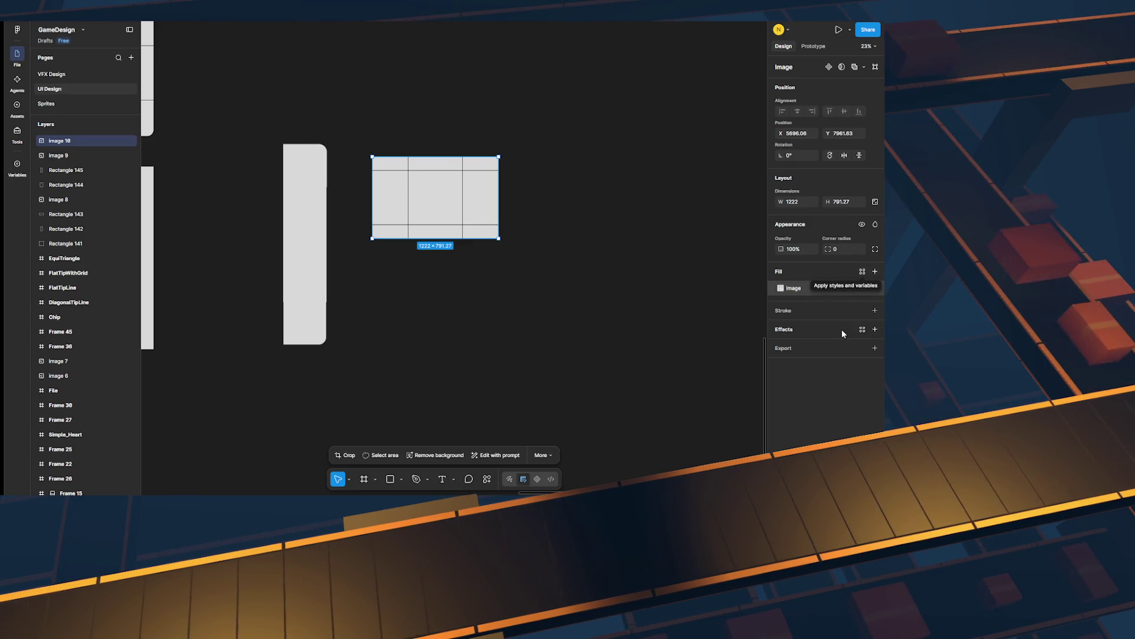
left_click_drag(439, 204, 450, 243)
right_click(450, 242)
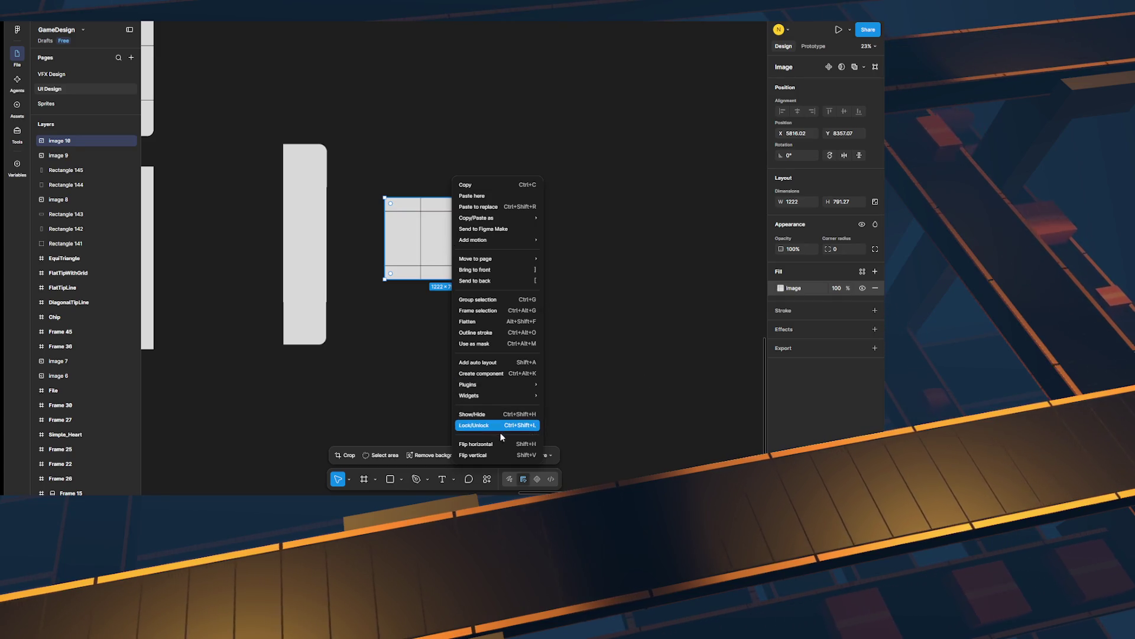
left_click(388, 272)
mouse_move(382, 277)
left_mouse_down()
mouse_move(397, 401)
mouse_move(152, 443)
mouse_move(430, 304)
mouse_move(426, 289)
left_mouse_up()
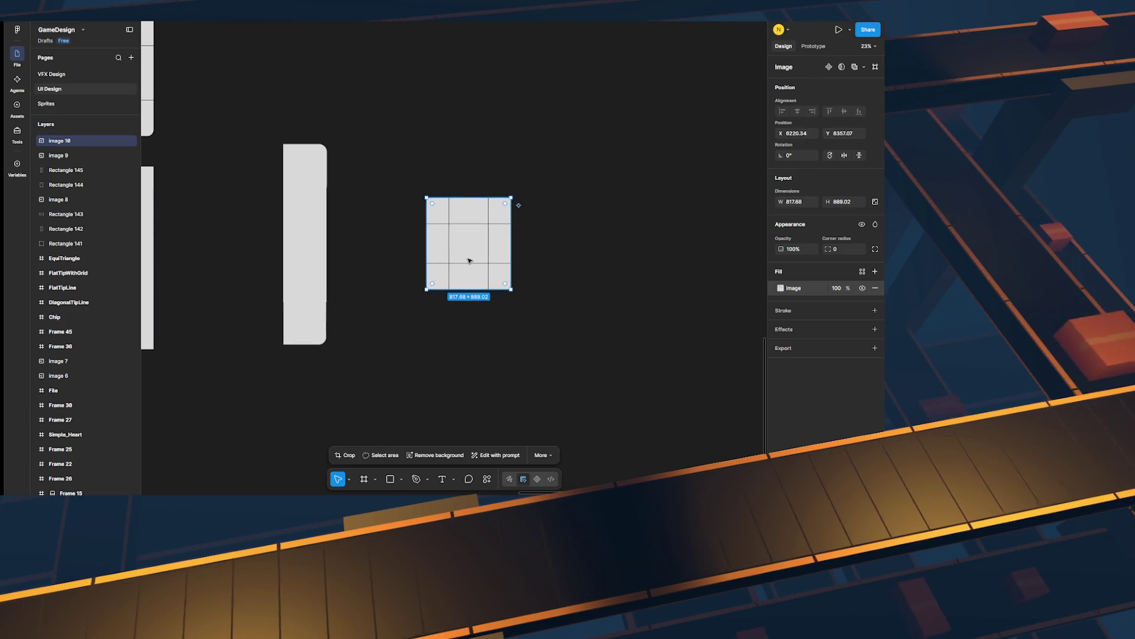
key("Delete")
right_click(478, 233)
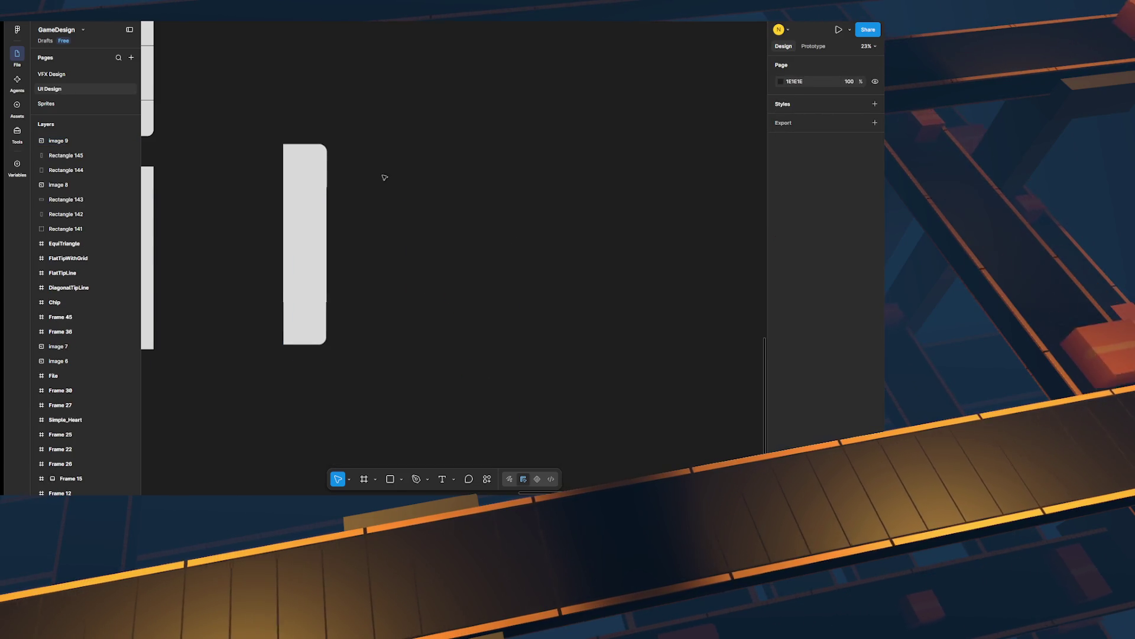
Step: Delete the tall narrow rectangle with its top and bottom cap images
left_click(331, 175)
scroll(414, 172, "left", 4)
left_click(531, 149)
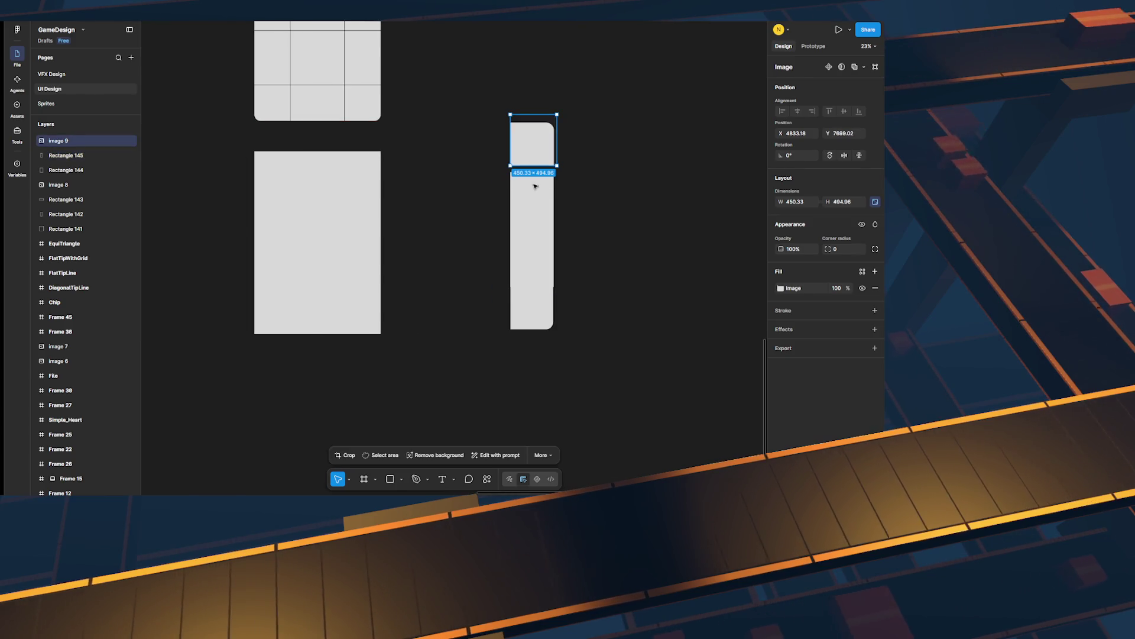
left_click(534, 310)
left_click(430, 276)
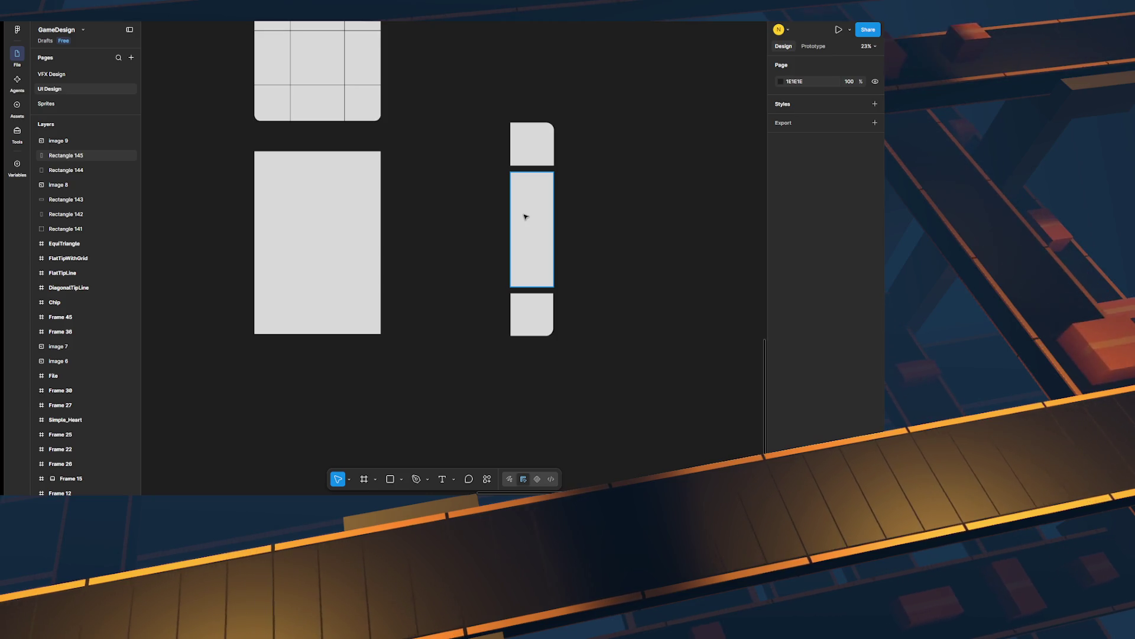
left_click_drag(444, 73, 617, 382)
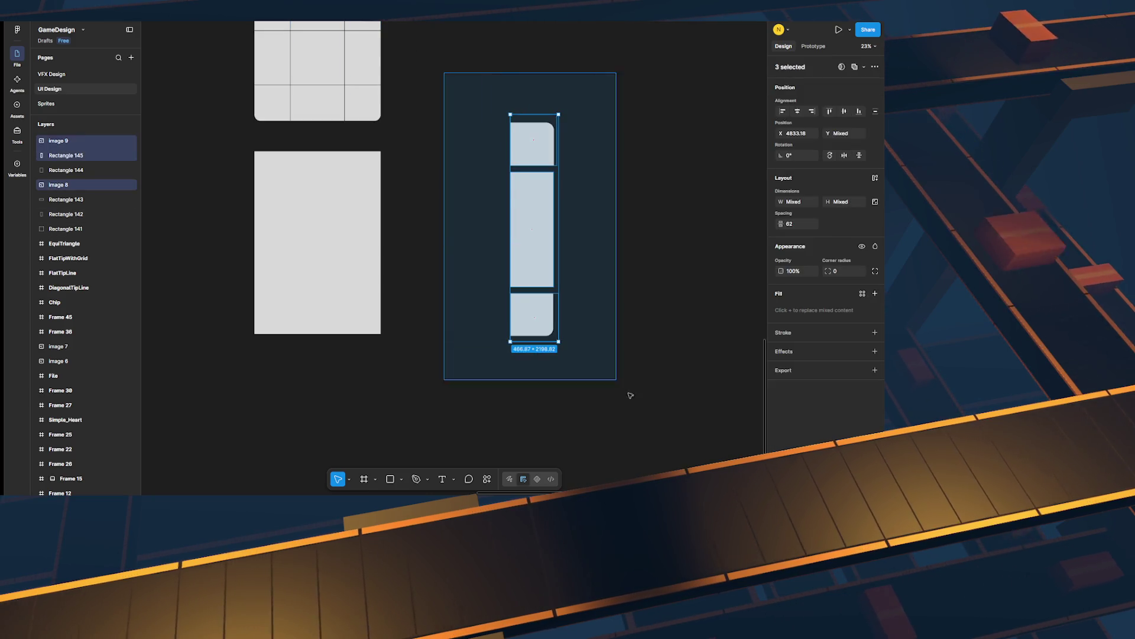
key("Delete")
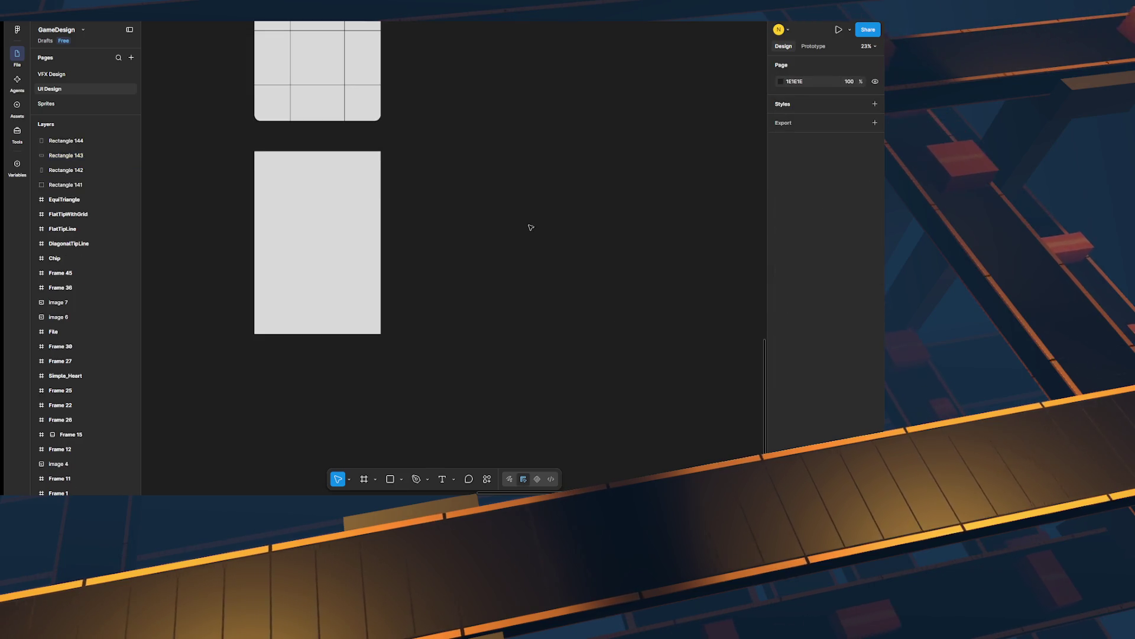
scroll(548, 246, "up", 5)
scroll(463, 314, "left", 2)
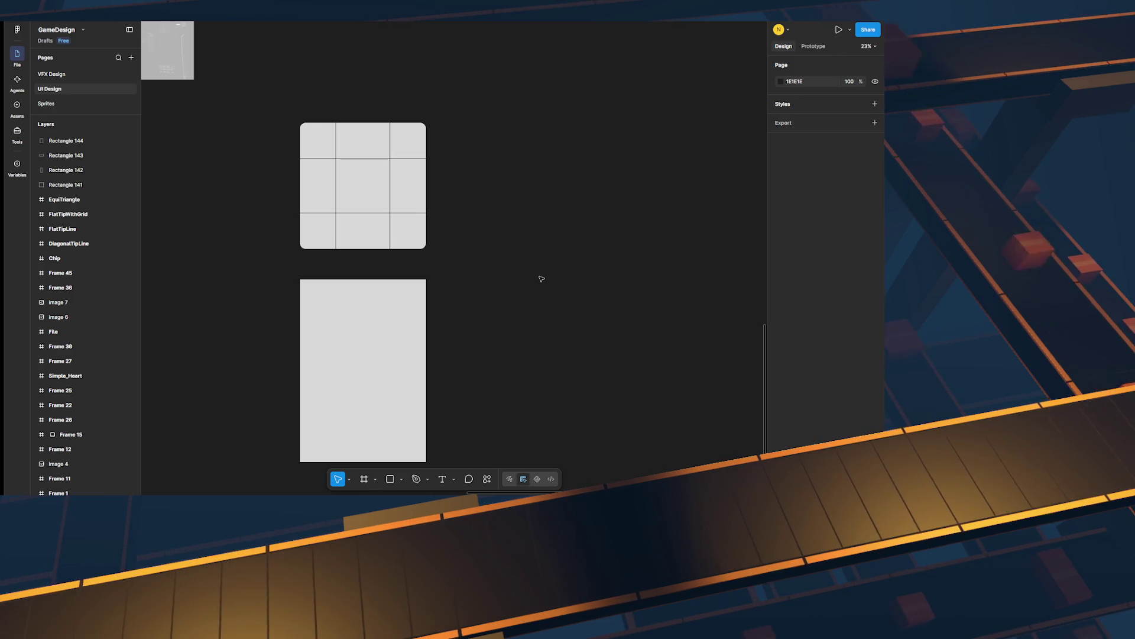
scroll(489, 241, "down", 3)
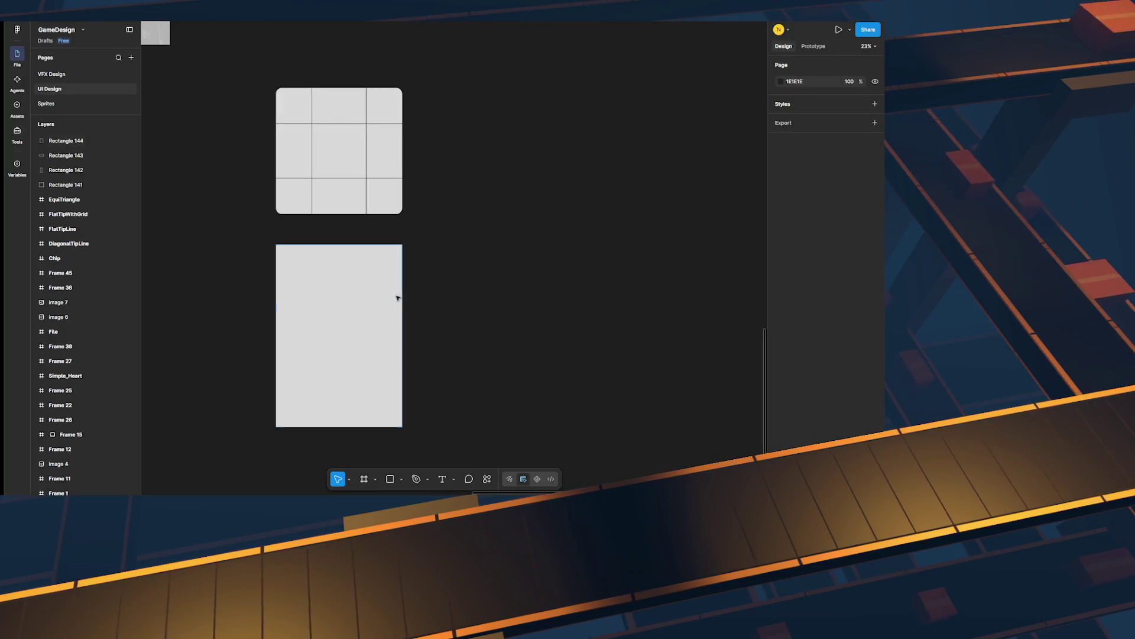
scroll(438, 351, "up", 2)
scroll(438, 352, "up", 1)
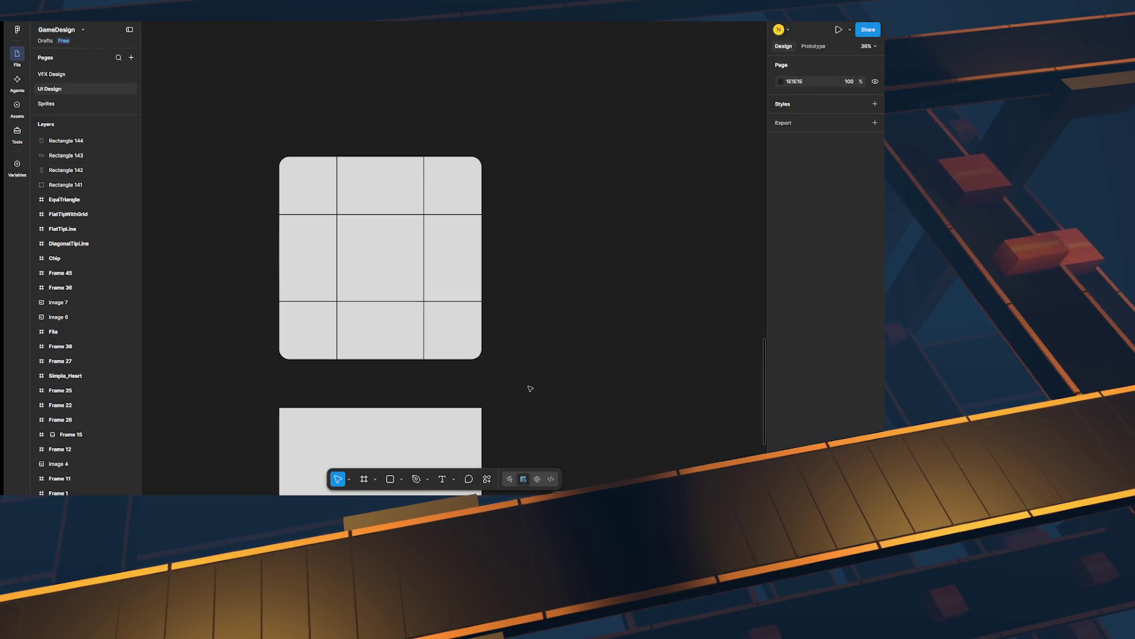
Step: Draw a square right of the grid frame with no fill and a white 10-weight stroke
key("r")
left_click_drag(528, 177, 687, 363)
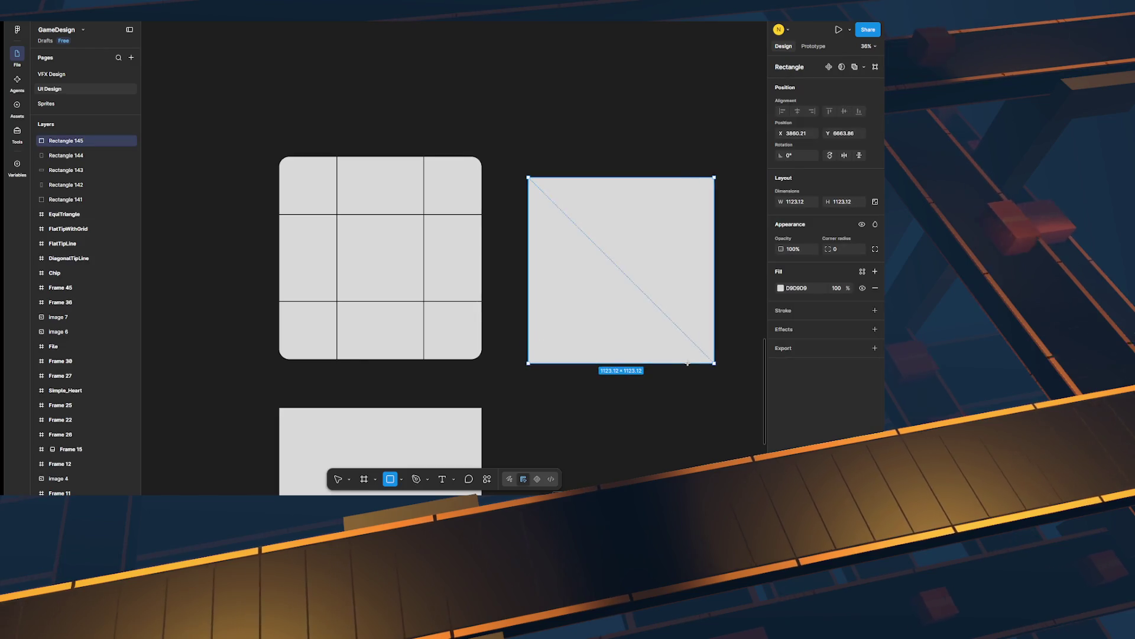
left_click(875, 288)
left_click(875, 290)
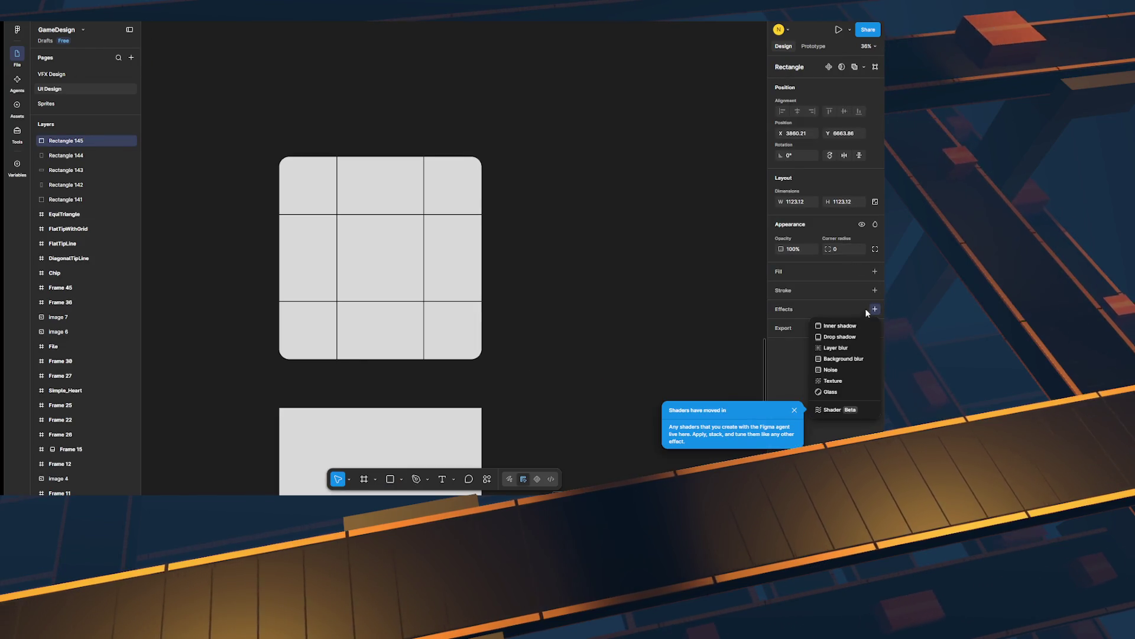
left_click(780, 307)
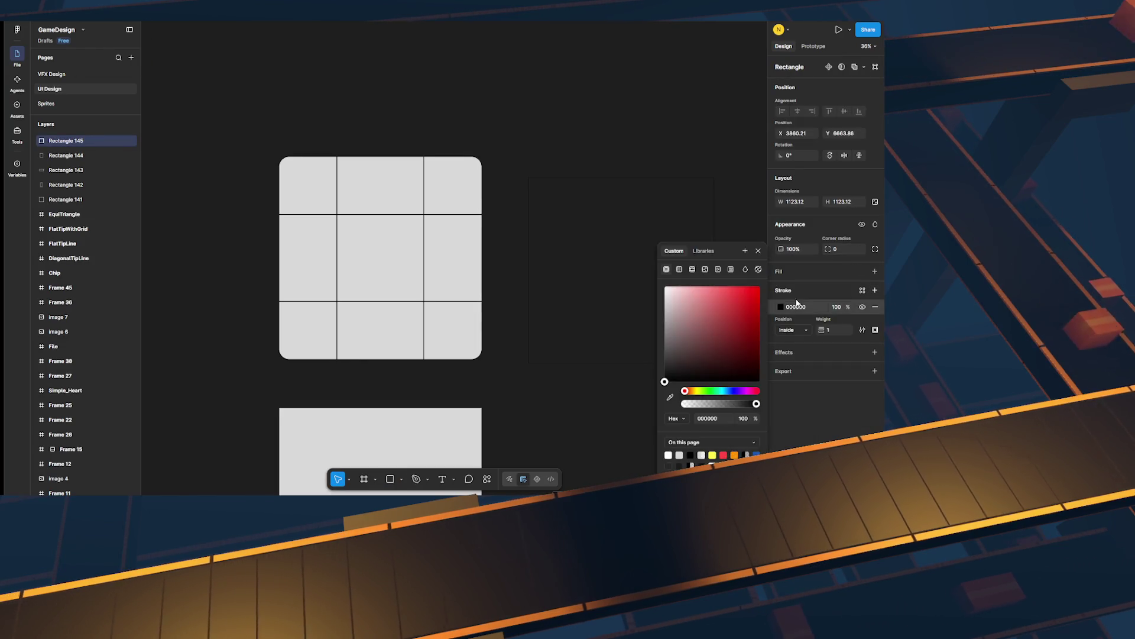
left_click(839, 329)
left_click(676, 309)
key("Escape")
key("Escape")
left_click(554, 178)
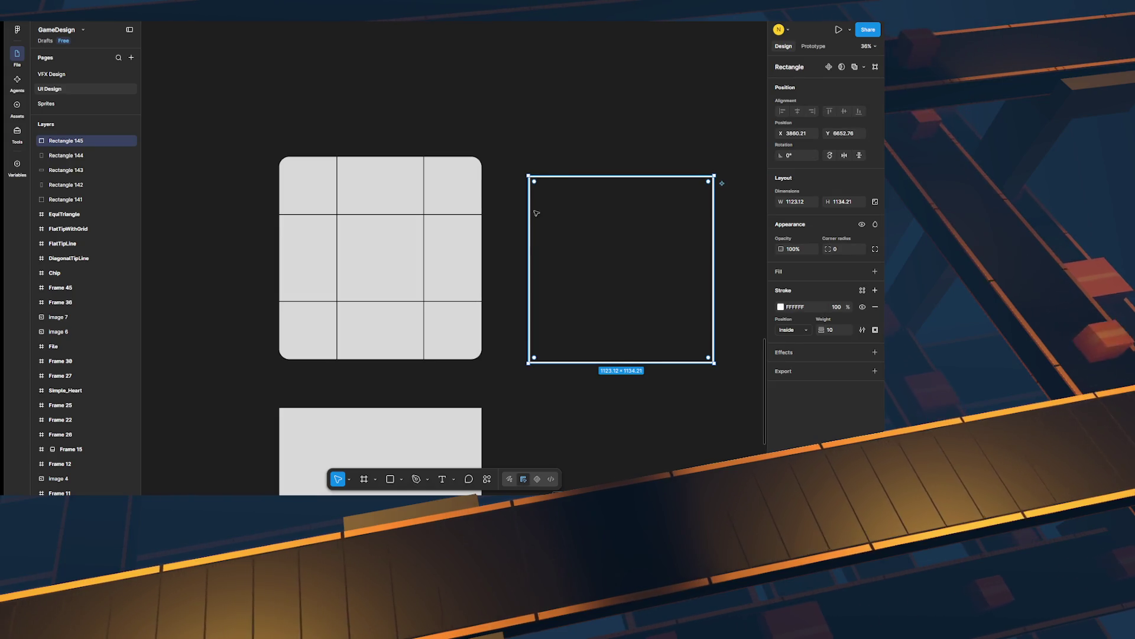
Step: Select the WB_Progress bar in Unreal's WB_MoverPlayerHUD
scroll(537, 214, "right", 5)
scroll(536, 213, "down", 1)
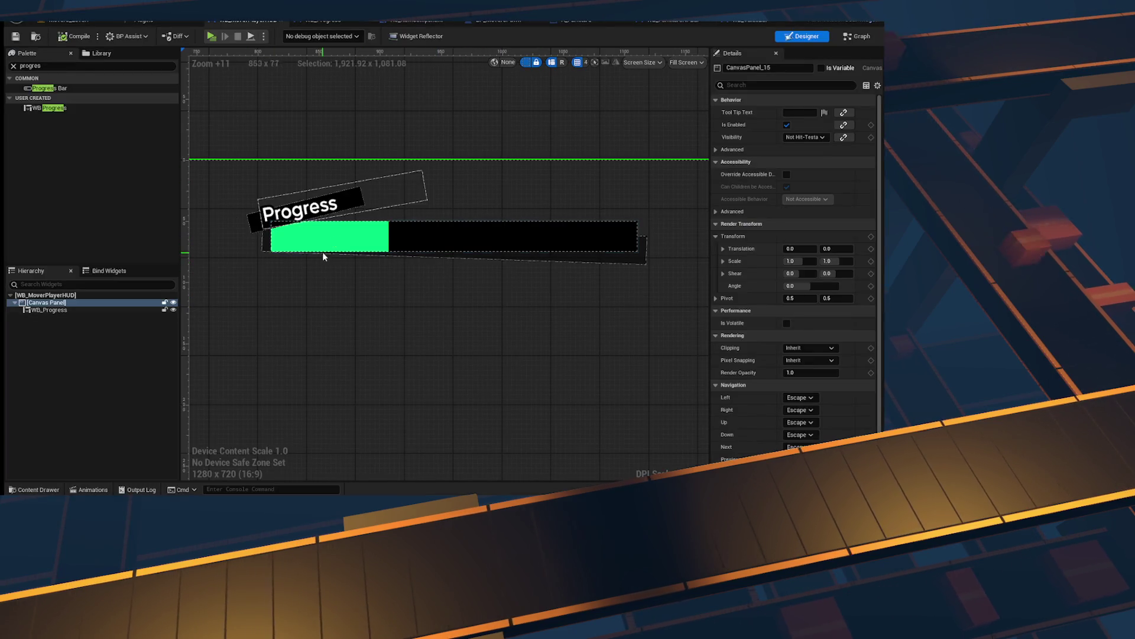
left_click(324, 249)
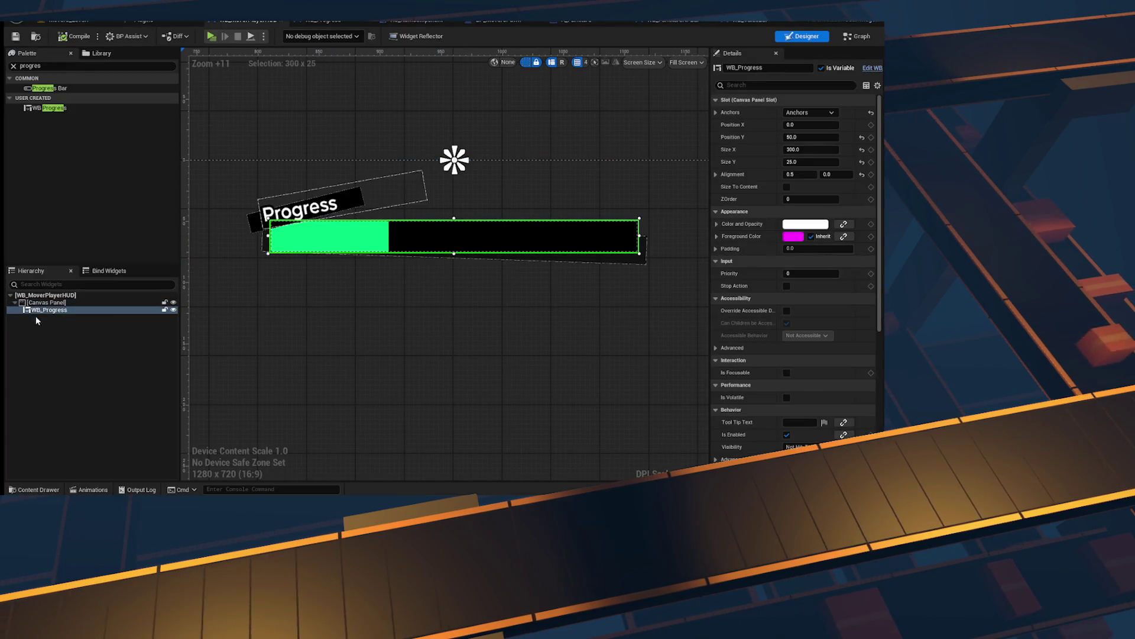
Step: Open the WB_Progress widget and select its ProgressBar_46
left_click(20, 311)
left_click(302, 22)
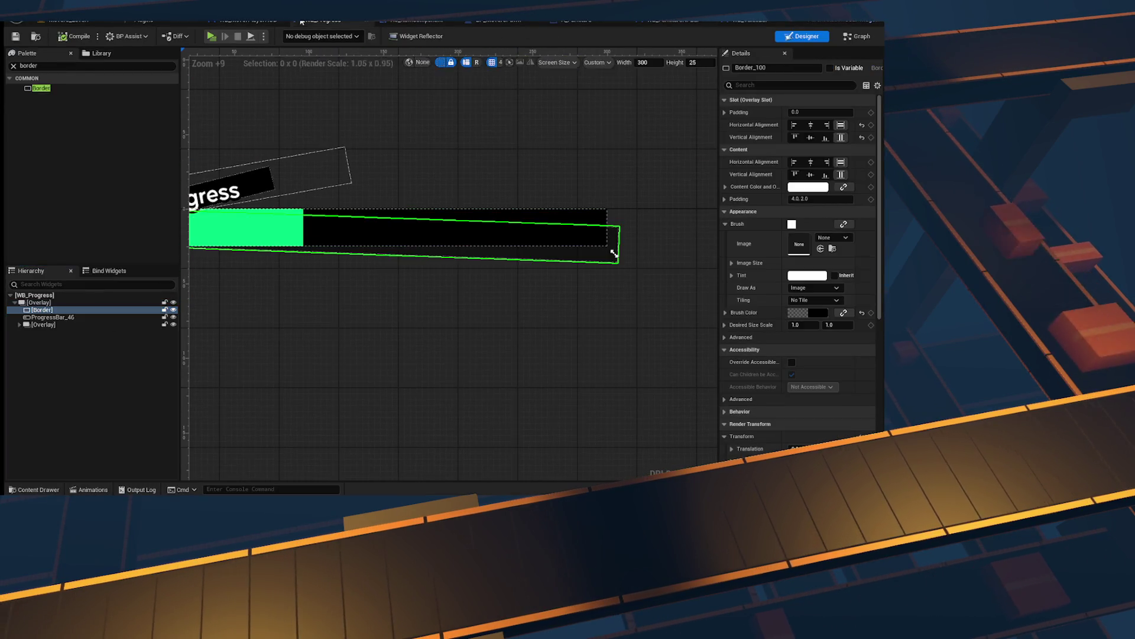
left_click(361, 218)
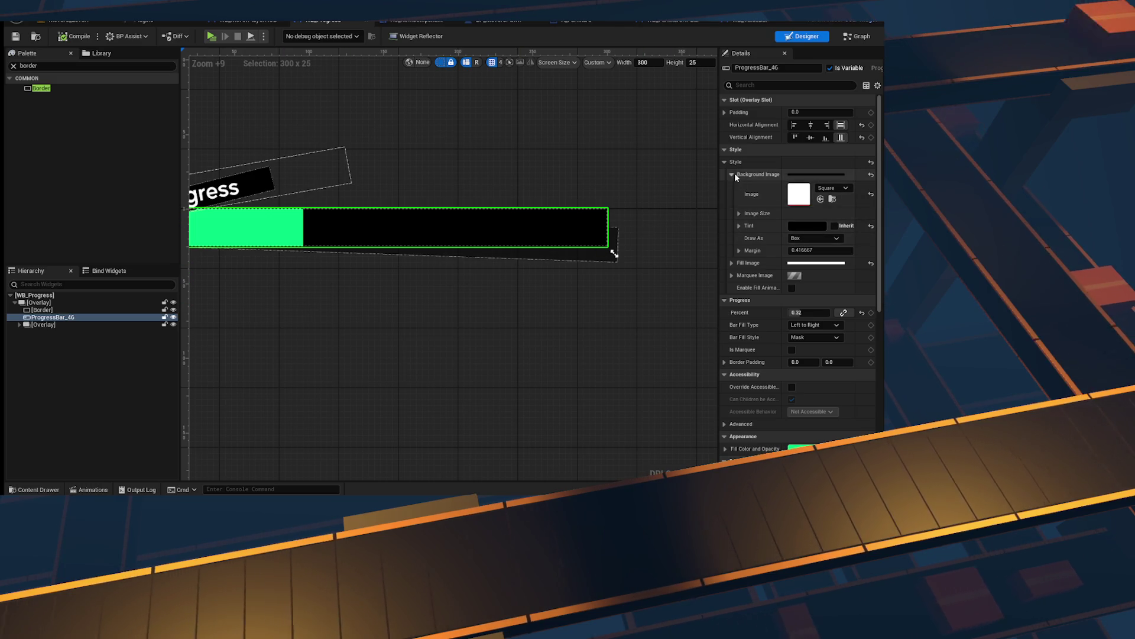
Step: Set the progress bar's Background Image to UI_Border
left_click(845, 188)
type("ou")
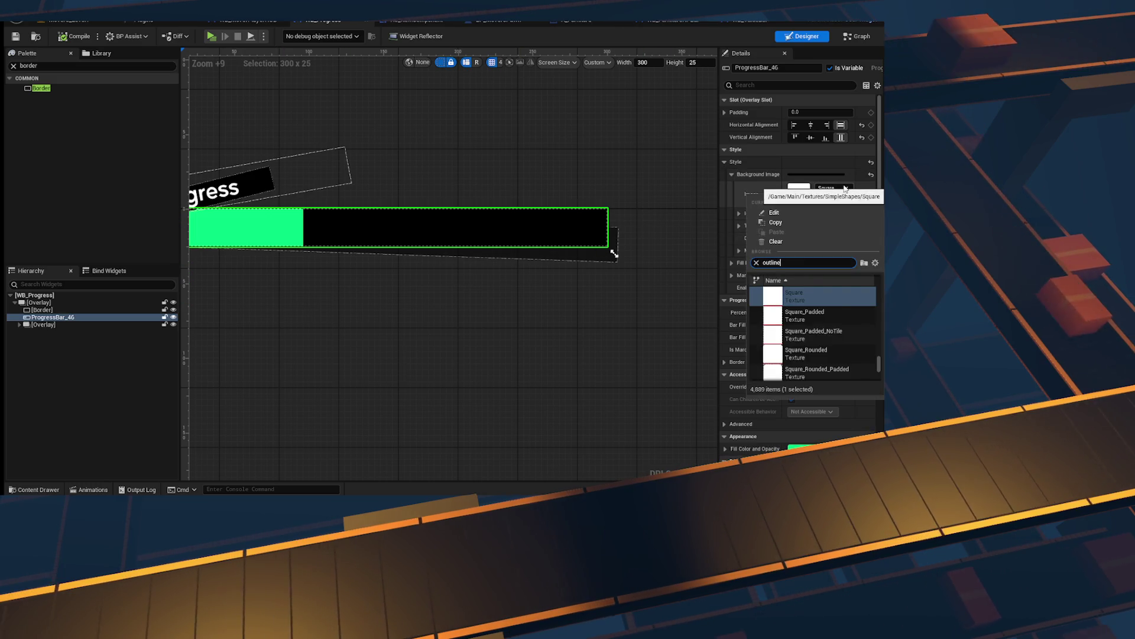
type("tline")
key("Escape")
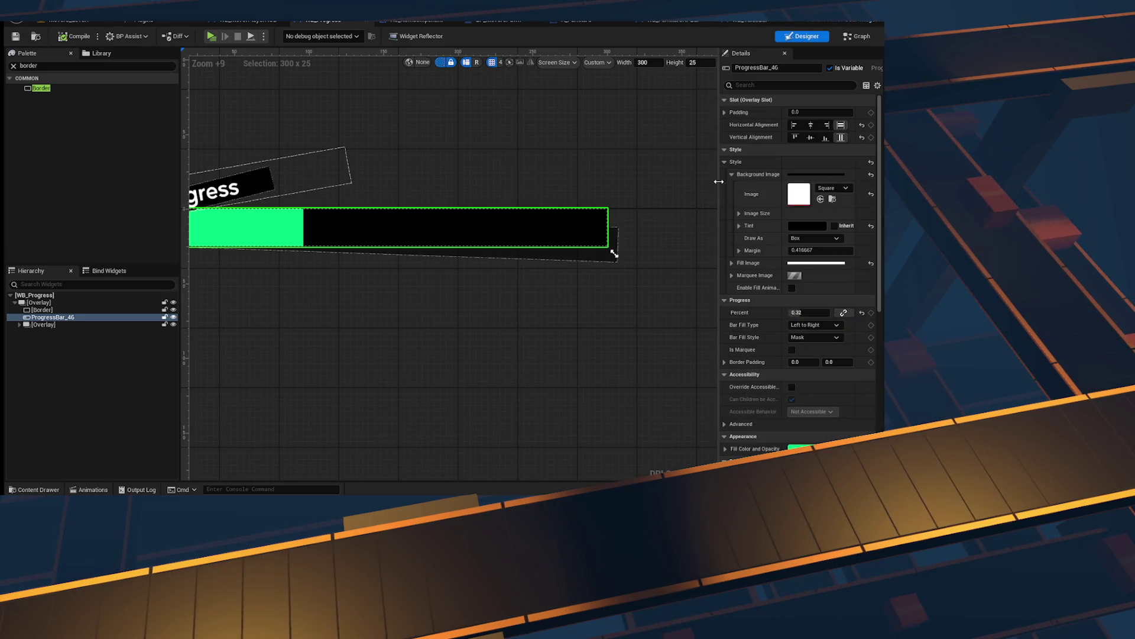
left_click(830, 188)
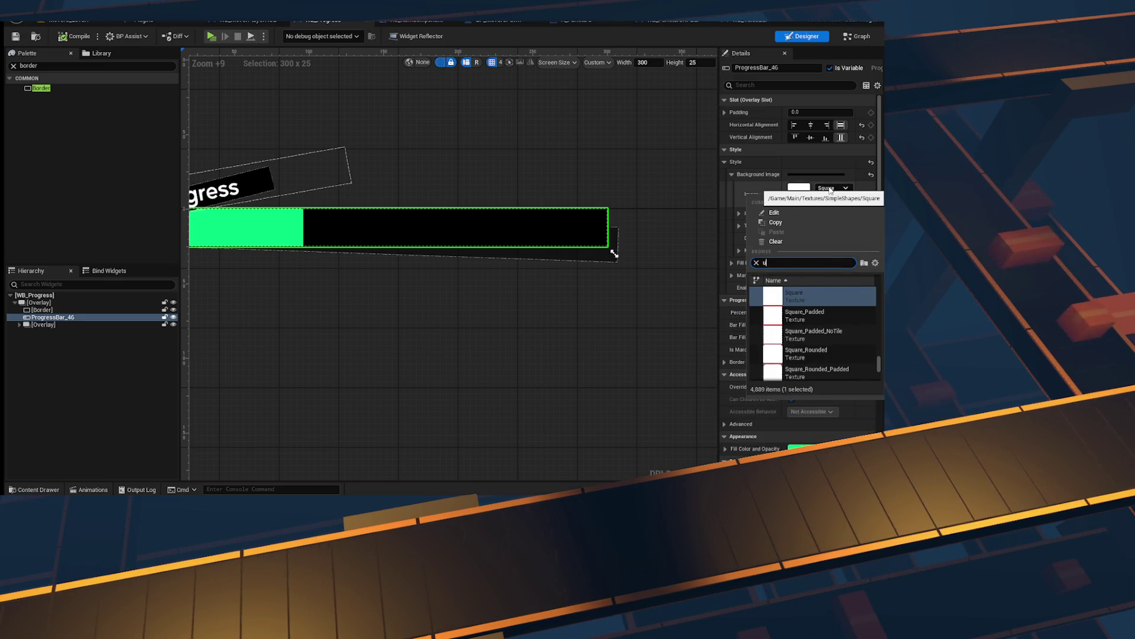
type("i")
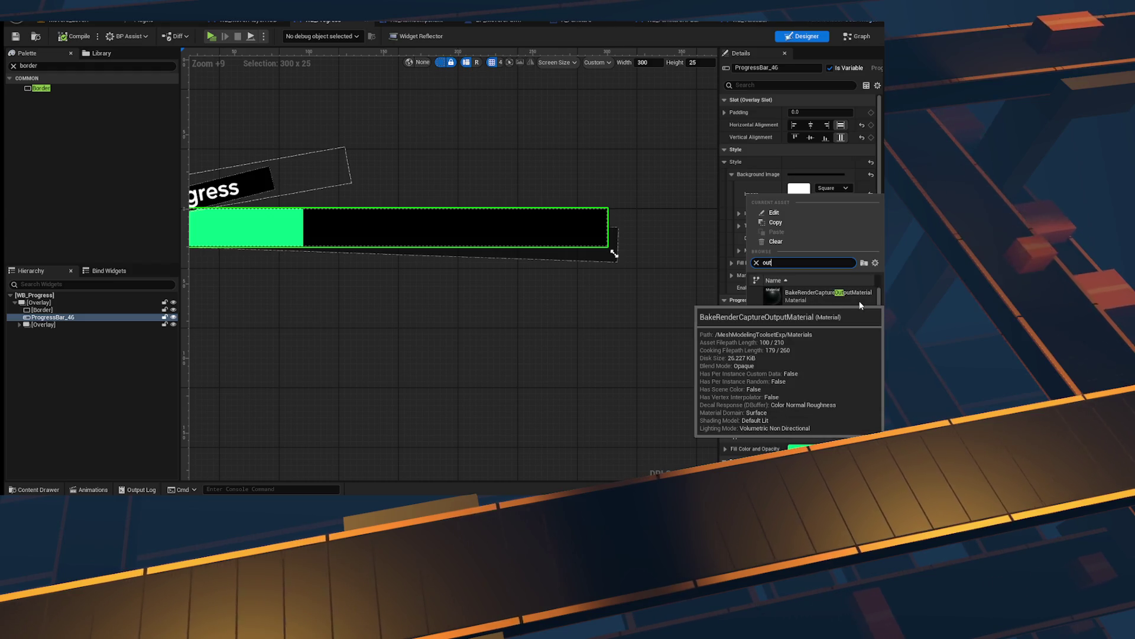
key("BackSpace")
key("BackSpace")
key("BackSpace")
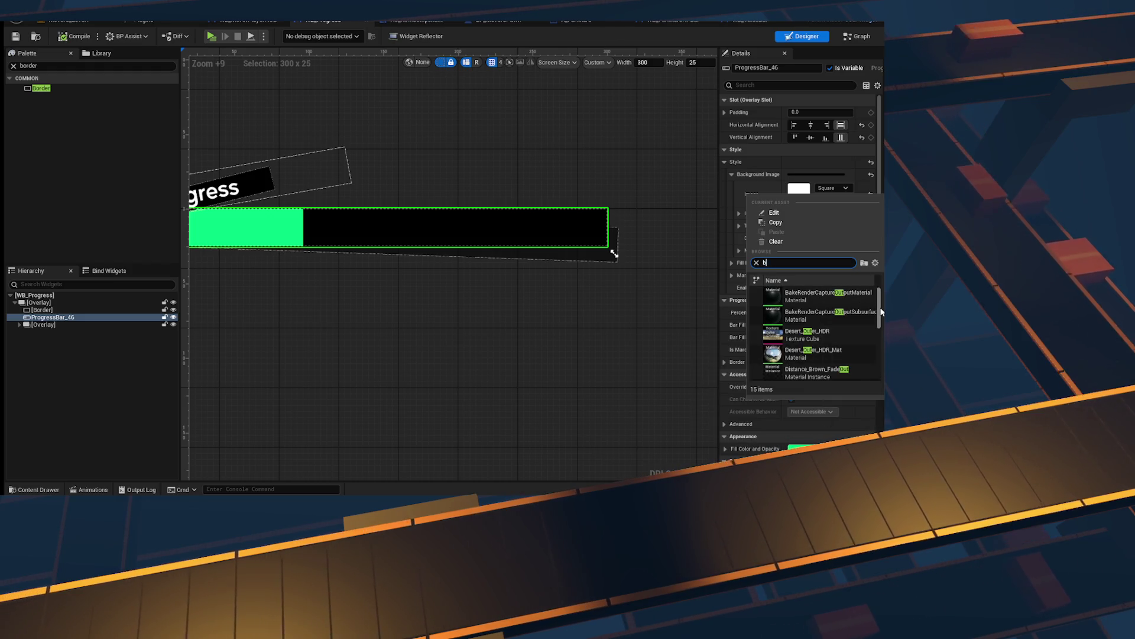
type("border")
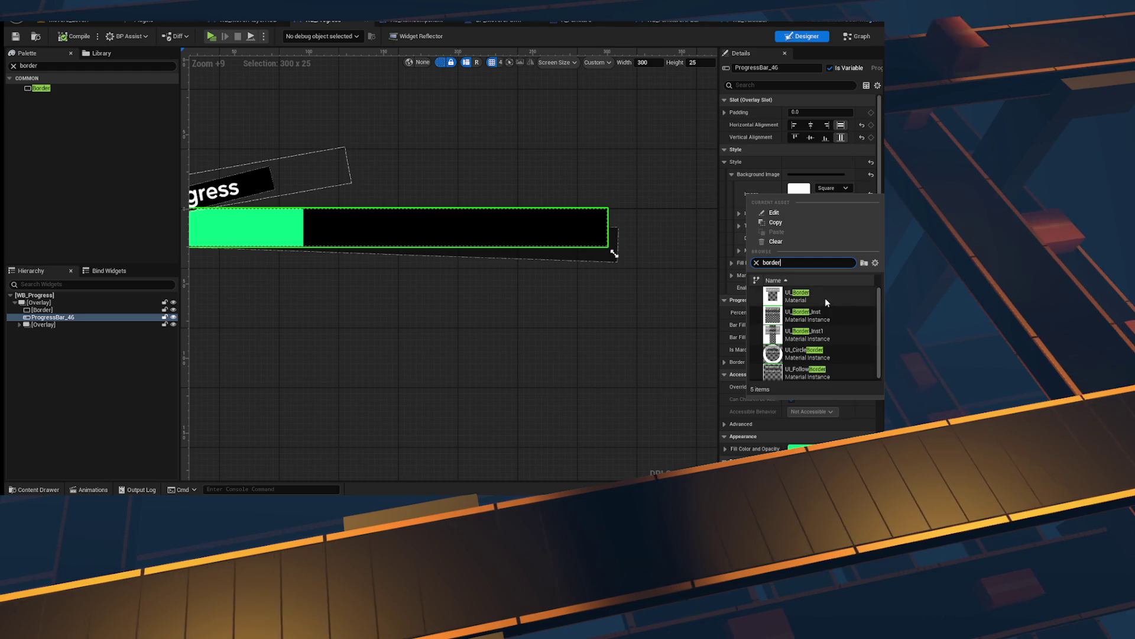
left_click(826, 297)
left_click(807, 225)
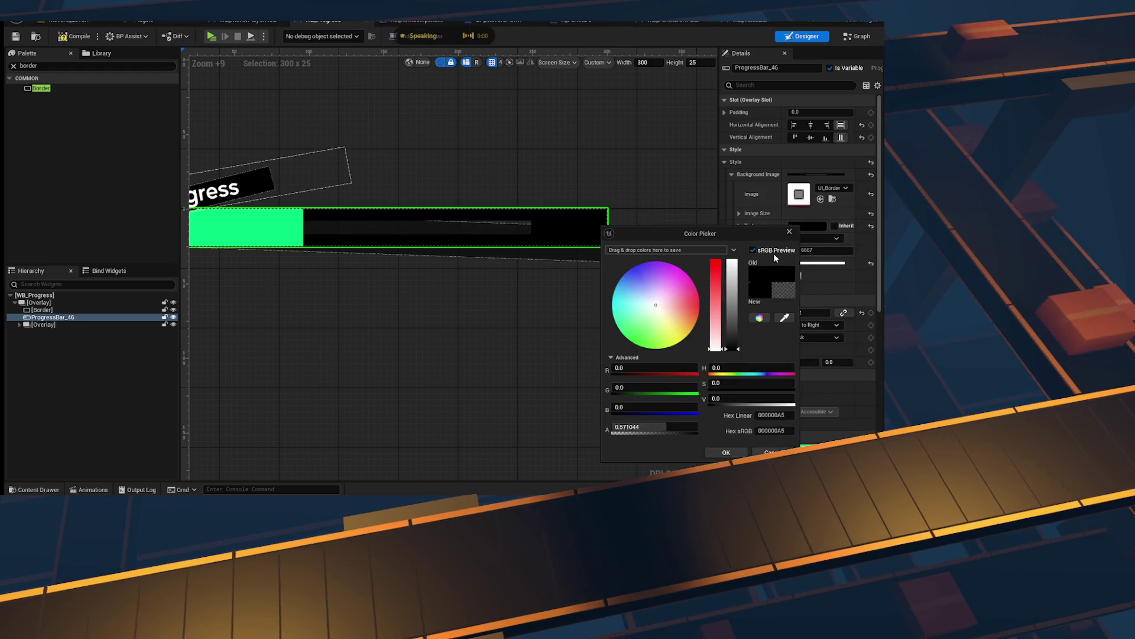
Step: Tint the progress bar's background image white
left_click(732, 261)
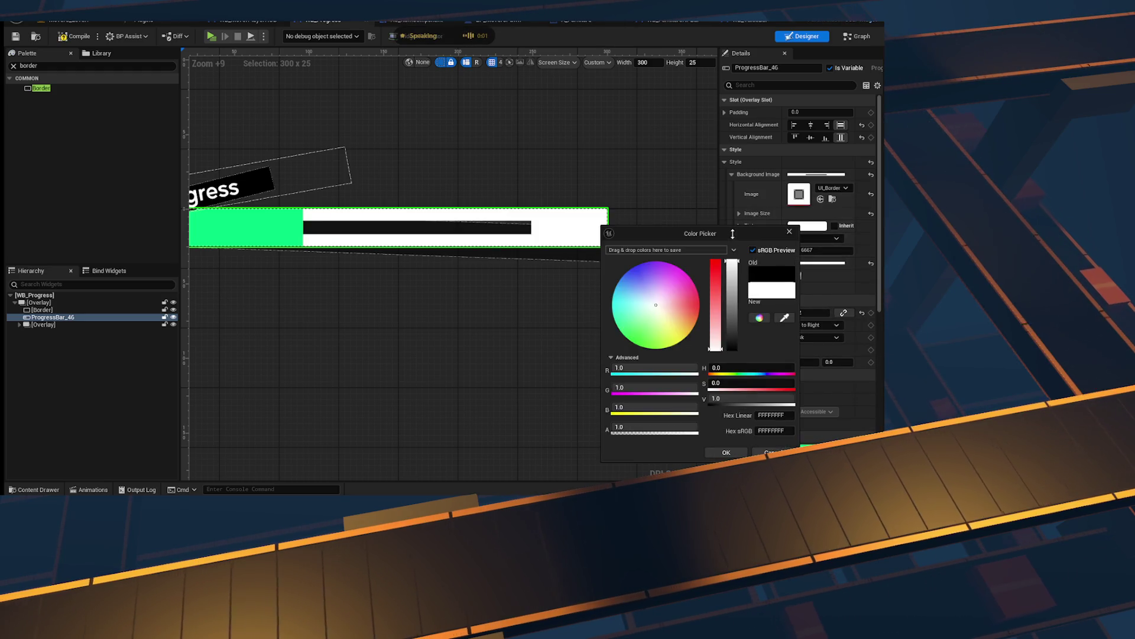
left_click(728, 452)
left_click_drag(477, 322, 459, 317)
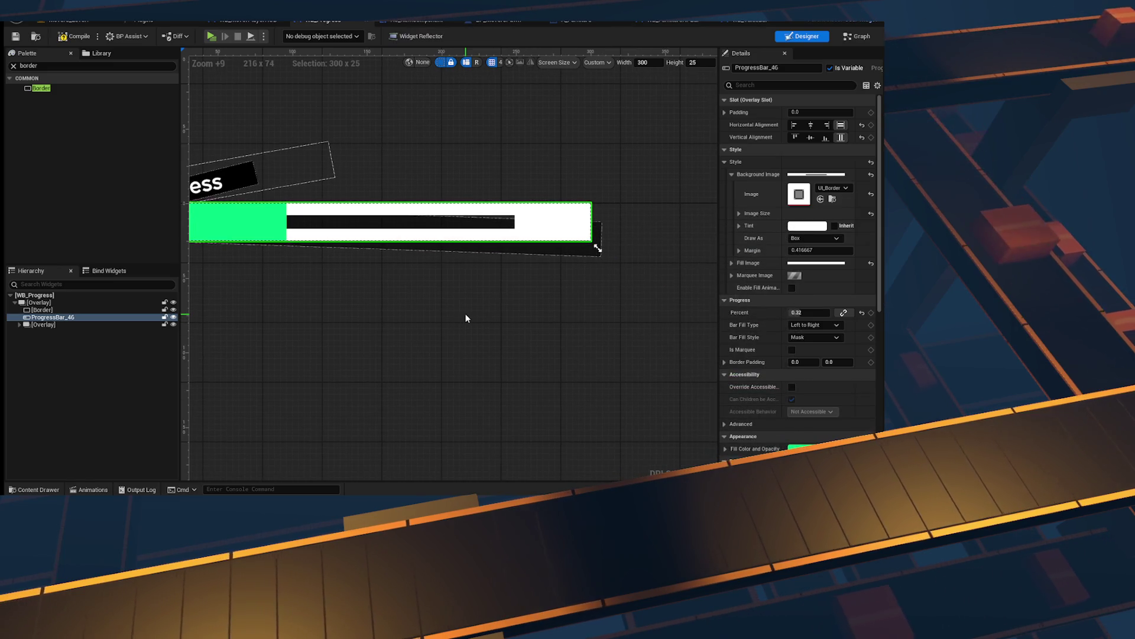
Step: Set the background margin to 1.0 on left, top, right and bottom
scroll(466, 318, "up", 5)
left_click(821, 250)
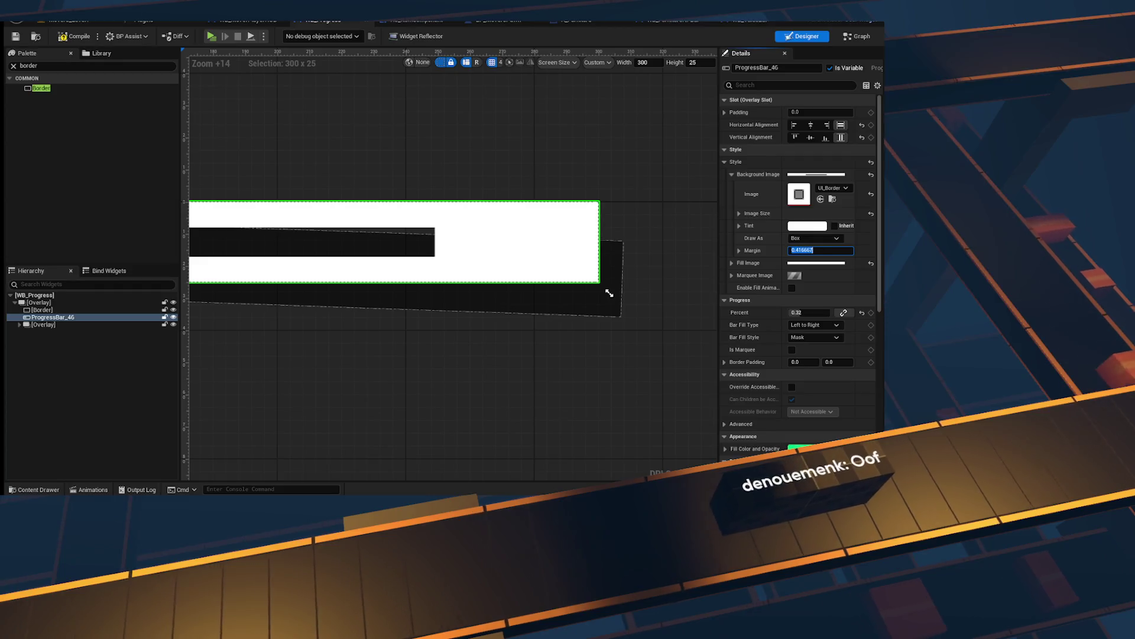
type("0.5")
key("Return")
left_click(809, 249)
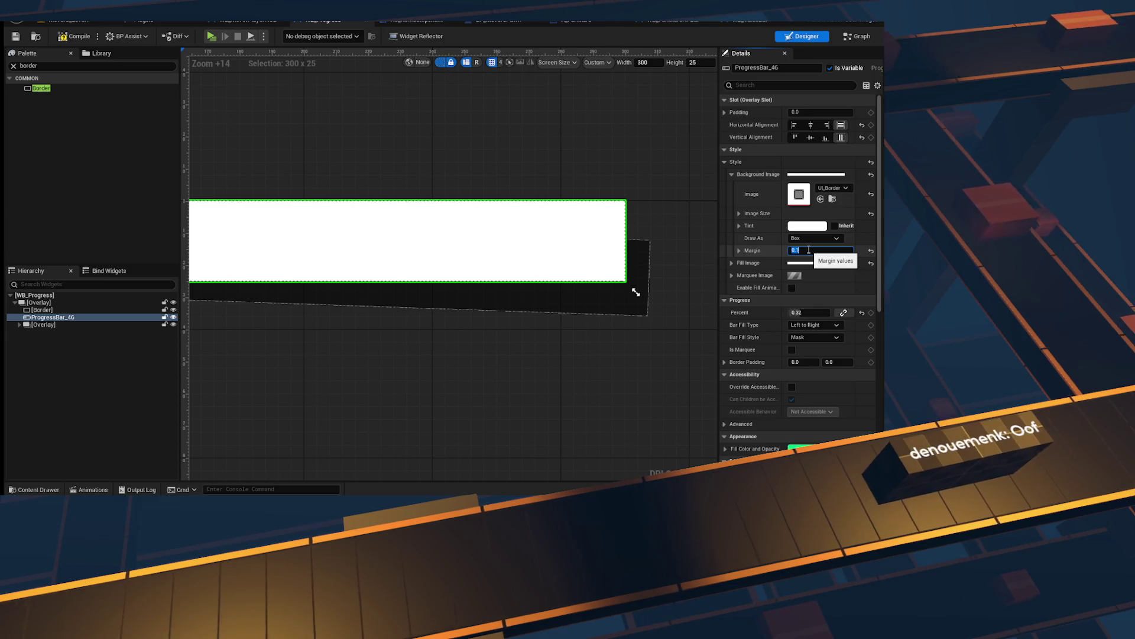
key("Escape")
scroll(686, 269, "down", 2)
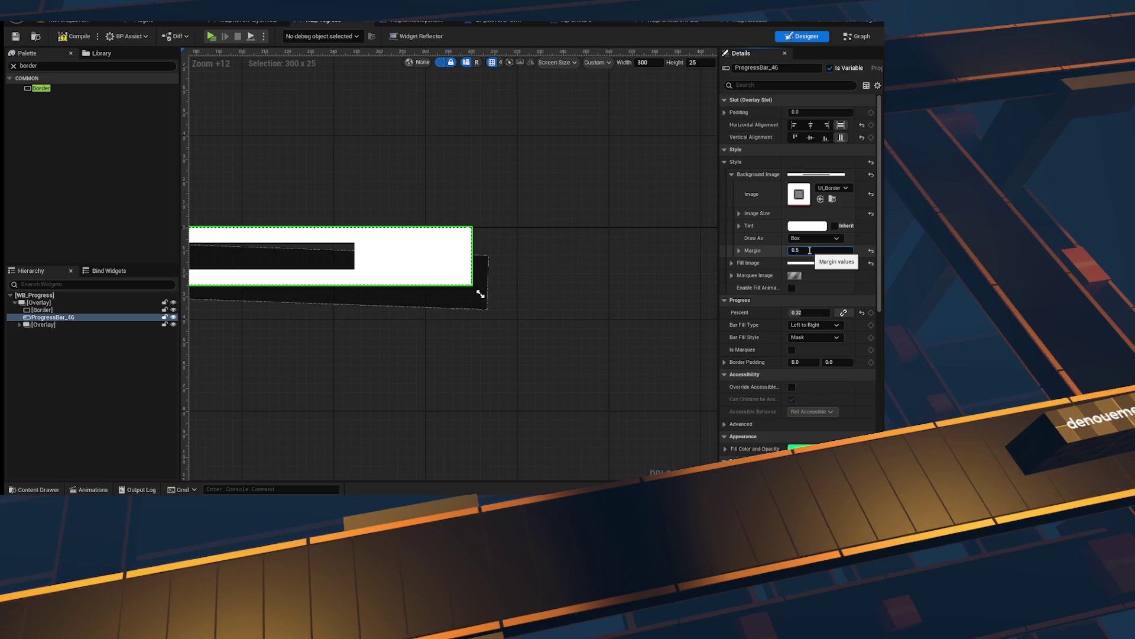
type("0.3, 0.3, 0.7, 0.7")
key("Return")
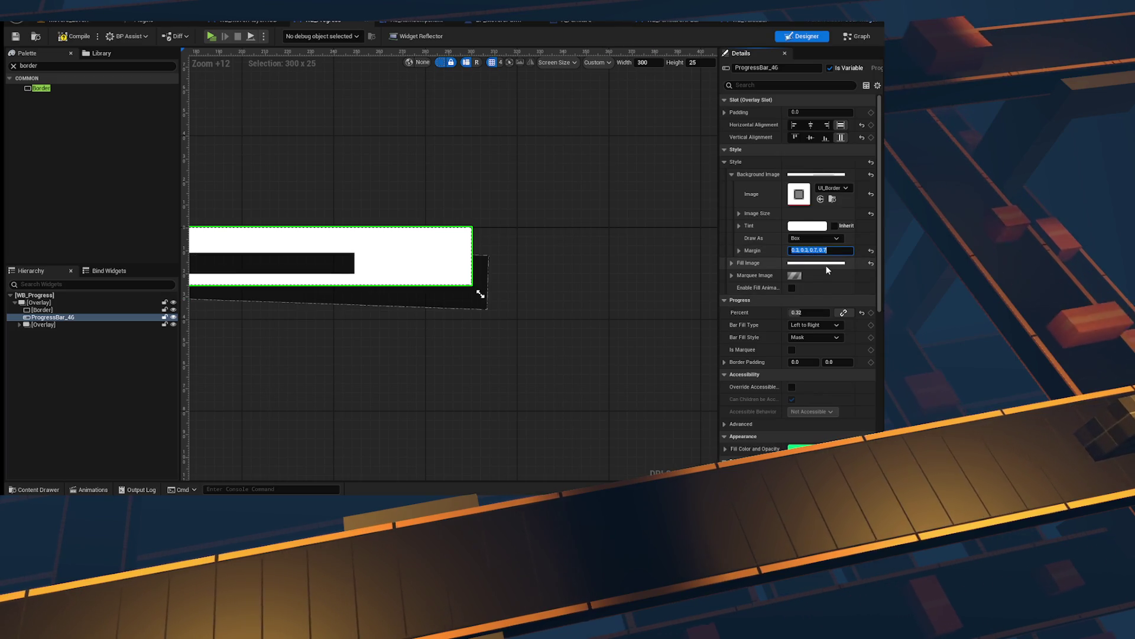
left_click(739, 251)
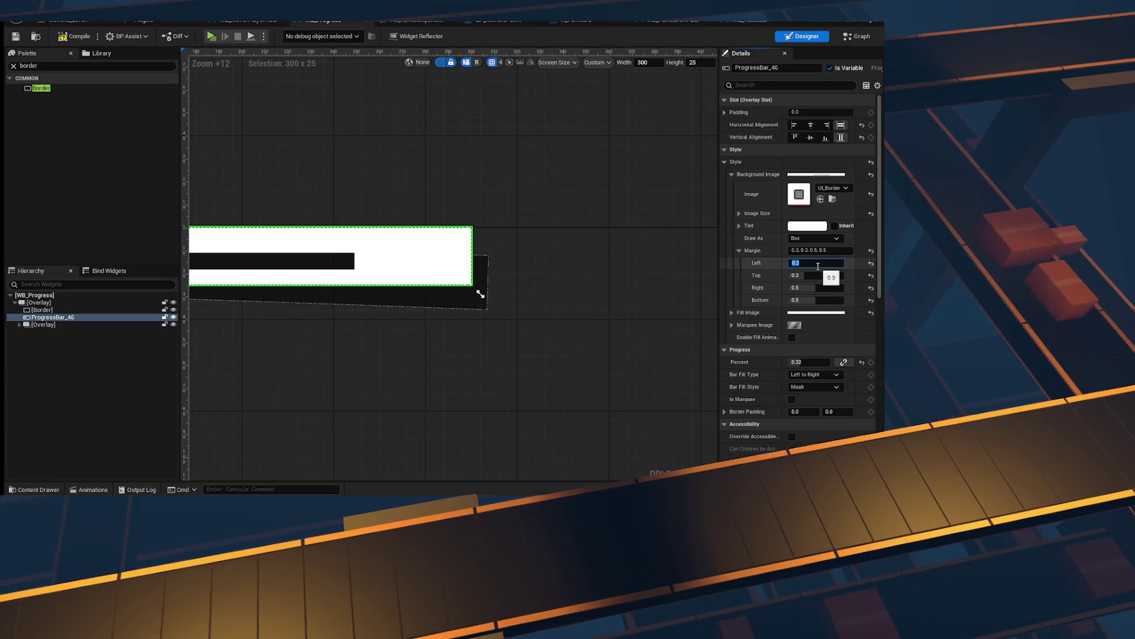
type("0")
key("Tab")
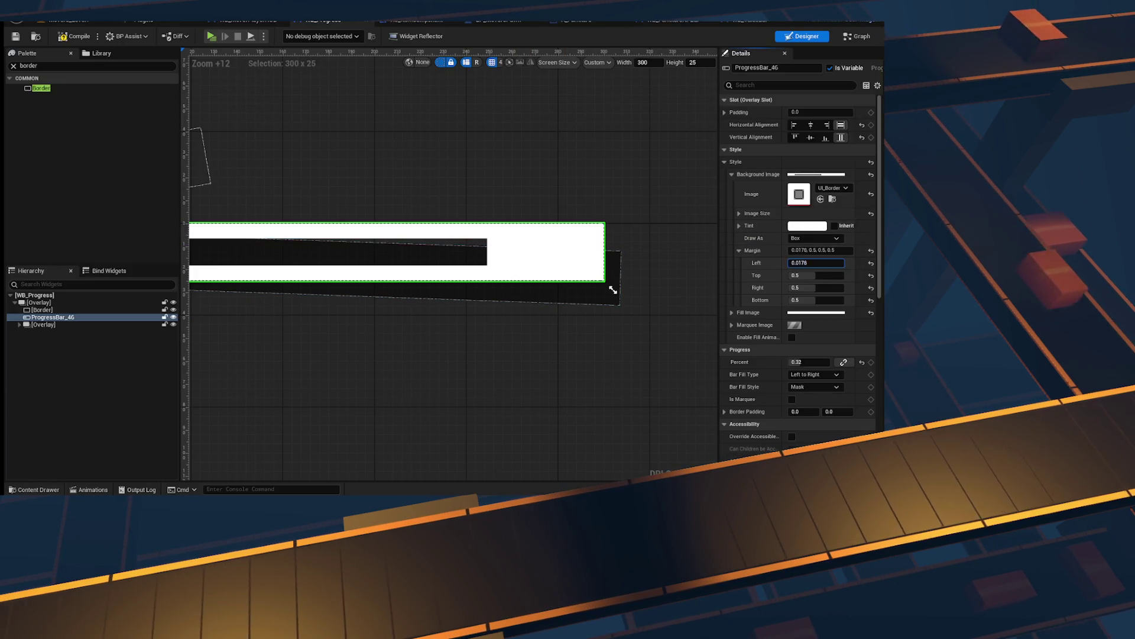
mouse_move(845, 262)
left_mouse_down()
mouse_move(828, 263)
mouse_move(851, 262)
mouse_move(842, 287)
mouse_move(815, 300)
left_mouse_up()
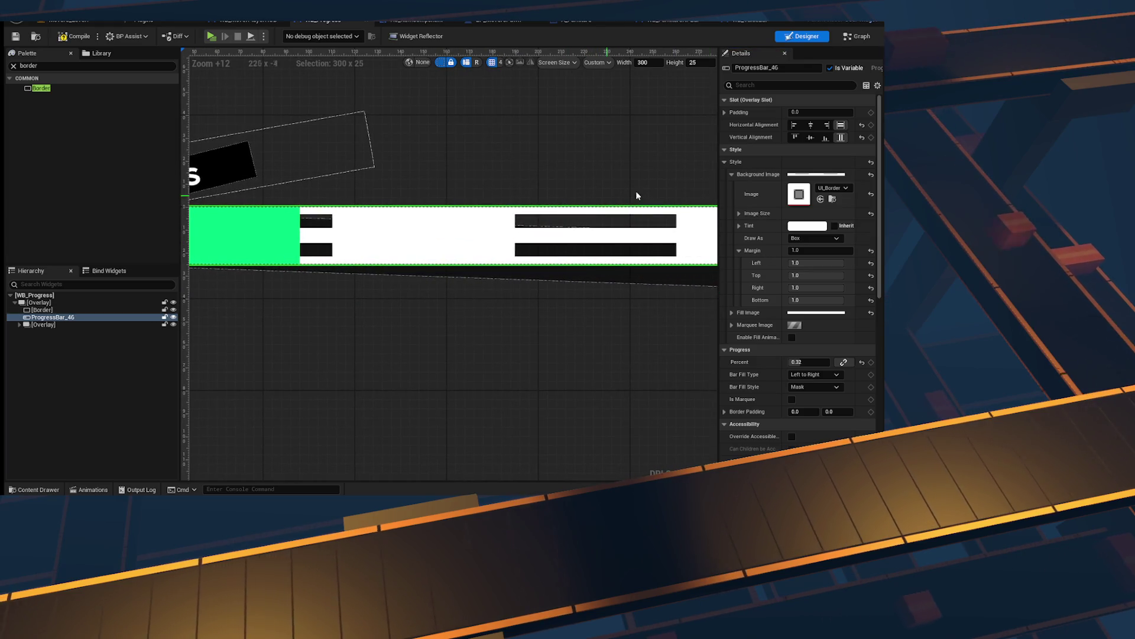
Step: Draw the progress bar background as Border with a 0.5 margin
left_click(824, 239)
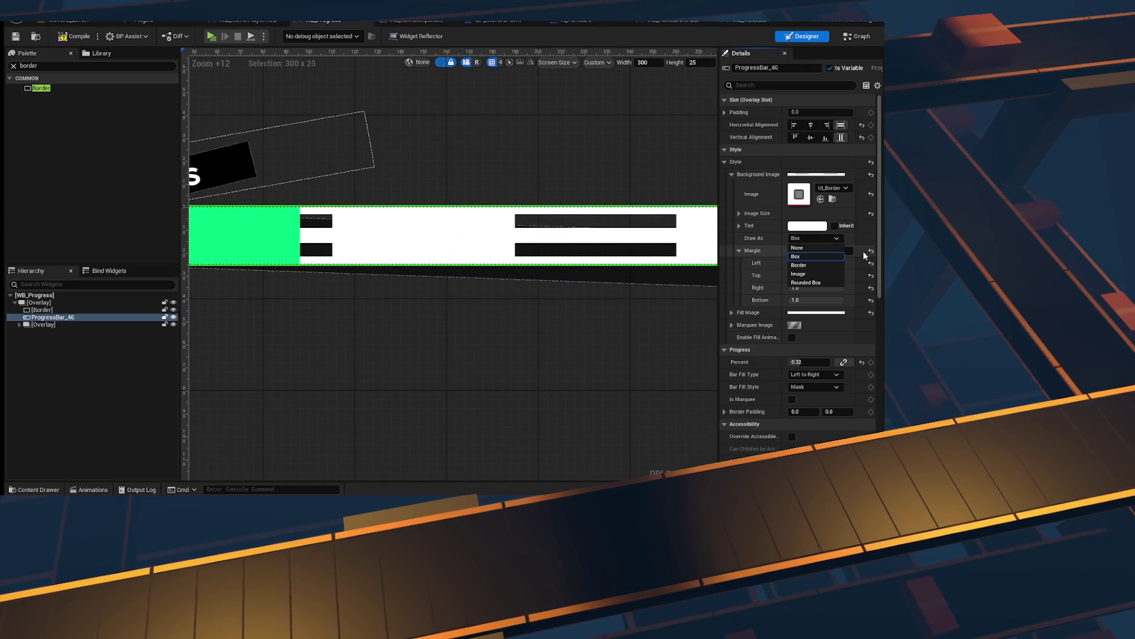
left_click(824, 266)
left_click(820, 250)
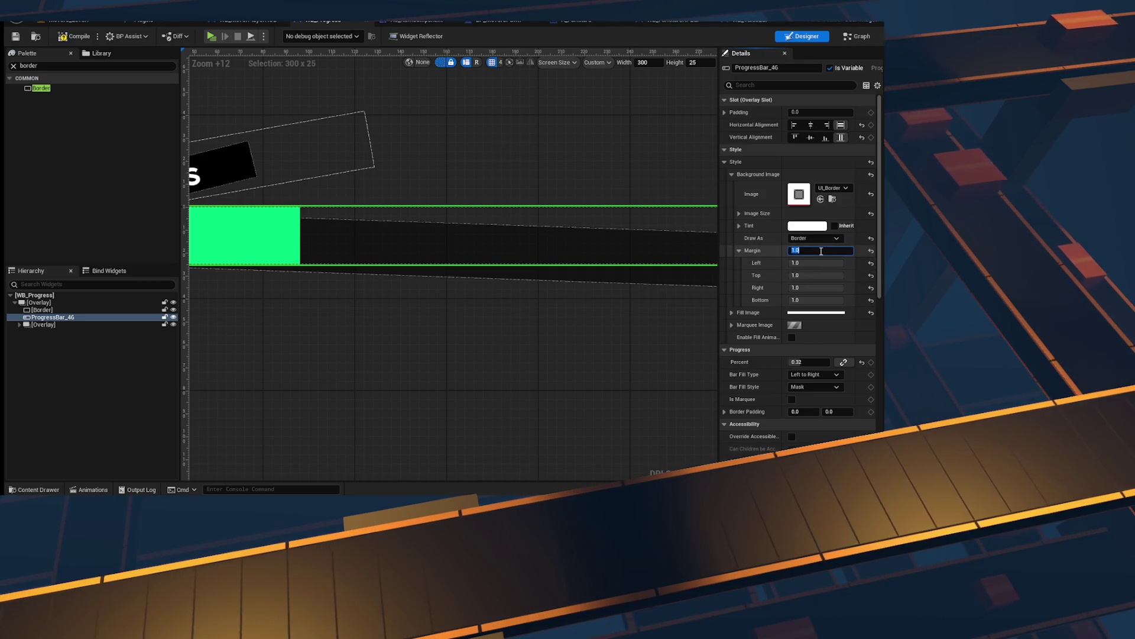
type("0.5")
key("Return")
scroll(342, 266, "down", 2)
scroll(346, 254, "up", 4)
mouse_move(350, 241)
left_mouse_down()
mouse_move(530, 238)
mouse_move(435, 244)
mouse_move(484, 244)
left_mouse_up()
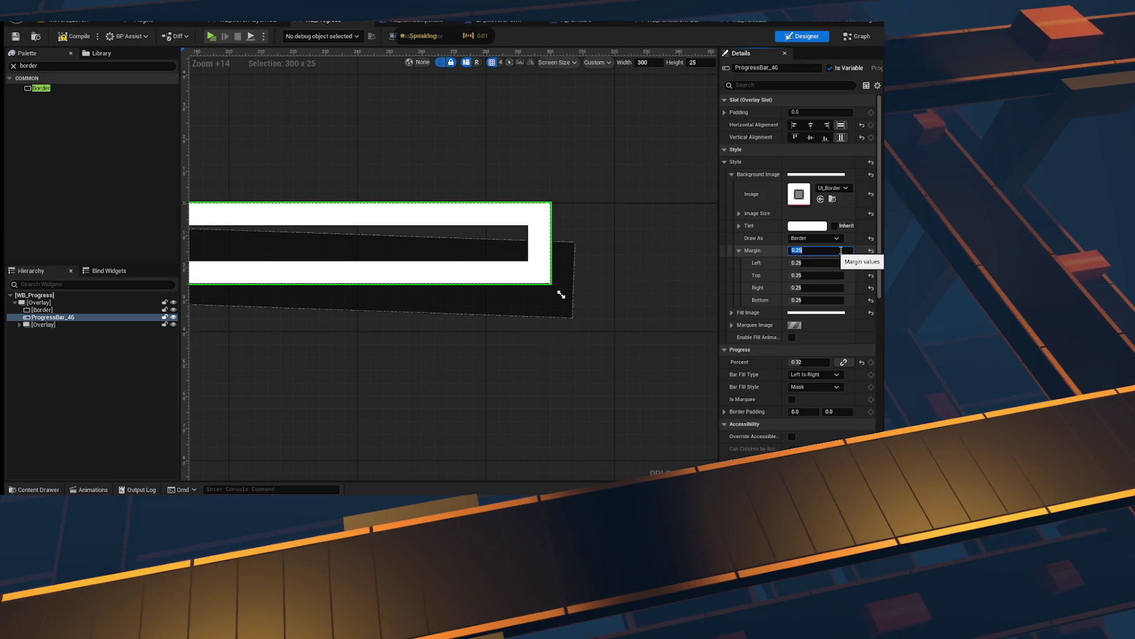
Step: Try border margins of 0.2/0.8, then 0.1, then 0.05 on all sides
key("Return")
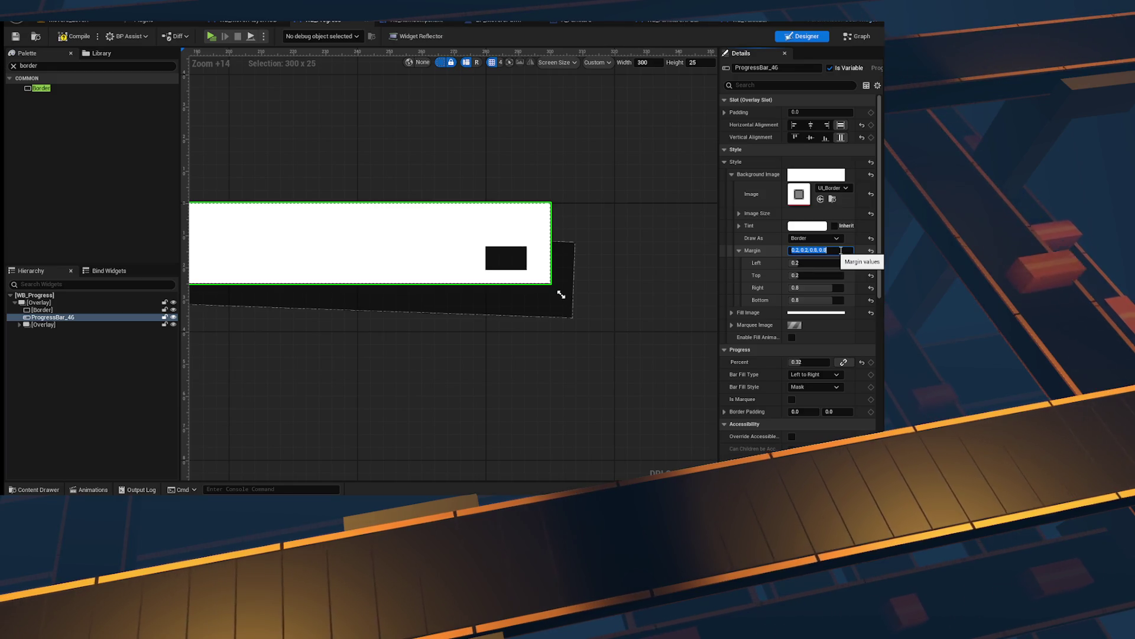
type("0.1")
key("Return")
scroll(469, 253, "down", 8)
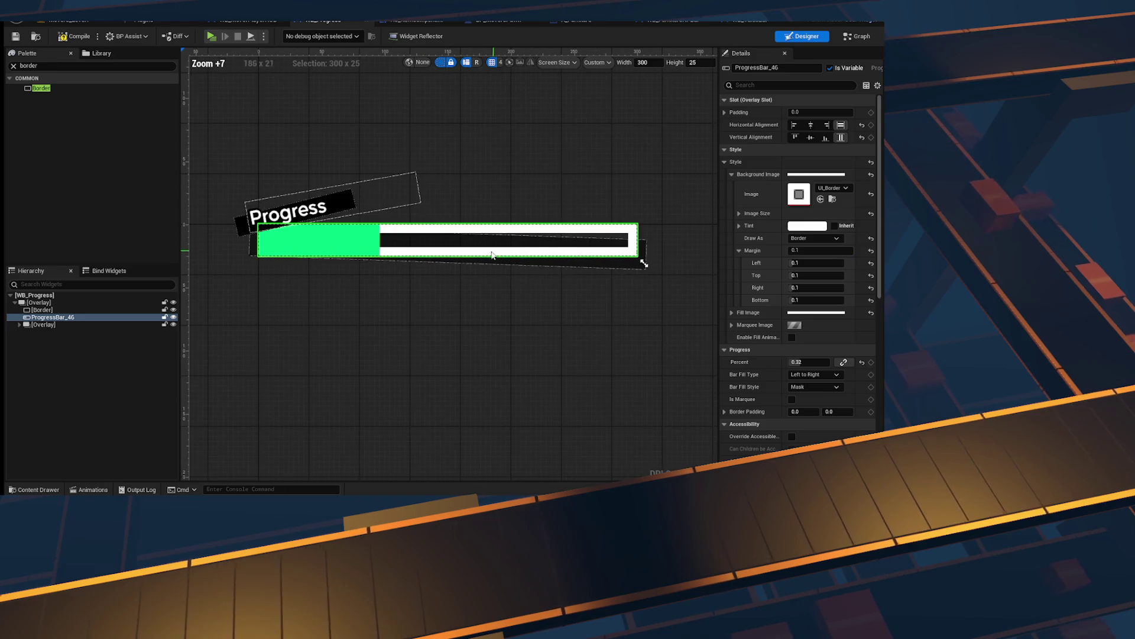
scroll(612, 250, "up", 4)
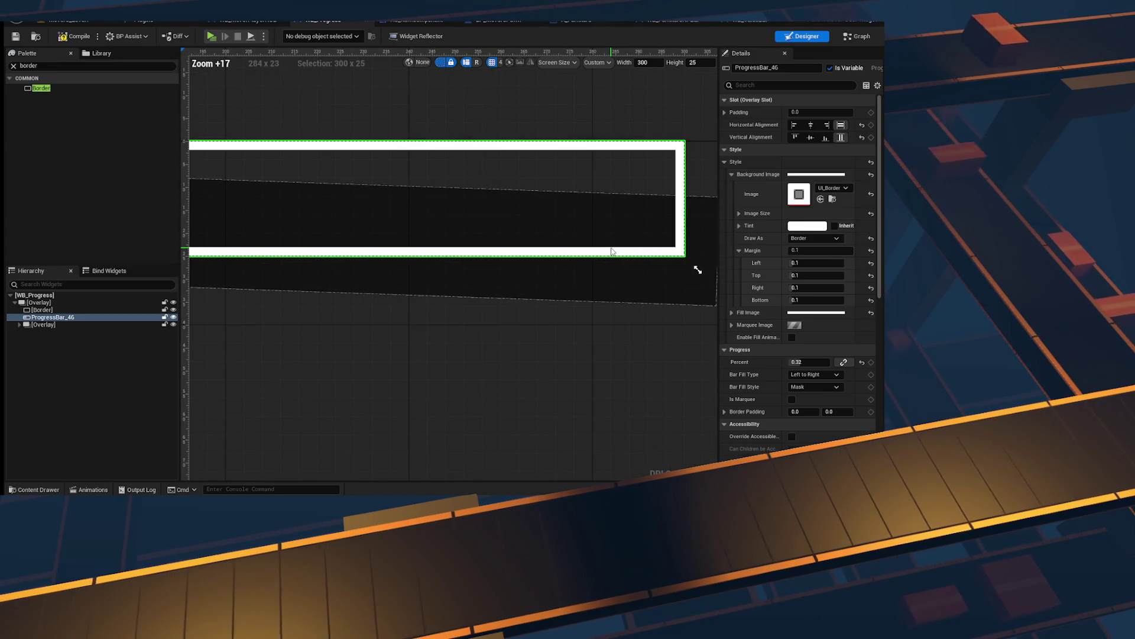
scroll(612, 251, "down", 9)
scroll(612, 250, "up", 10)
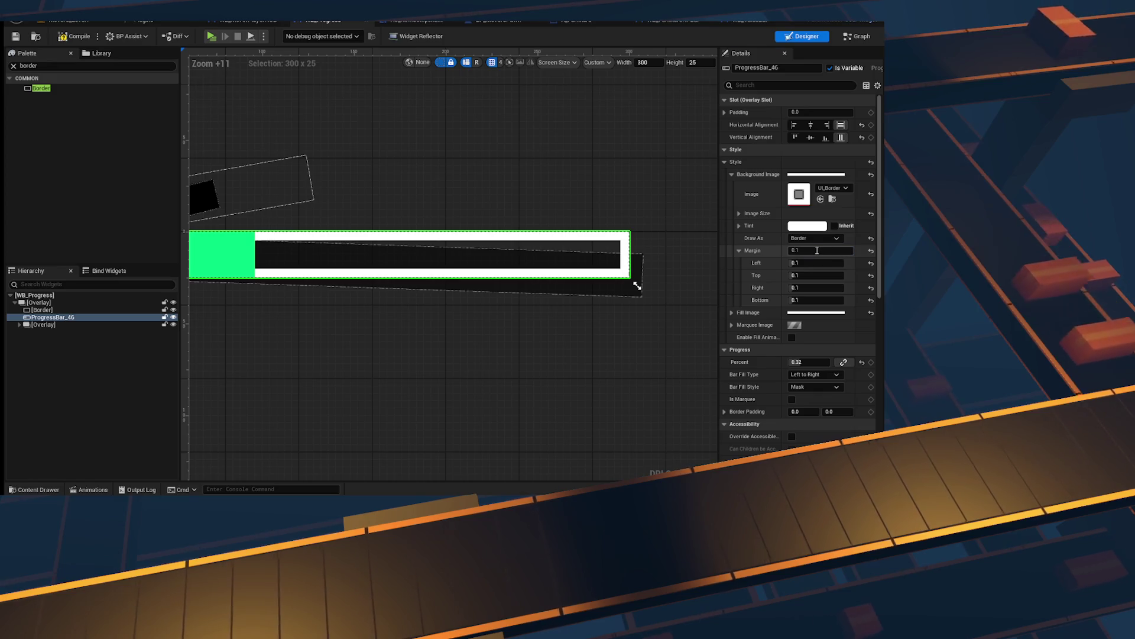
key("Return")
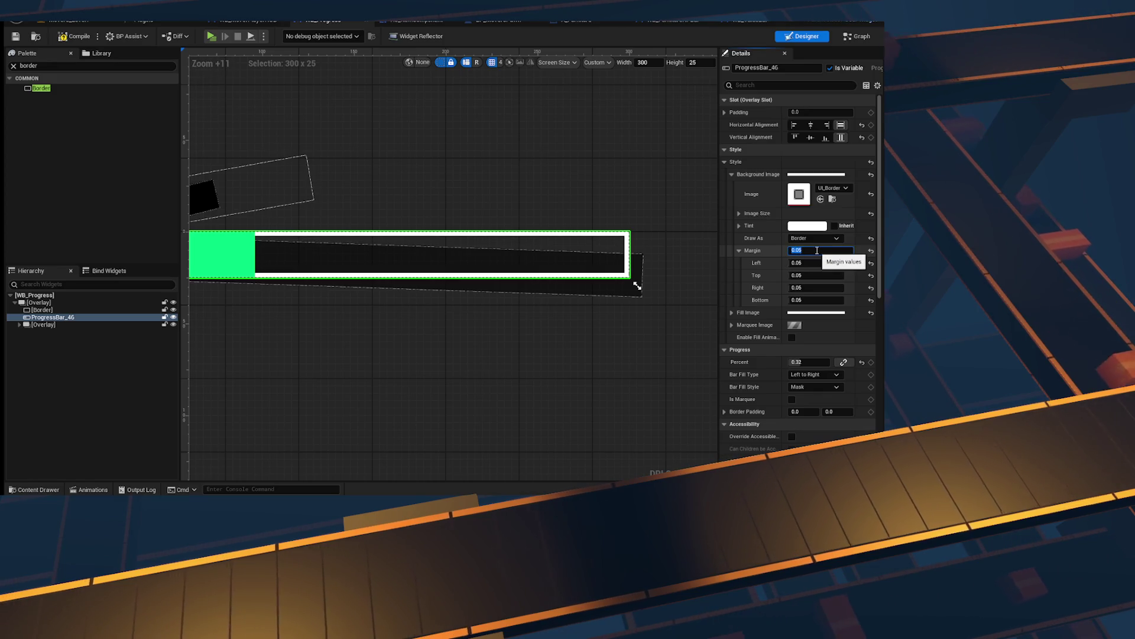
scroll(580, 279, "down", 12)
scroll(520, 279, "up", 9)
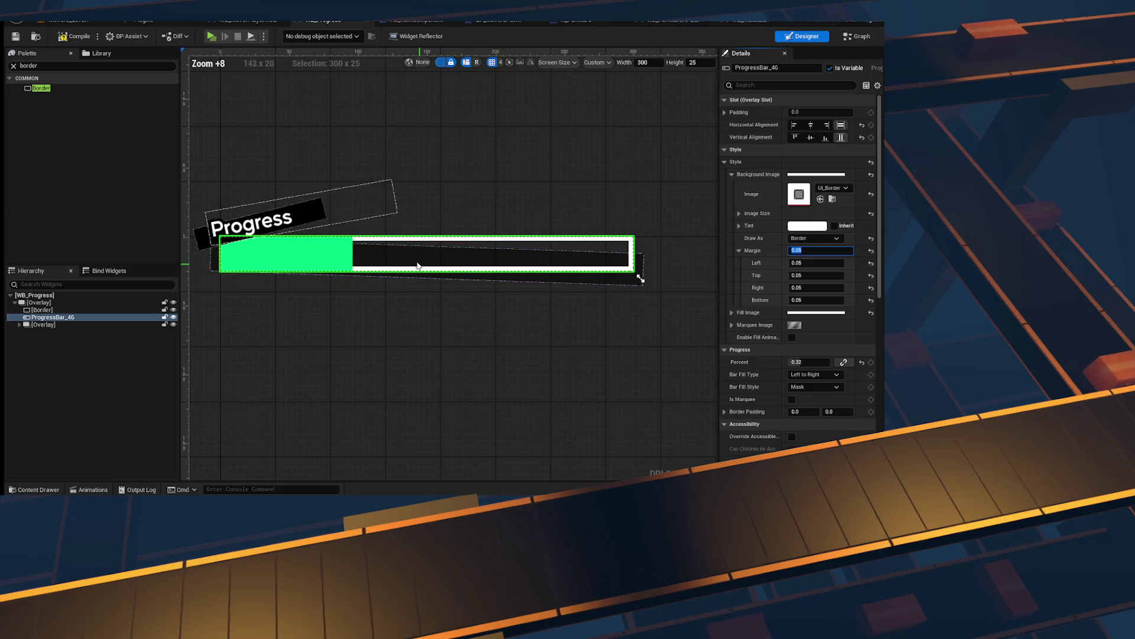
Step: Test a 0.01 margin, then settle on 0.05 on every side
type("1")
key("Return")
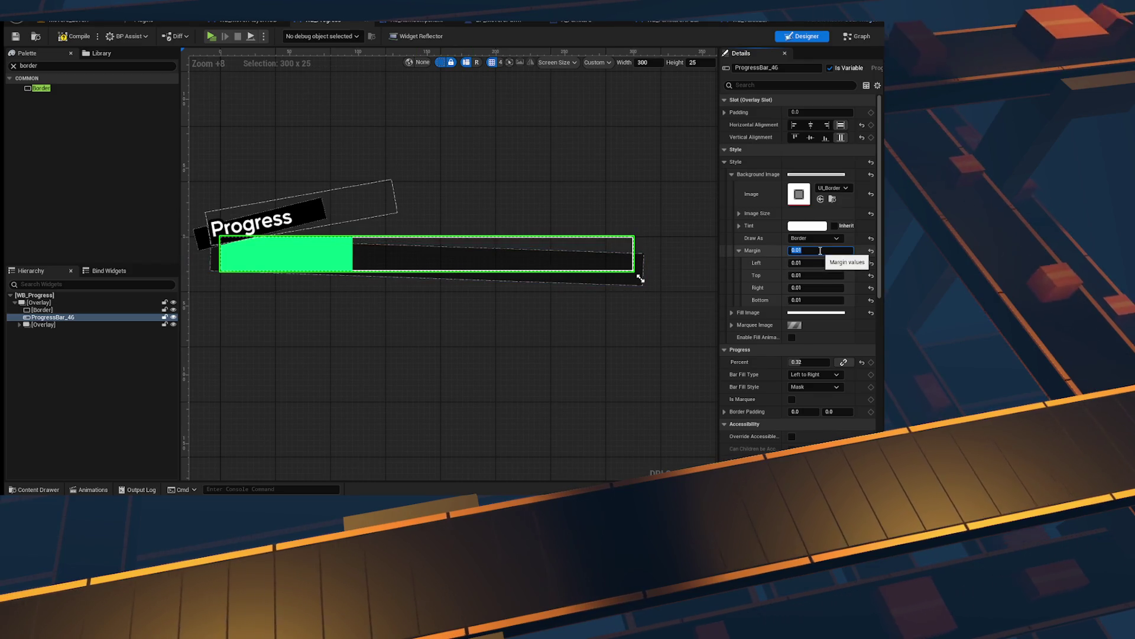
scroll(615, 271, "down", 12)
scroll(554, 261, "up", 10)
scroll(522, 253, "up", 4)
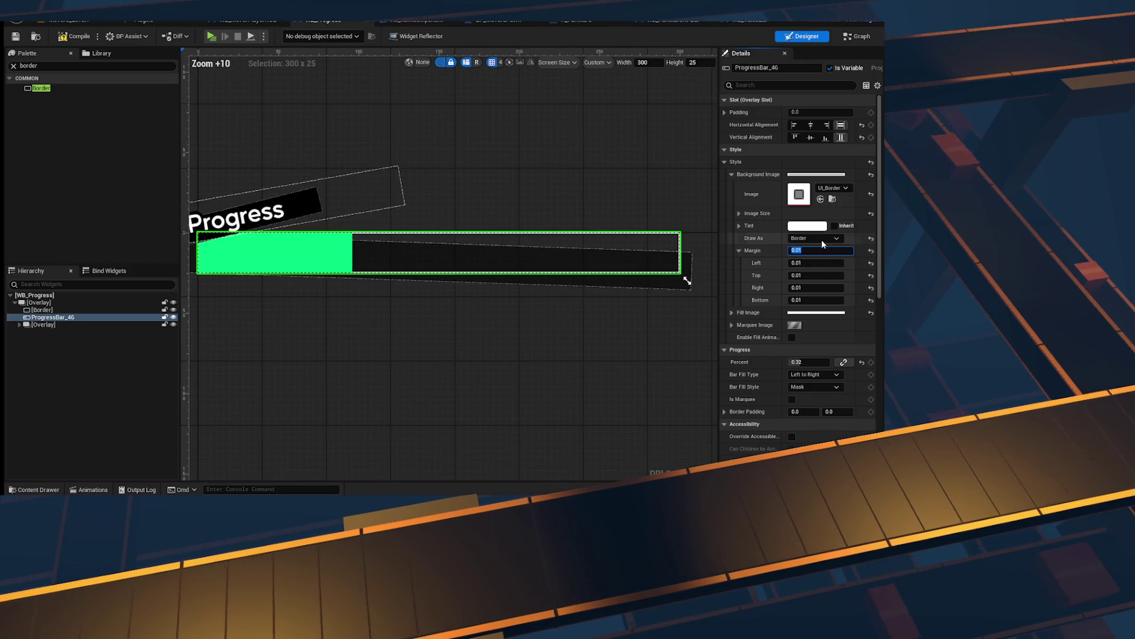
key("BackSpace")
type("5")
key("Return")
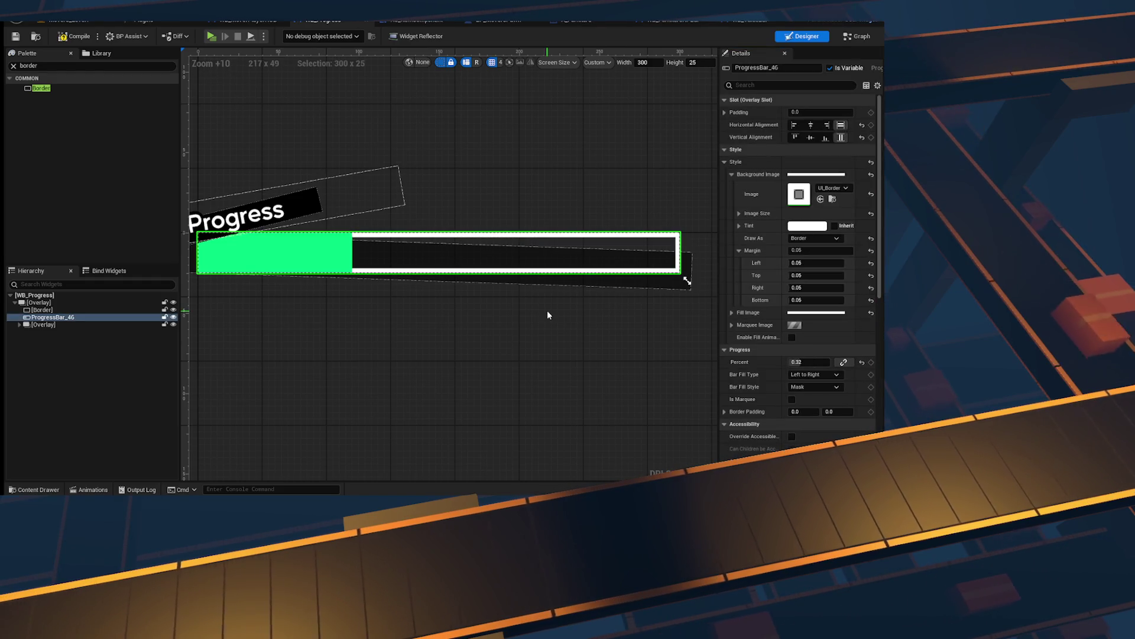
scroll(607, 299, "down", 10)
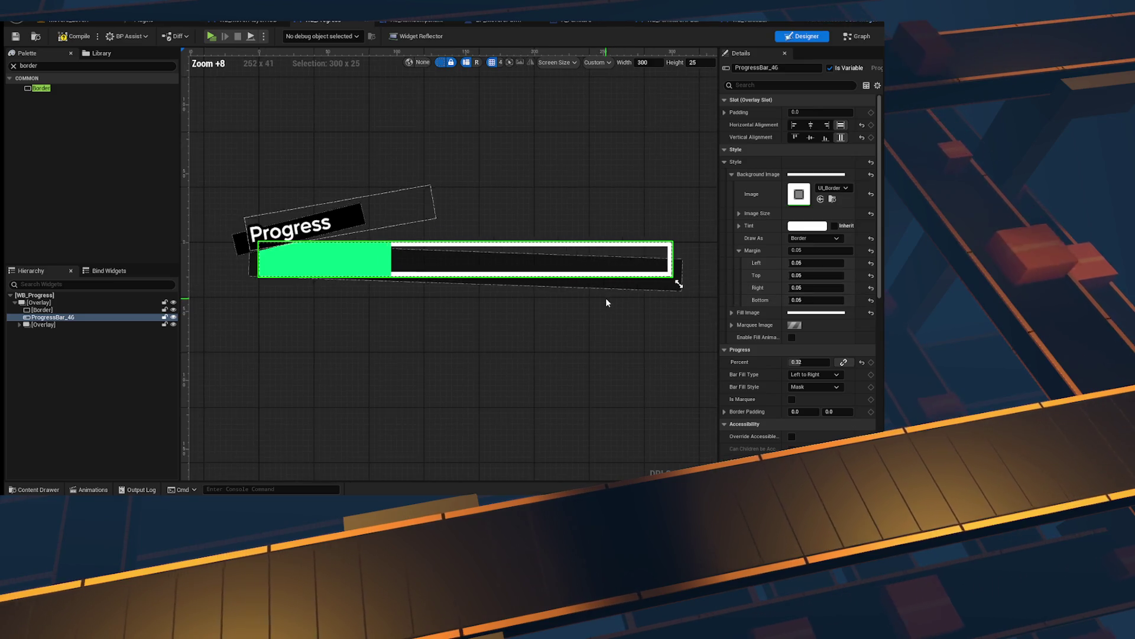
scroll(606, 302, "up", 7)
scroll(606, 302, "up", 6)
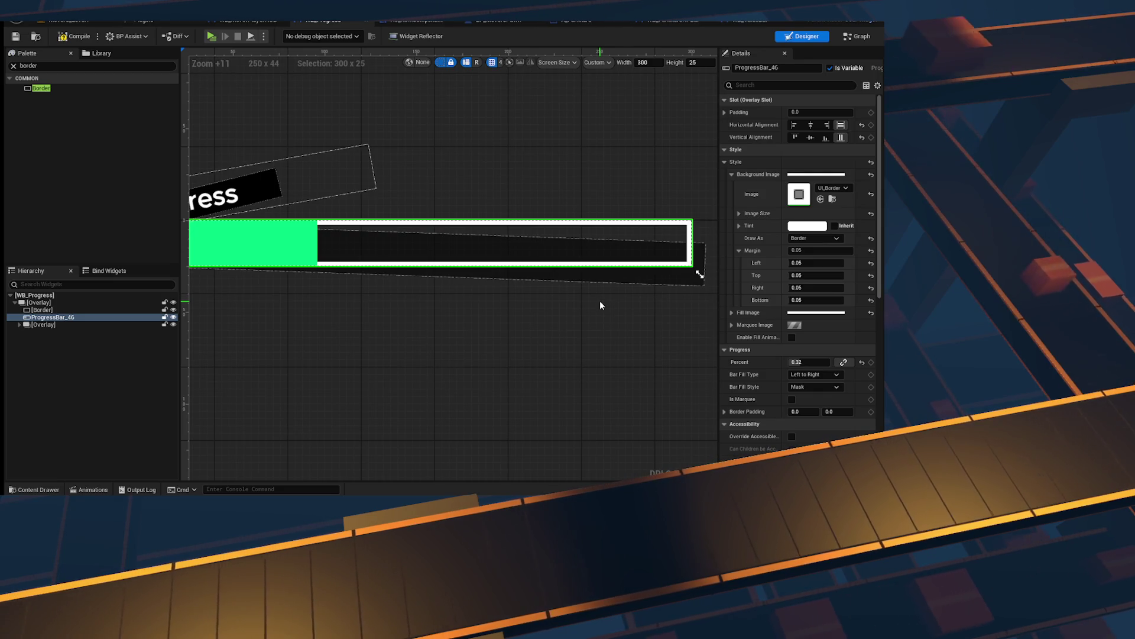
left_click_drag(599, 302, 546, 299)
Step: Change the background border tint from white to a darker, muted green
left_click(807, 226)
left_click_drag(730, 269, 730, 352)
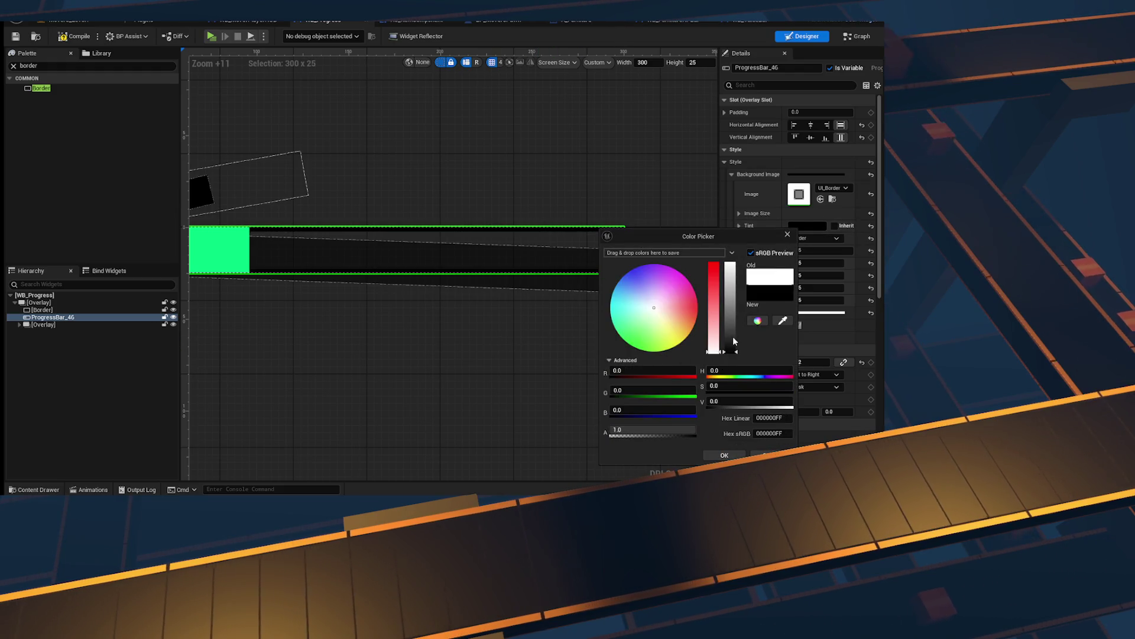
left_click_drag(623, 338, 643, 338)
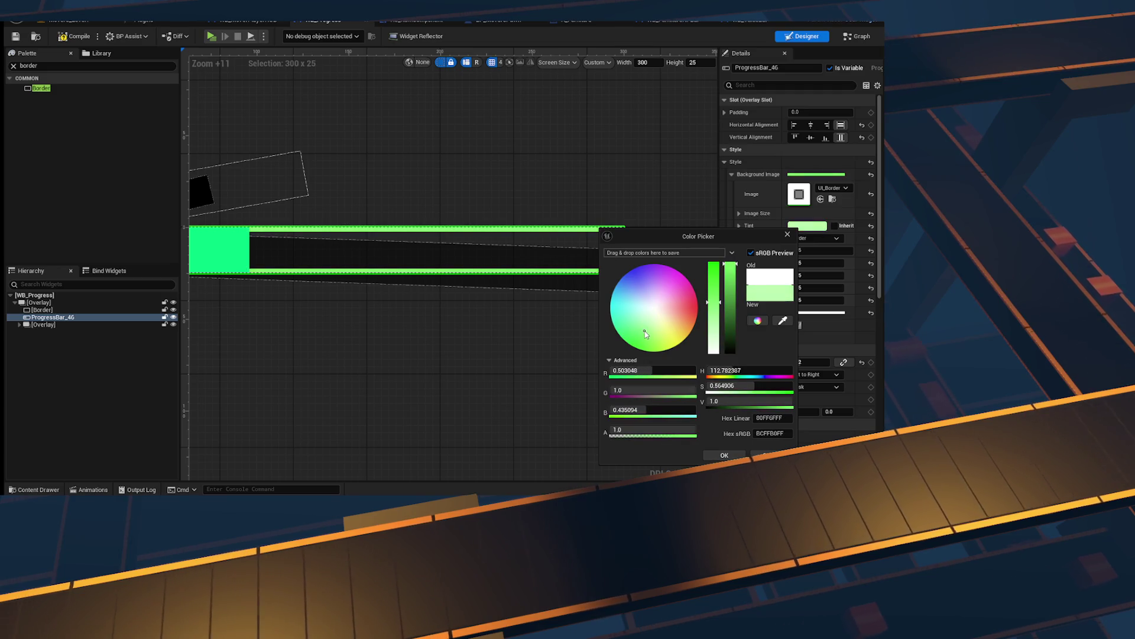
mouse_move(729, 280)
left_mouse_down()
mouse_move(731, 331)
mouse_move(746, 306)
left_mouse_up()
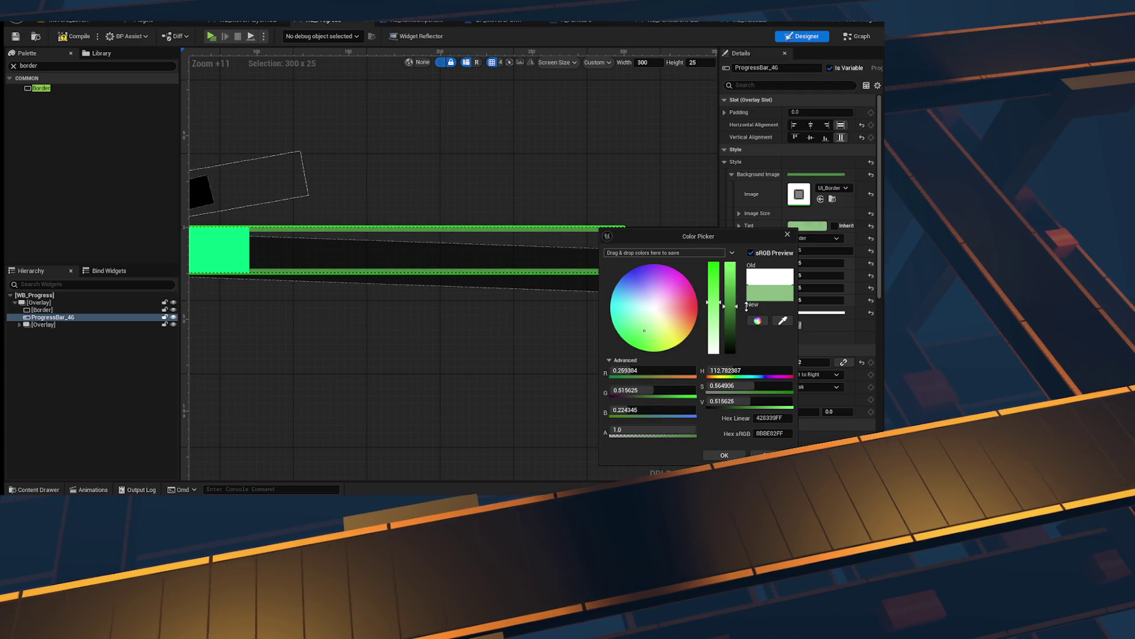
left_click(723, 455)
left_click(487, 364)
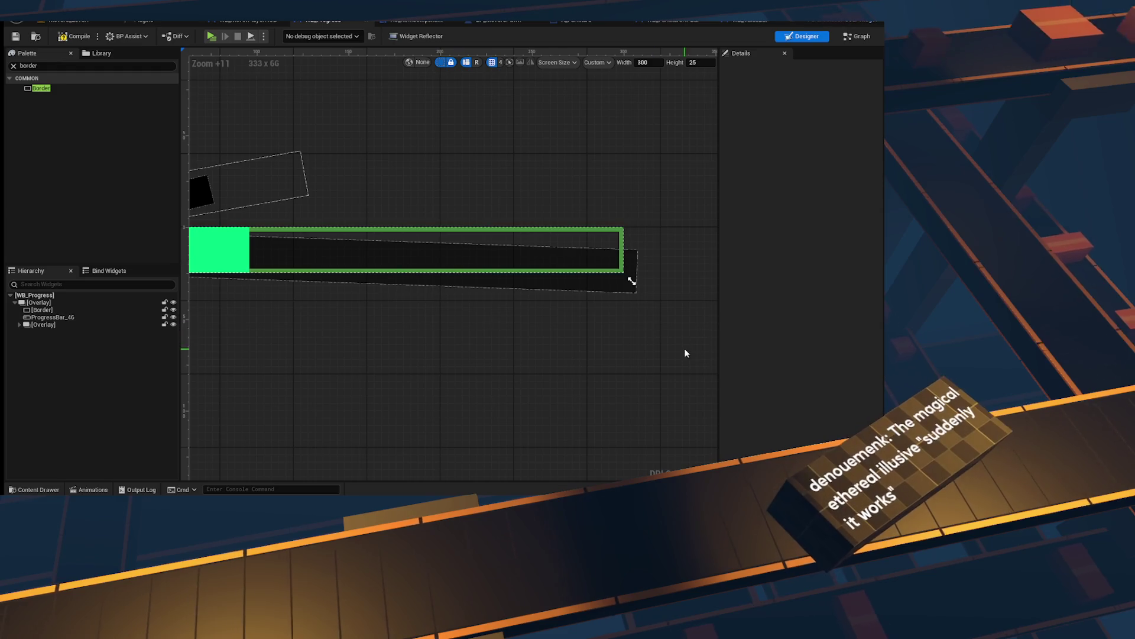
left_click(616, 236)
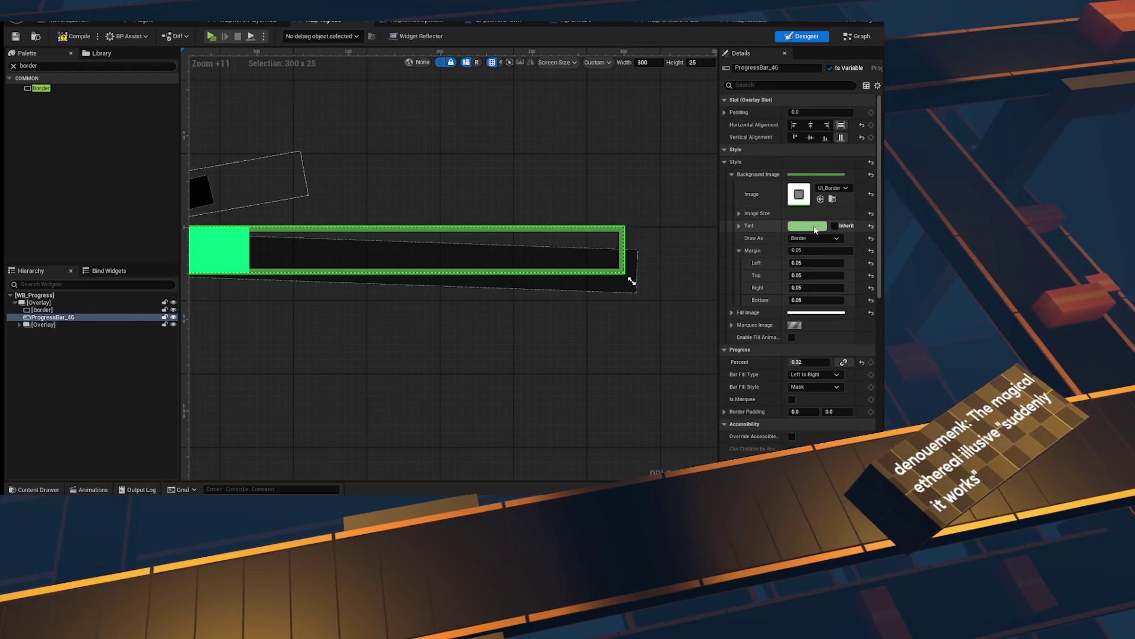
Step: Set the background image to the Square texture with a black tint
left_click(808, 225)
left_click(834, 187)
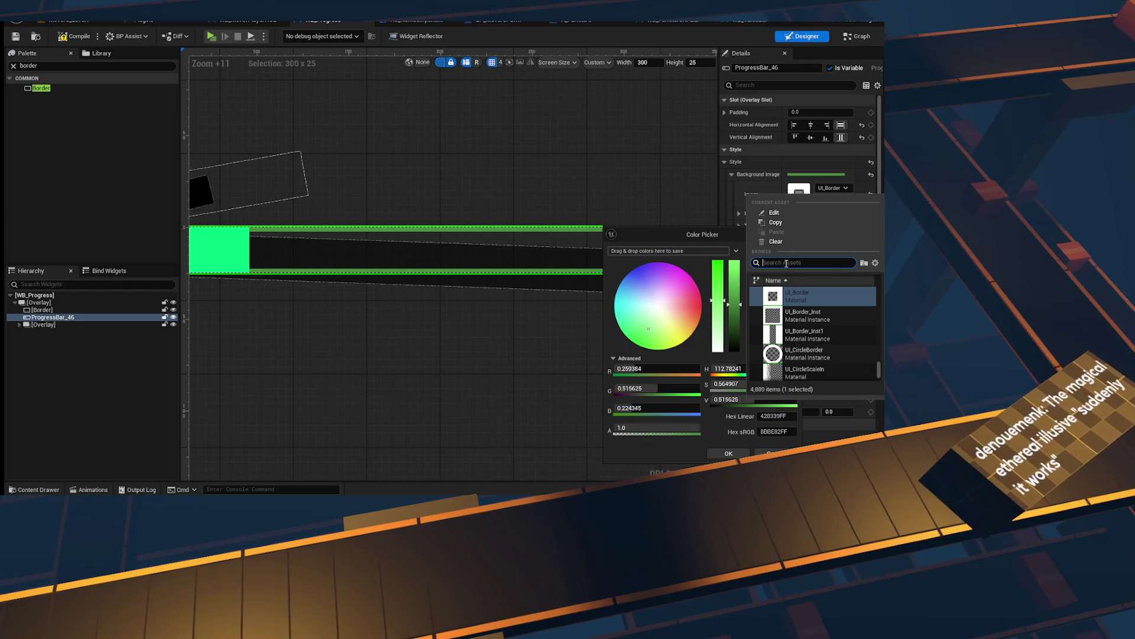
type("square")
scroll(803, 303, "up", 2)
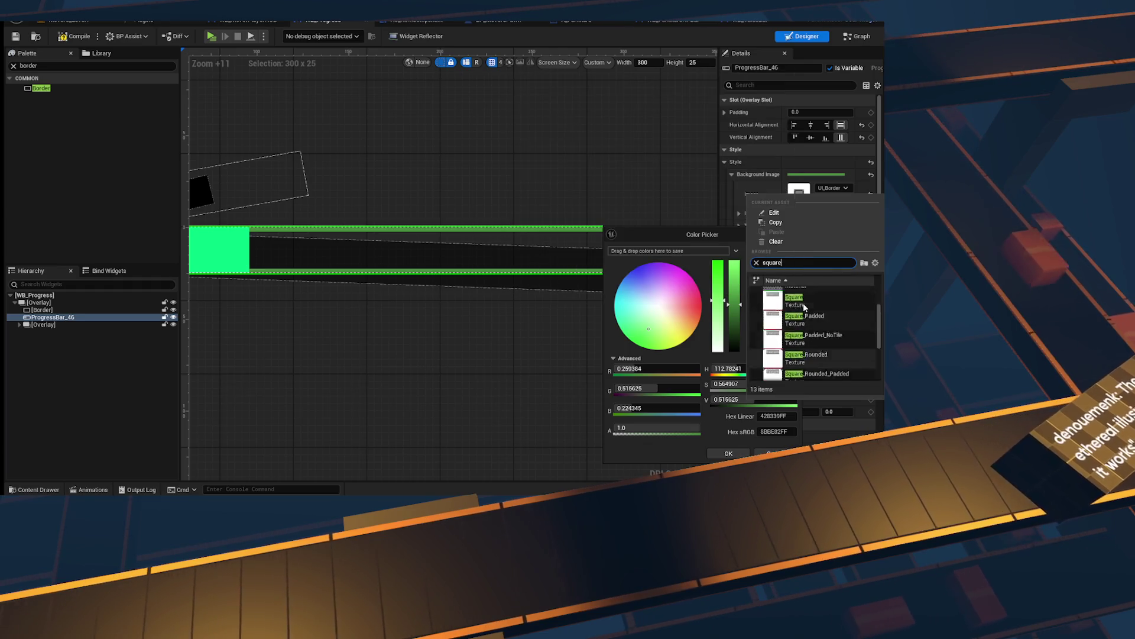
left_click(812, 360)
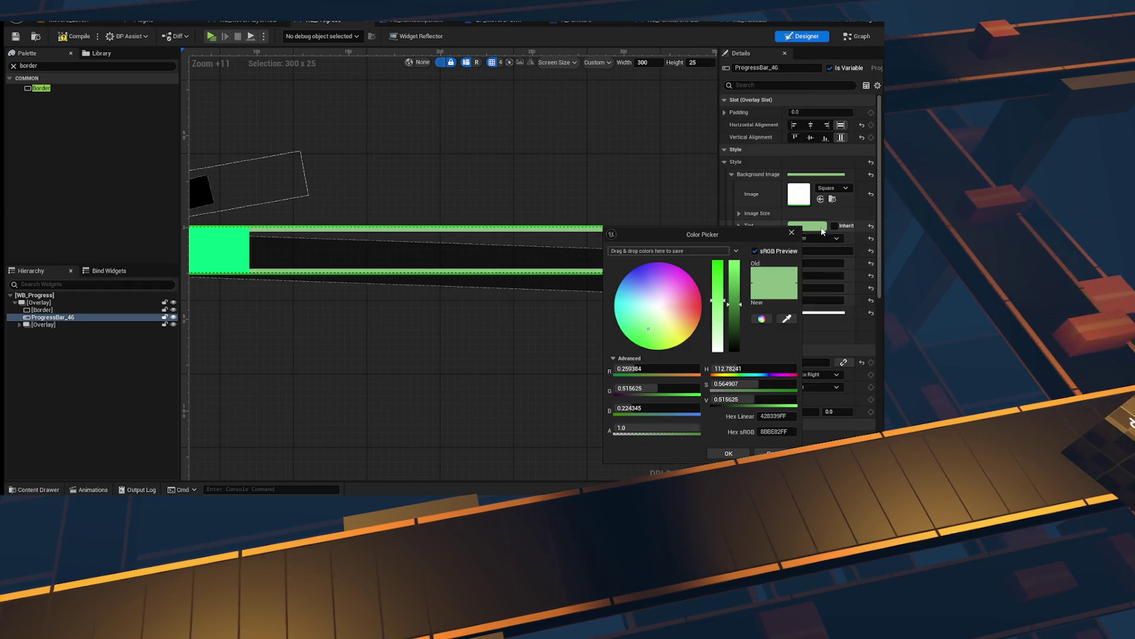
left_click_drag(803, 234, 819, 236)
left_click_drag(751, 278, 735, 439)
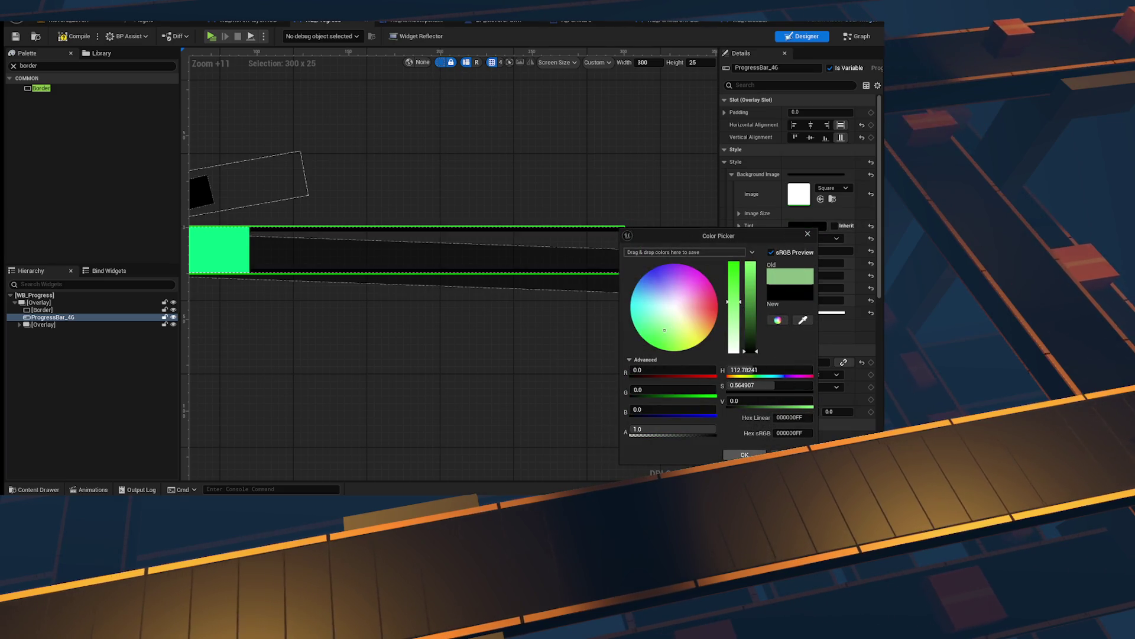
left_click(744, 455)
Step: Set the background Draw As style to Box
left_click(816, 238)
left_click(809, 248)
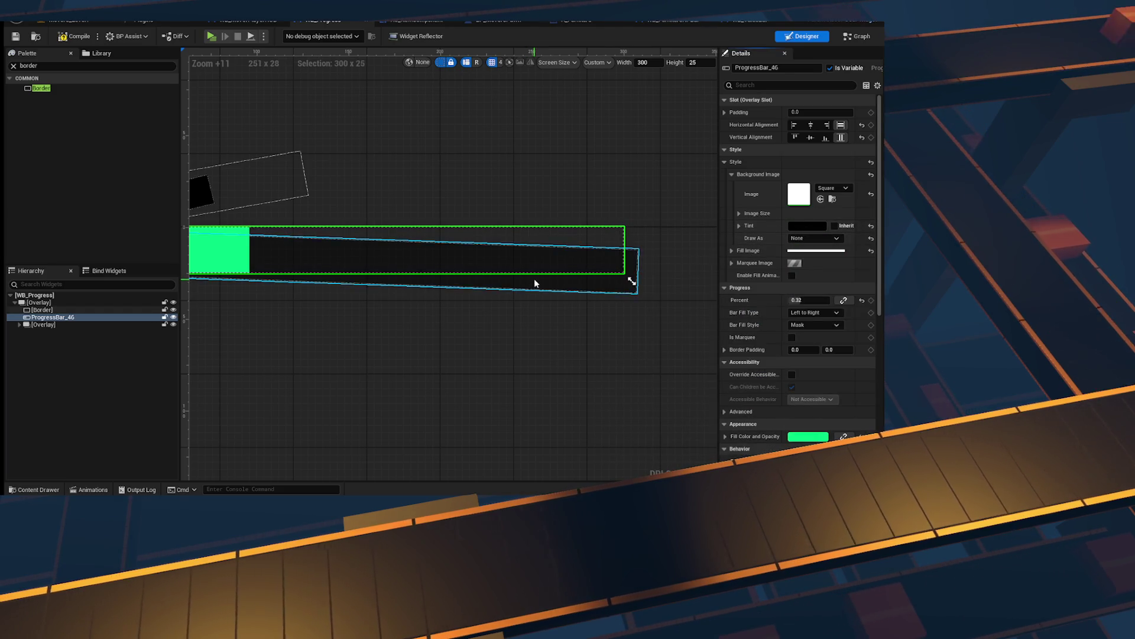
left_click(813, 238)
left_click(823, 257)
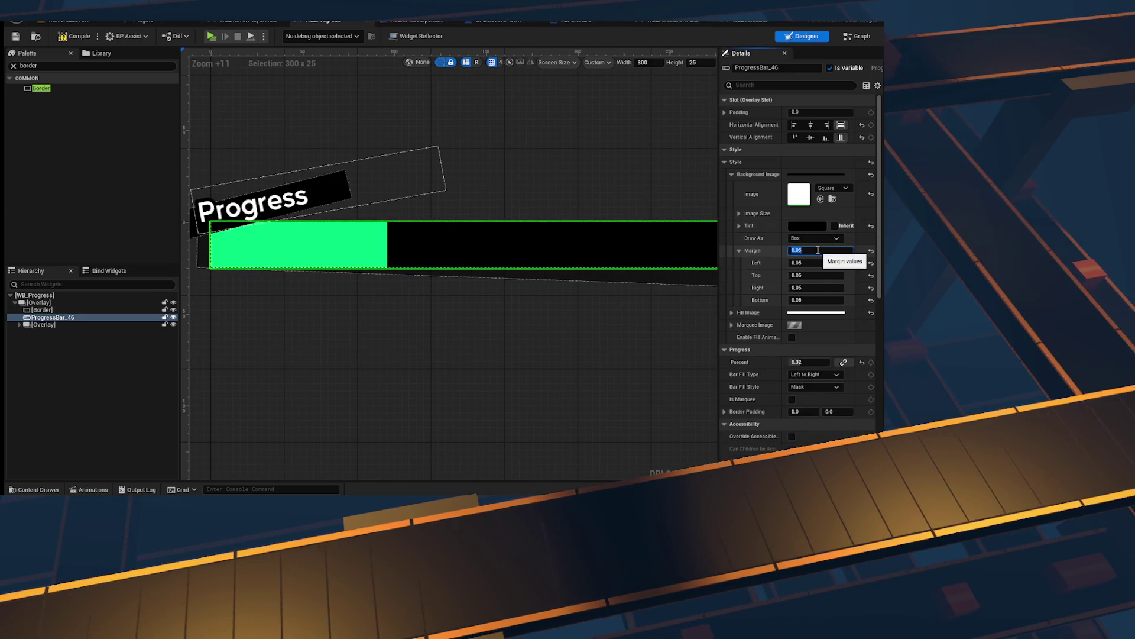
Step: Compile the progress widget Blueprint
left_click(586, 152)
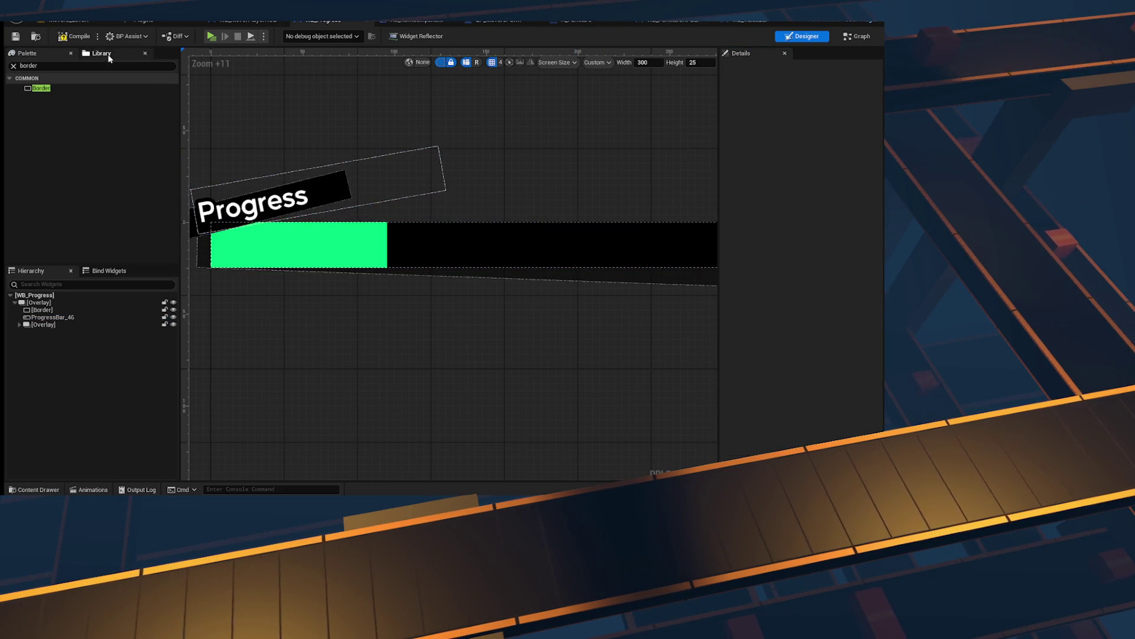
left_click(70, 37)
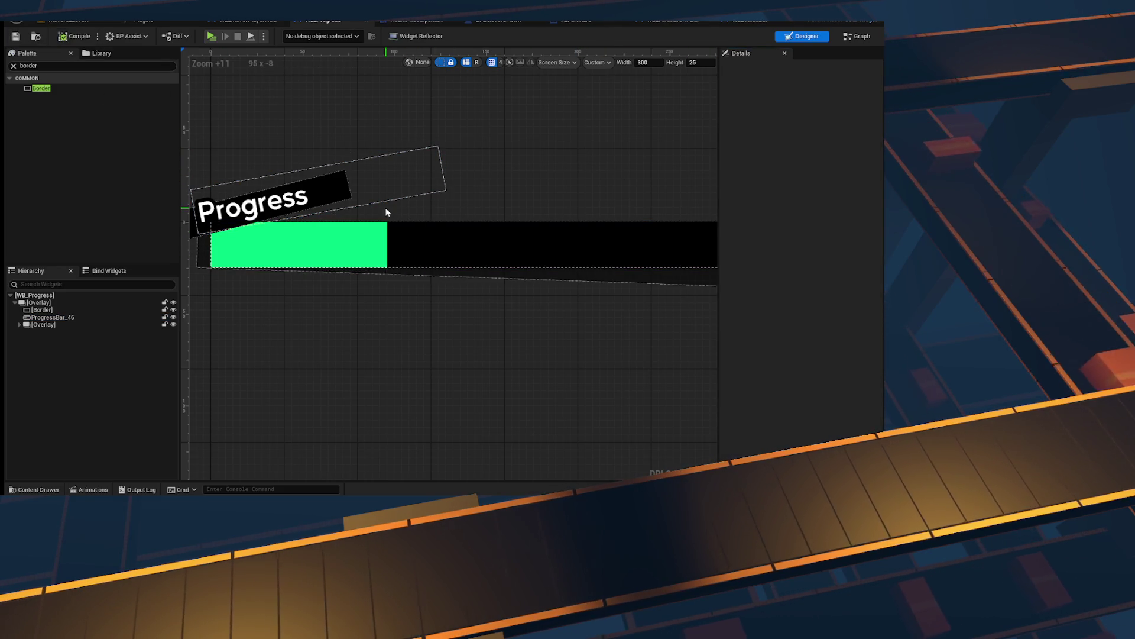
scroll(388, 218, "down", 5)
scroll(496, 264, "up", 4)
left_click(473, 263)
left_click(481, 304)
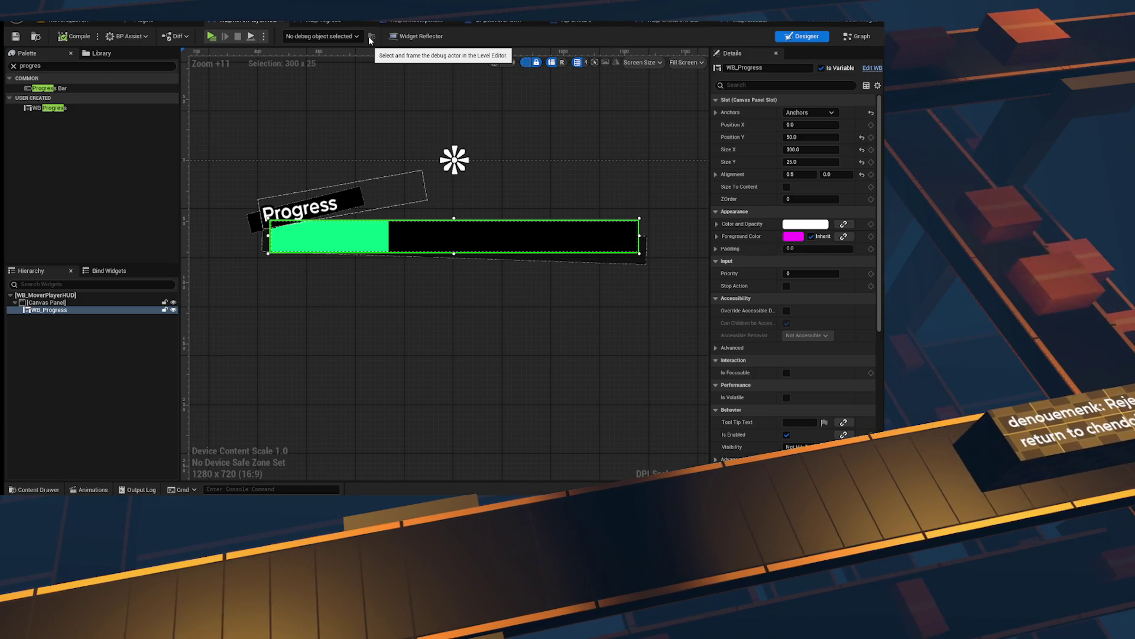
Step: Compile the WB_MoverPlayerHUD widget
scroll(365, 254, "up", 2)
scroll(364, 255, "down", 2)
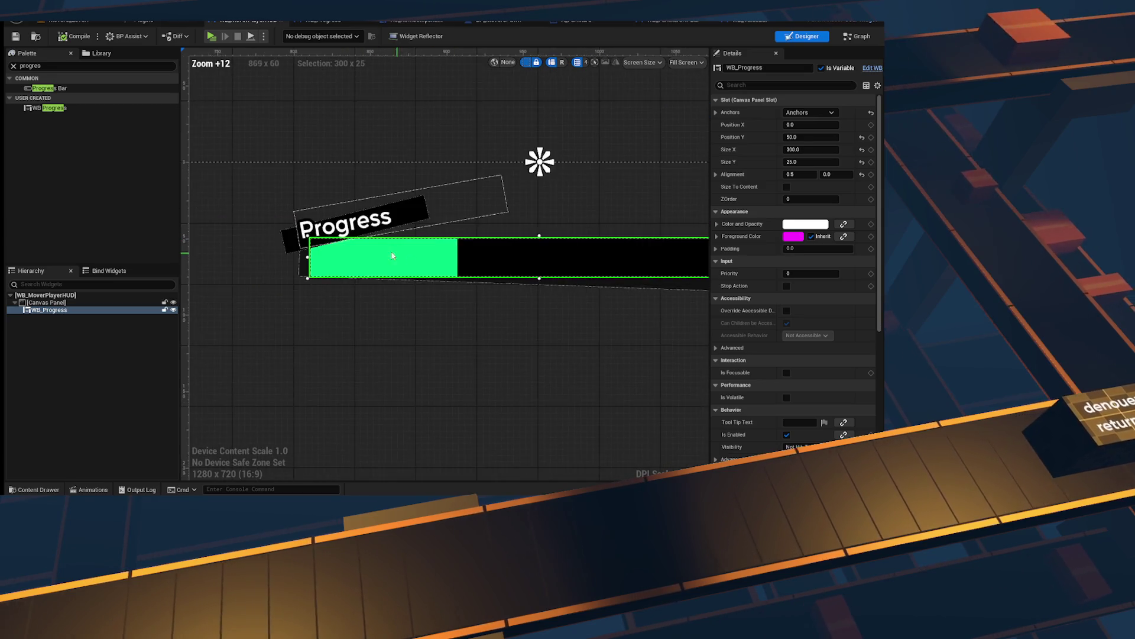
scroll(372, 246, "up", 1)
left_click(431, 190)
left_click(56, 38)
Step: Rename the WB_Progress asset to WB_MoversProgress in the Content Drawer
scroll(841, 164, "down", 1)
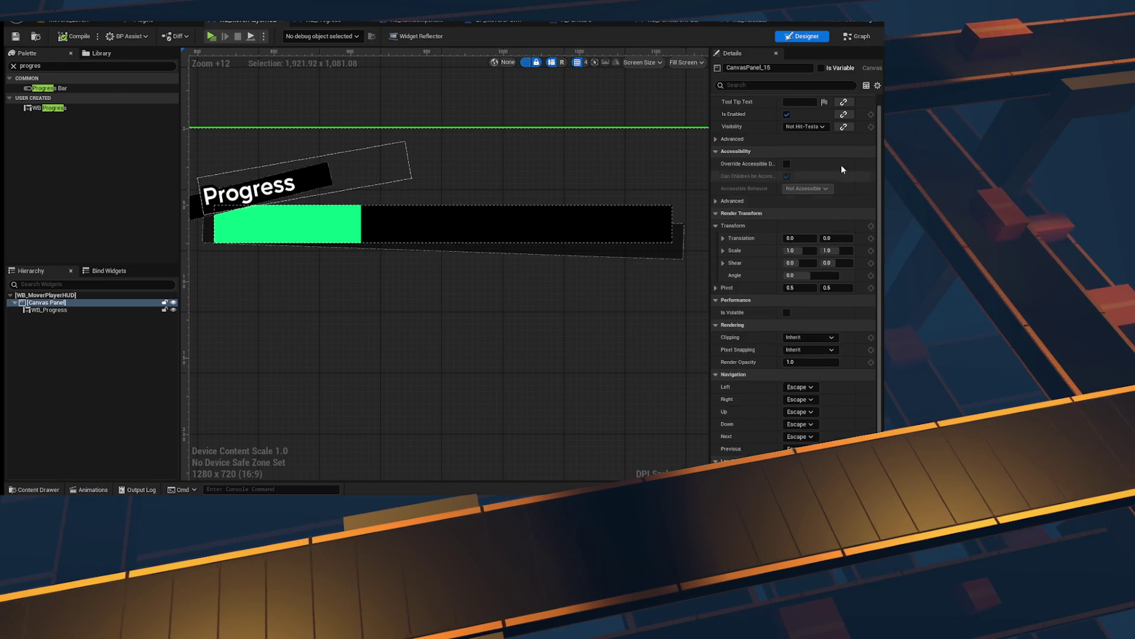
left_click(41, 310)
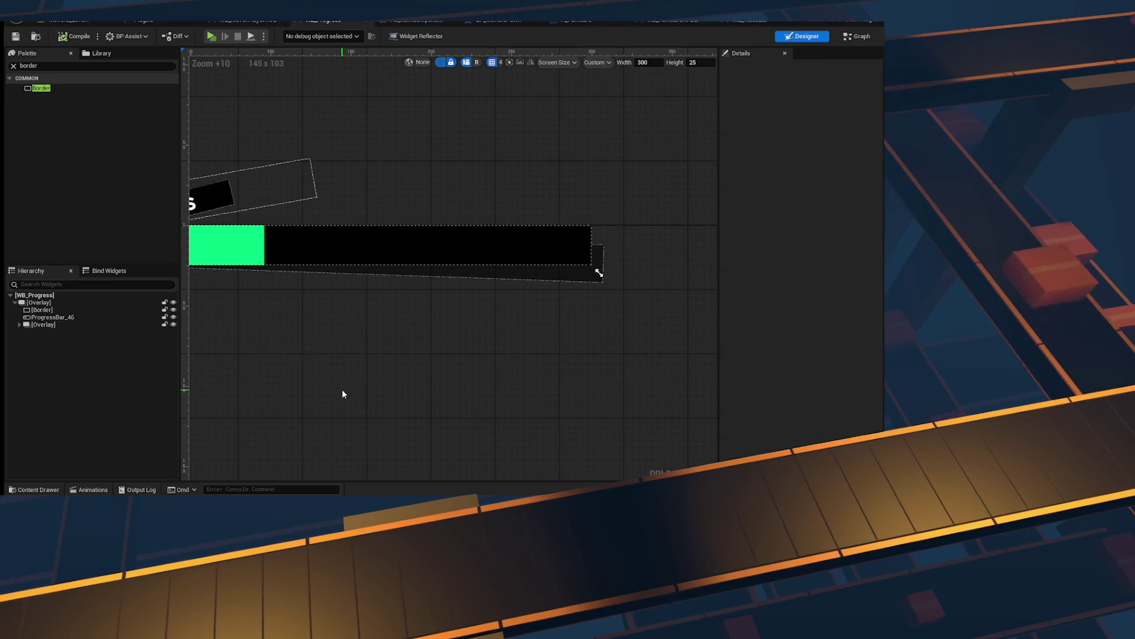
key("ctrl+space")
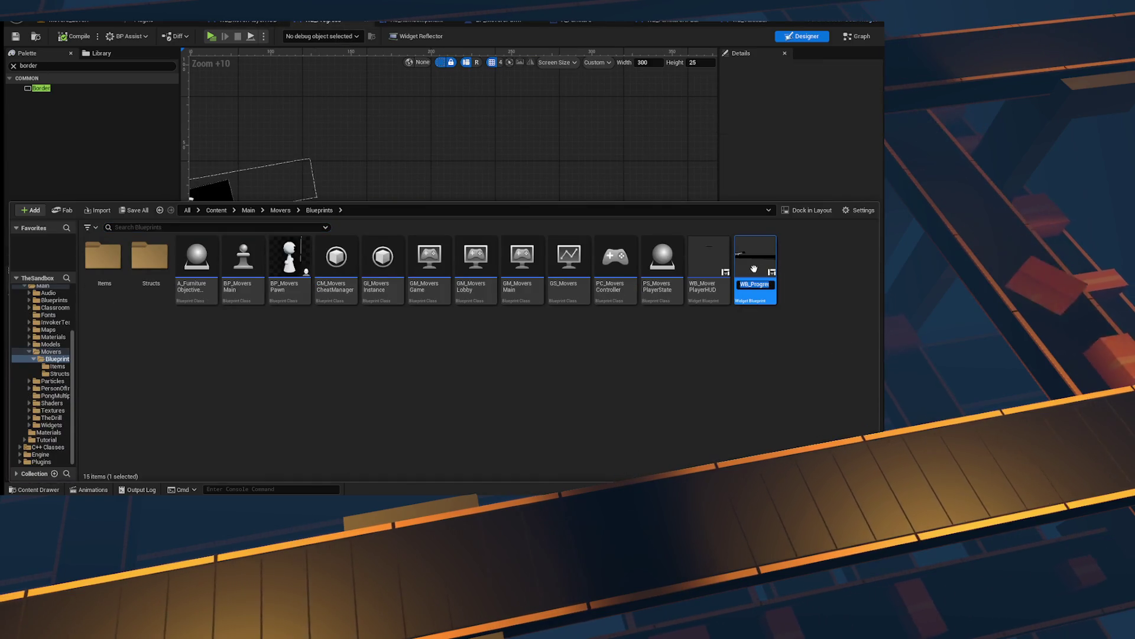
key("Right")
key("Right")
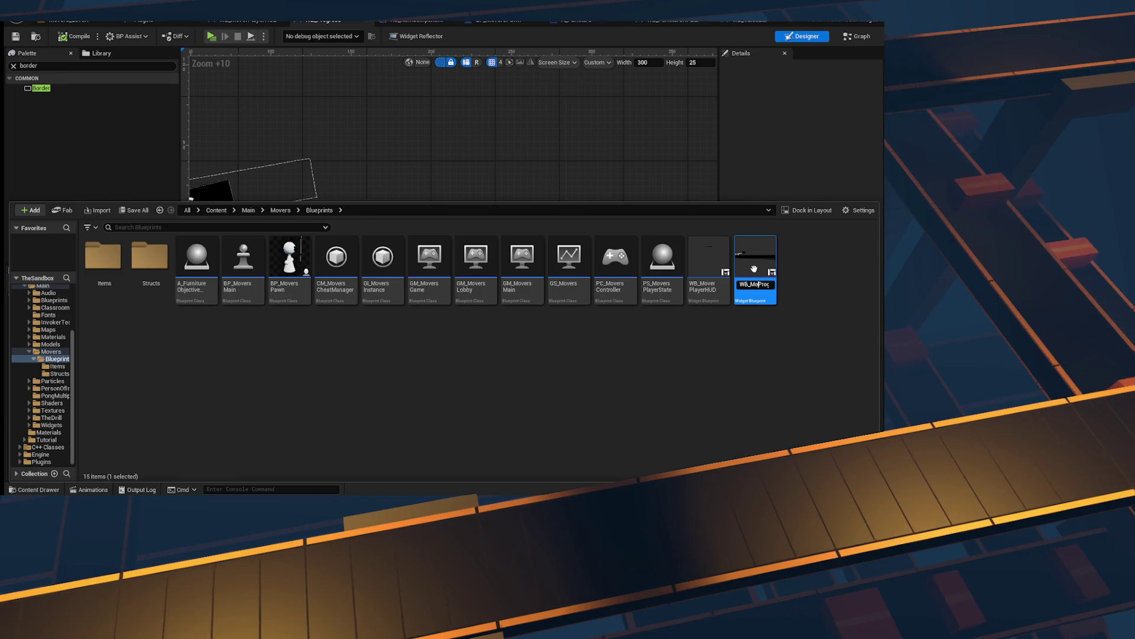
type("ver")
key("Return")
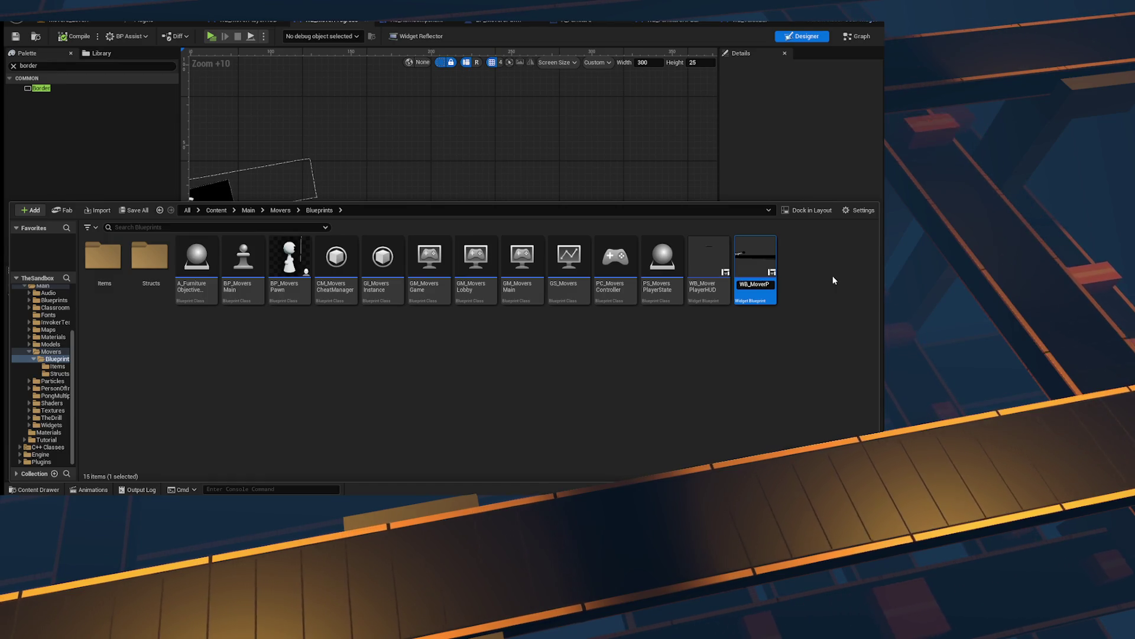
key("BackSpace")
type("sProgress")
key("Return")
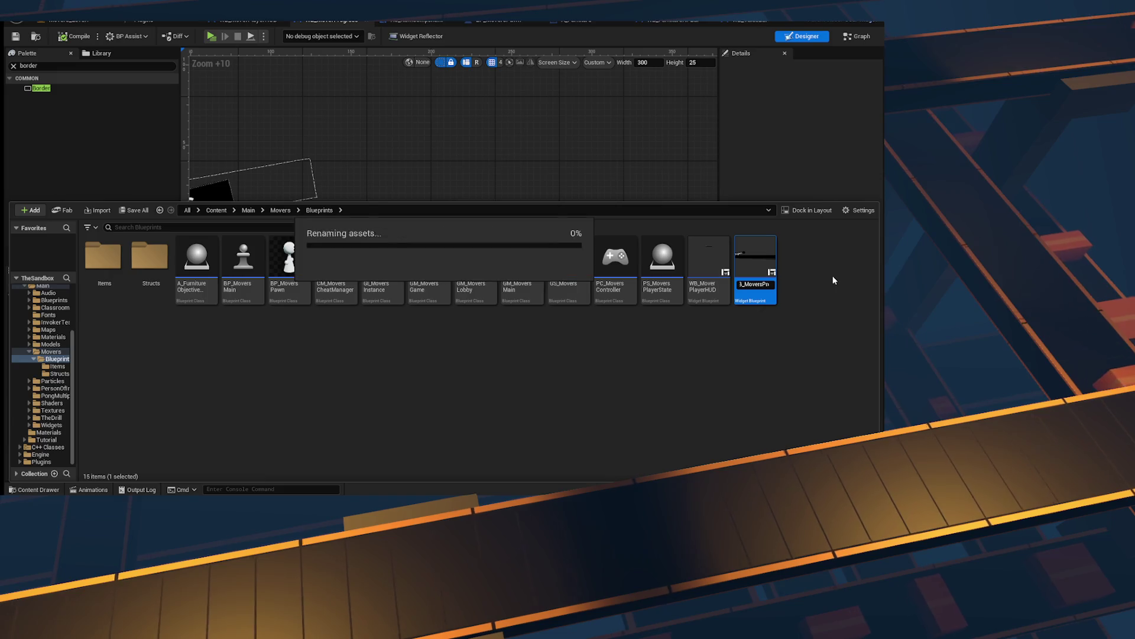
left_click(741, 248)
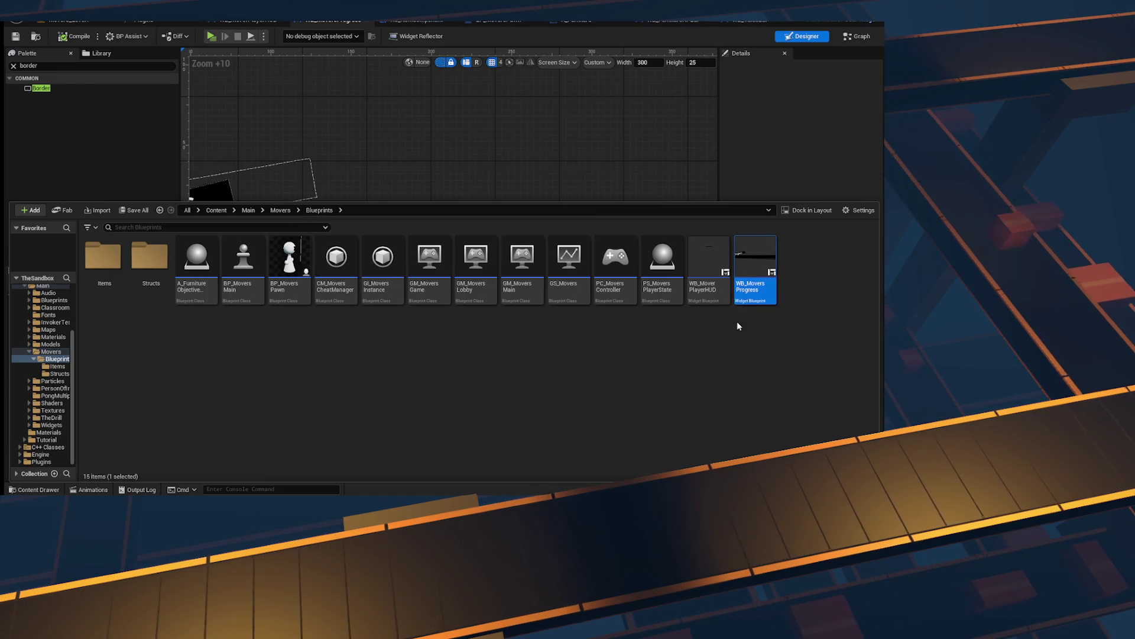
left_click(518, 112)
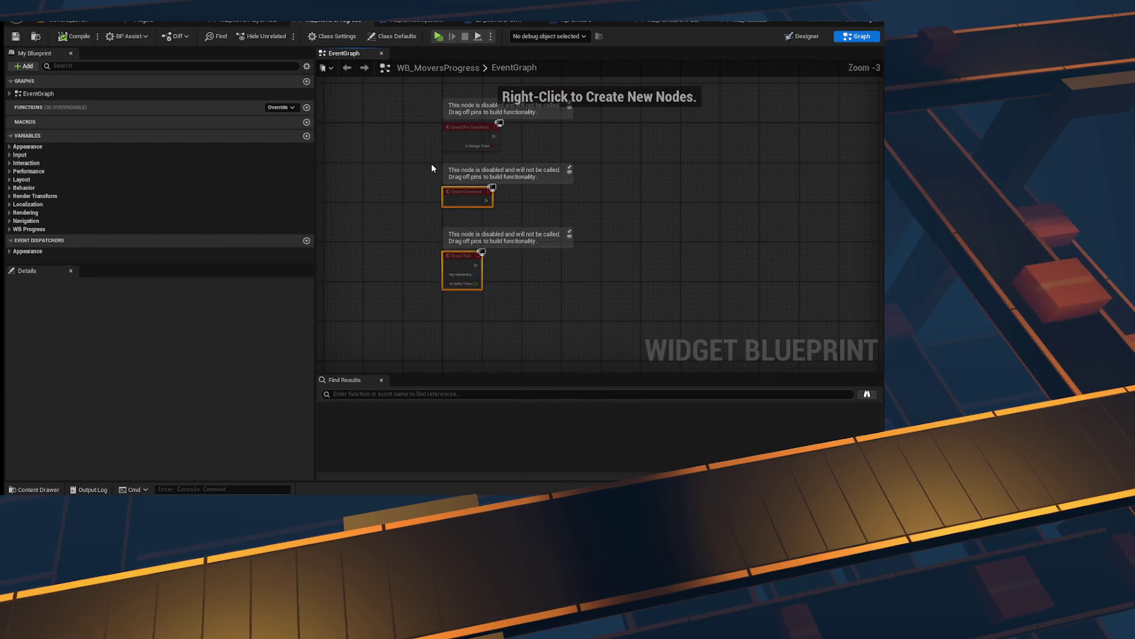
Step: Delete the three disabled event nodes from WB_MoversProgress's graph and save all
key("ctrl+a")
key("Delete")
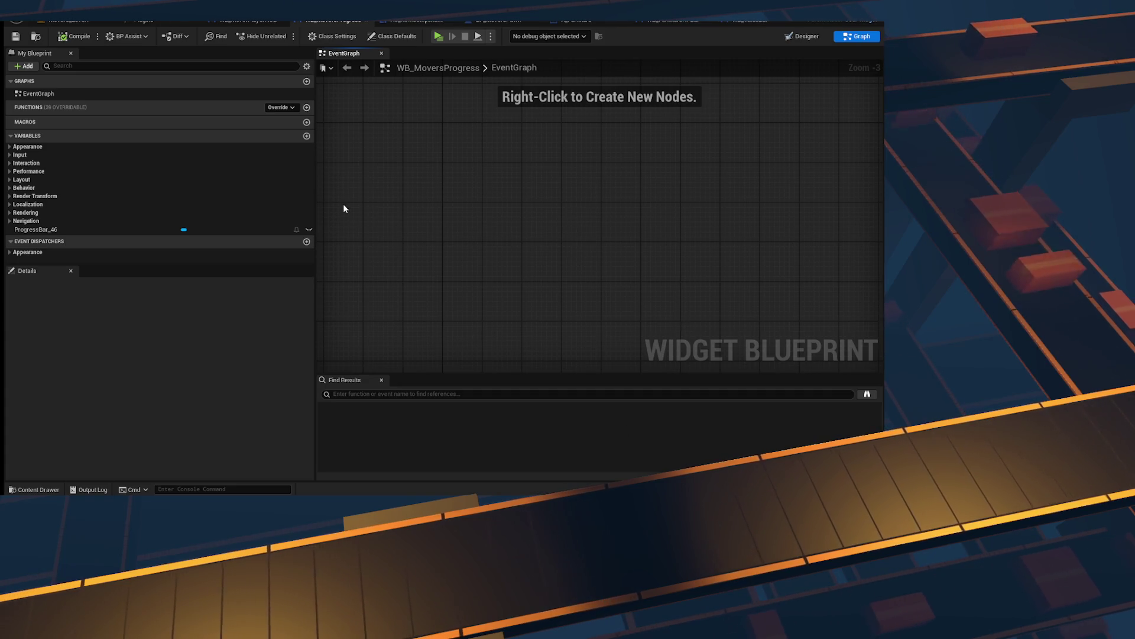
left_click_drag(315, 187, 186, 191)
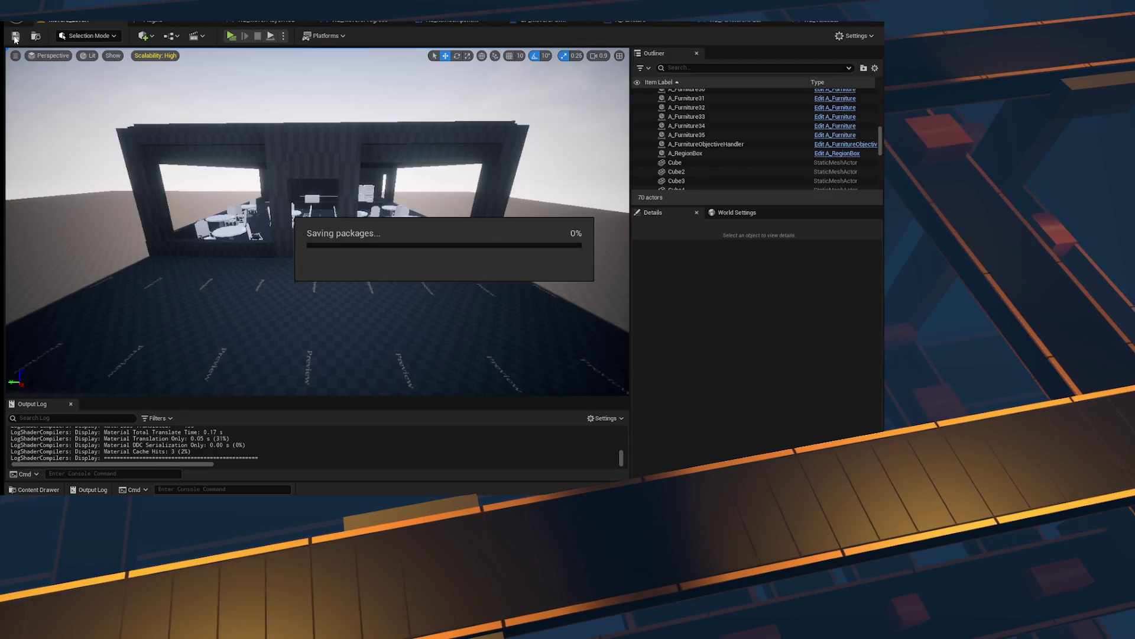
left_click(15, 39)
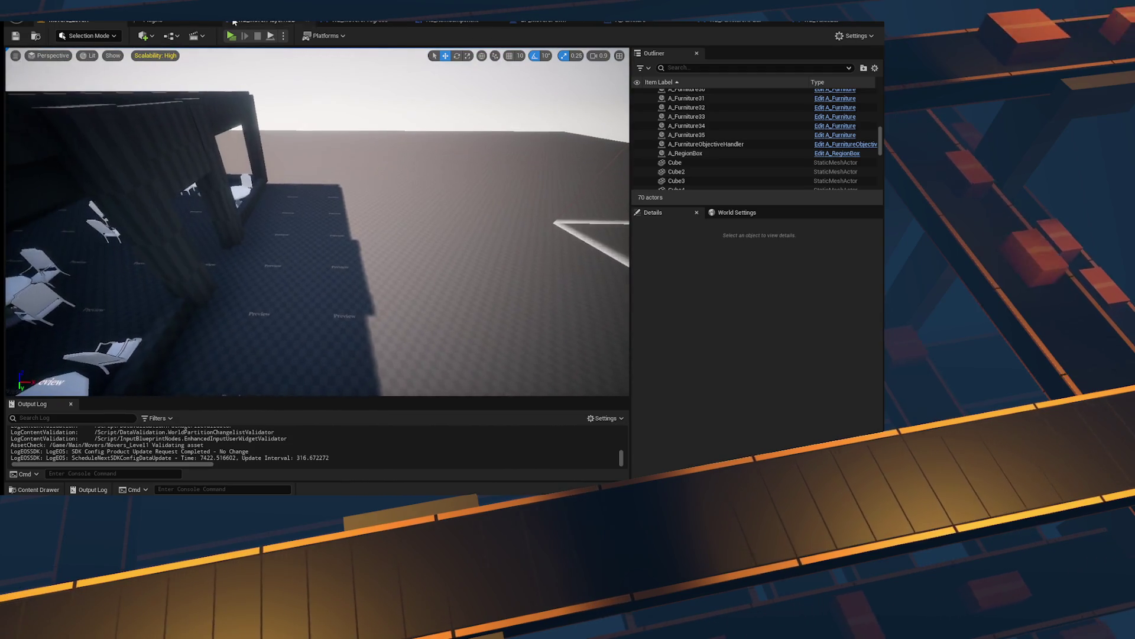
Step: Delete WB_MoverPlayerHUD's default event nodes, then compile WB_MoversProgress
left_click(279, 25)
scroll(289, 157, "down", 3)
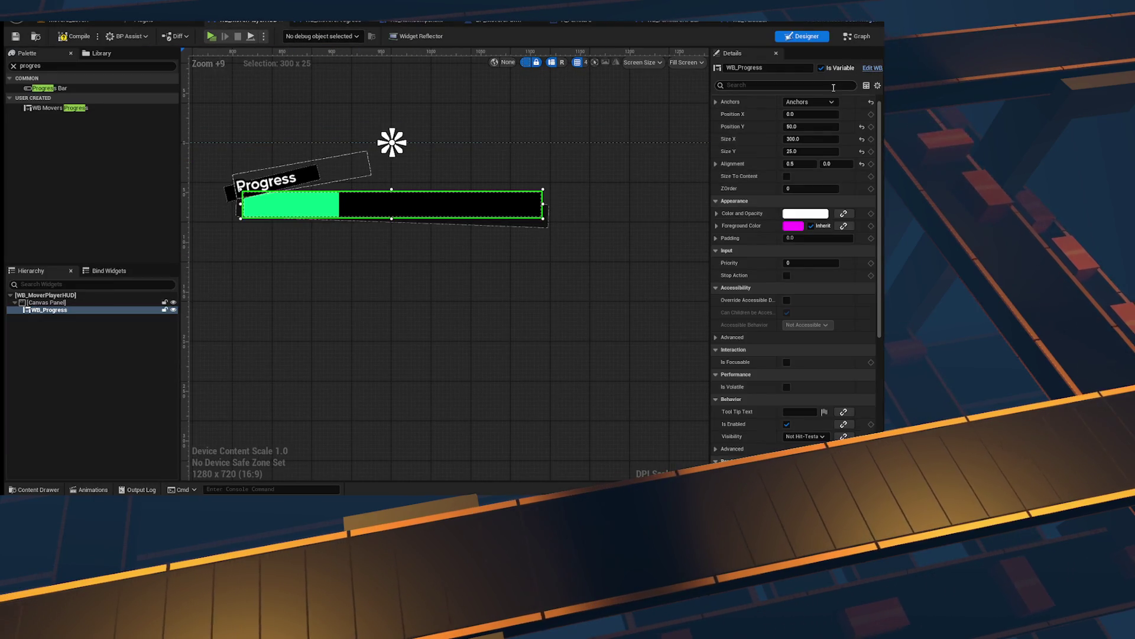
key("ctrl+a")
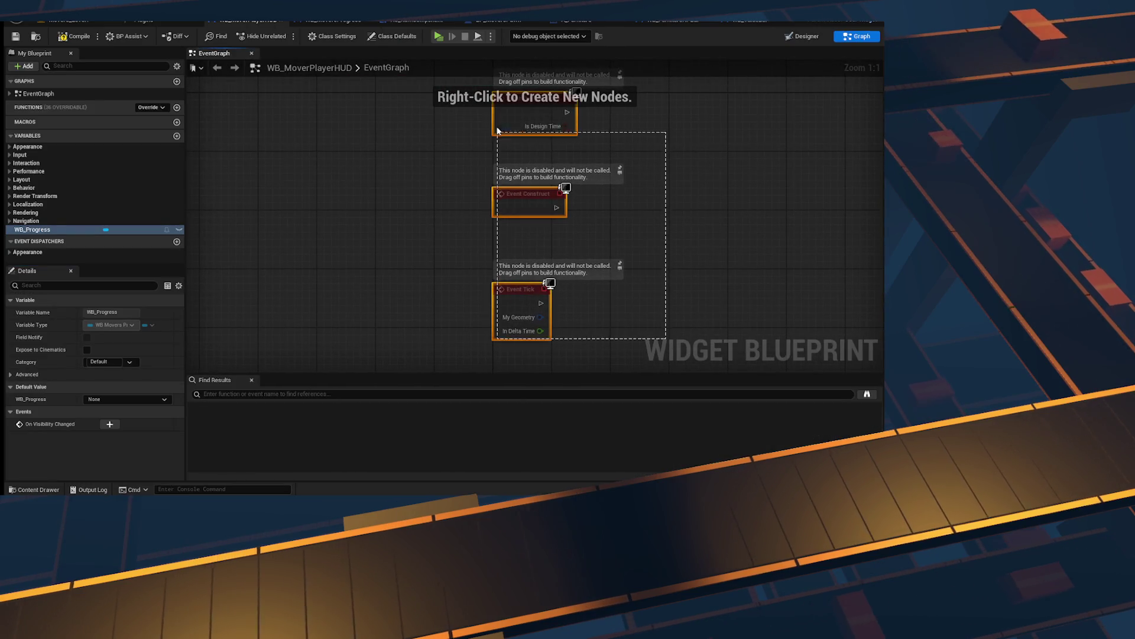
key("Delete")
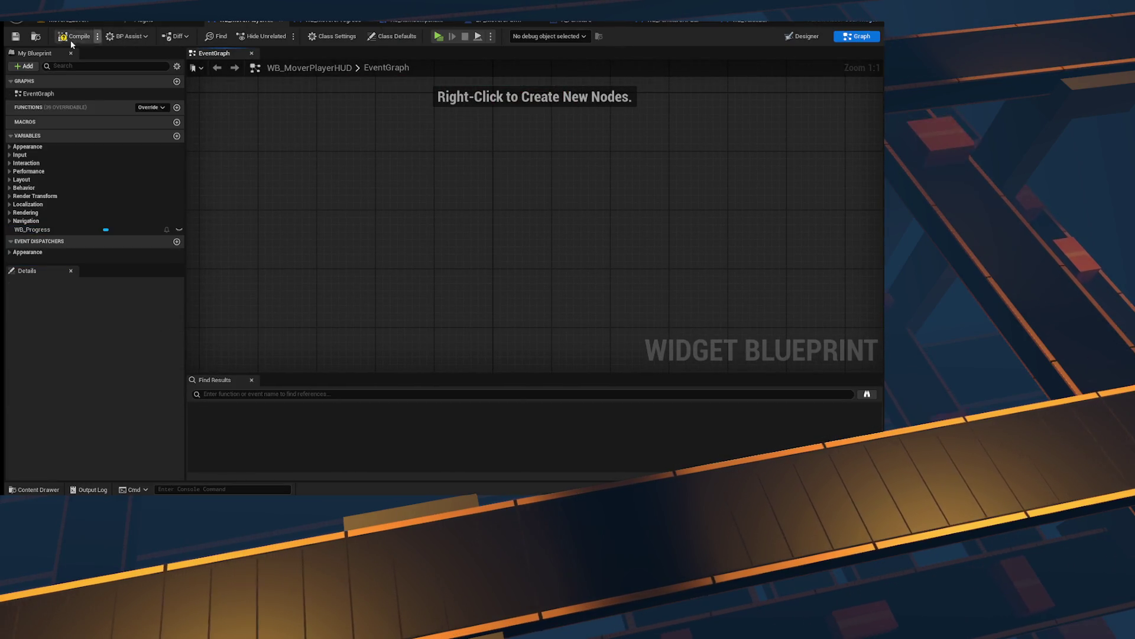
left_click(69, 38)
left_click(334, 19)
scroll(528, 180, "up", 2)
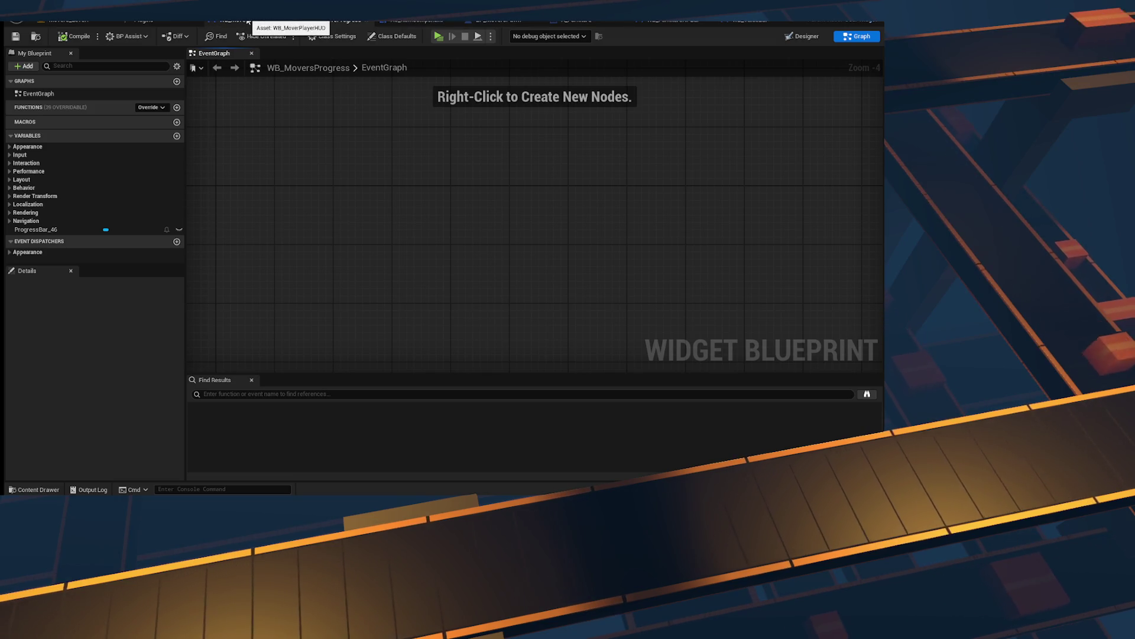
left_click(410, 20)
left_click(459, 21)
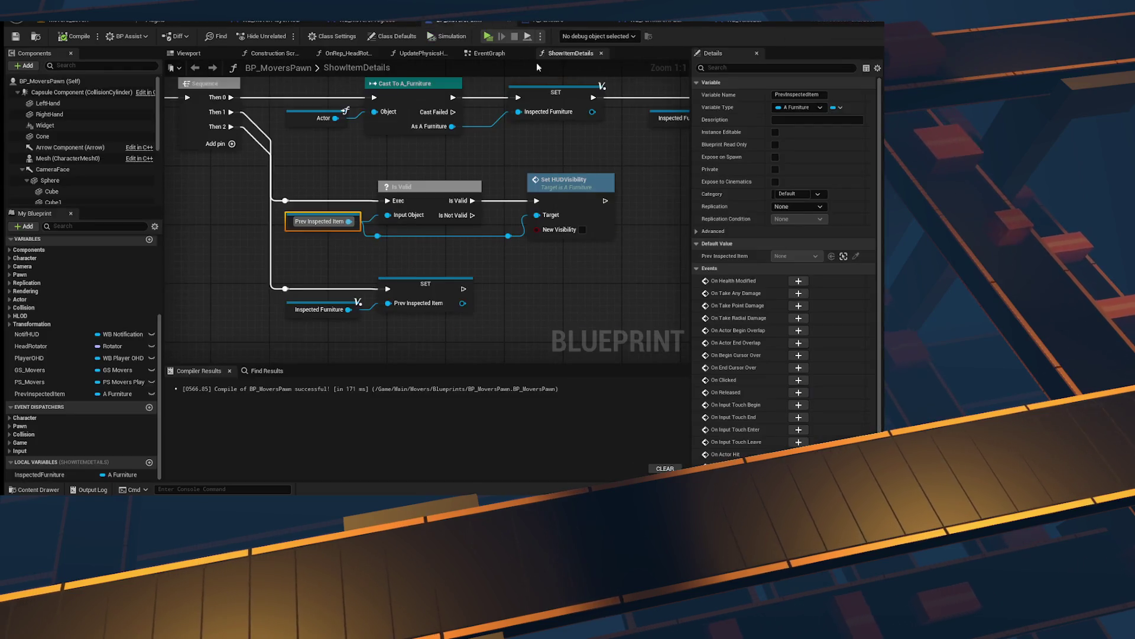
scroll(402, 246, "down", 3)
scroll(402, 246, "up", 6)
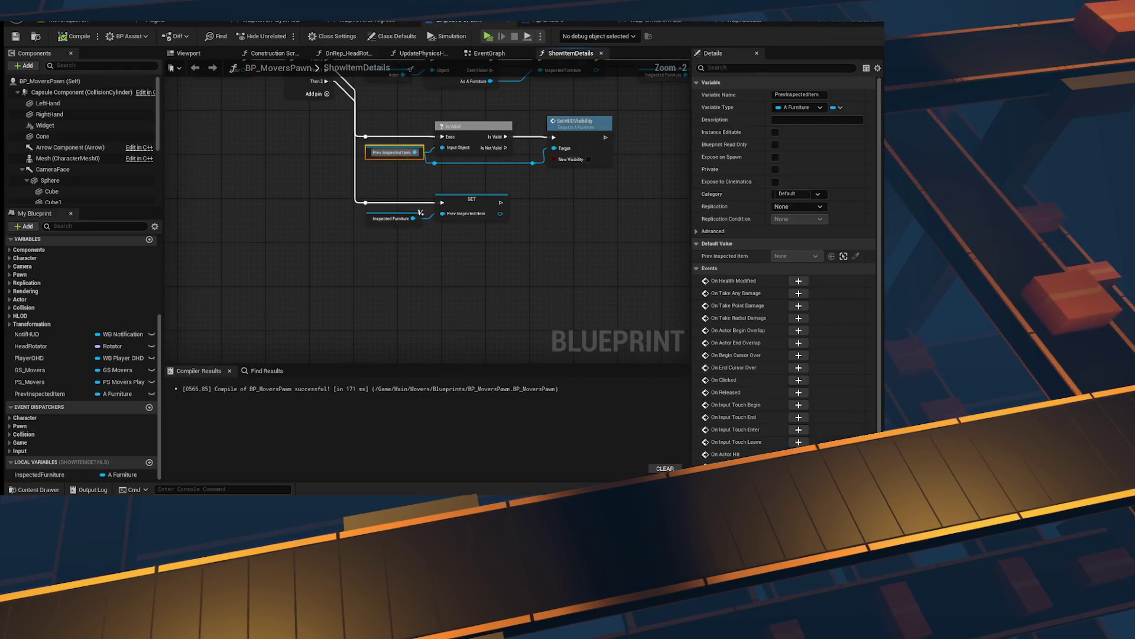
left_click(68, 21)
key("ctrl+s")
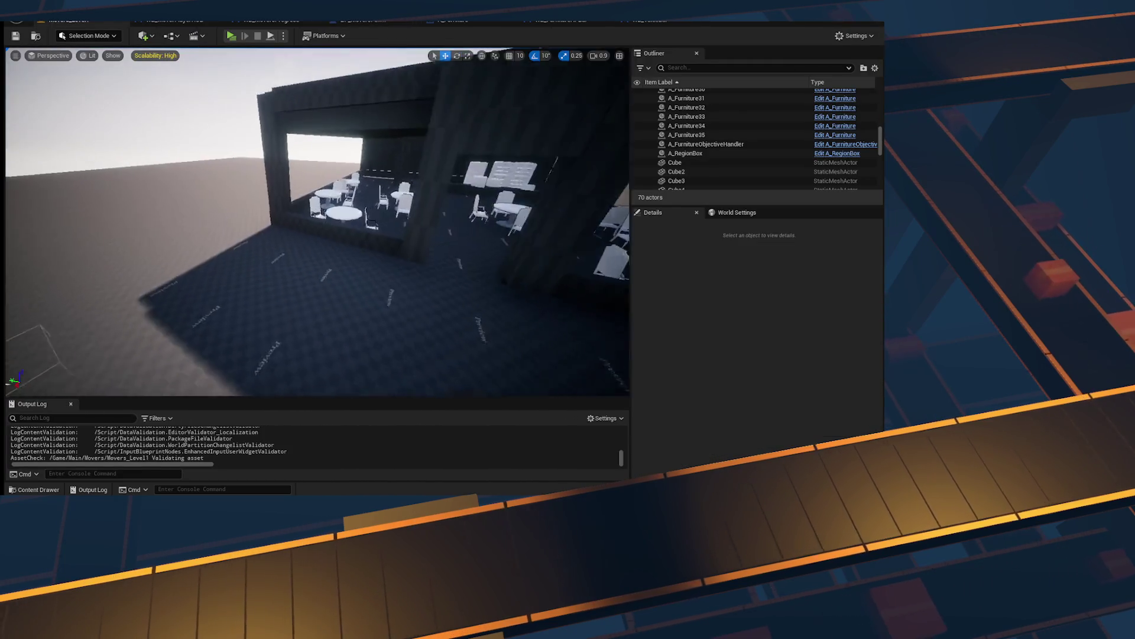
key("ctrl+space")
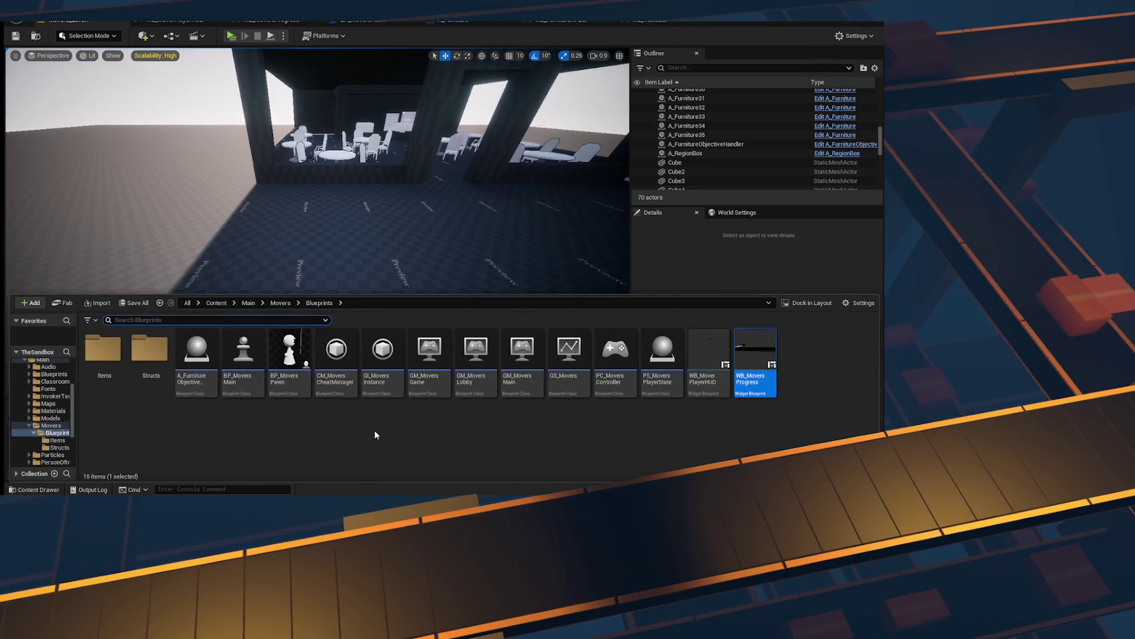
left_click_drag(357, 294, 366, 199)
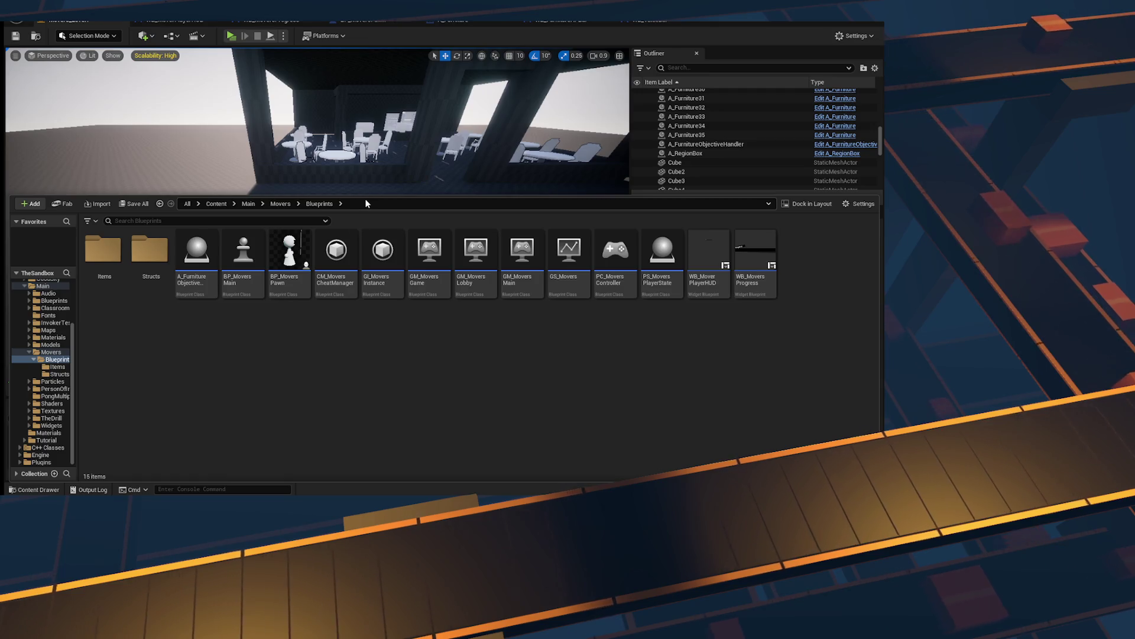
double_click(755, 255)
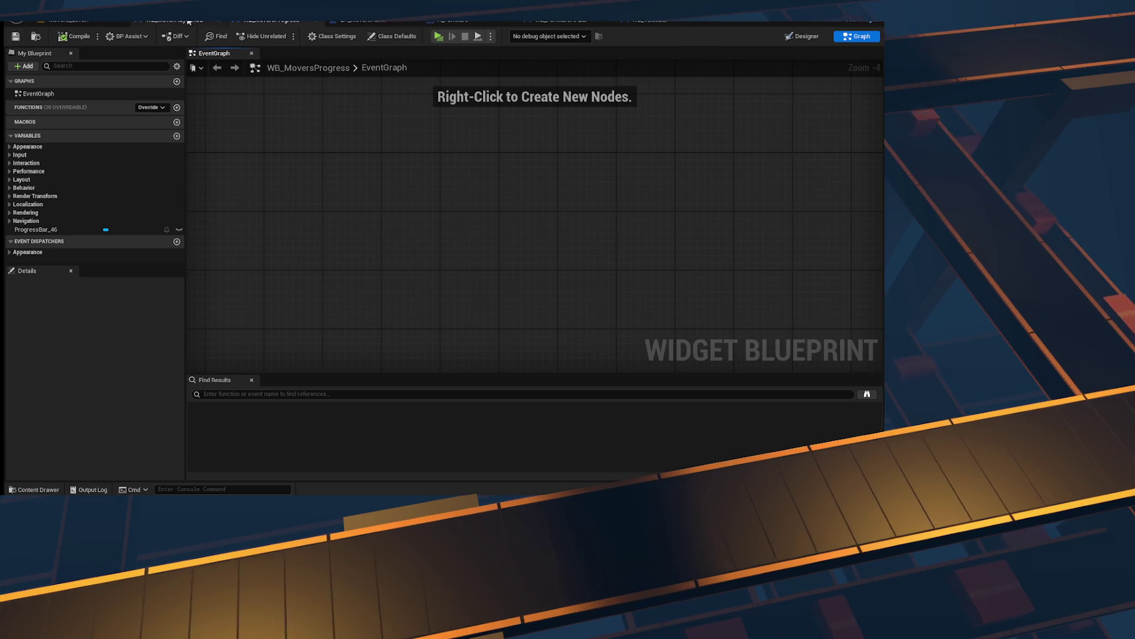
left_click(455, 21)
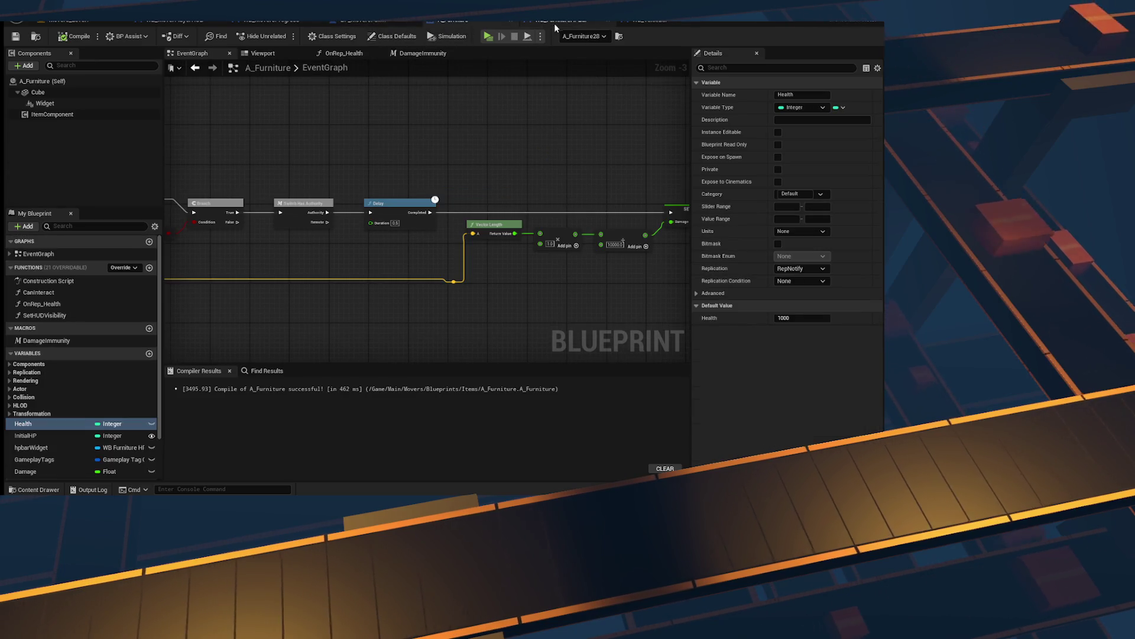
left_click(665, 23)
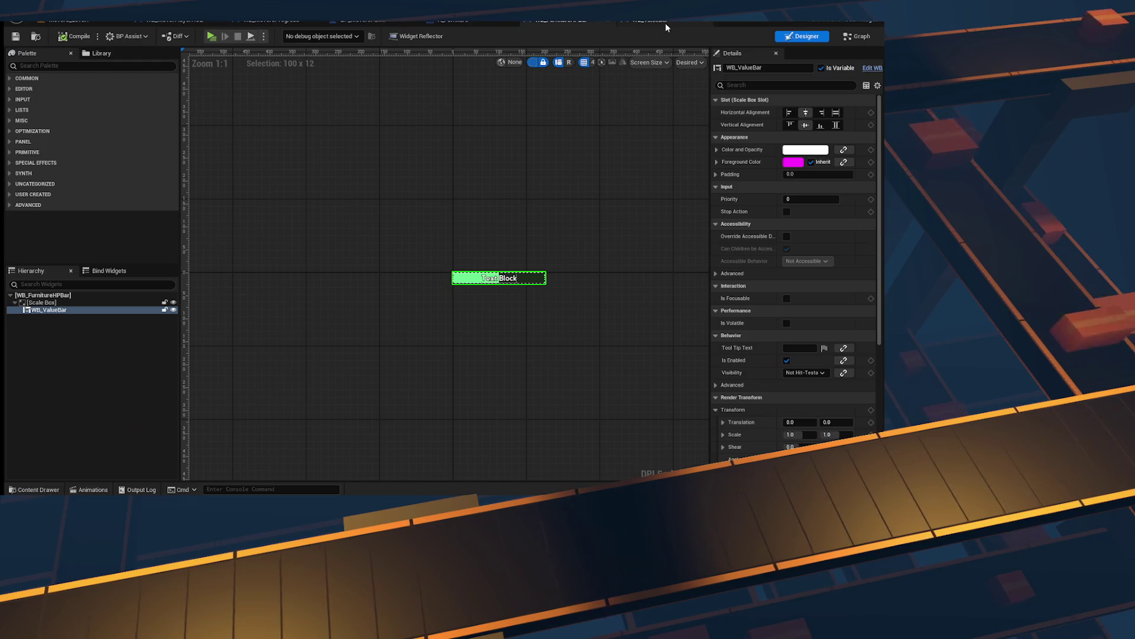
left_click(570, 21)
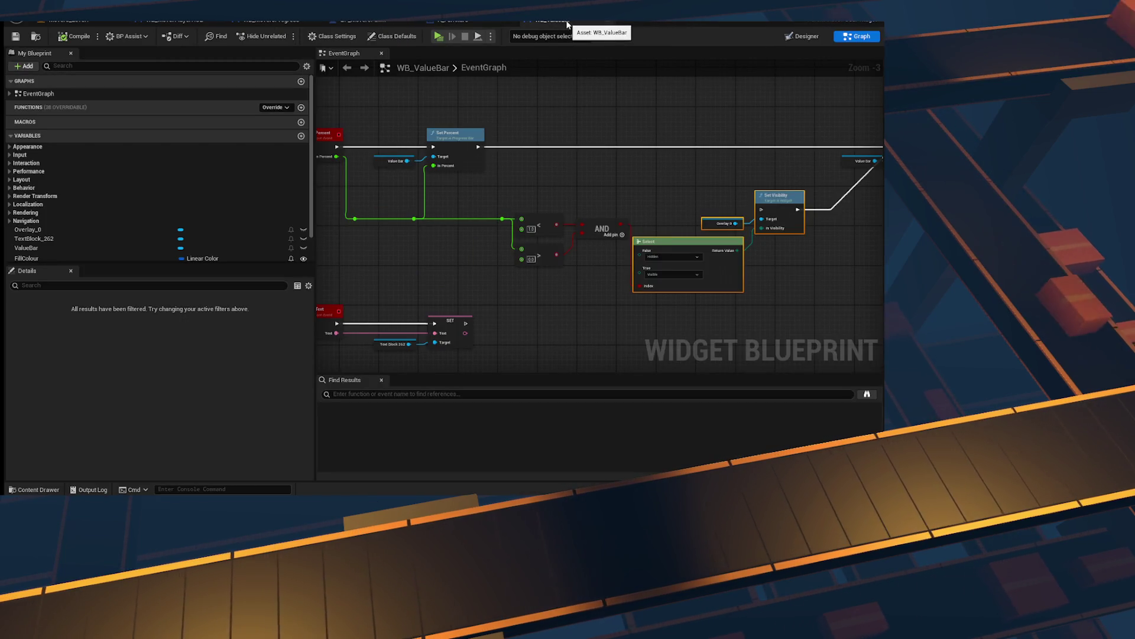
left_click(174, 20)
left_click(272, 20)
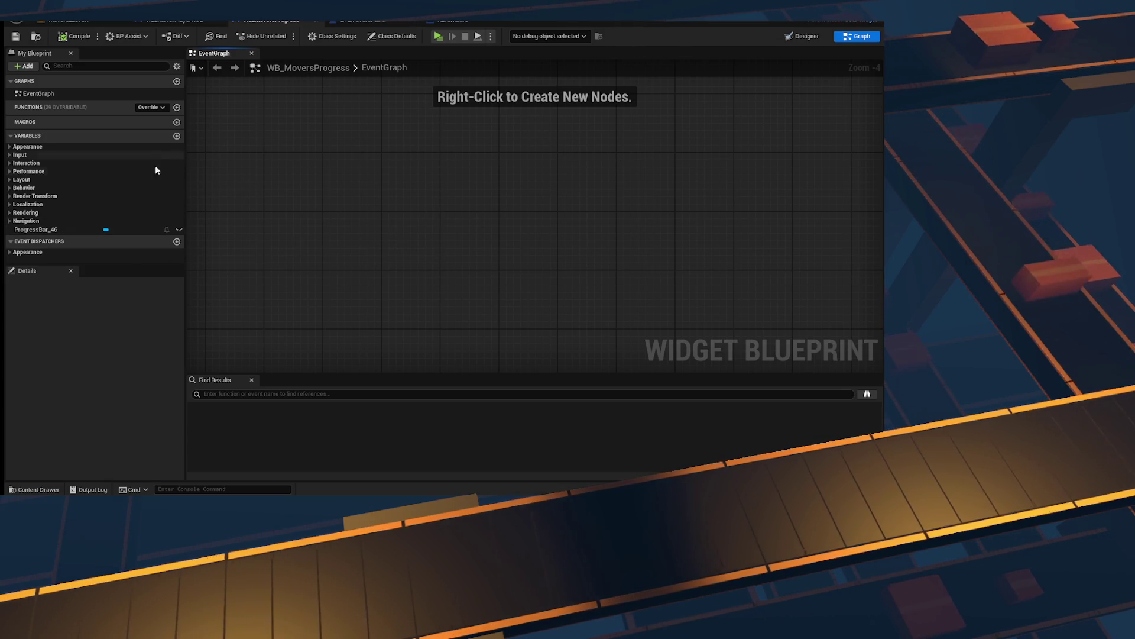
Step: Add a ProgressBar_46 reference and its Set Percent node to the graph
mouse_move(65, 230)
left_mouse_down()
mouse_move(400, 190)
mouse_move(479, 200)
left_mouse_up()
scroll(412, 195, "up", 4)
type("set percent")
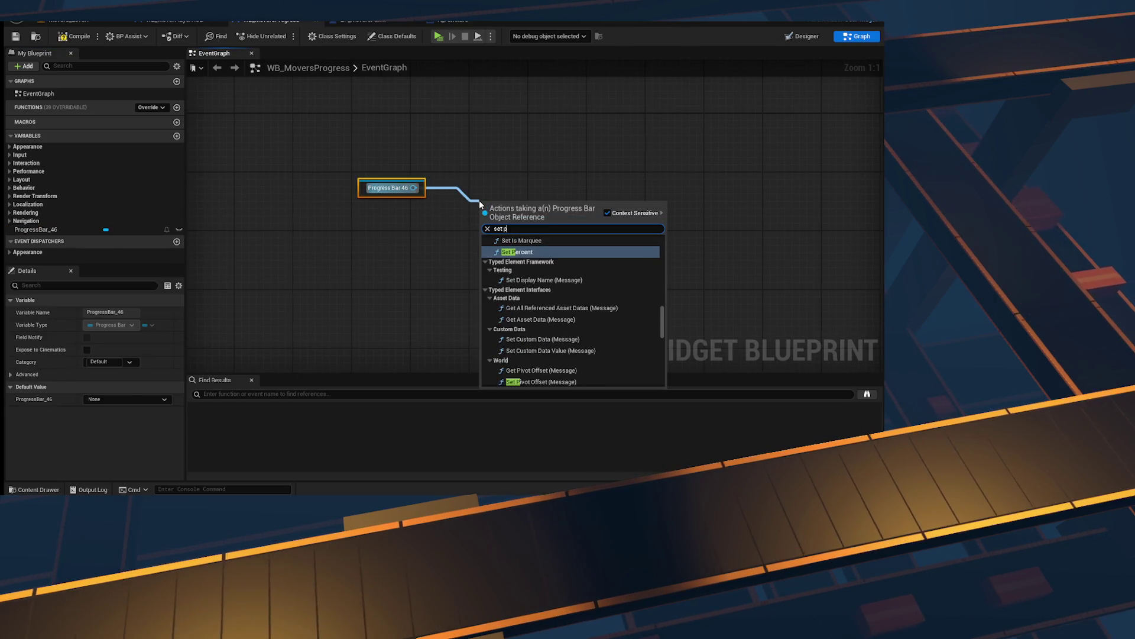
key("Return")
Step: Create a SetPercent custom event and wire its In Percent into Set Percent
right_click(390, 197)
type("custom")
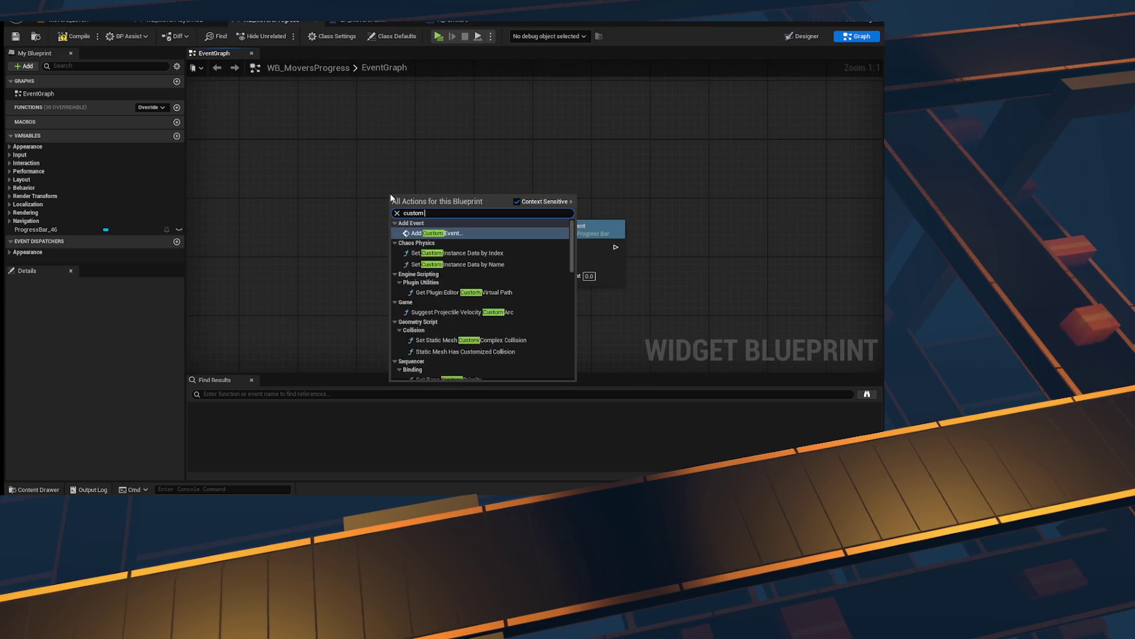
key("Return")
type("SetP")
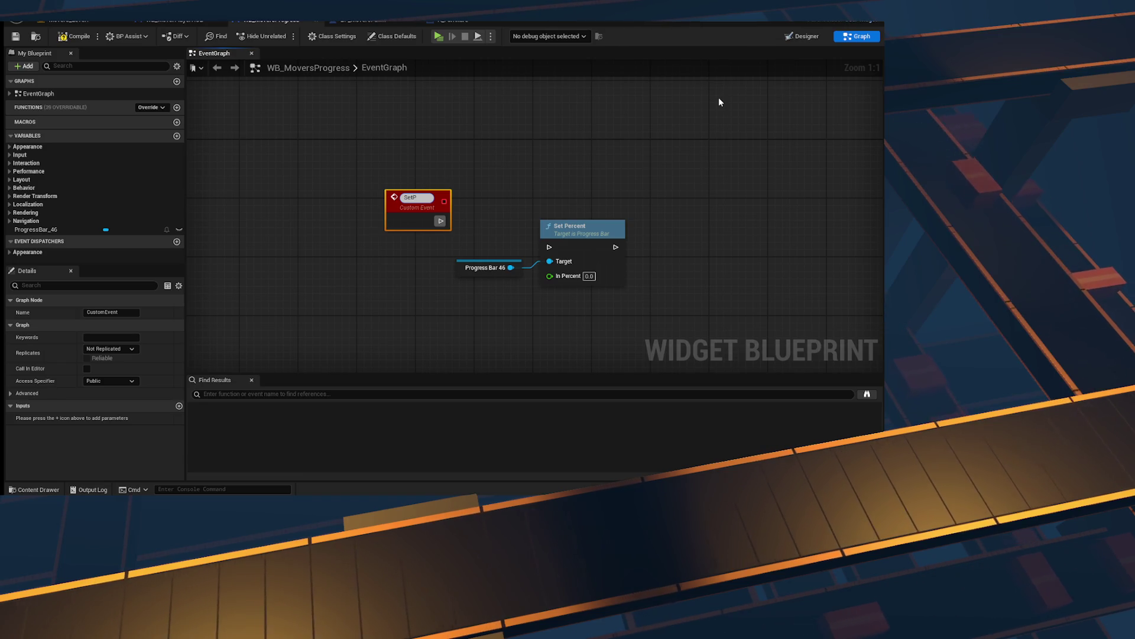
type("ercent")
key("Return")
mouse_move(418, 201)
left_mouse_down()
mouse_move(506, 152)
mouse_move(549, 247)
left_mouse_up()
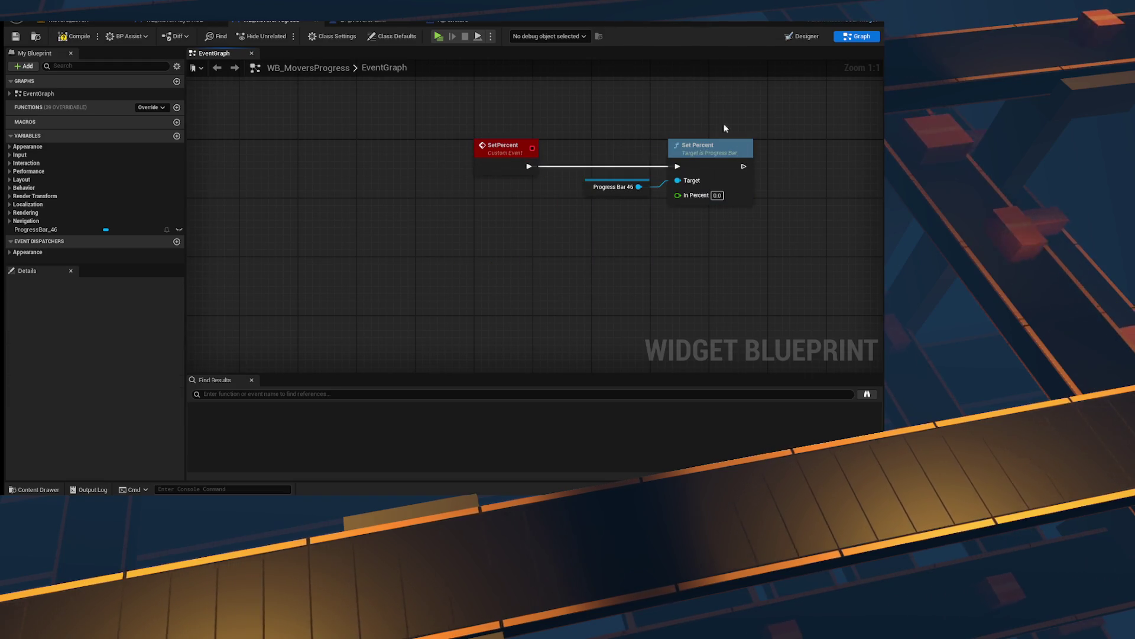
left_click_drag(678, 196, 505, 151)
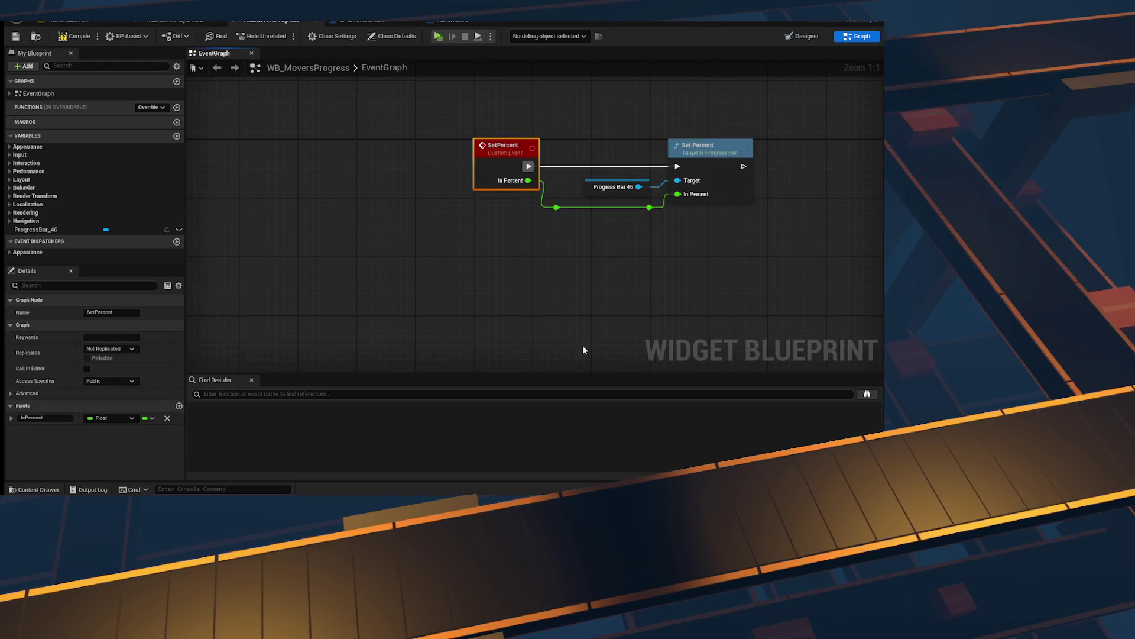
scroll(559, 268, "down", 2)
key("ctrl+a")
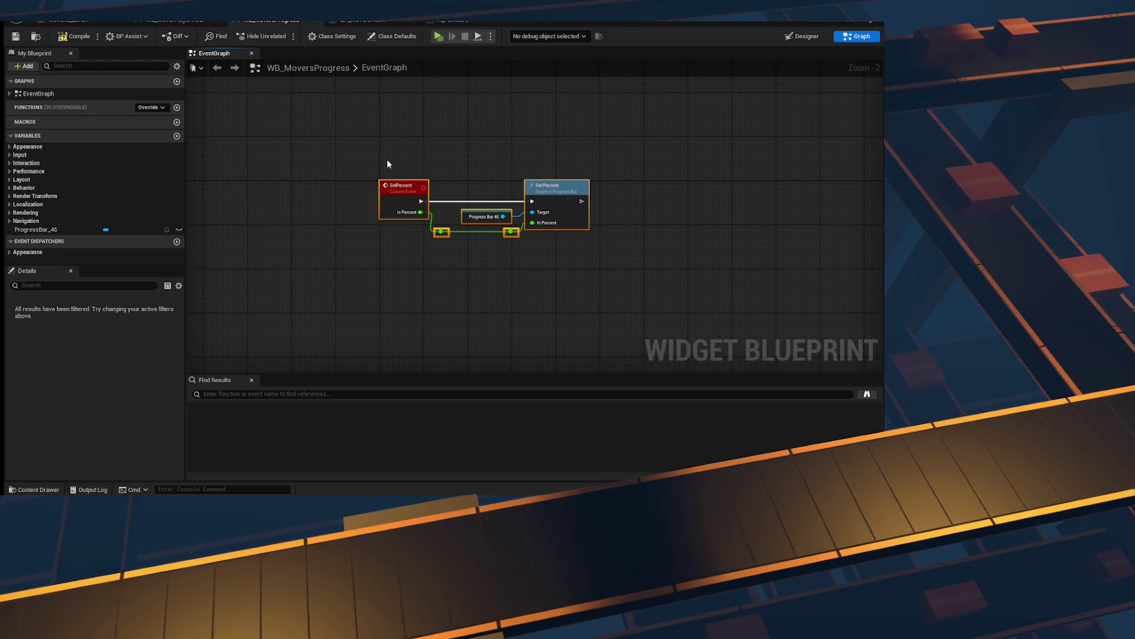
left_click(332, 211)
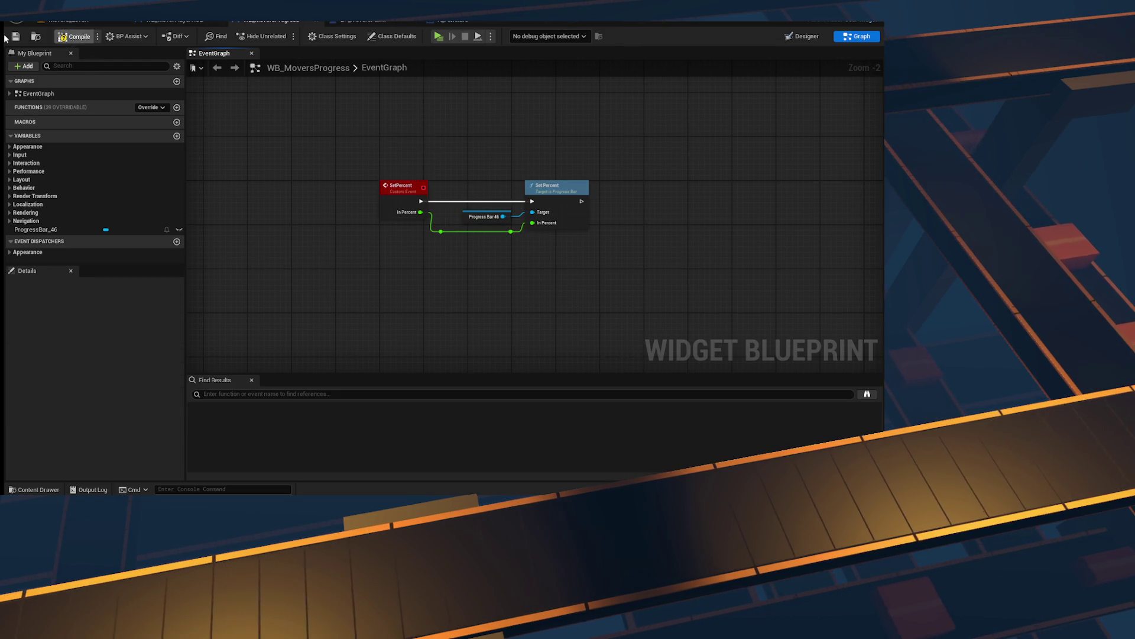
Step: In WB_MoverPlayerHUD, add a Set Percent node from a WB_Progress reference, delete both nodes, and save
left_click(186, 22)
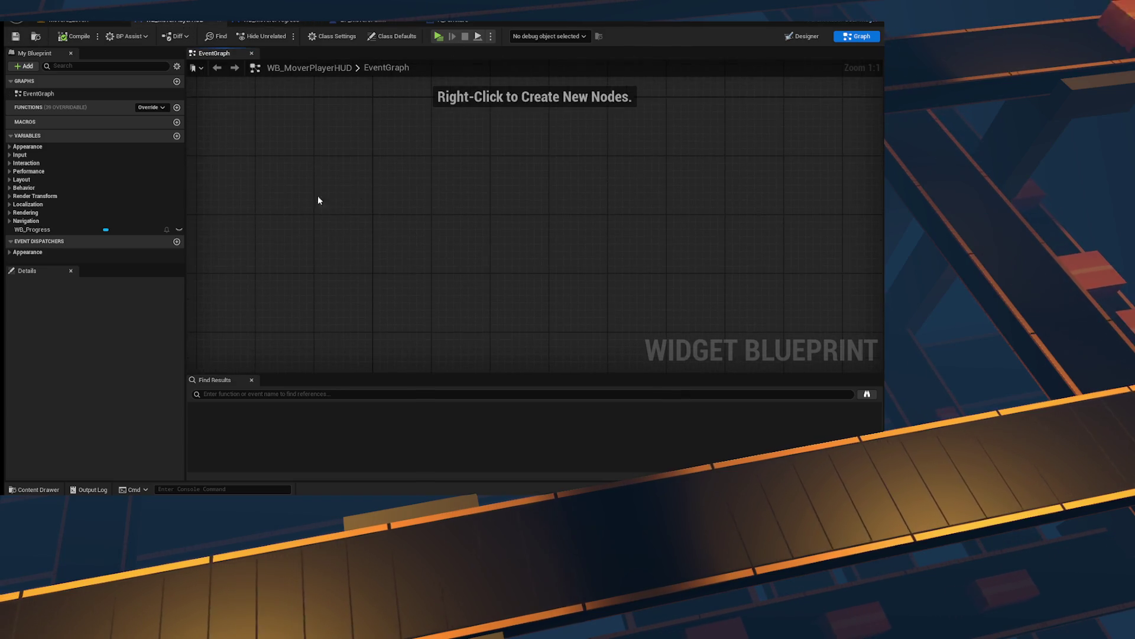
left_click(47, 242)
mouse_move(52, 228)
left_mouse_down()
mouse_move(428, 165)
mouse_move(354, 179)
mouse_move(437, 143)
left_mouse_up()
type("set per")
key("Return")
left_click_drag(633, 349, 417, 99)
key("Delete")
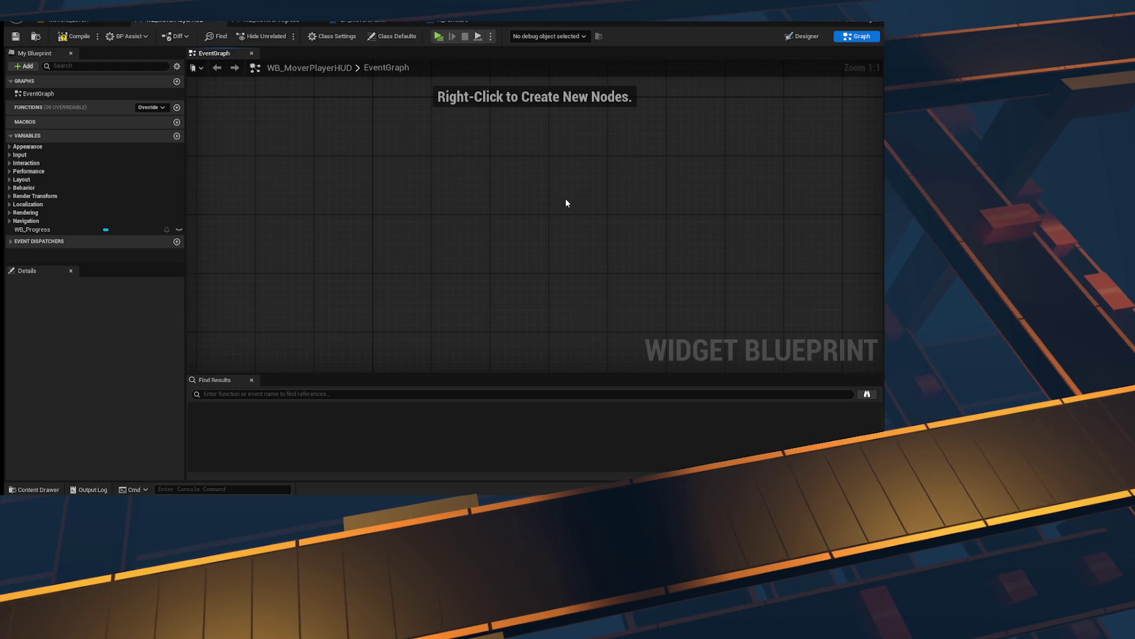
left_click(16, 36)
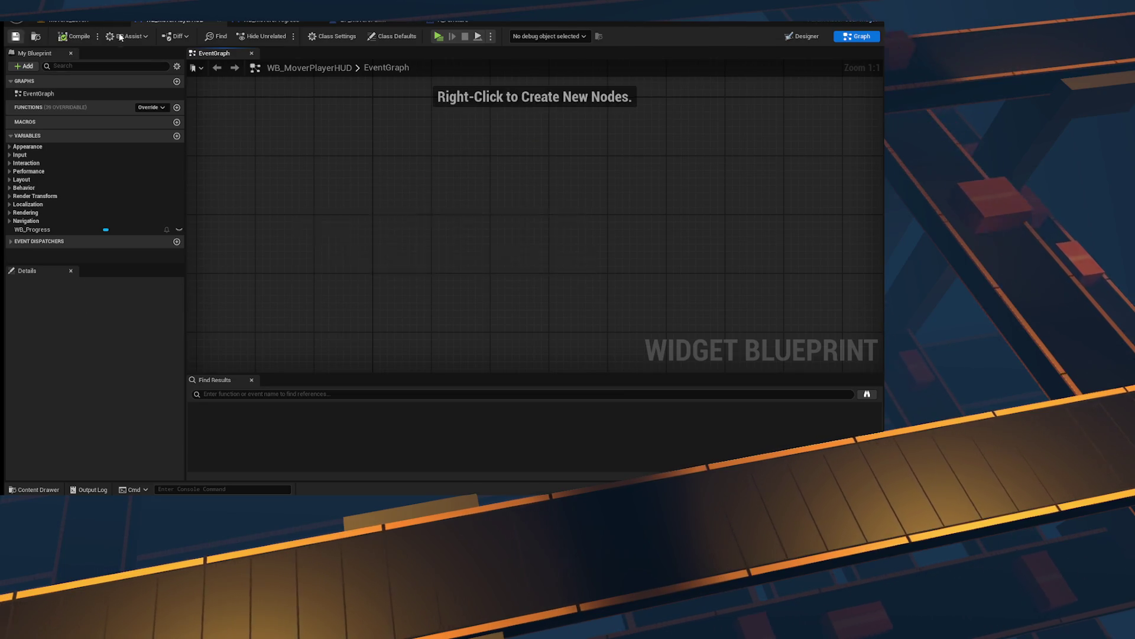
Step: Fly the camera around the level and select GM_MoversGame in the content browser
left_click(68, 20)
scroll(395, 171, "down", 2)
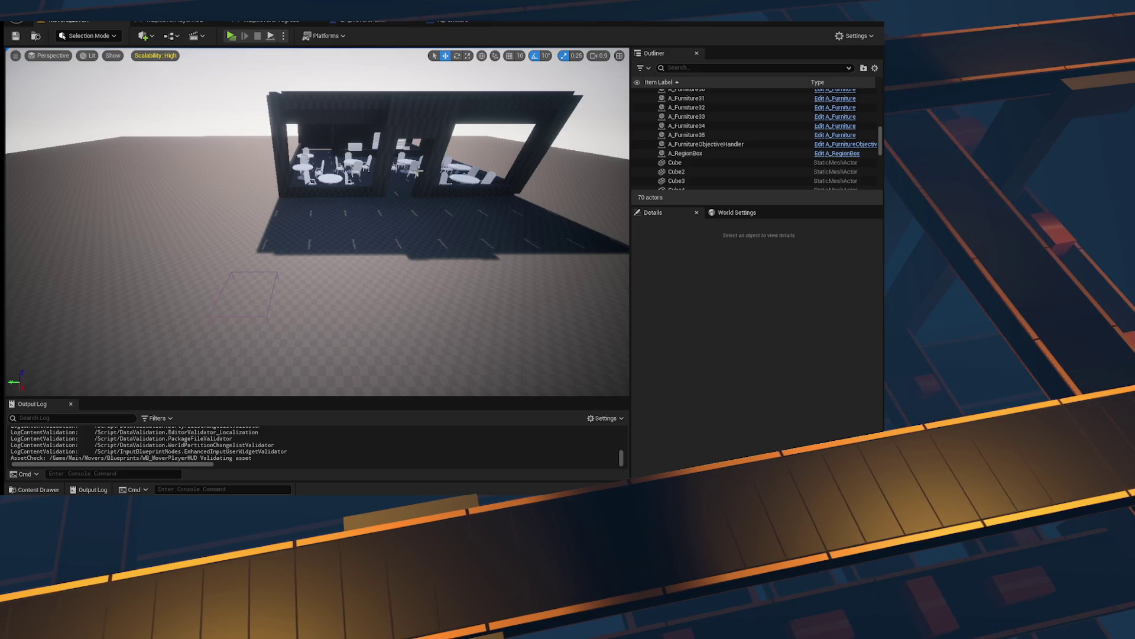
mouse_move(417, 171)
left_mouse_down()
mouse_move(390, 133)
mouse_move(337, 143)
left_mouse_up()
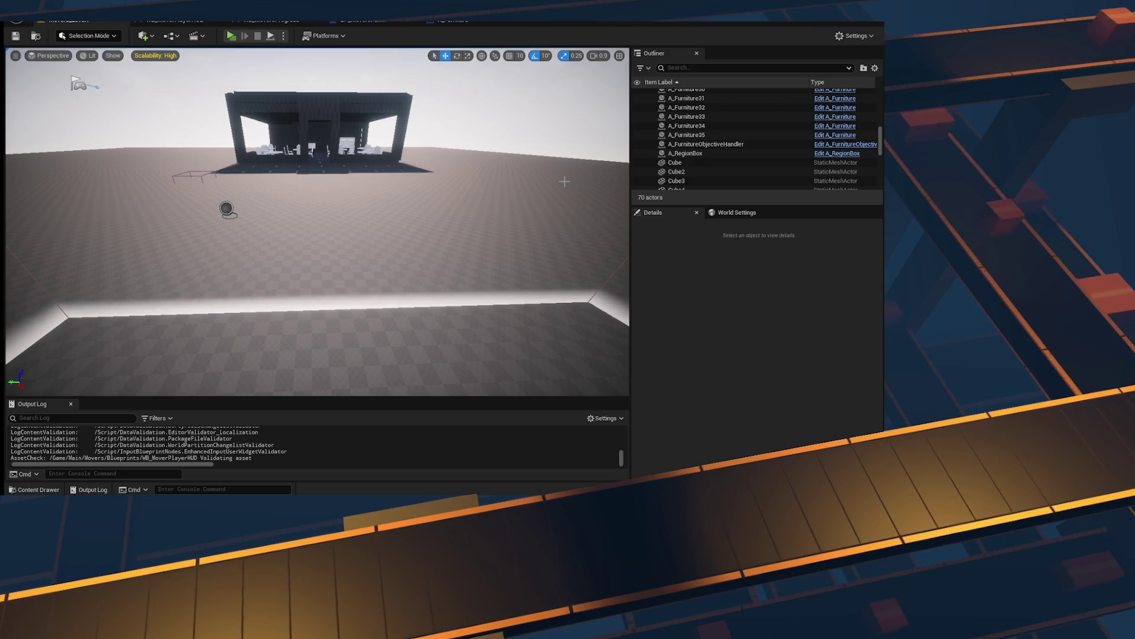
key("ctrl+space")
key("ctrl+space")
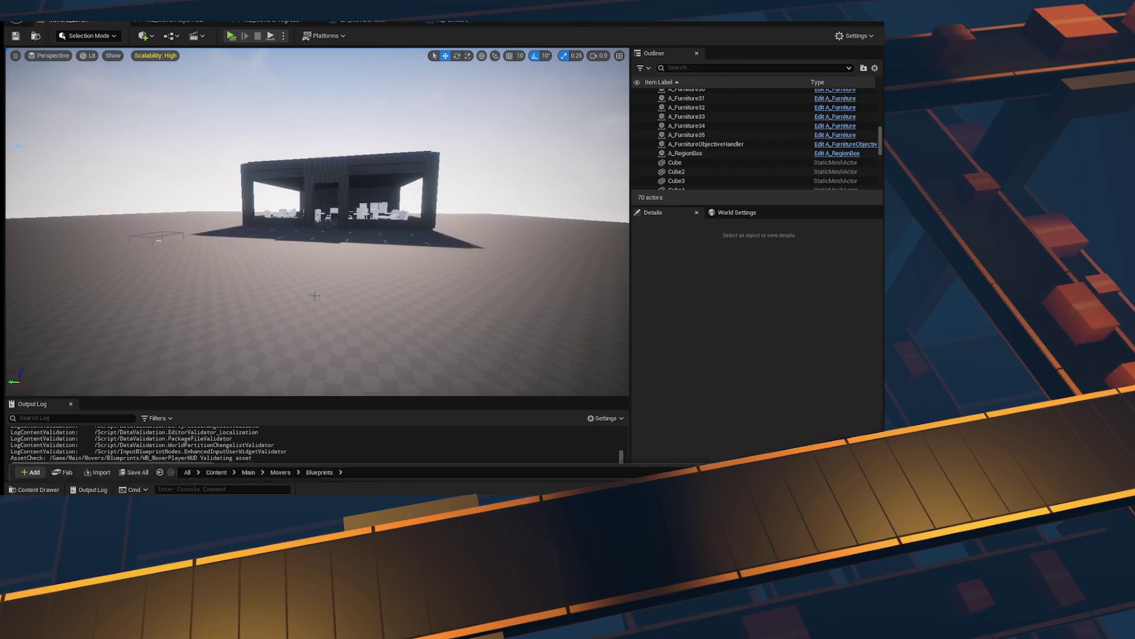
key("ctrl+space")
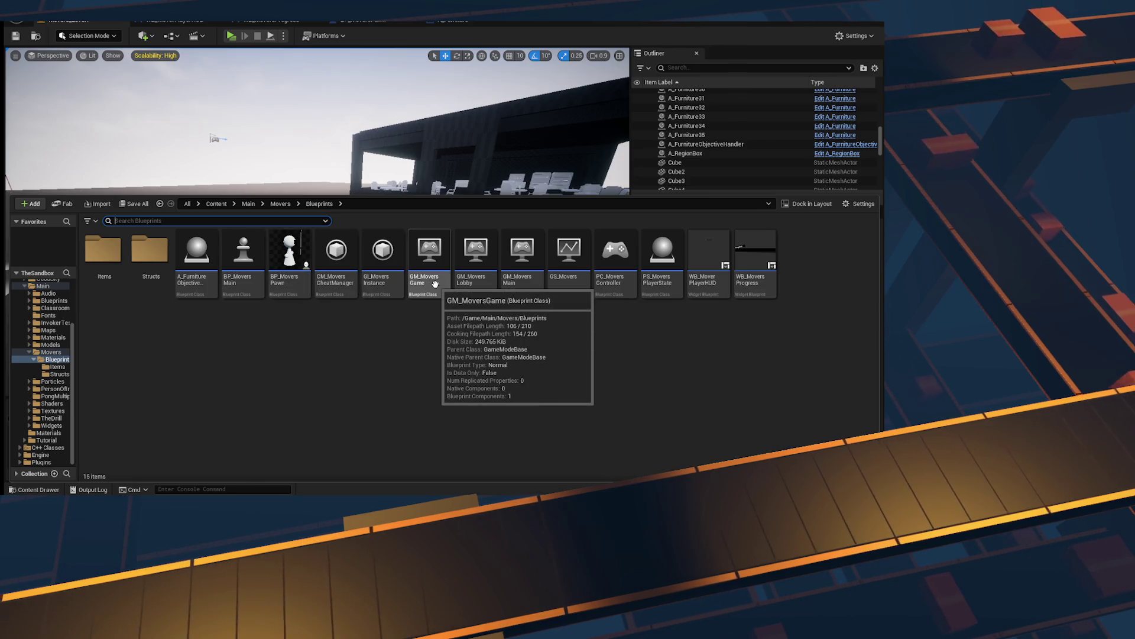
left_click(418, 276)
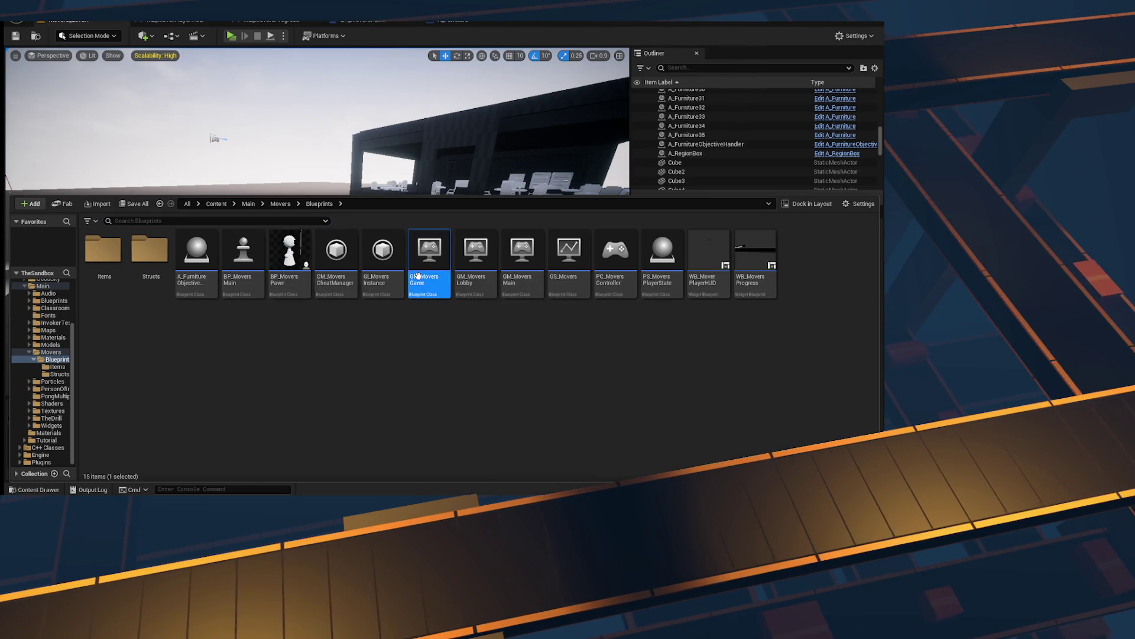
Step: Open GM_MoversGame and pan past the Server_RestartMap chain to the Branch and Change State nodes
double_click(429, 252)
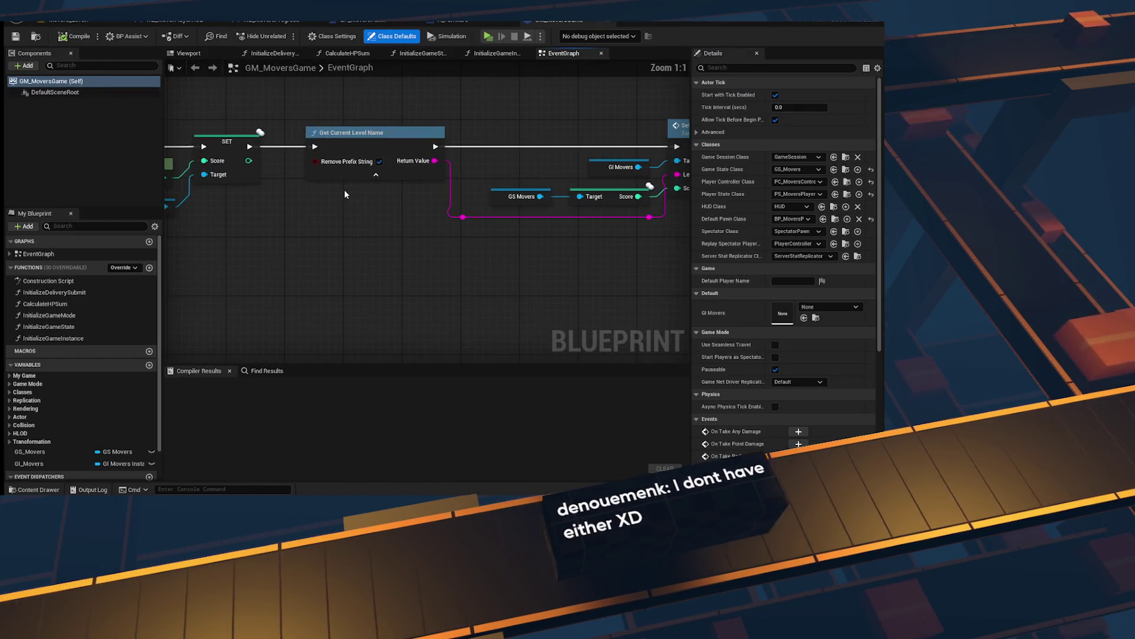
scroll(412, 206, "down", 2)
scroll(412, 206, "up", 6)
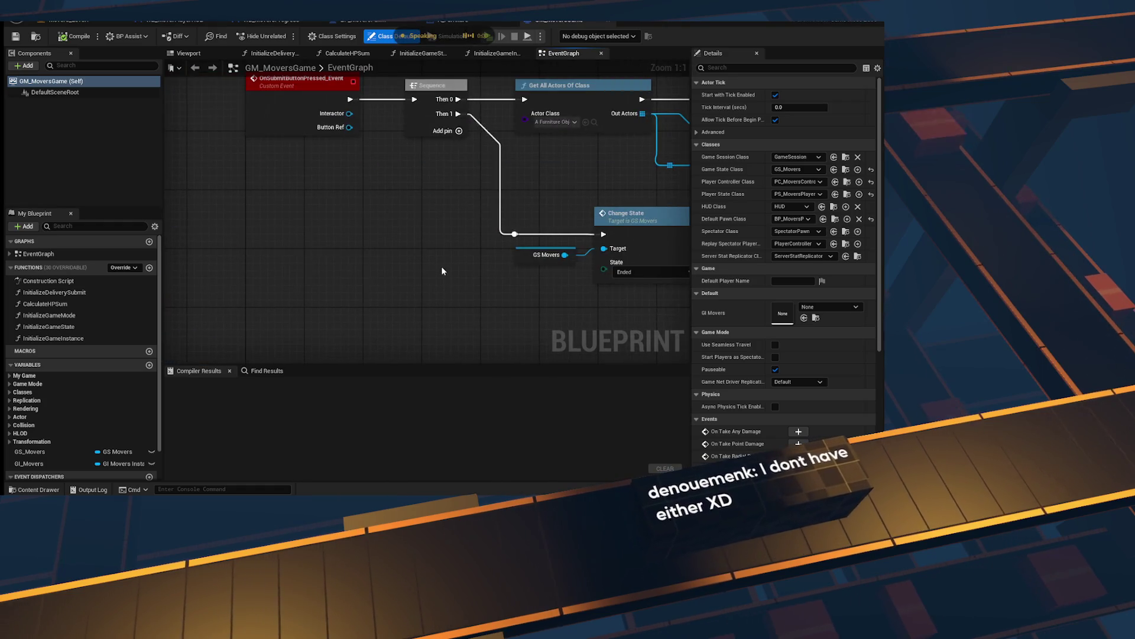
scroll(442, 271, "down", 2)
right_click(442, 271)
scroll(350, 88, "up", 1)
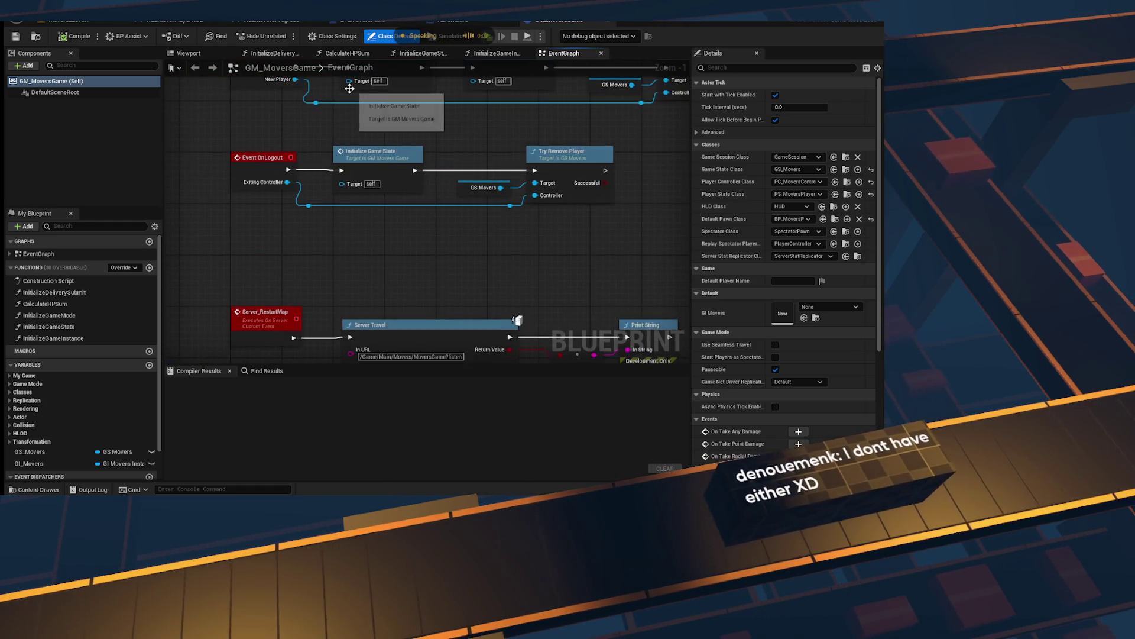
left_click_drag(371, 213, 346, 132)
left_click_drag(286, 316, 286, 221)
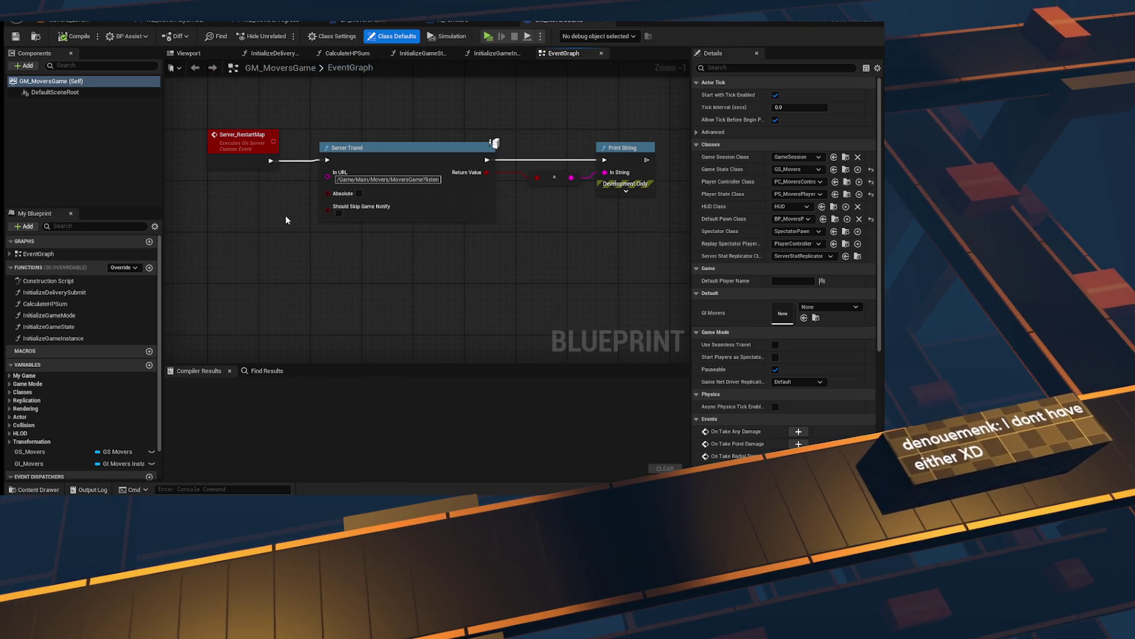
scroll(284, 221, "down", 4)
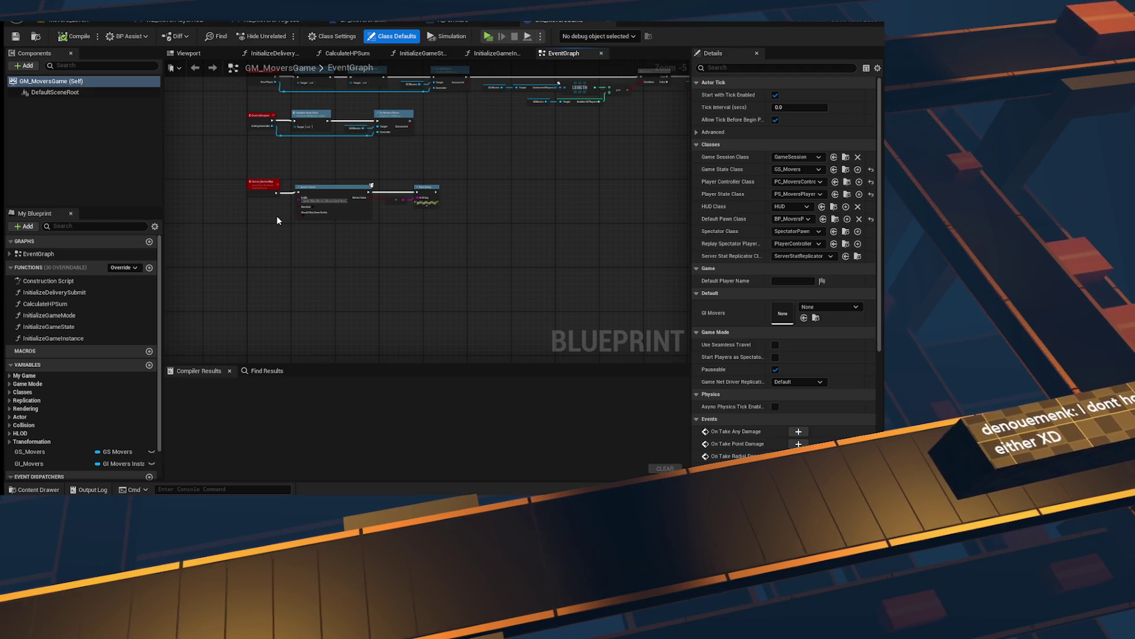
scroll(277, 221, "up", 3)
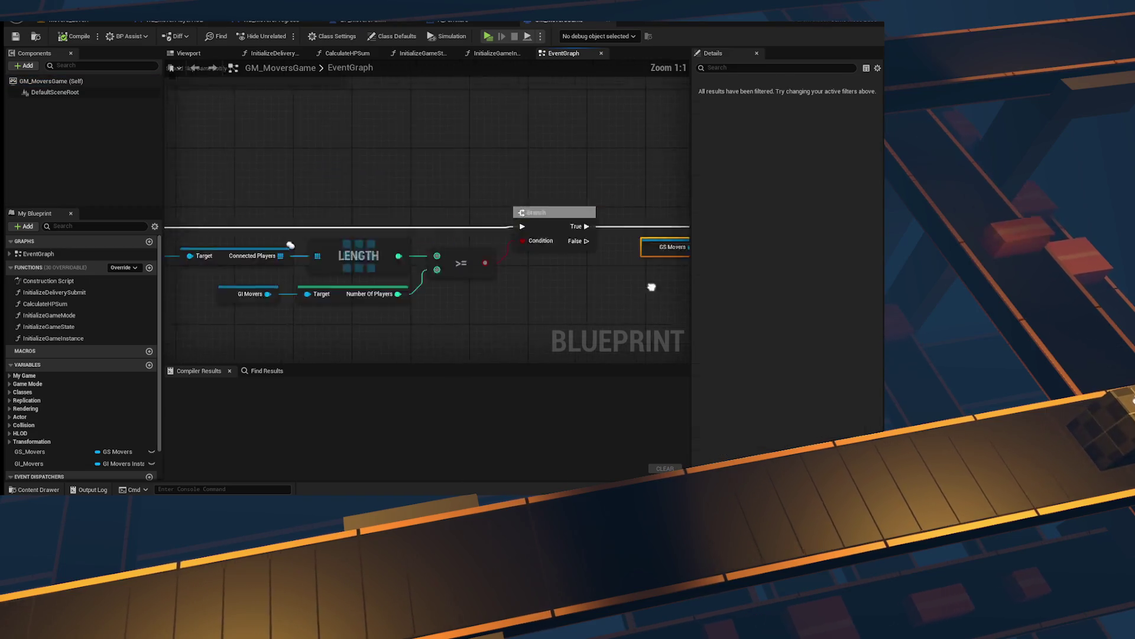
left_click_drag(658, 249, 284, 220)
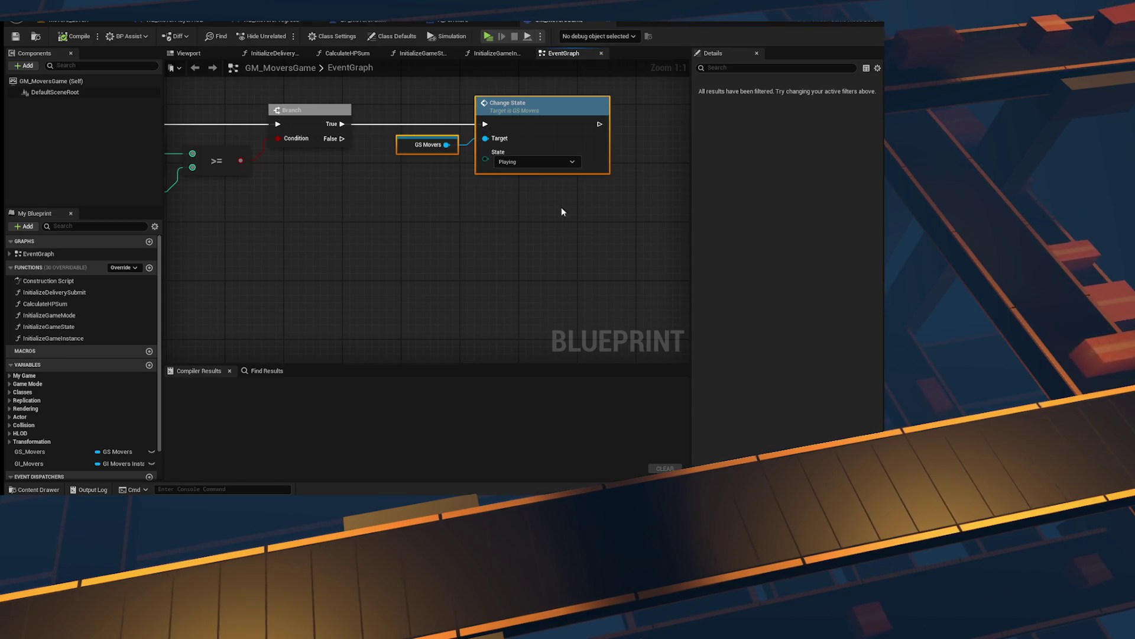
Step: Set the Change State node's State to Starting and compile the blueprint
left_click(534, 164)
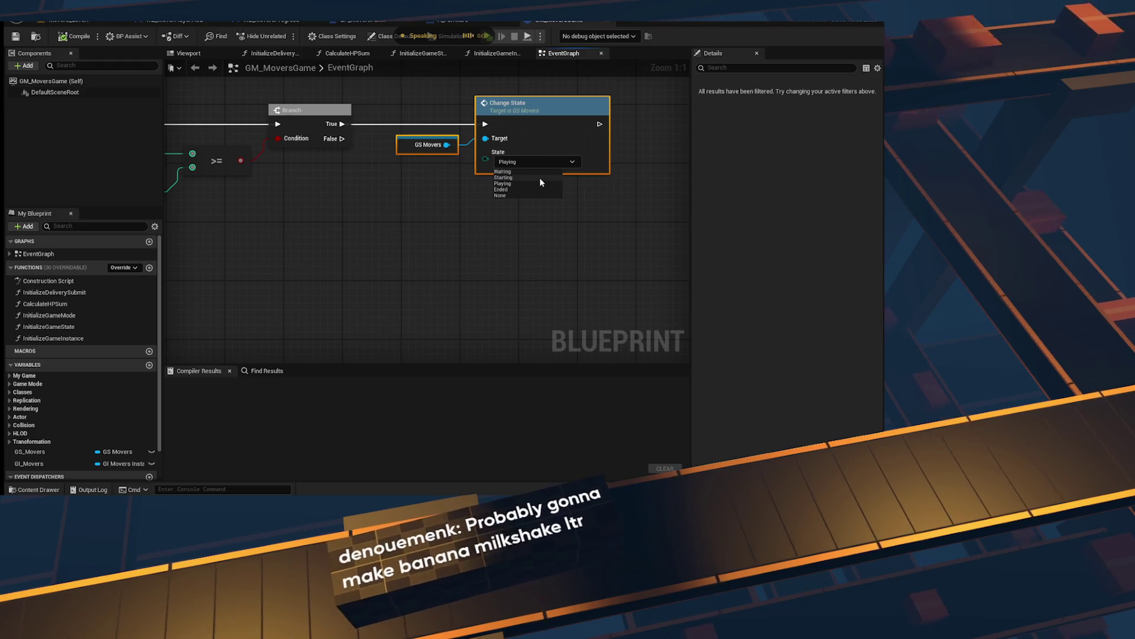
left_click(539, 177)
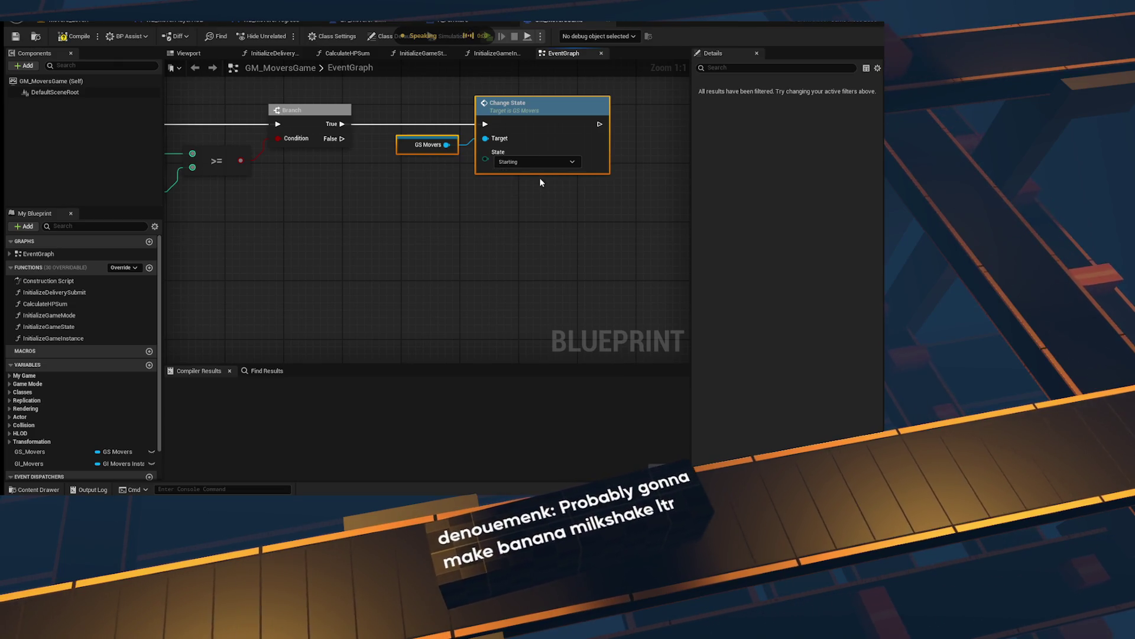
left_click_drag(525, 171, 470, 222)
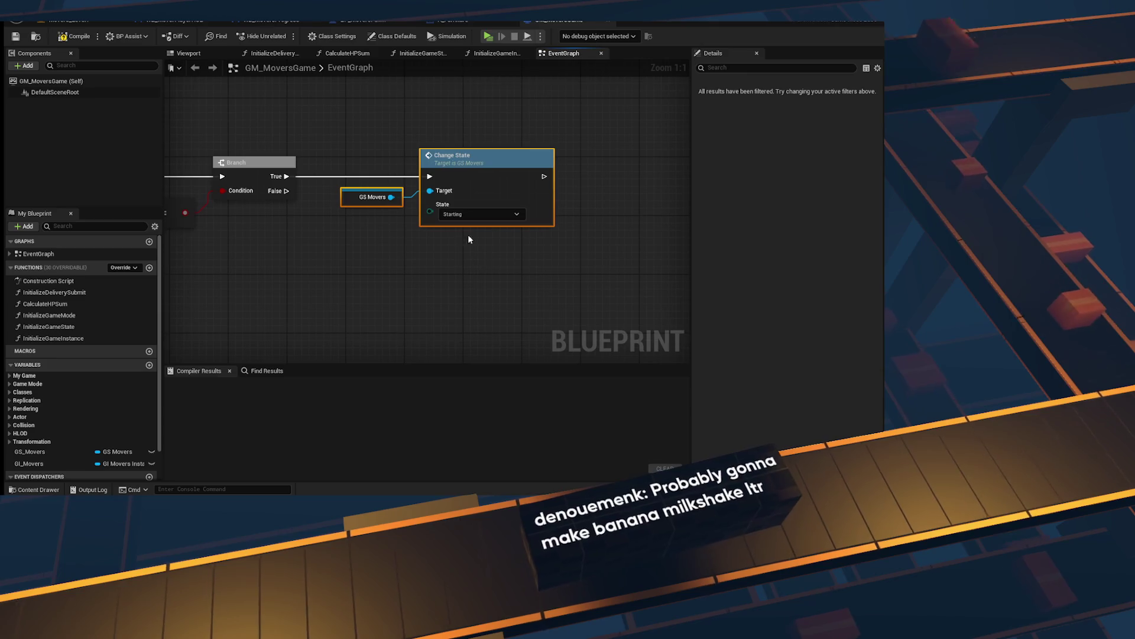
left_click(18, 37)
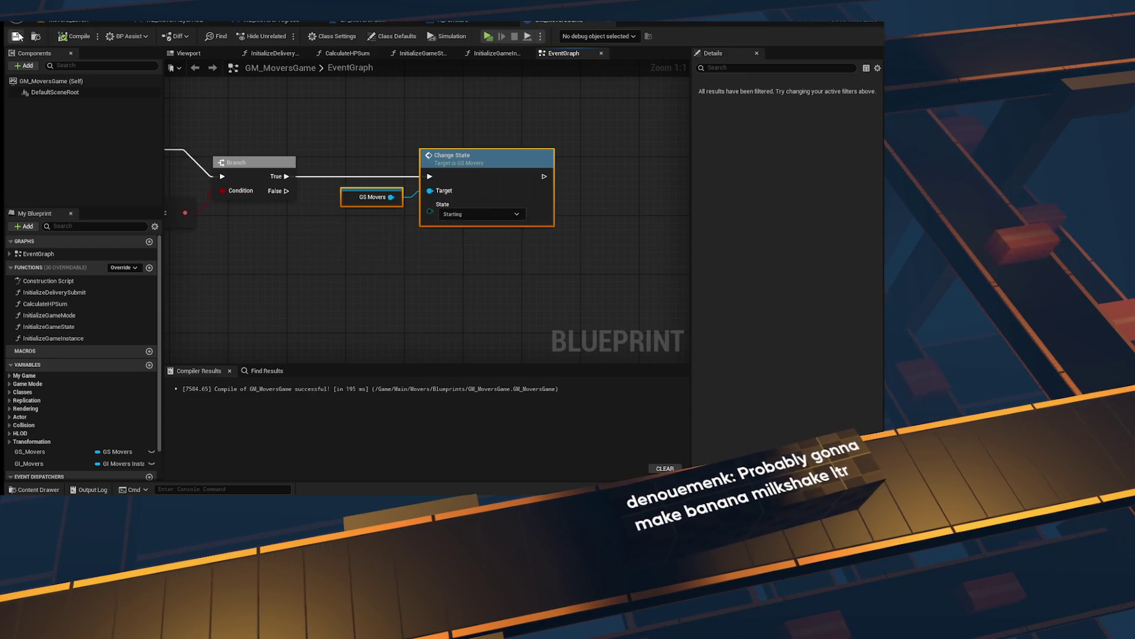
Step: Recompile and save GM_MoversGame, check the Try Add Player node, then show the Movers Blueprints folder
scroll(414, 177, "down", 5)
scroll(409, 171, "up", 4)
scroll(410, 171, "down", 3)
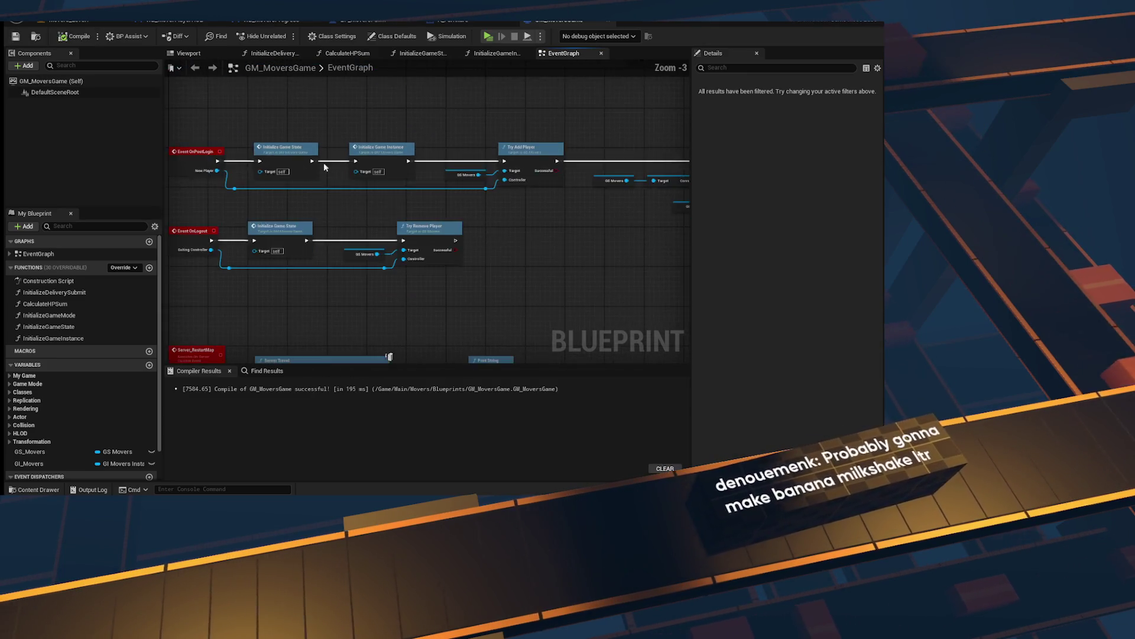
scroll(255, 189, "up", 3)
left_click(74, 37)
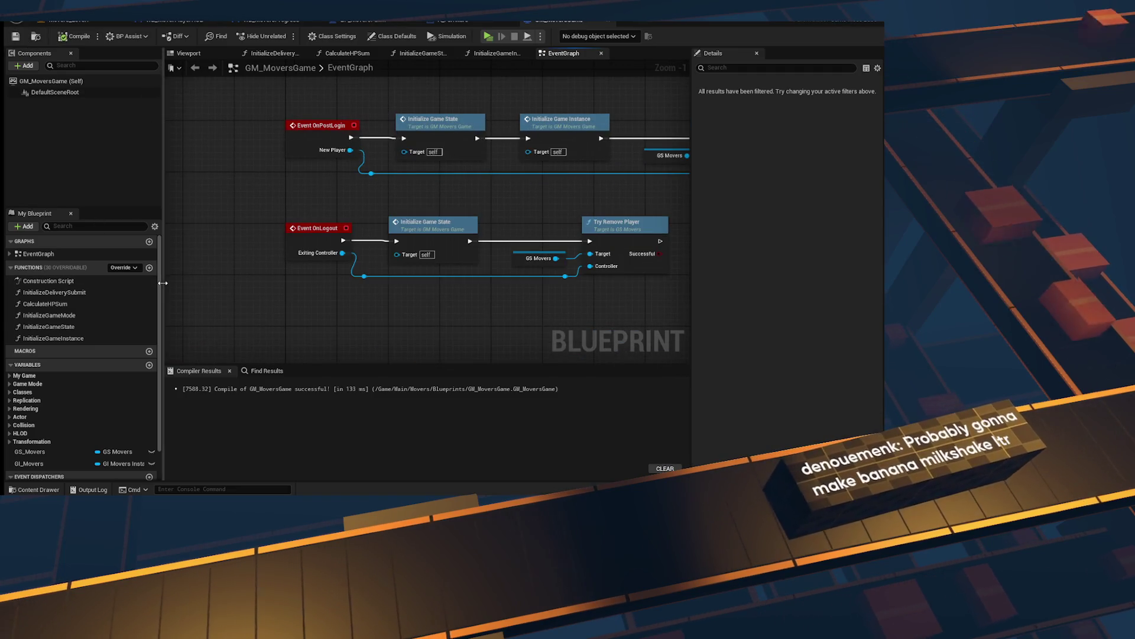
mouse_move(558, 137)
left_mouse_down()
mouse_move(360, 153)
mouse_move(563, 155)
left_mouse_up()
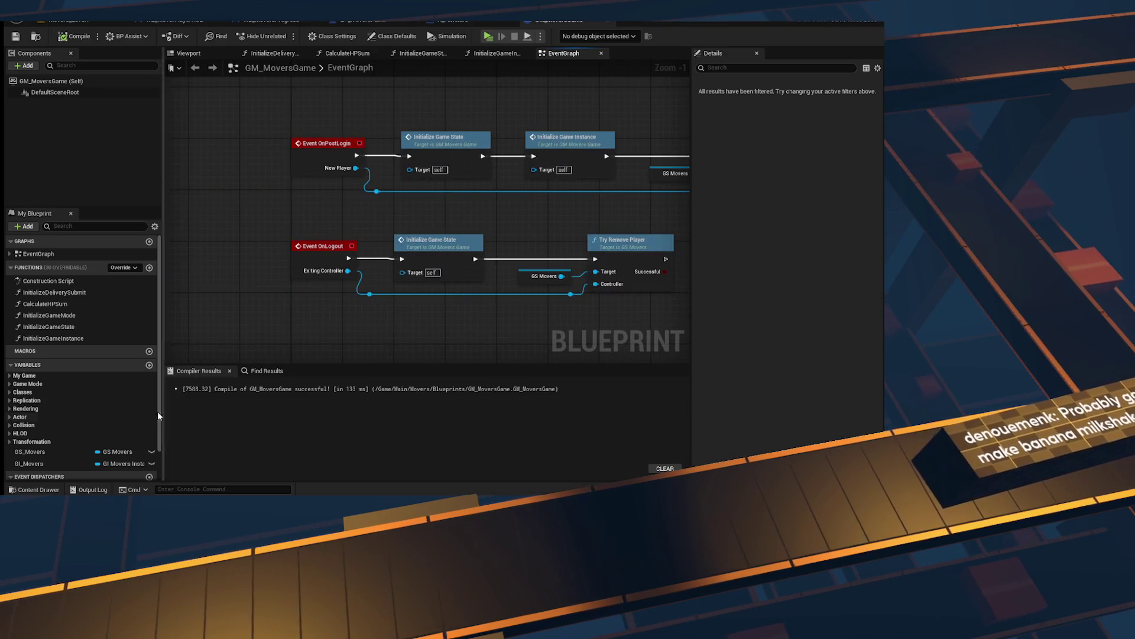
scroll(60, 411, "down", 2)
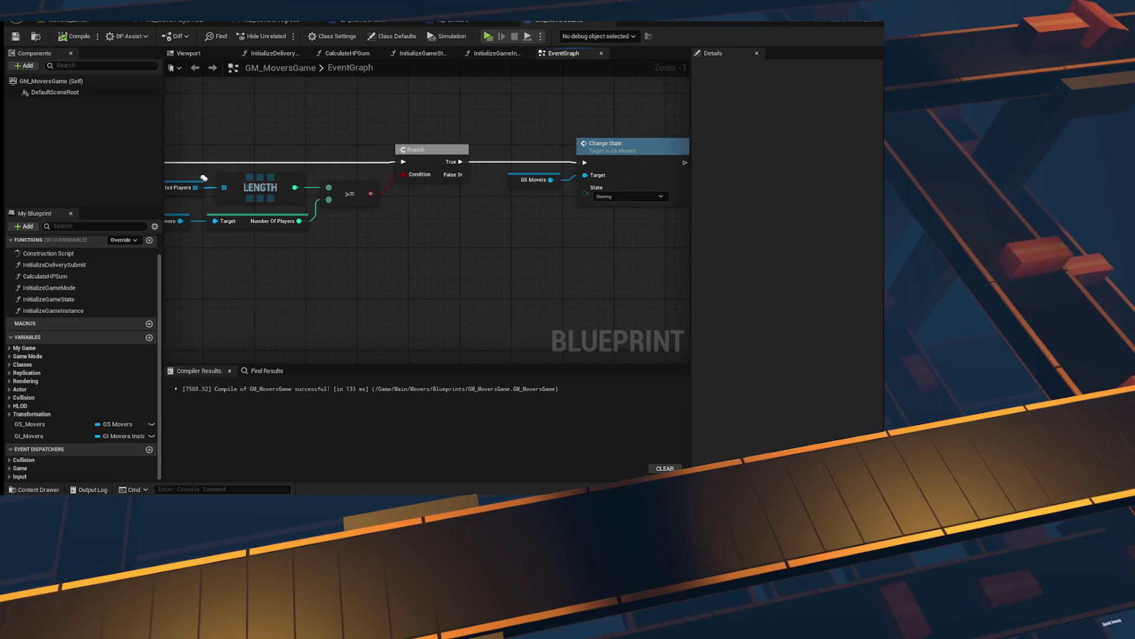
scroll(480, 267, "down", 2)
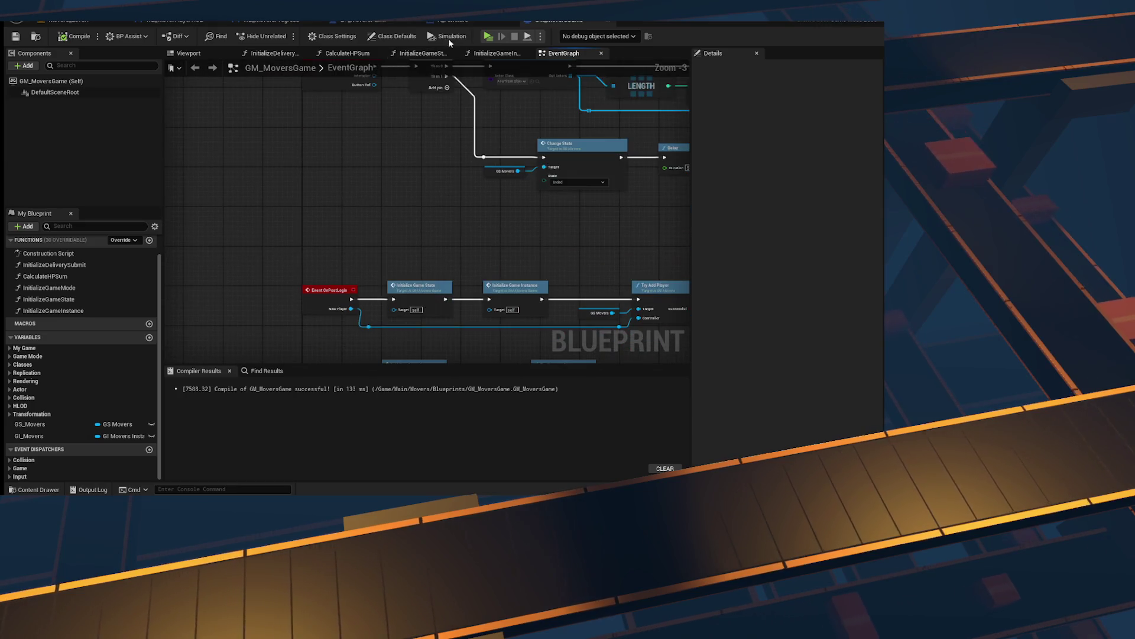
key("ctrl+space")
double_click(481, 269)
key("ctrl+space")
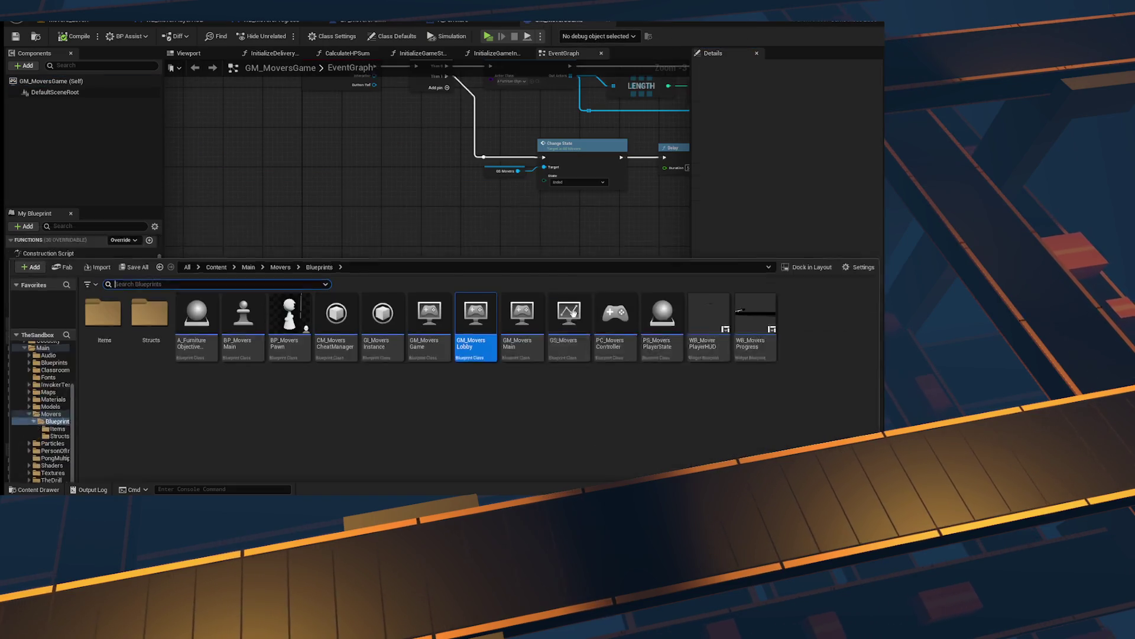
double_click(527, 289)
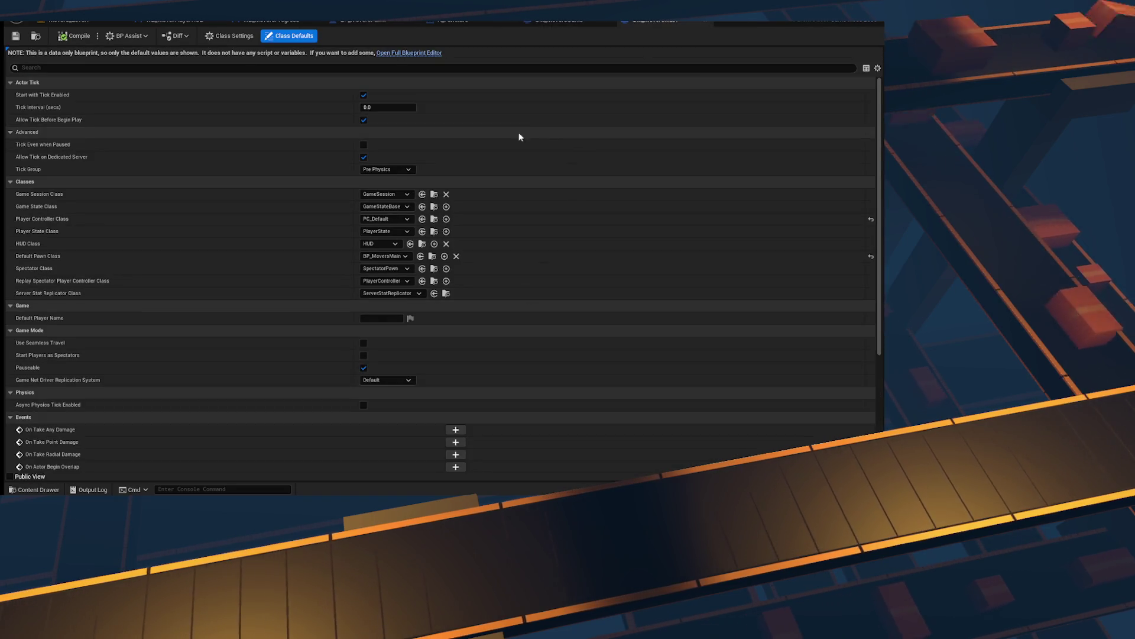
key("ctrl+w")
key("ctrl+space")
left_click(431, 277)
left_click(366, 193)
scroll(330, 259, "up", 5)
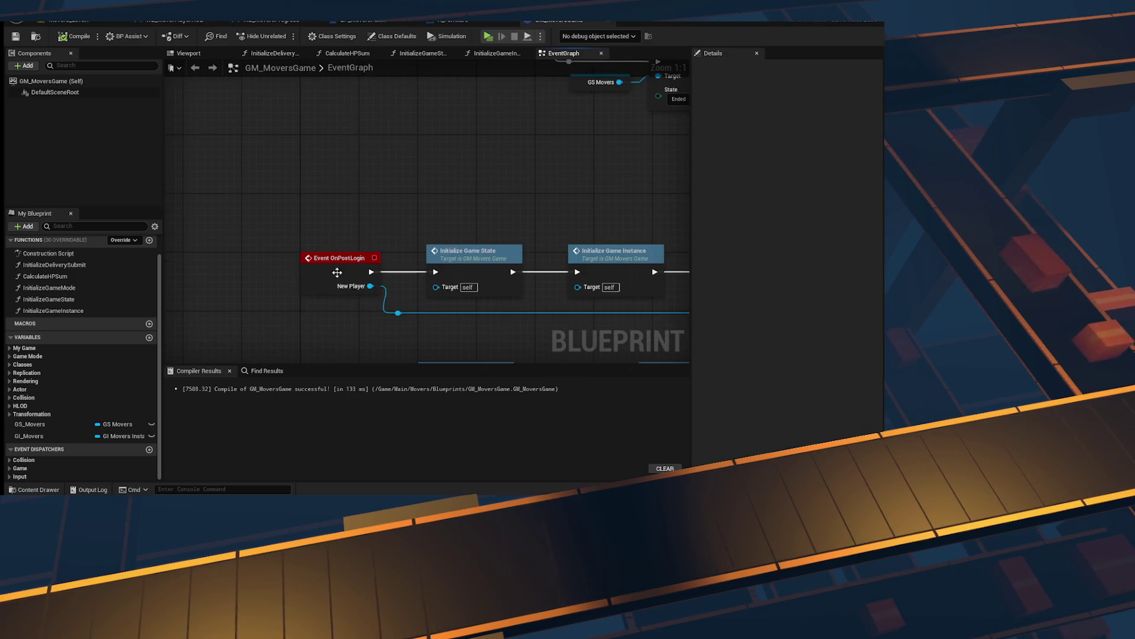
Step: Look through the open blueprint tabs, including WB_MoverPlayerHUD, and return to the GM_MoversGame event graph
left_click_drag(350, 220, 300, 103)
scroll(337, 114, "down", 5)
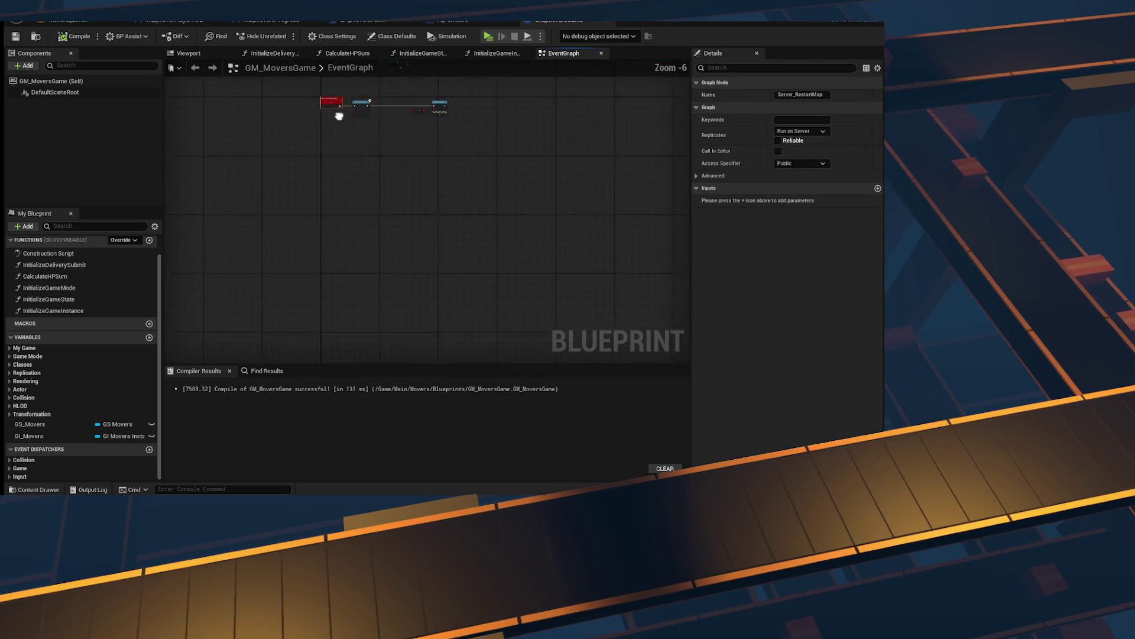
scroll(414, 154, "up", 5)
scroll(414, 154, "down", 5)
scroll(355, 177, "up", 4)
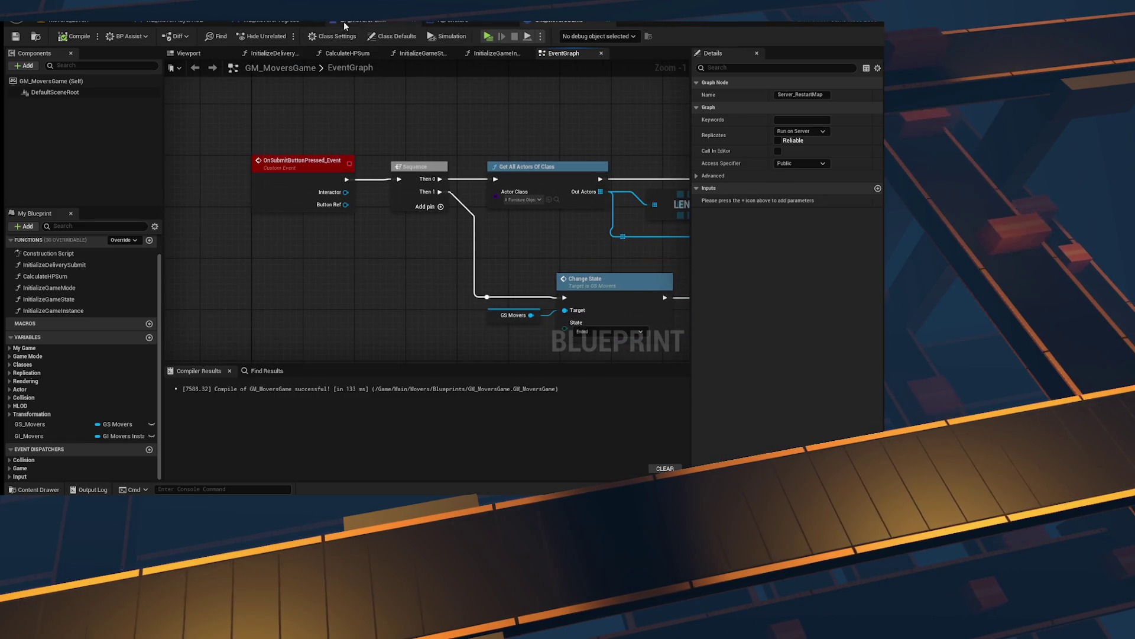
left_click(285, 23)
left_click(176, 22)
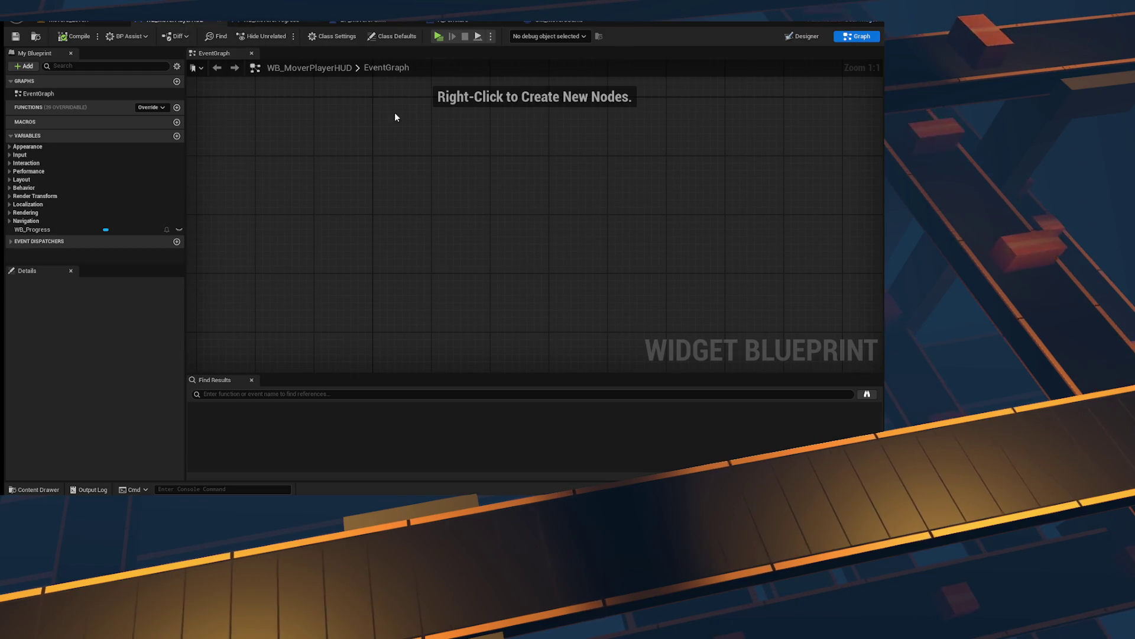
left_click(272, 21)
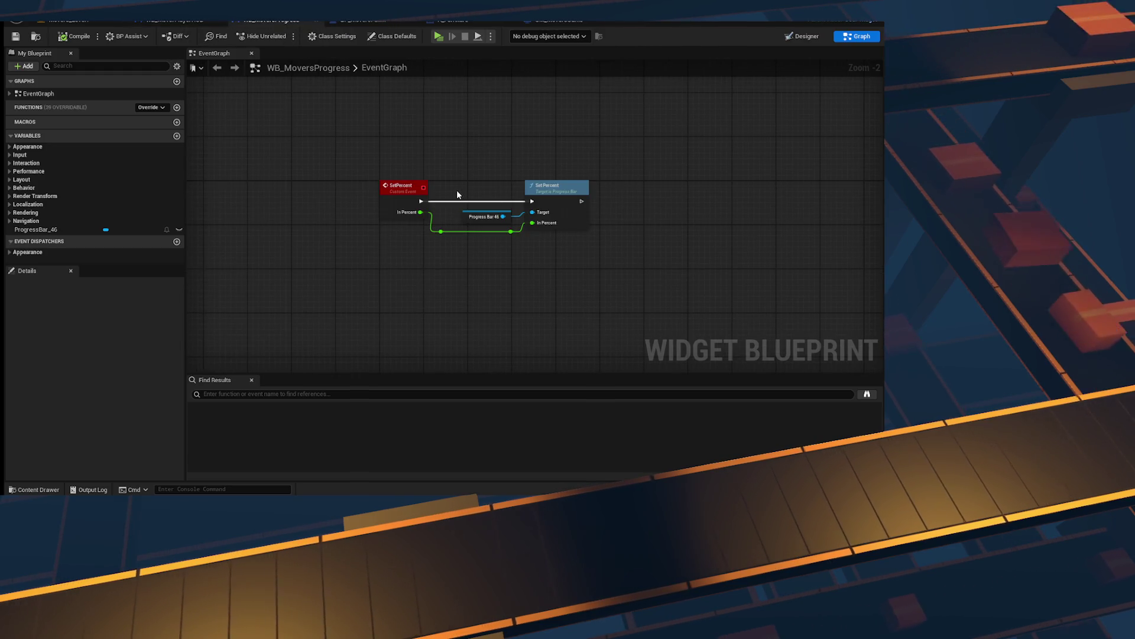
left_click(368, 22)
left_click(455, 21)
left_click(559, 21)
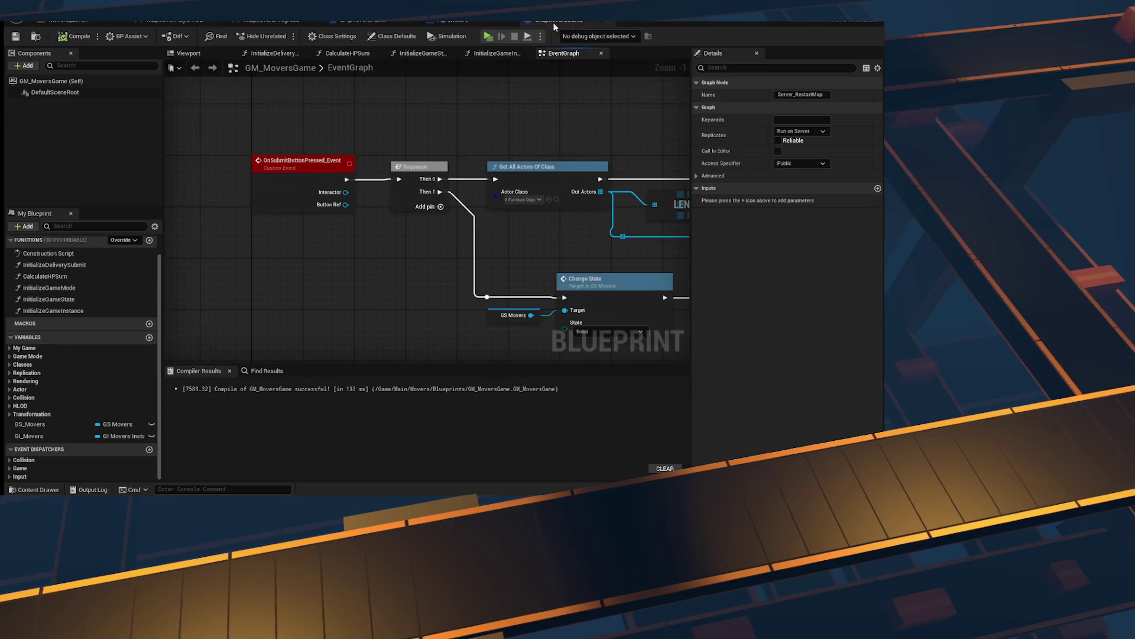
left_click(478, 119)
Step: Open GS_Movers from the content browser and inspect its Update State and state-change broadcast nodes
key("ctrl+space")
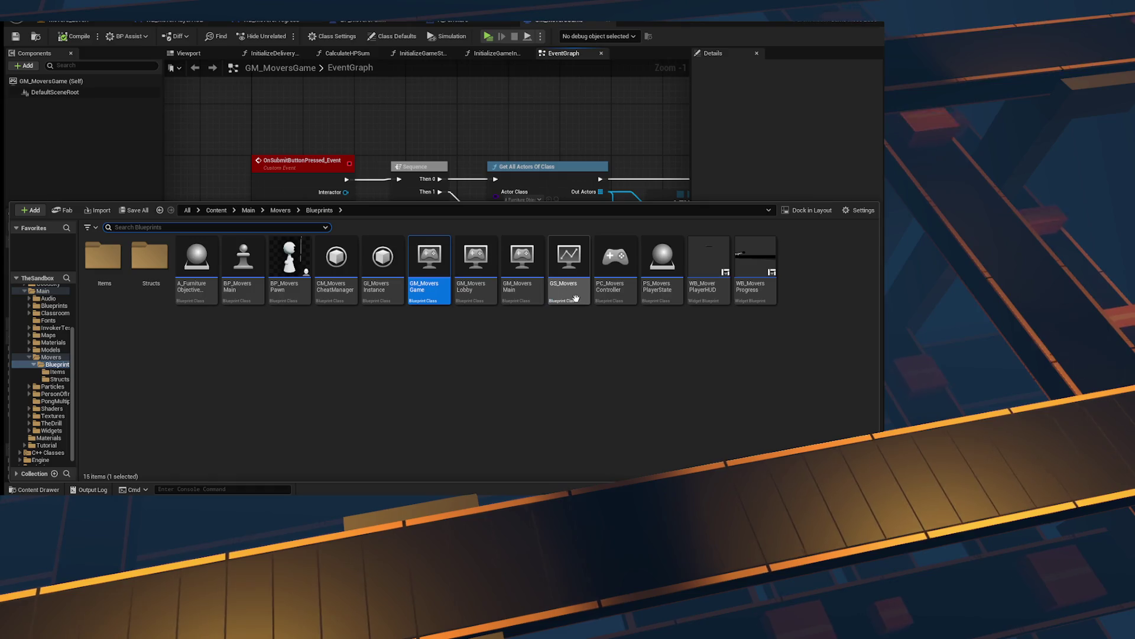
left_click(577, 298)
double_click(577, 297)
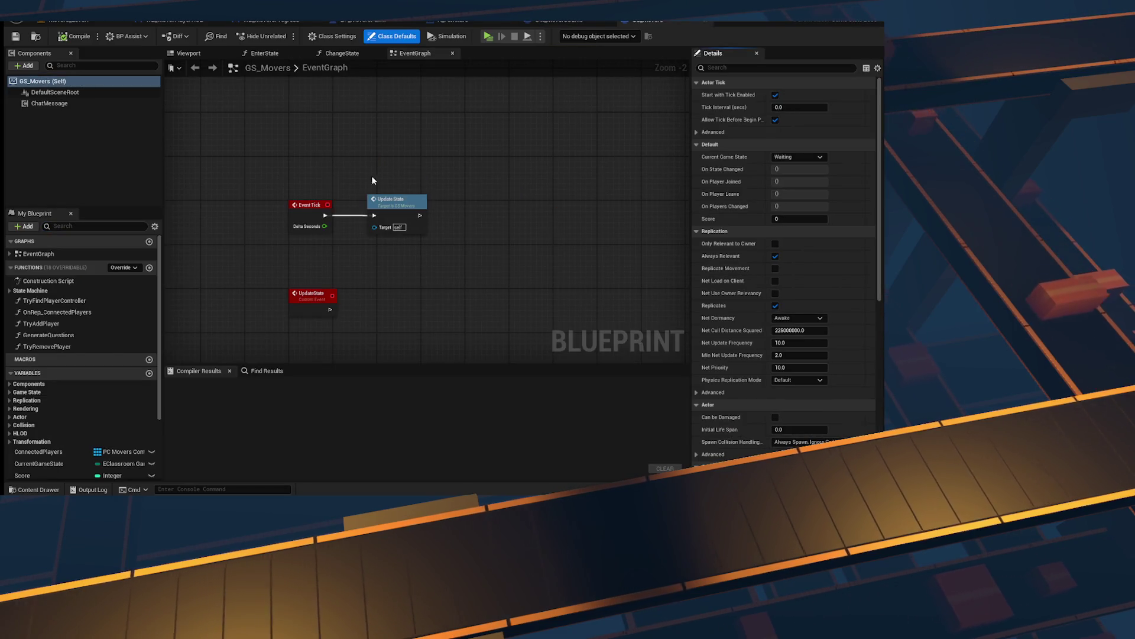
left_click(379, 230)
left_click_drag(394, 325, 427, 254)
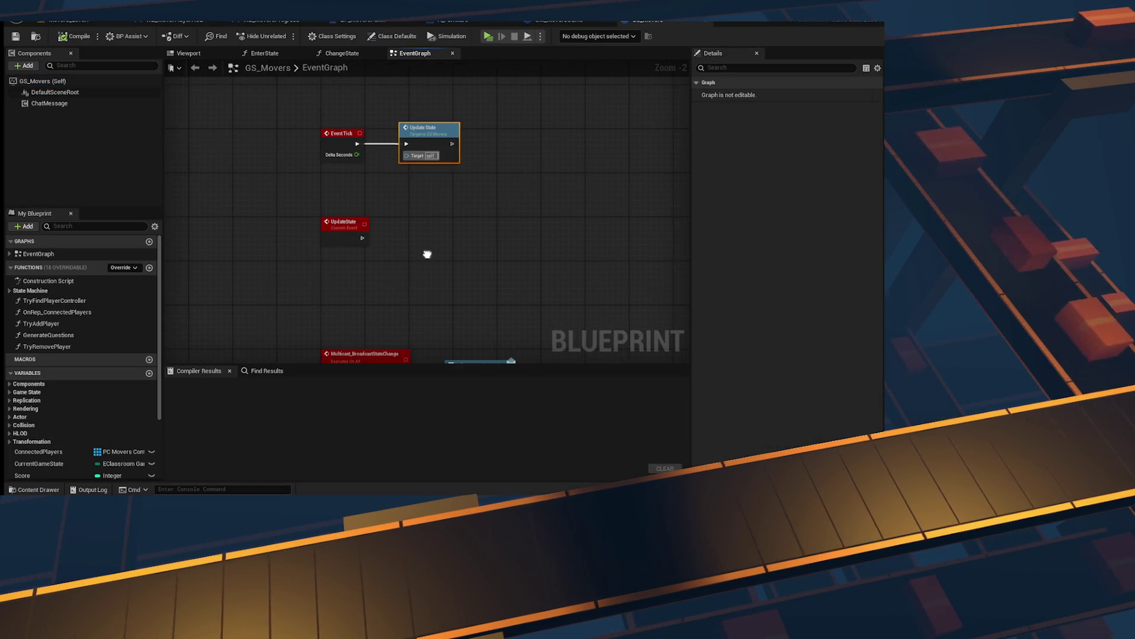
left_click_drag(438, 331, 420, 160)
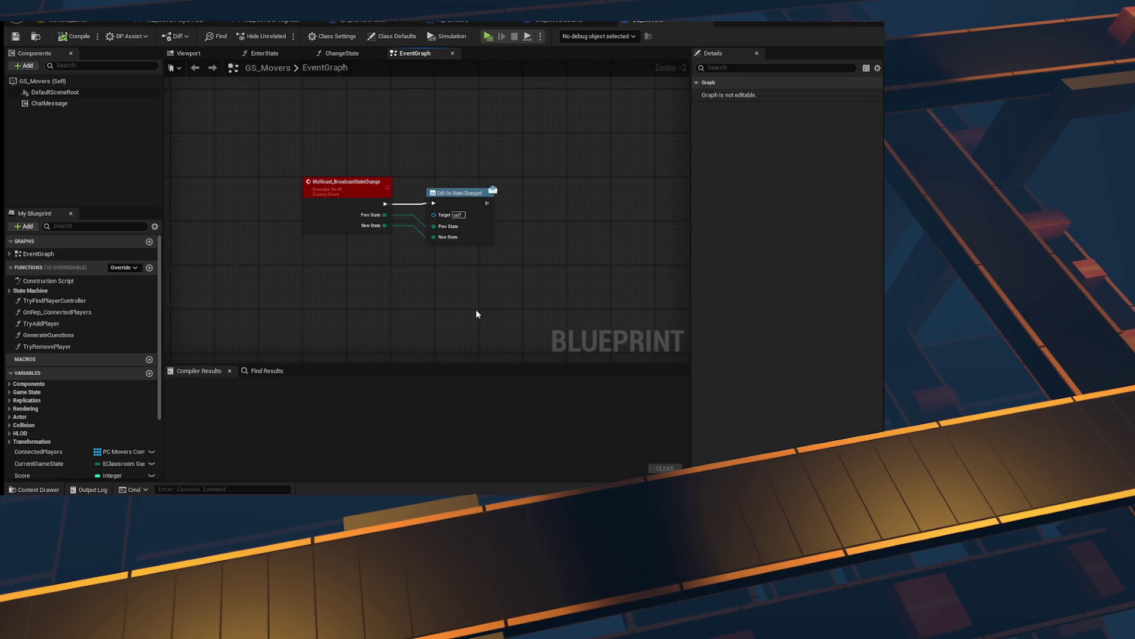
Step: Back in GM_MoversGame, review the restart map, Delay, Server Travel and submit button nodes
left_click(566, 21)
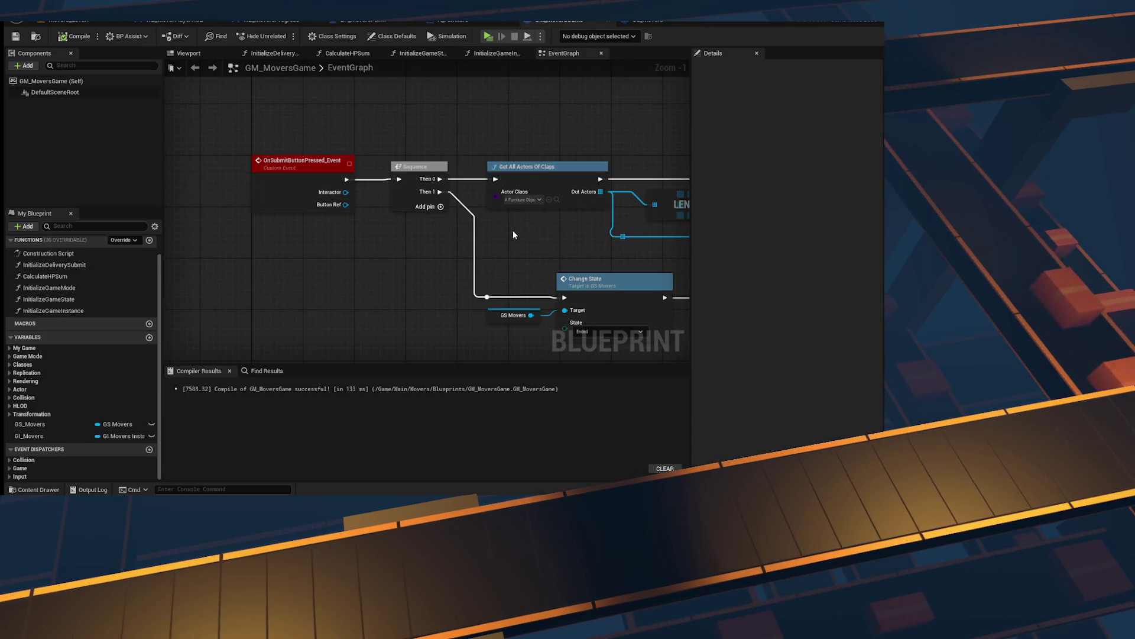
scroll(415, 280, "down", 6)
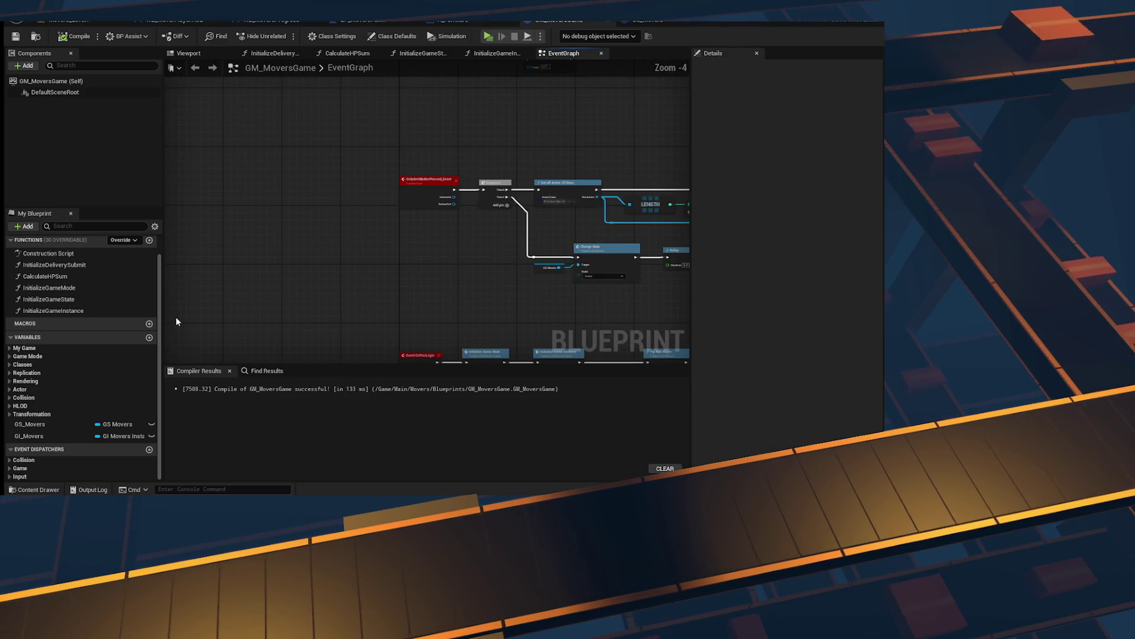
scroll(375, 261, "up", 5)
mouse_move(374, 264)
left_mouse_down()
mouse_move(373, 68)
mouse_move(372, 487)
left_mouse_up()
left_click_drag(376, 320, 165, 317)
mouse_move(529, 328)
left_mouse_down()
mouse_move(375, 248)
mouse_move(340, 292)
left_mouse_up()
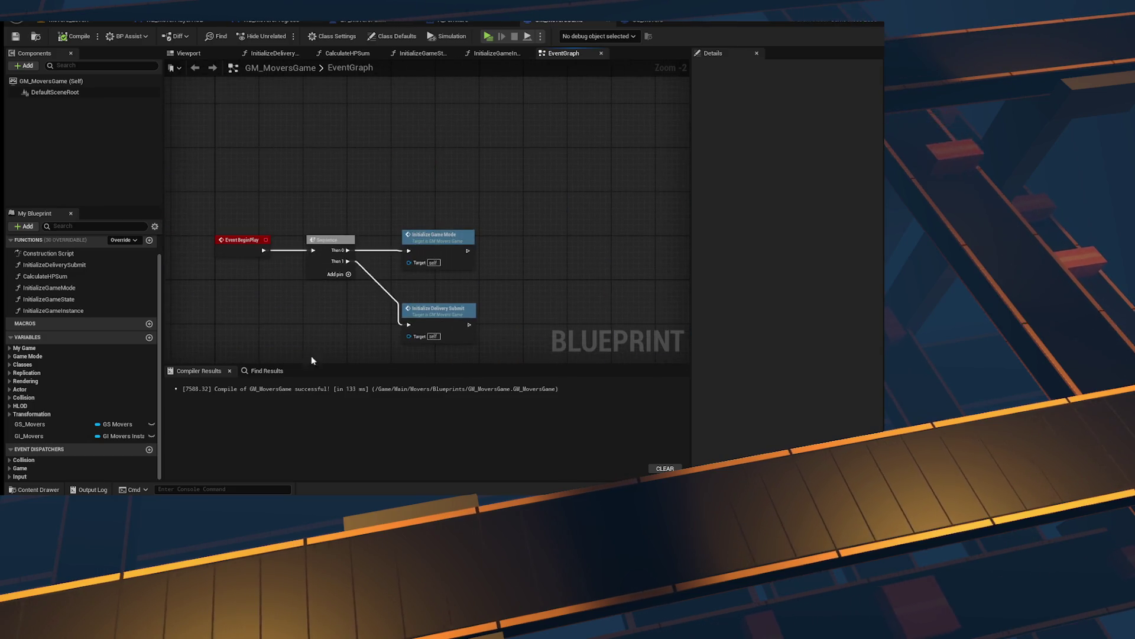
Step: Open InitializeGameMode, then the InitializeGameState graph, and place a GS Movers reference beside the cast
double_click(437, 235)
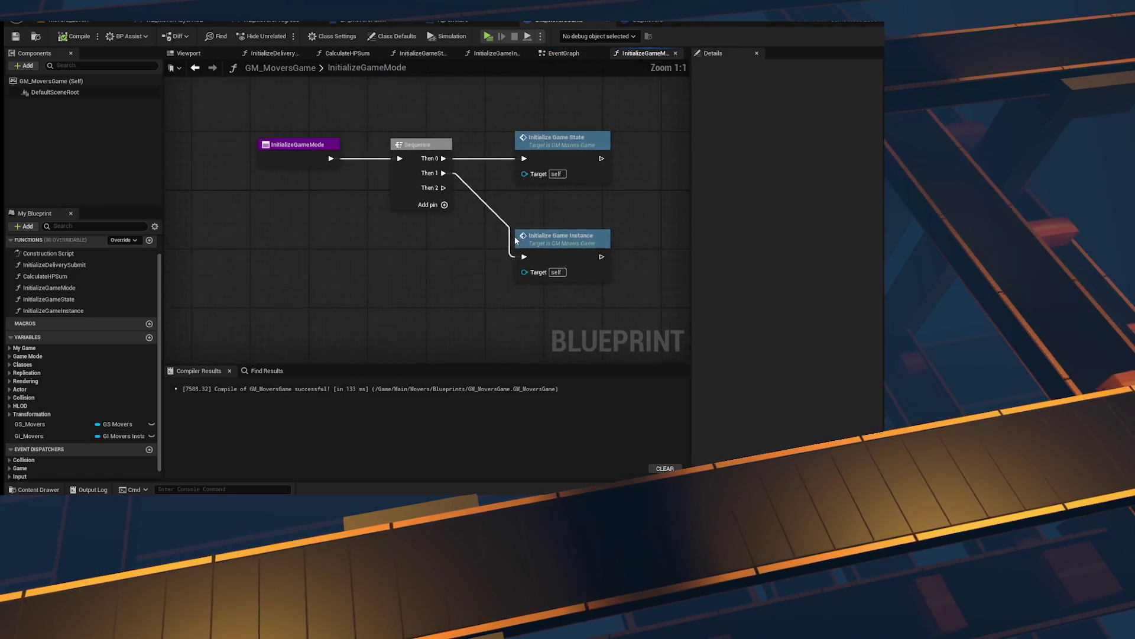
left_click(382, 163)
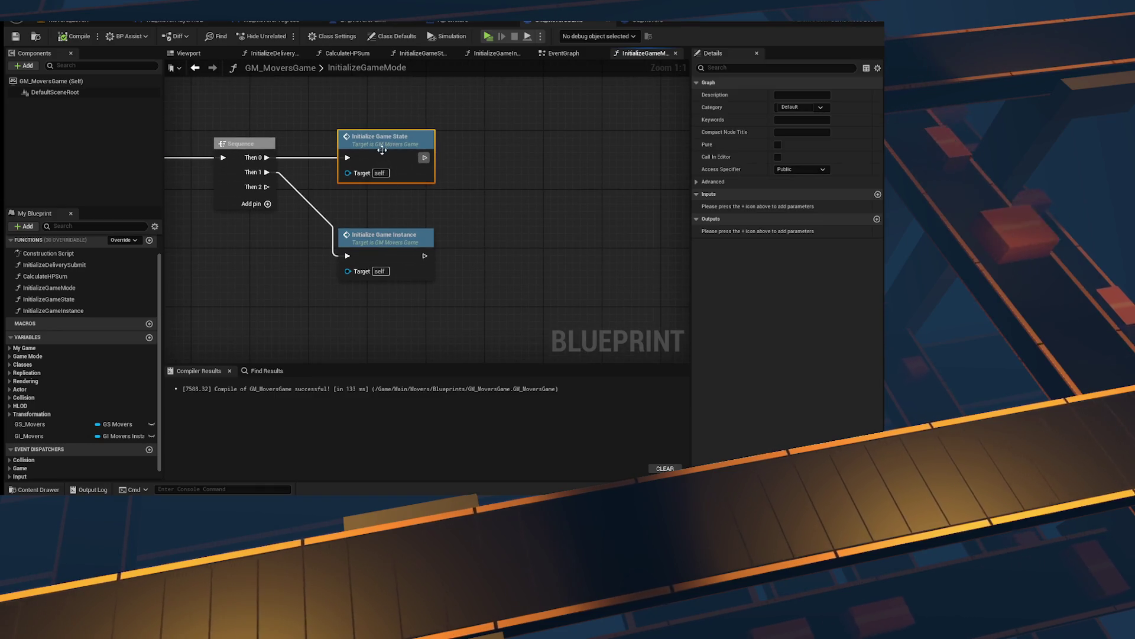
double_click(382, 151)
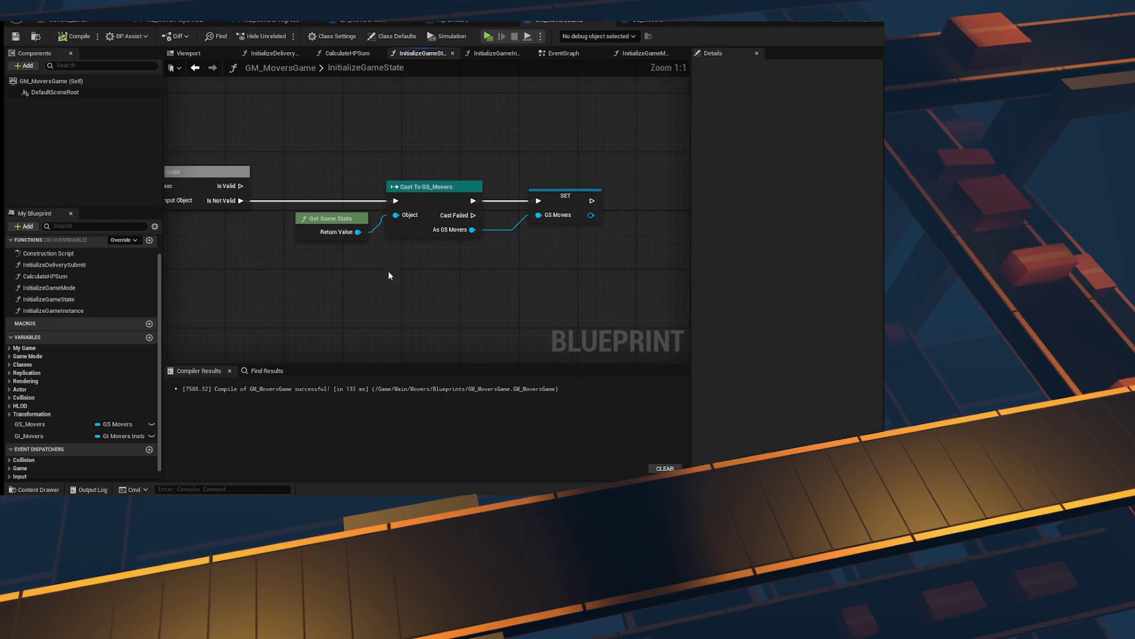
mouse_move(383, 223)
left_mouse_down()
mouse_move(566, 210)
mouse_move(271, 233)
left_mouse_up()
left_click_drag(414, 237, 292, 247)
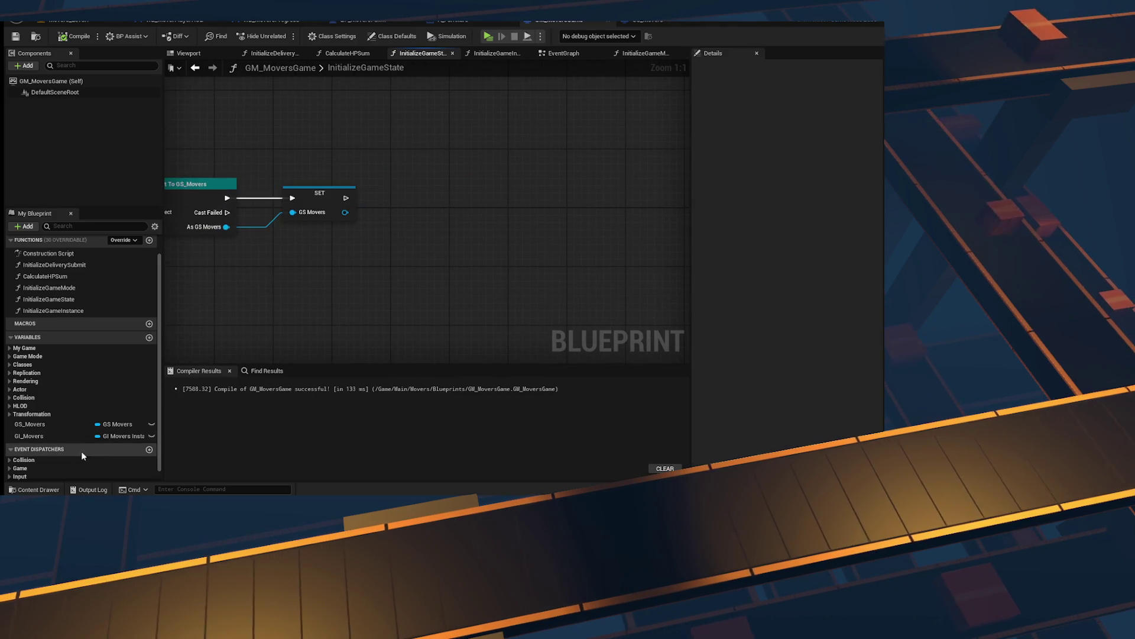
mouse_move(30, 424)
left_mouse_down()
mouse_move(334, 333)
mouse_move(441, 271)
left_mouse_up()
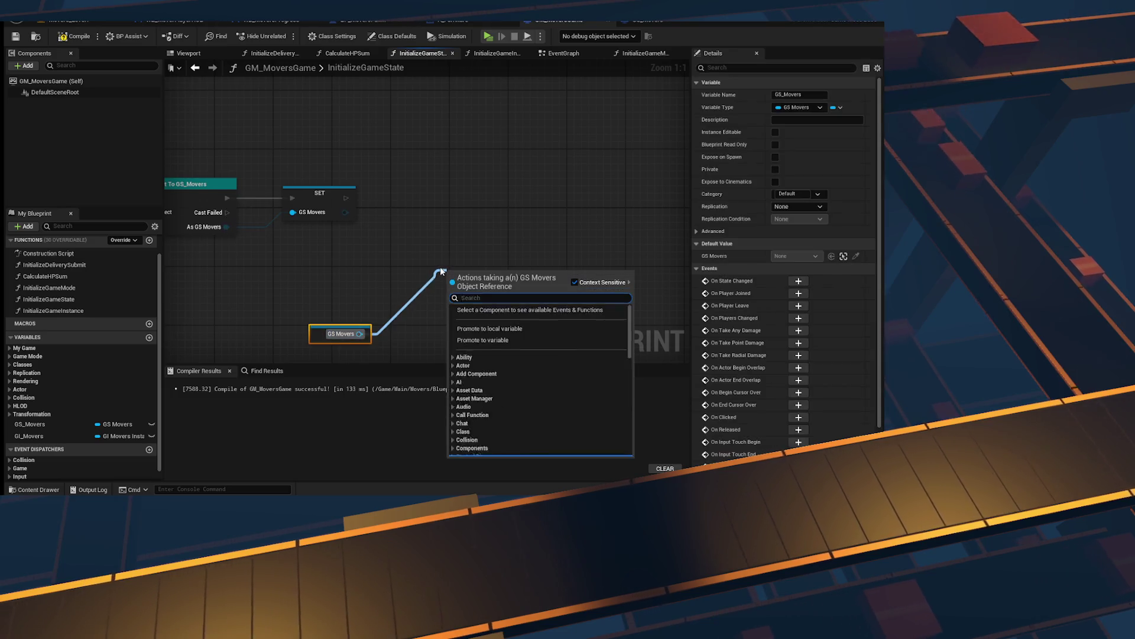
Step: Add a Bind Event to On State Changed node from GS Movers and move both nodes up-right
type("bind event")
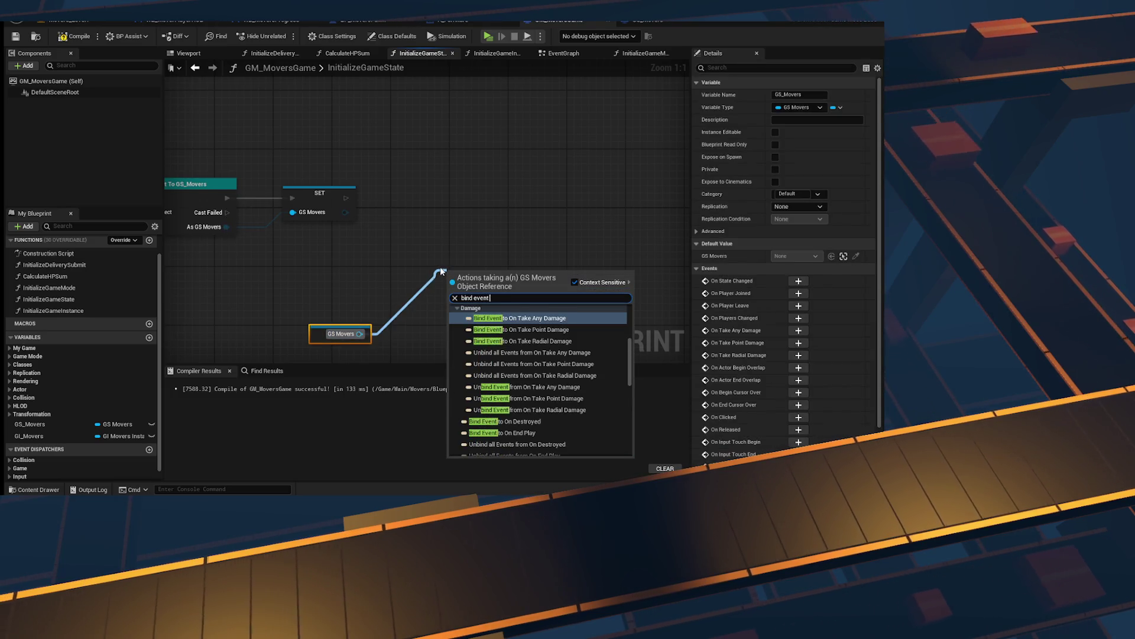
type(" state")
key("Return")
left_click_drag(481, 237, 354, 325)
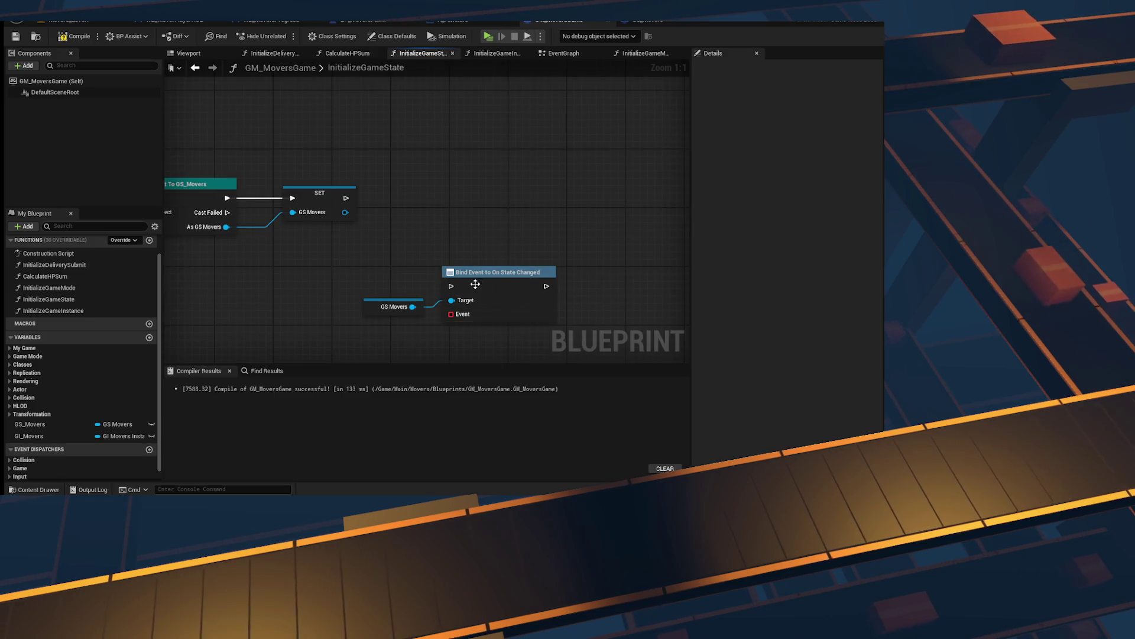
left_click_drag(497, 272, 536, 184)
Step: Connect a Create Event node to the bind's Event pin and create the OnGameStateChanged_Event custom event
mouse_move(500, 226)
left_mouse_down()
mouse_move(476, 234)
mouse_move(464, 272)
left_mouse_up()
type("cre")
key("Return")
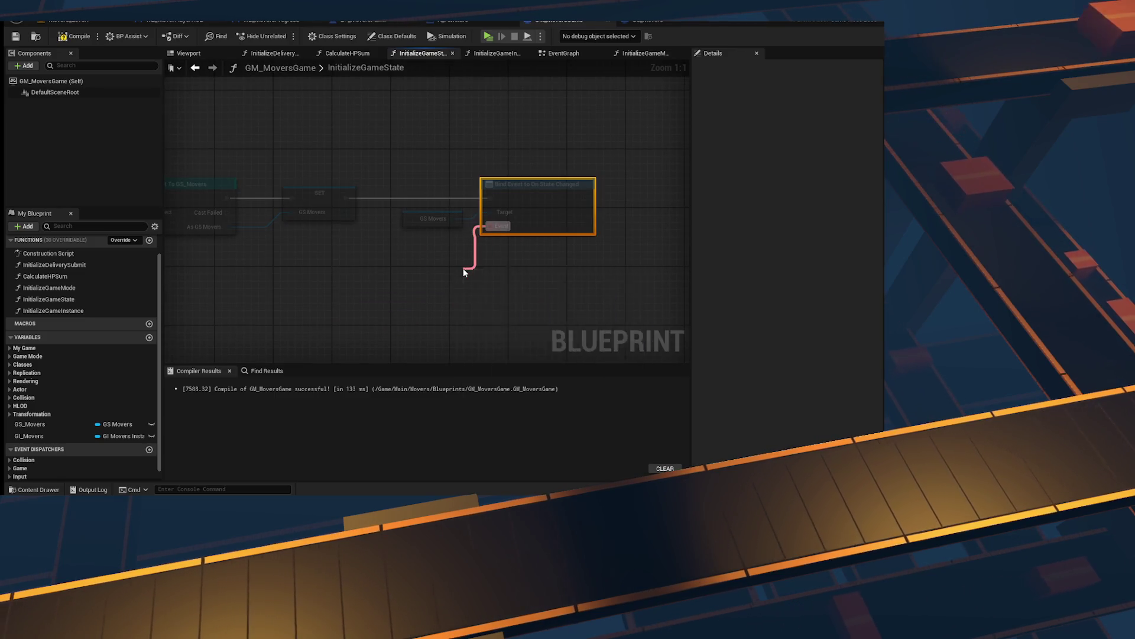
left_click(499, 287)
left_click(774, 213)
type("OnS")
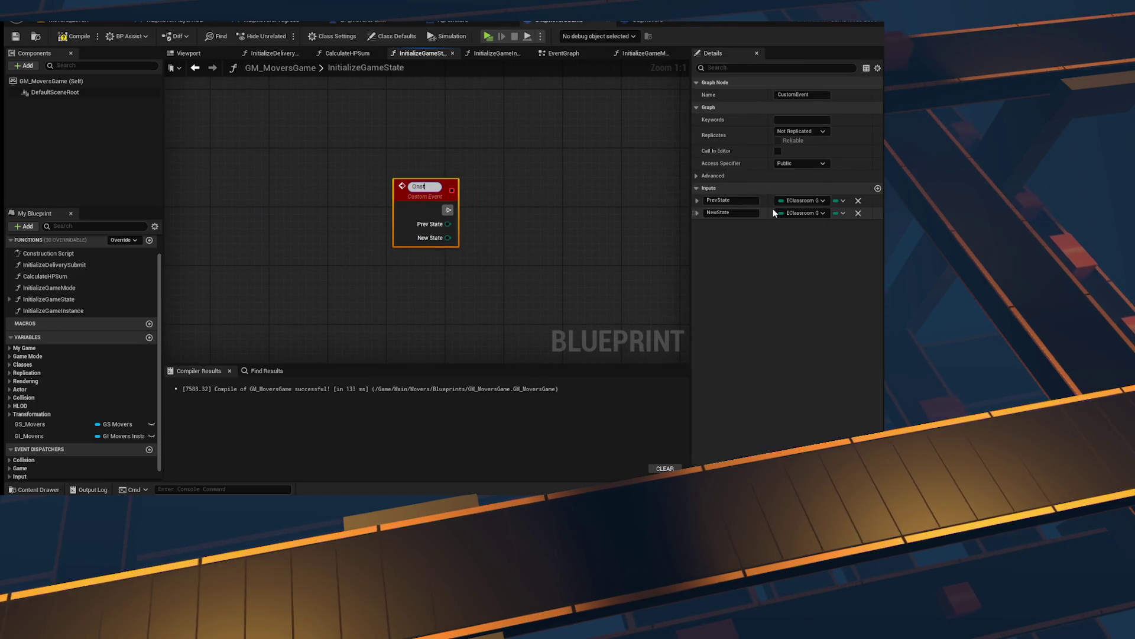
type("a")
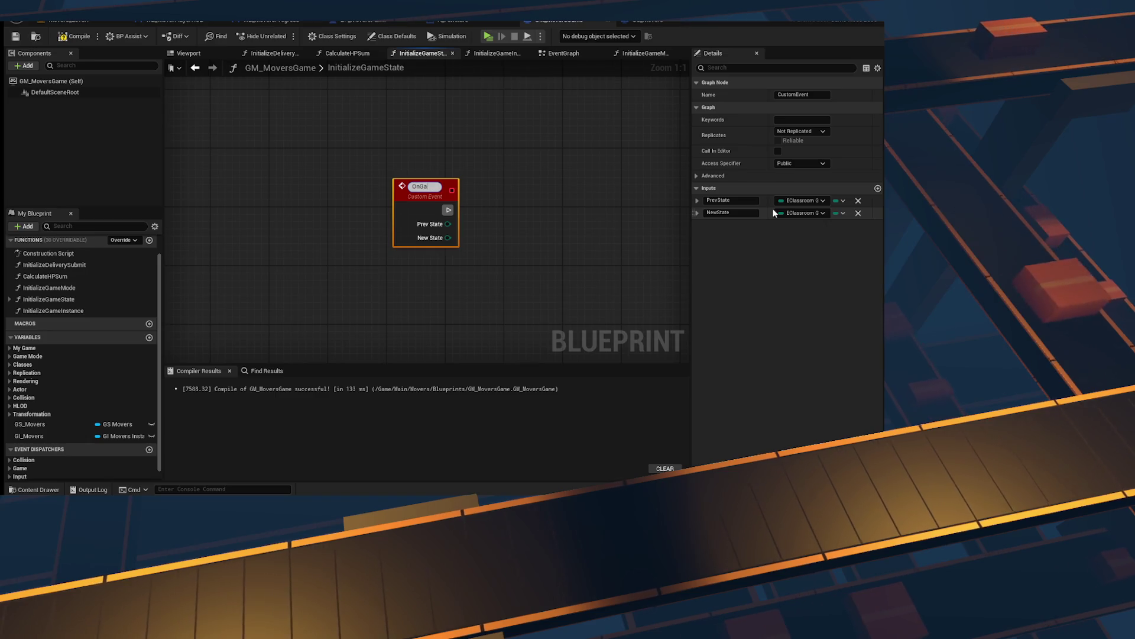
type("meStateChanged_Event")
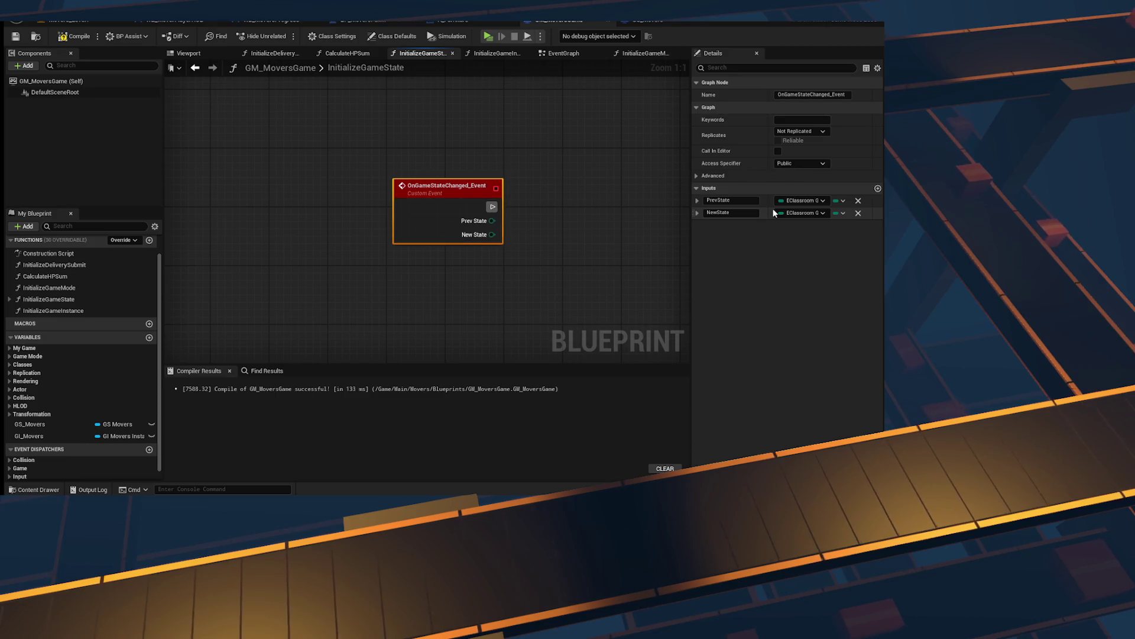
left_click(550, 269)
Step: Return to InitializeGameState and set the Create Event signature to OnGameStateChanged_Event
left_click(569, 52)
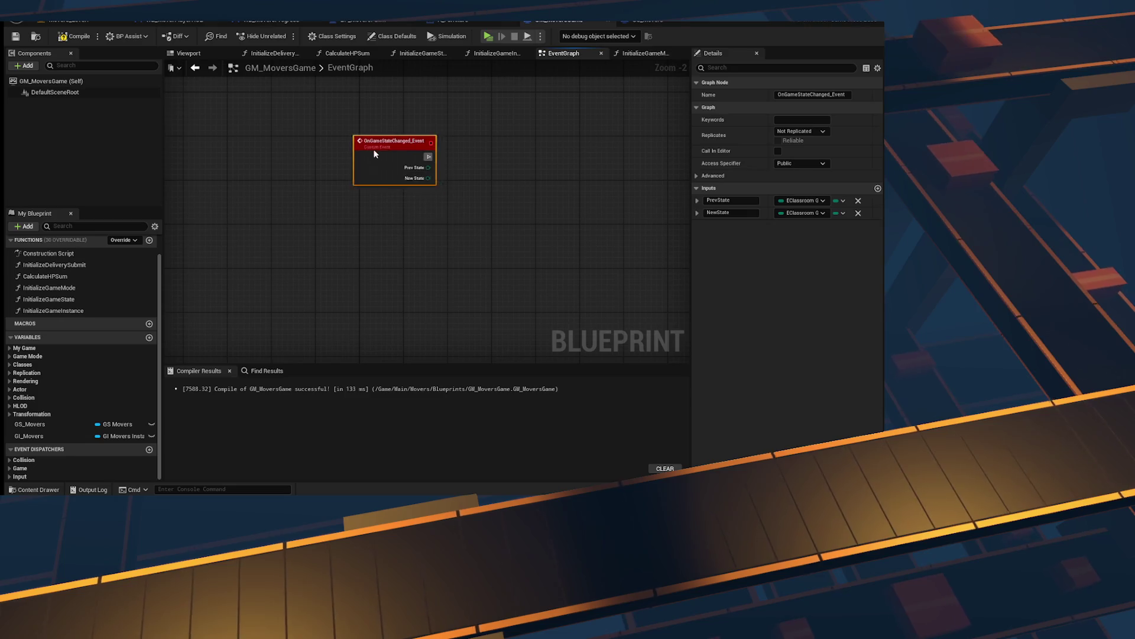
left_click(655, 58)
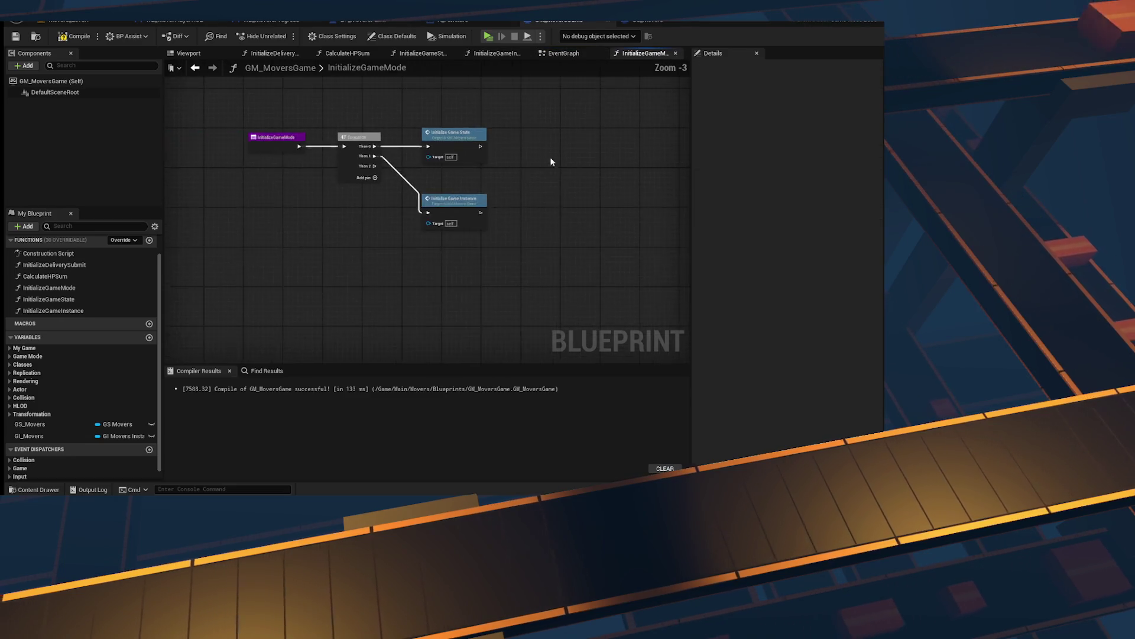
double_click(446, 102)
left_click(286, 332)
left_click(290, 384)
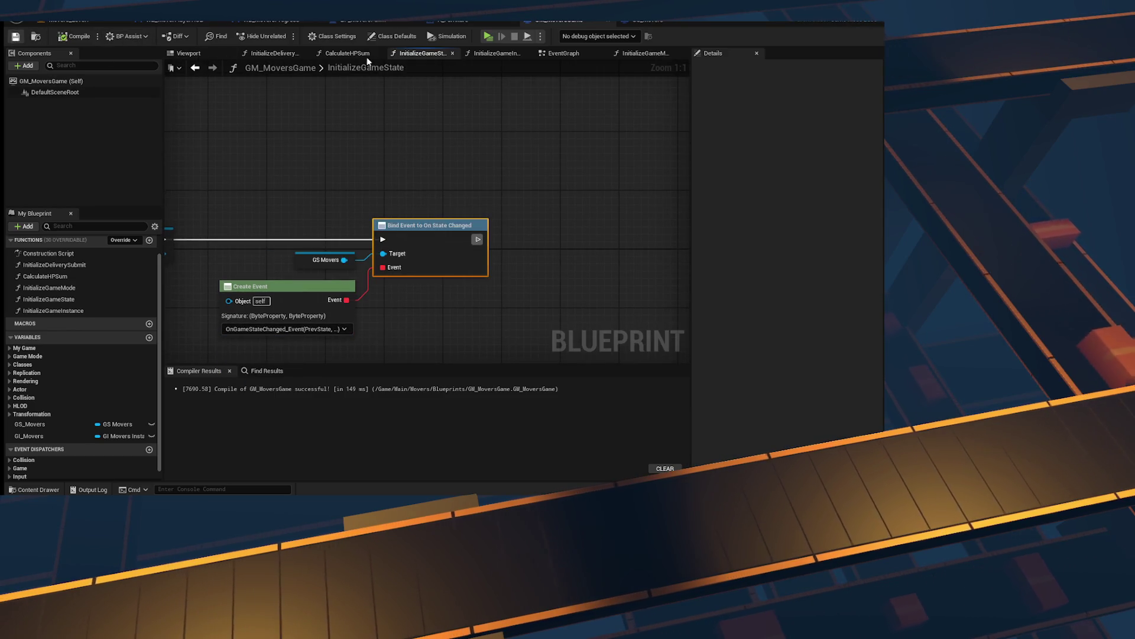
Step: Compile GM_MoversGame, rearrange OnGameStateChanged_Event and its temporary Sequence node, and save
left_click(558, 55)
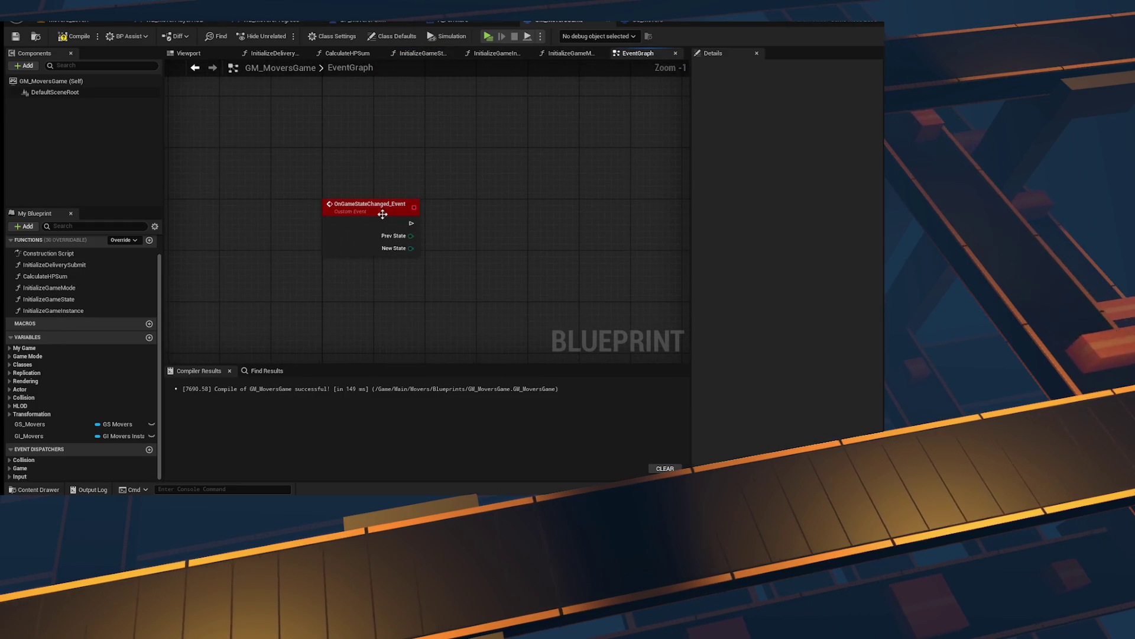
left_click(75, 40)
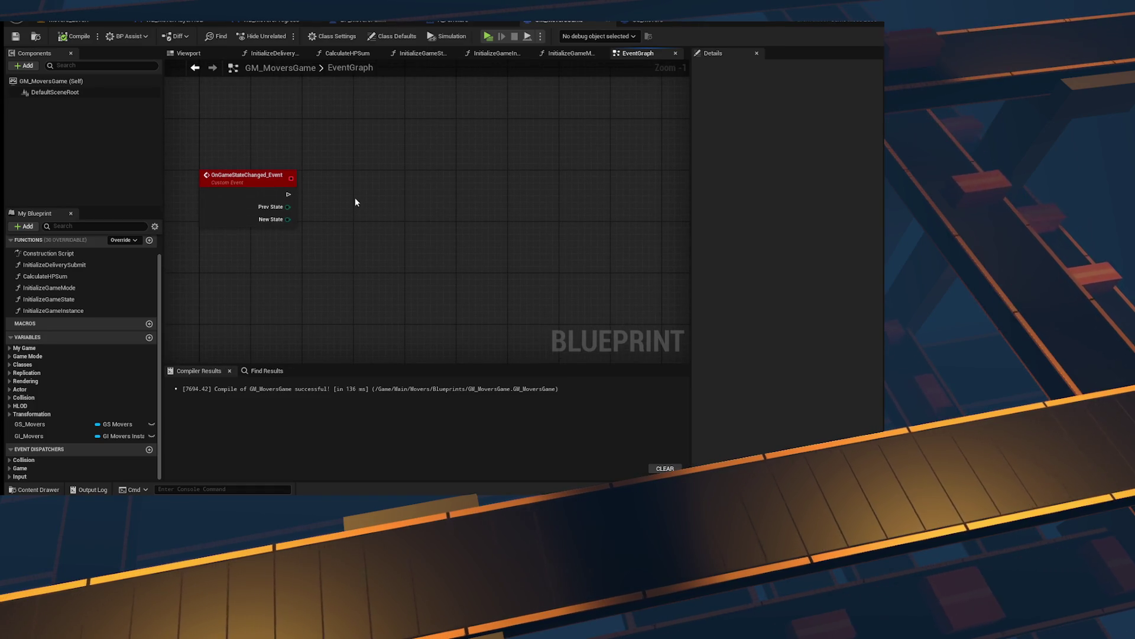
mouse_move(288, 192)
left_mouse_down()
mouse_move(381, 202)
mouse_move(296, 223)
left_mouse_up()
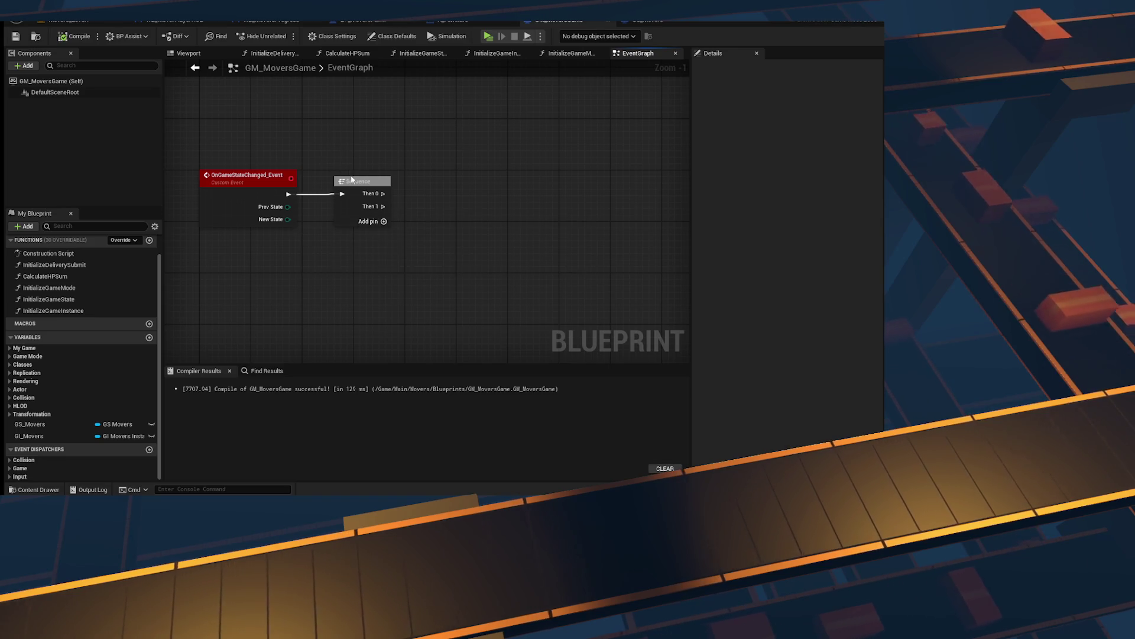
left_click_drag(357, 187, 364, 245)
right_click(364, 246)
key("Escape")
mouse_move(289, 194)
left_mouse_down()
mouse_move(237, 169)
mouse_move(204, 175)
mouse_move(226, 191)
left_mouse_up()
right_click(204, 184)
left_click(324, 160)
left_click_drag(342, 188, 434, 364)
left_click(13, 37)
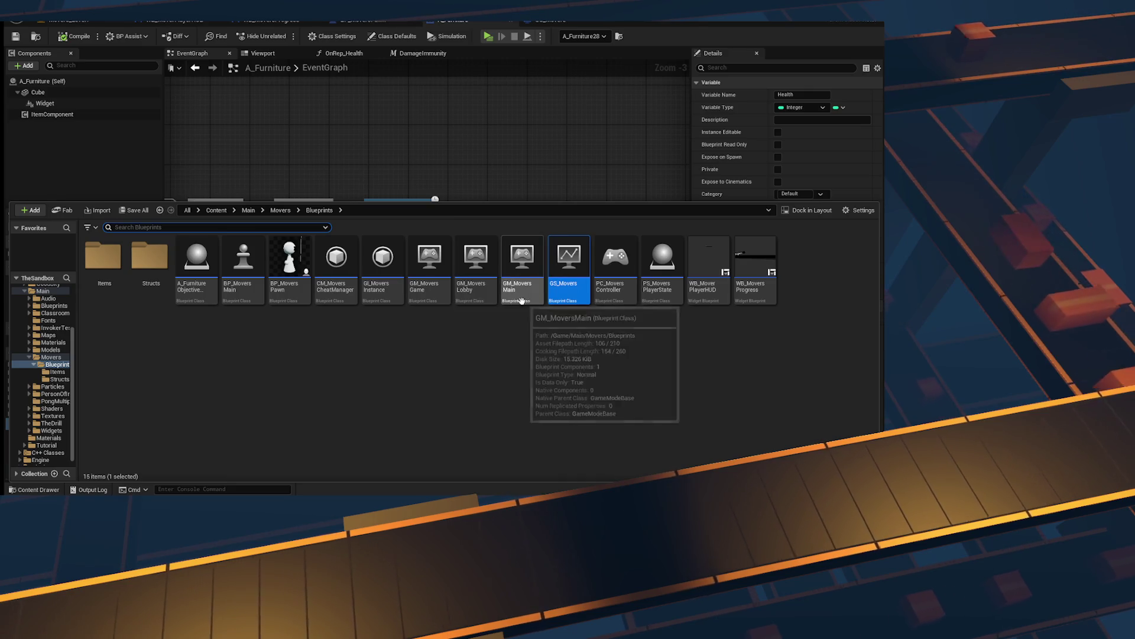
Step: Delete the temporary Sequence node and add a Switch on EClassroomGameState from New State
left_click(447, 293)
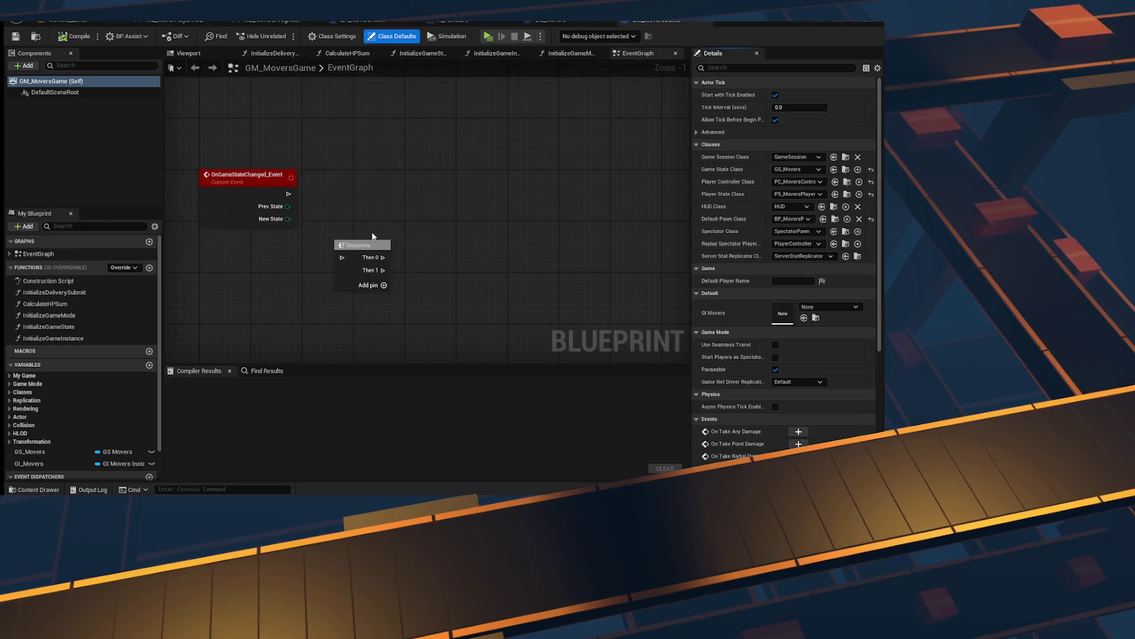
left_click_drag(374, 236, 352, 317)
key("Delete")
mouse_move(288, 219)
left_mouse_down()
mouse_move(431, 223)
mouse_move(414, 218)
left_mouse_up()
type("sw")
key("Return")
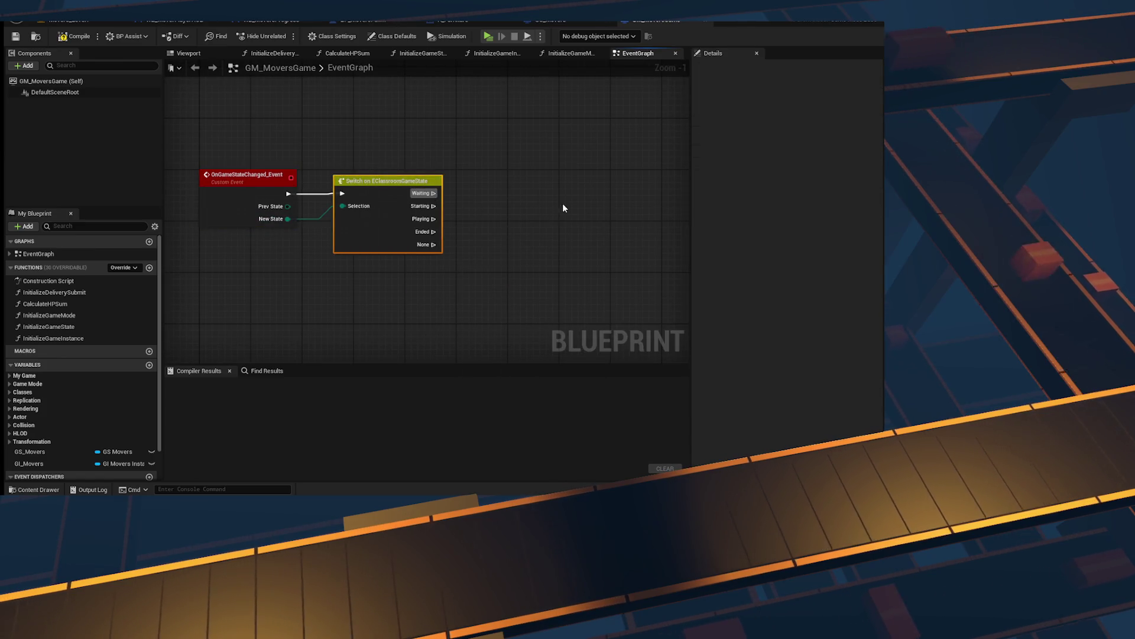
left_click_drag(562, 208, 503, 263)
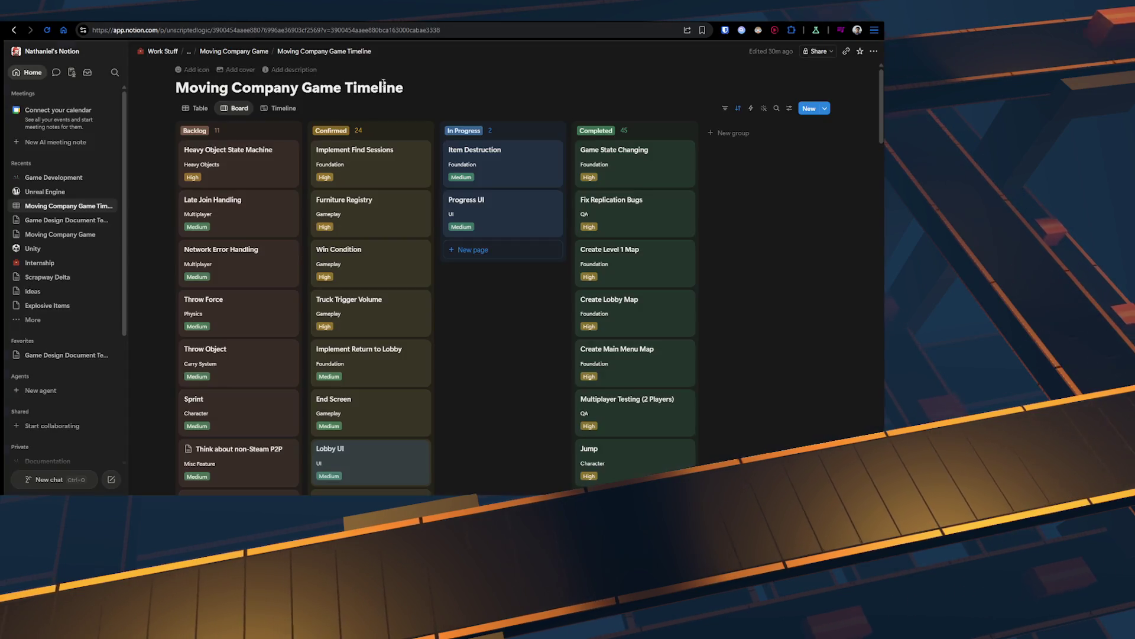
Step: Add a 'Player Ready Up' card at the bottom of the Confirmed column and open it as a page
scroll(526, 297, "down", 10)
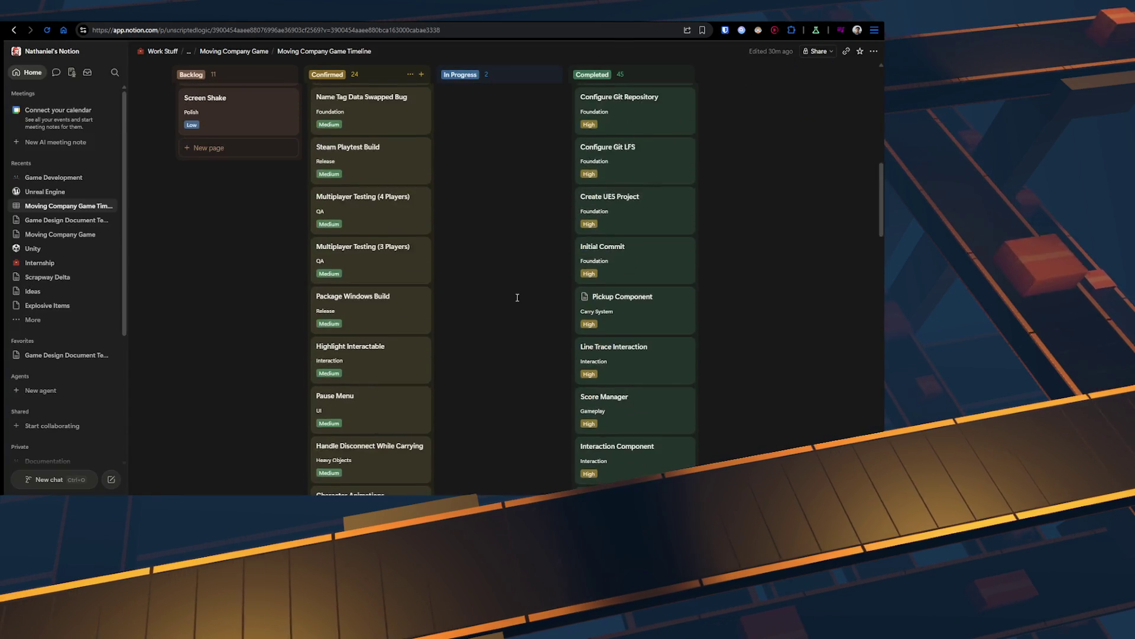
scroll(509, 298, "down", 10)
left_click(334, 162)
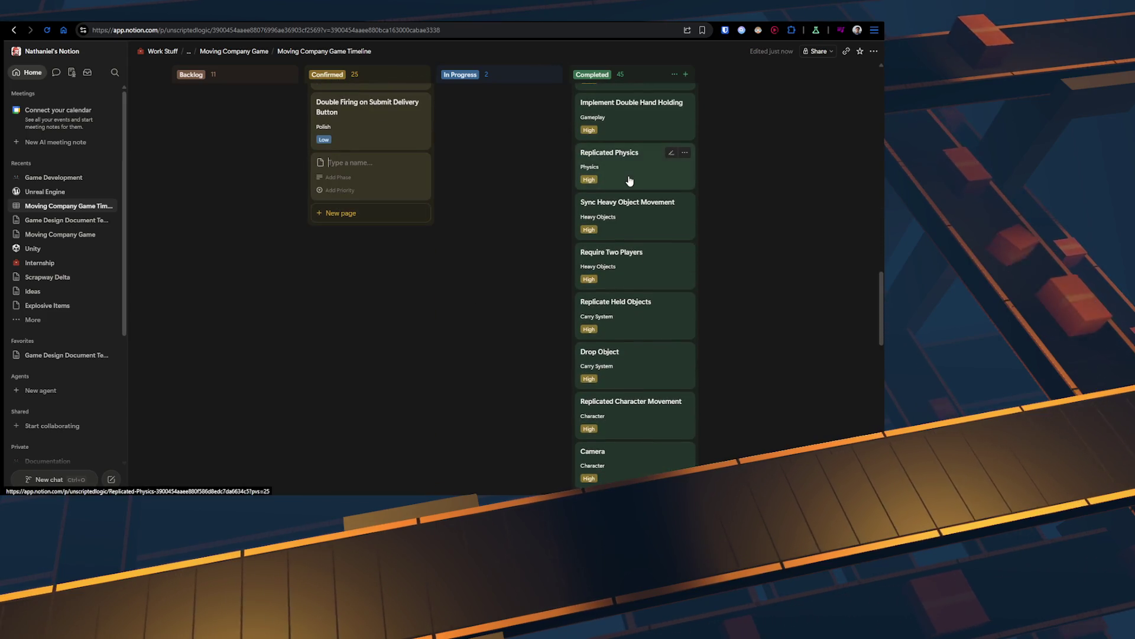
type("Player e")
key("BackSpace")
type("Ready Up")
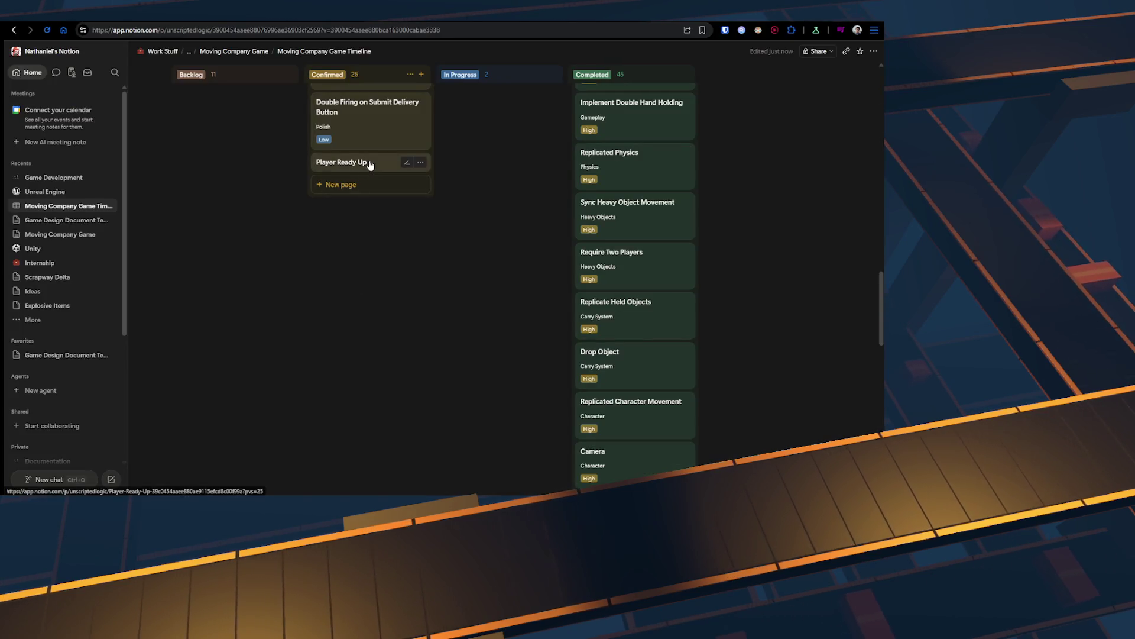
left_click(366, 162)
Step: Set the card's Phase to Polish and its Priority to Medium
left_click(565, 131)
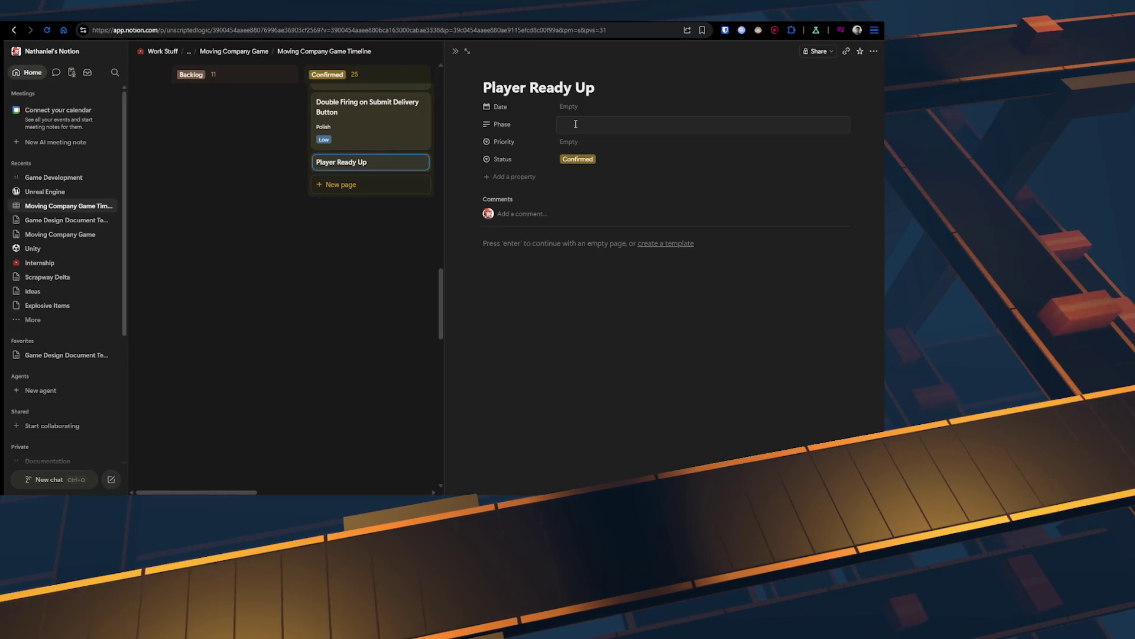
type("Polish")
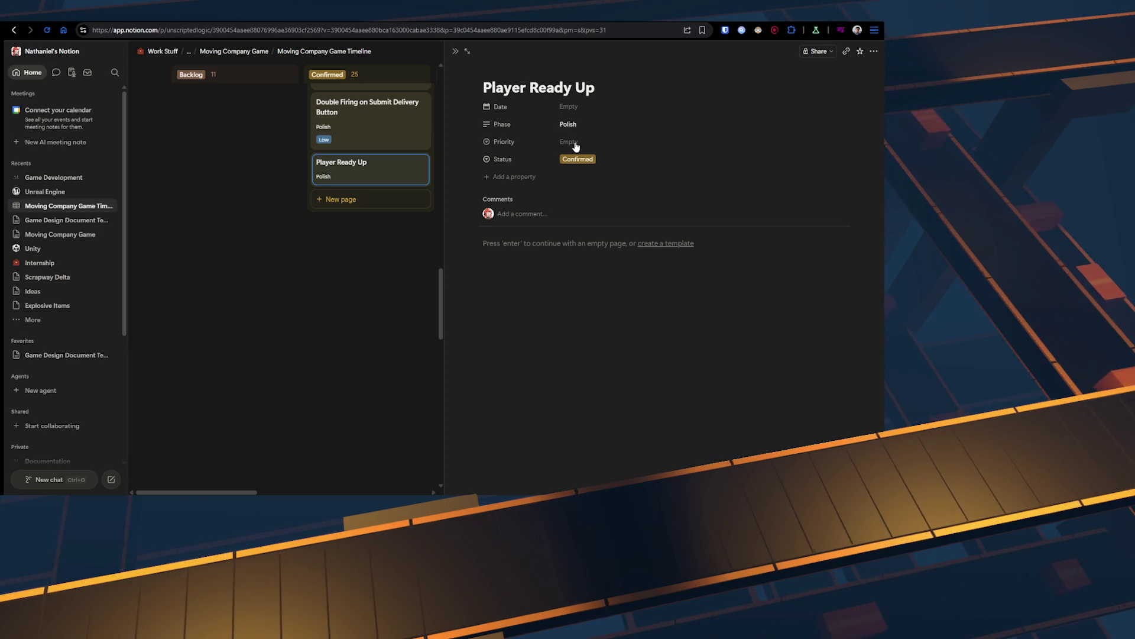
left_click(576, 145)
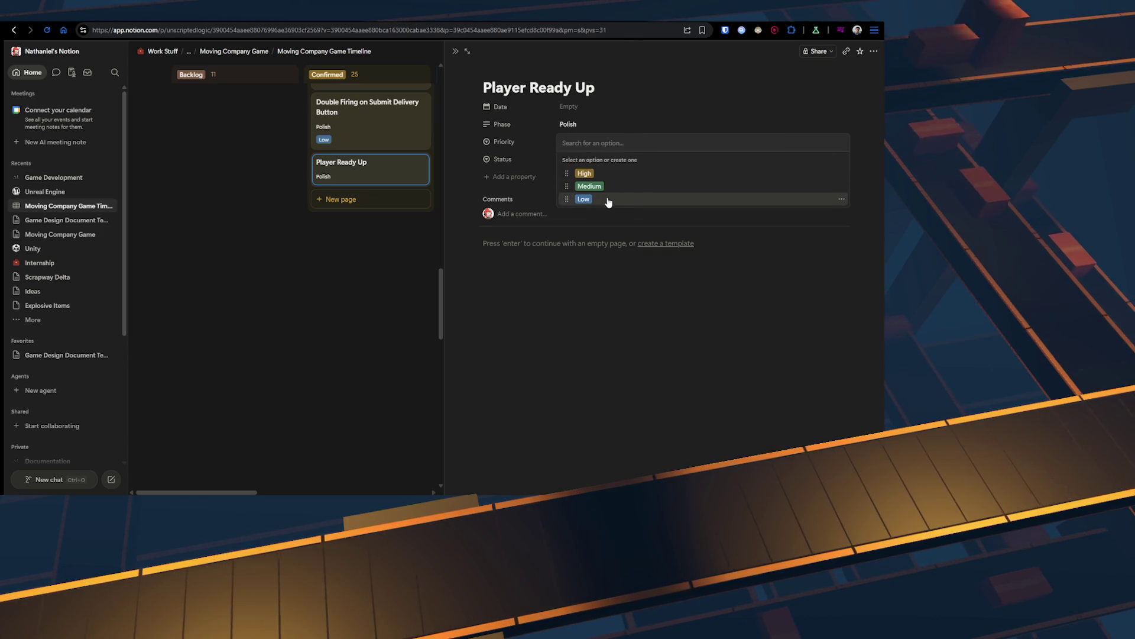
left_click(589, 186)
Step: Dismiss the date picker without a date, clear stray characters, and move into the page body
left_click(574, 108)
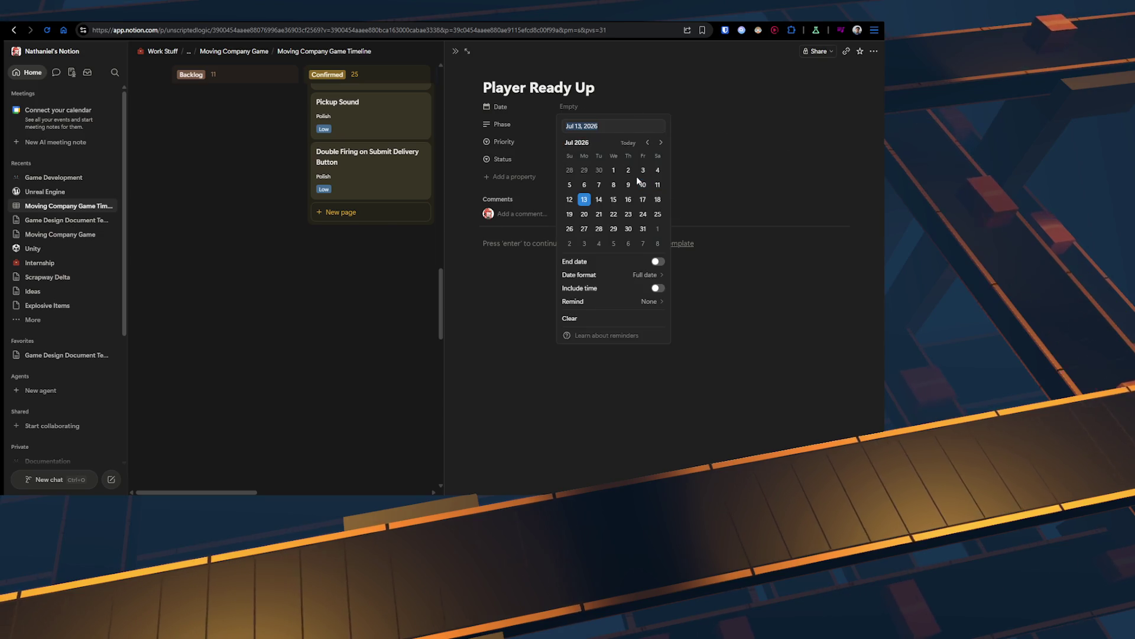
left_click(686, 217)
type("/ech")
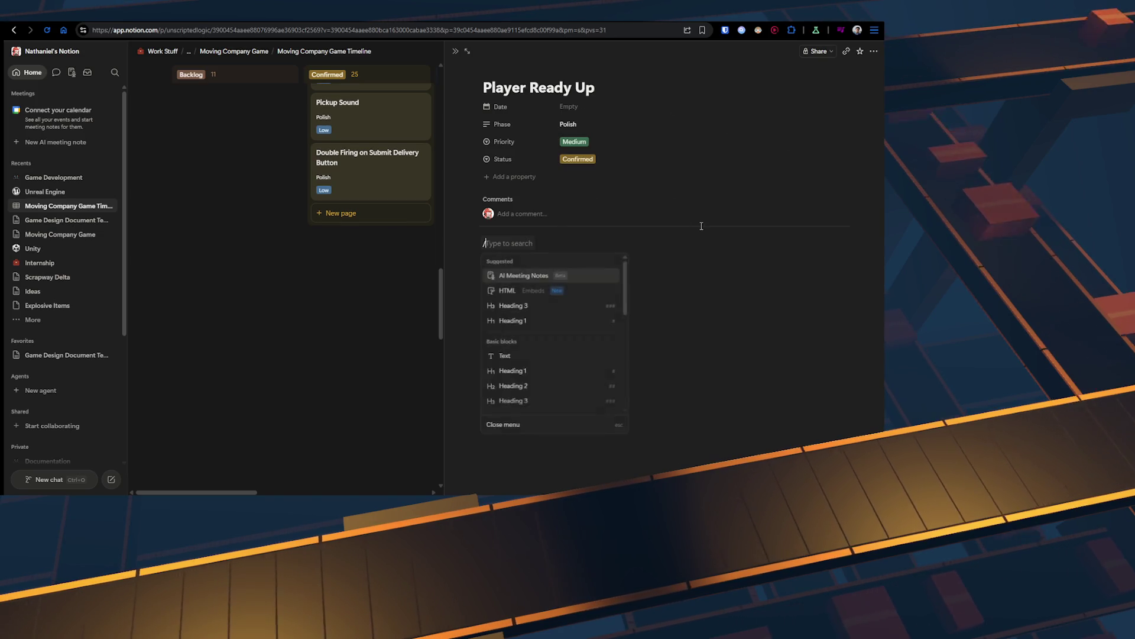
key("BackSpace")
key("BackSpace")
key("BackSpace")
type("/ch")
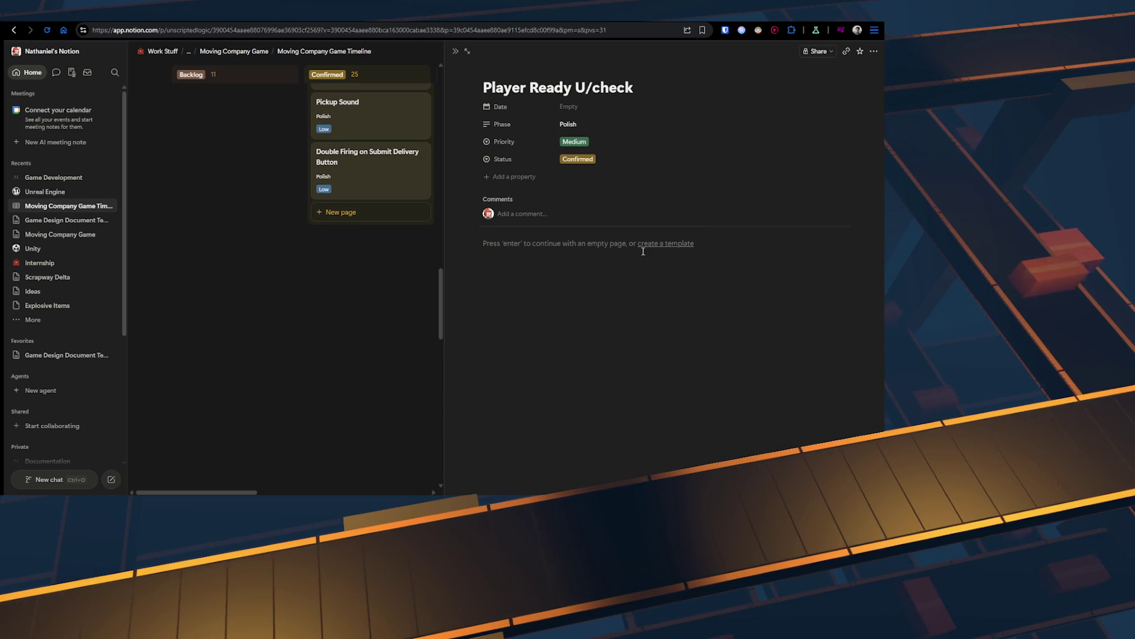
key("BackSpace")
key("BackSpace")
key("BackSpace")
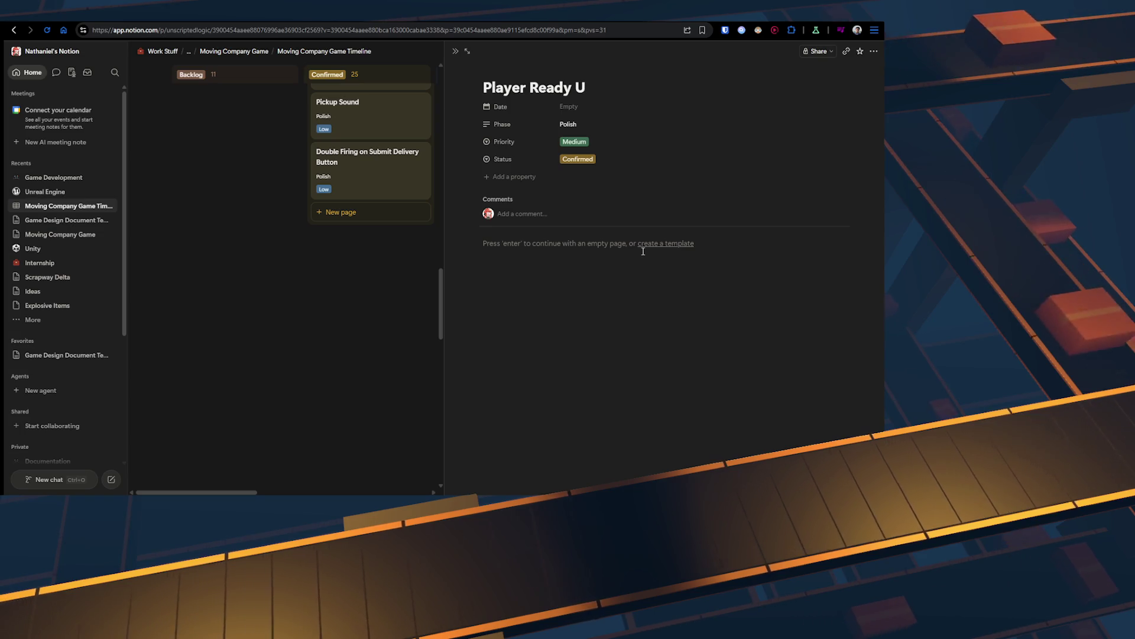
key("Return")
Step: Create a to-do checklist with items for the player state ready-up variable and 'UI for ready up'
type("todo")
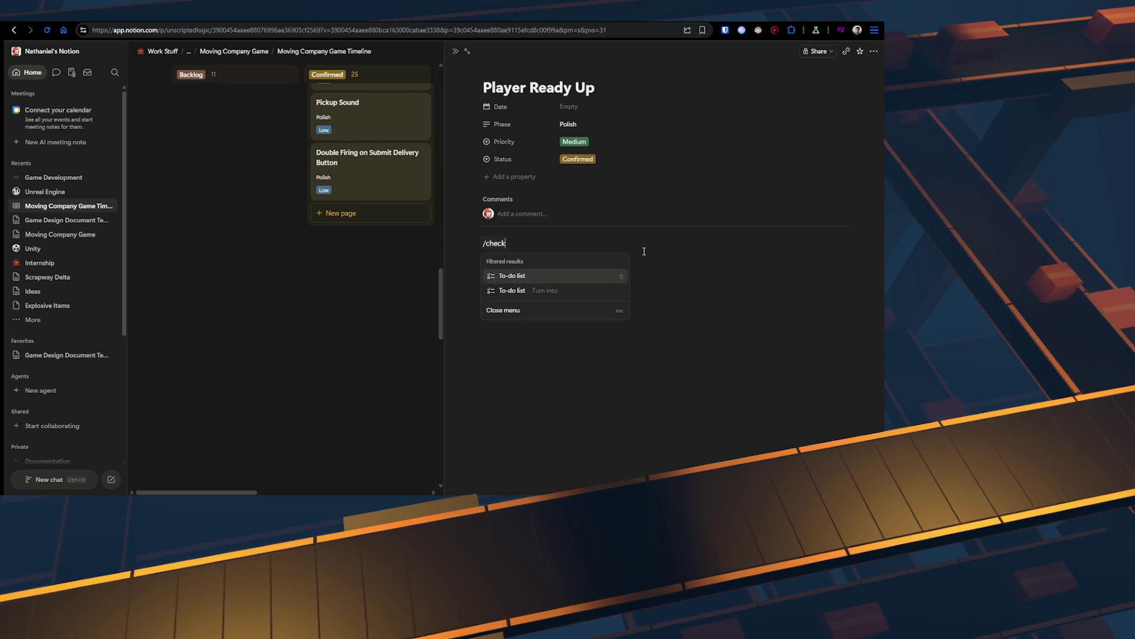
key("Return")
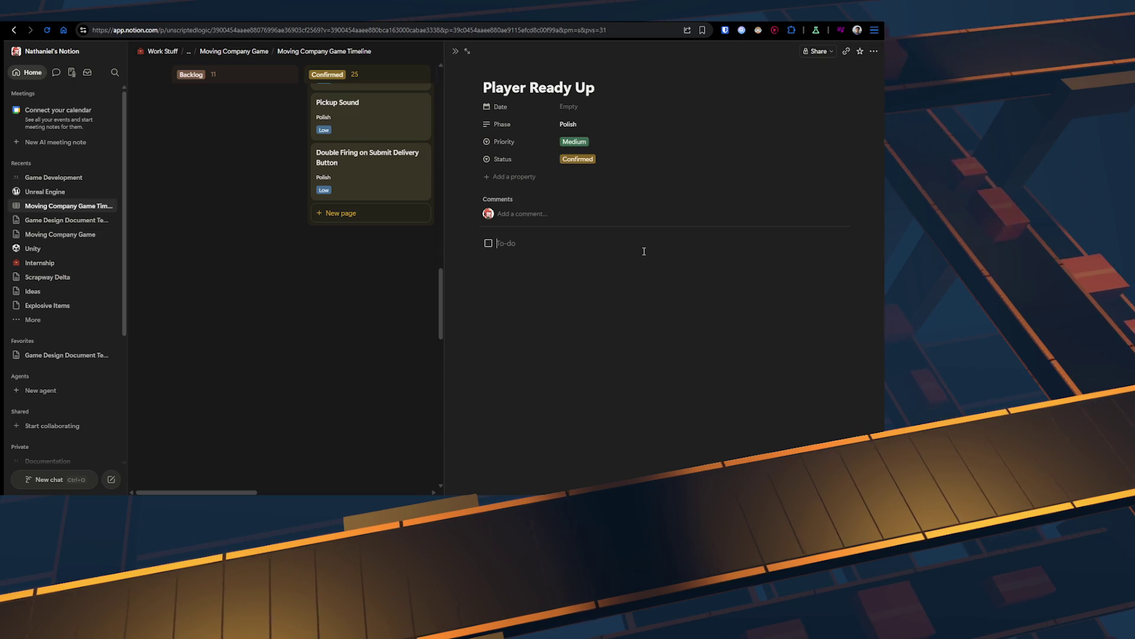
type("Check up")
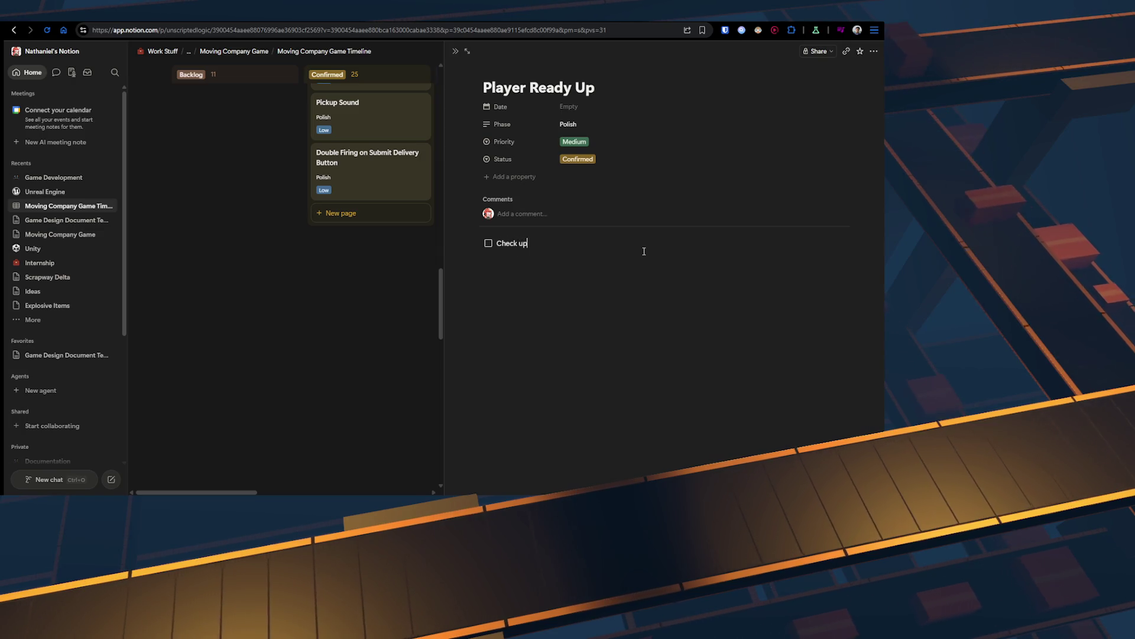
type(" playe ")
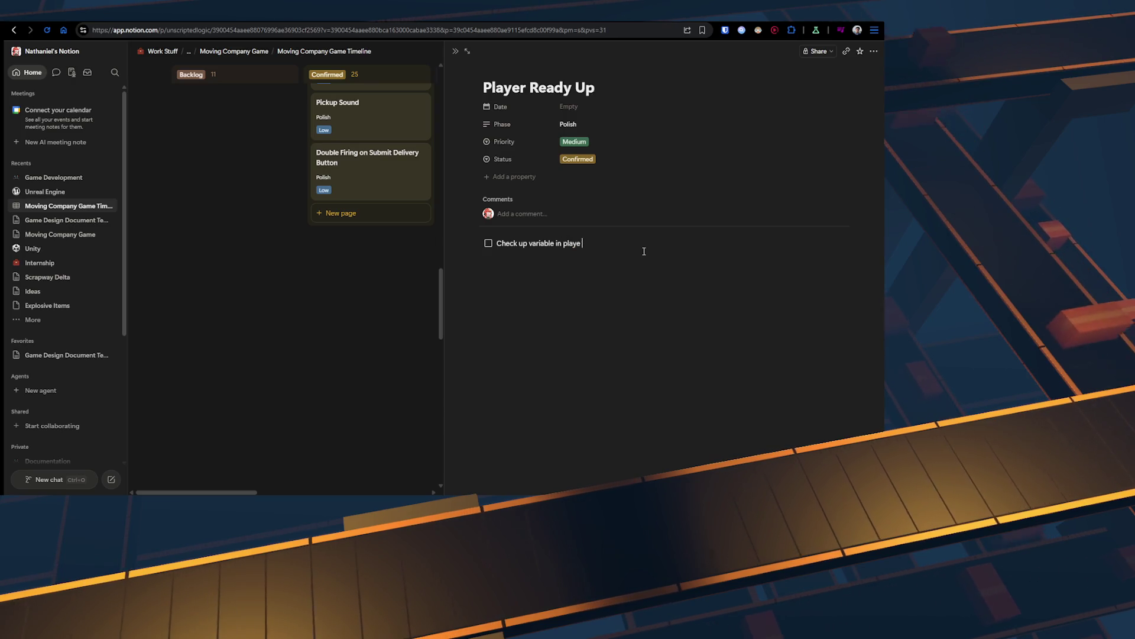
type("rstar state")
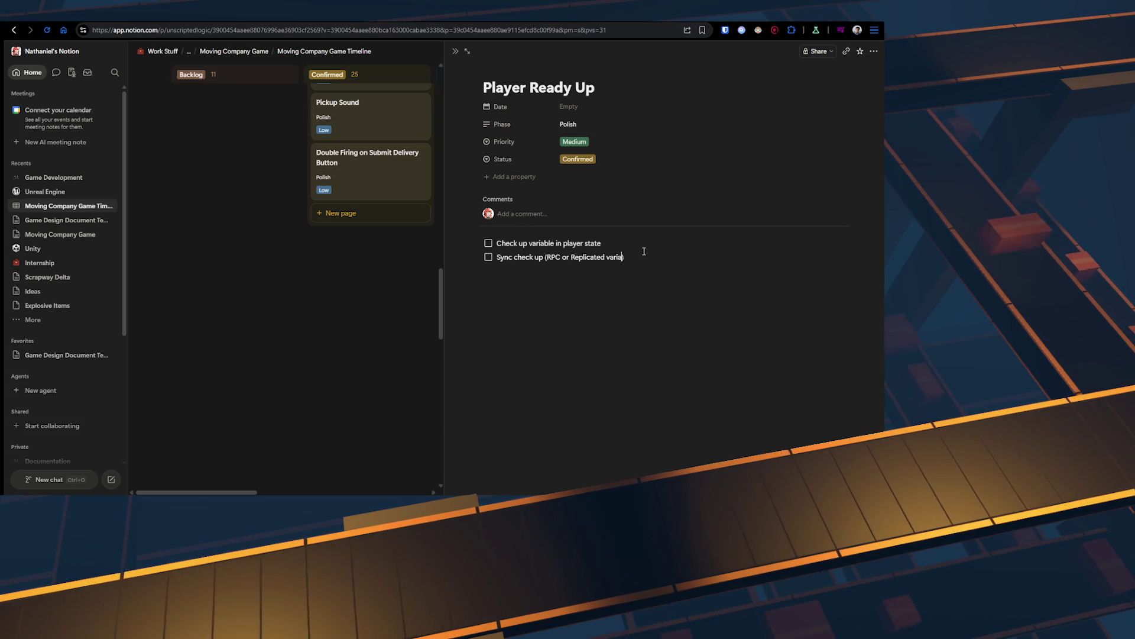
type("UI")
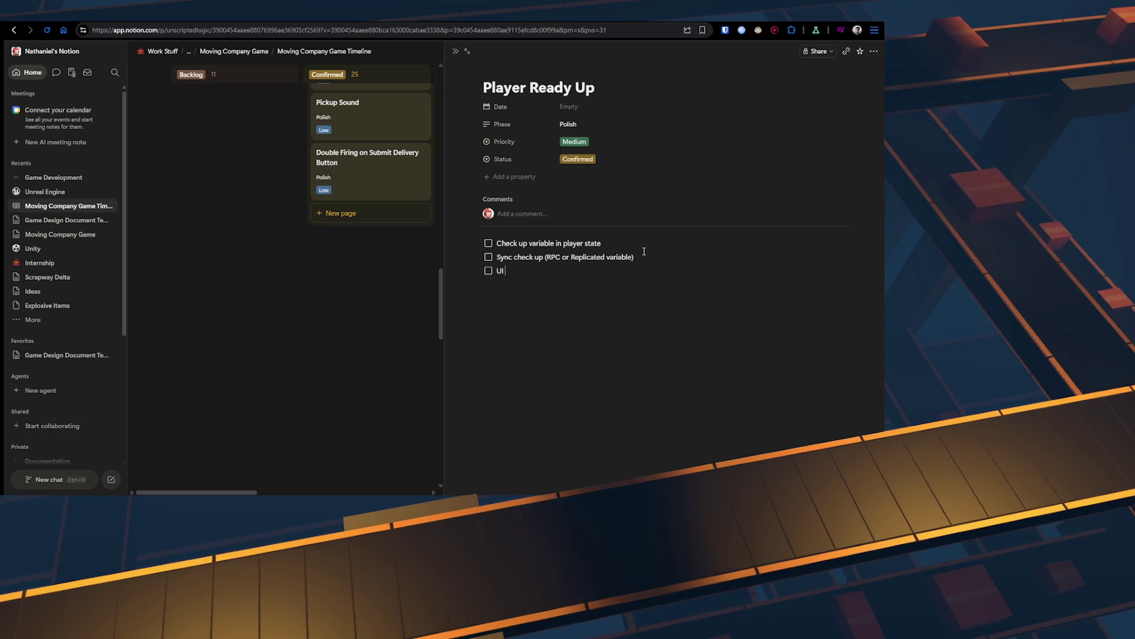
type(" for ready up")
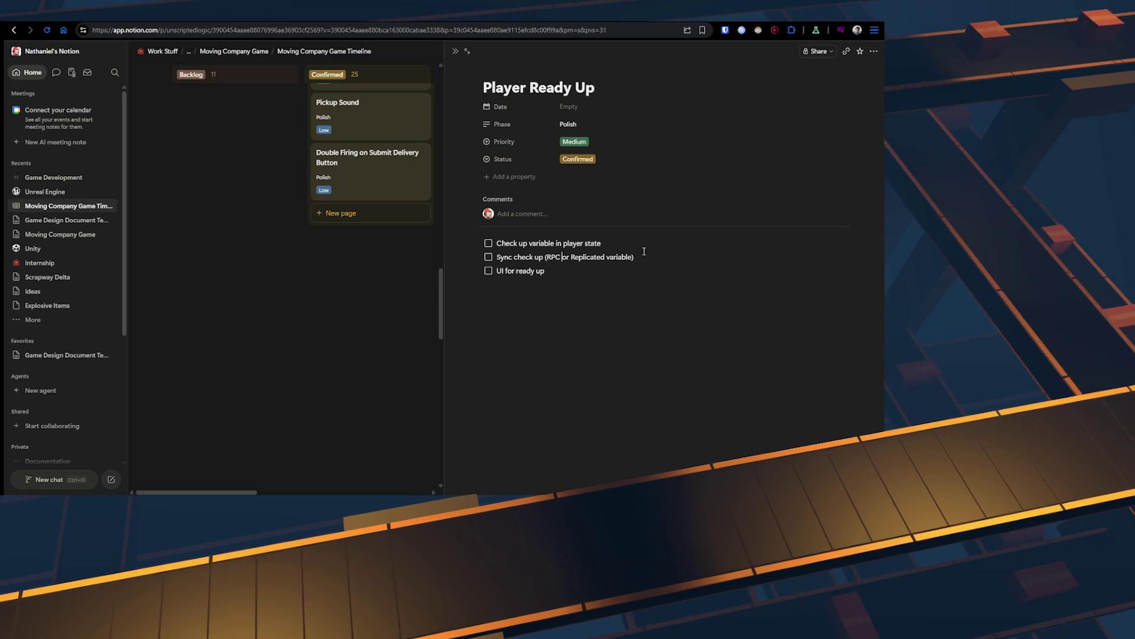
Step: Replace 'Check' with 'Ready' in the first two to-dos and extend the ready-clicking UI item
key("Up")
key("Home")
key("ctrl+shift+Right")
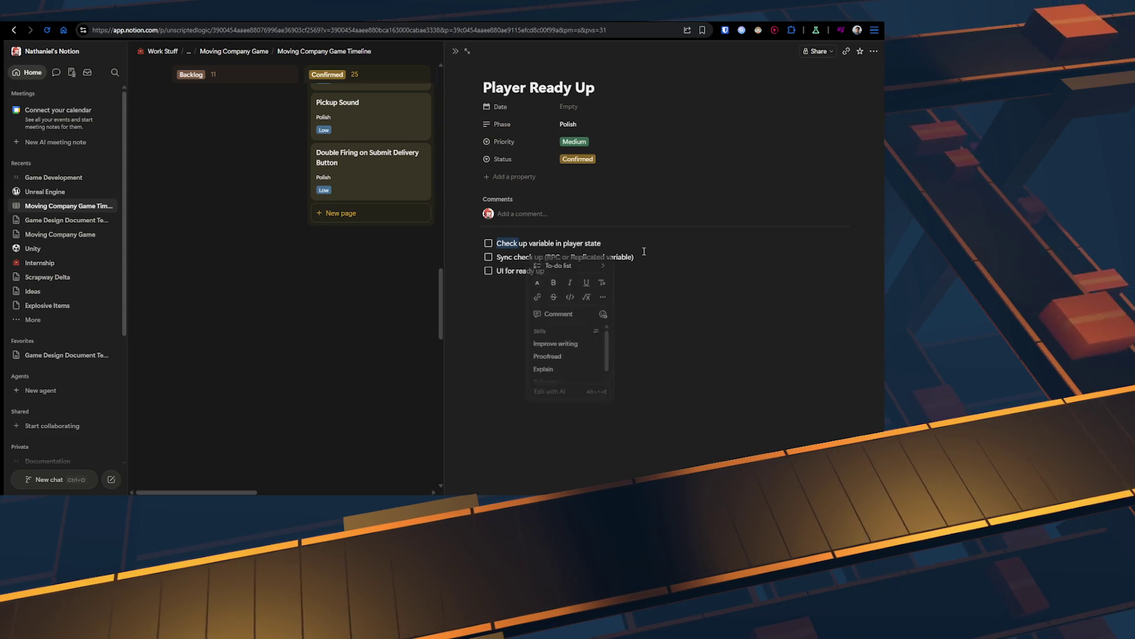
type("Ready")
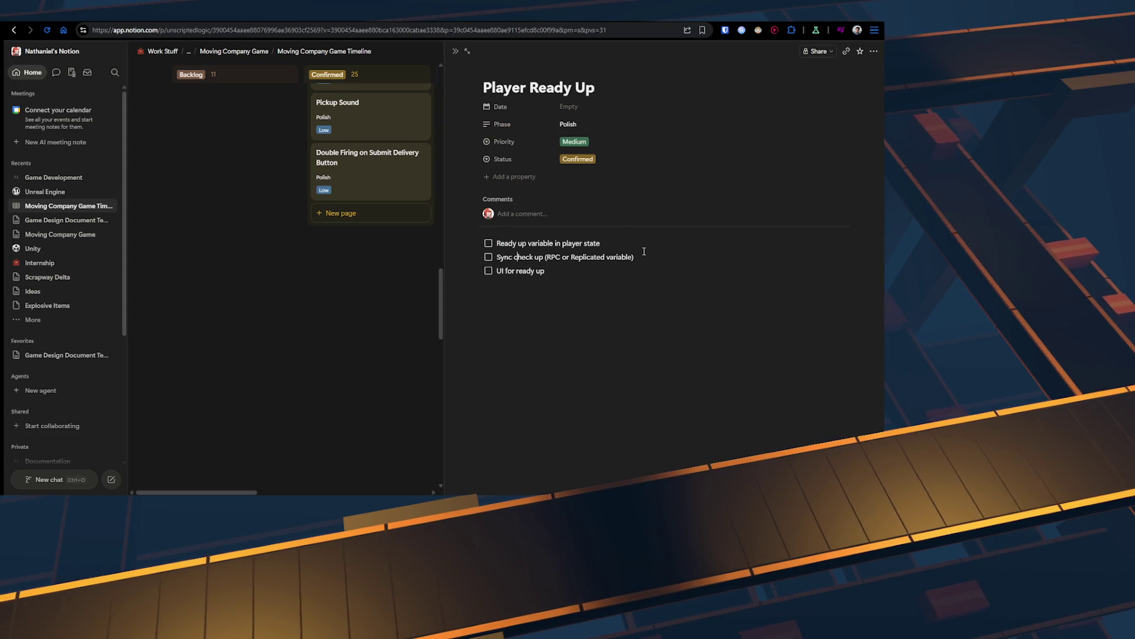
key("ctrl+BackSpace")
type("Ready")
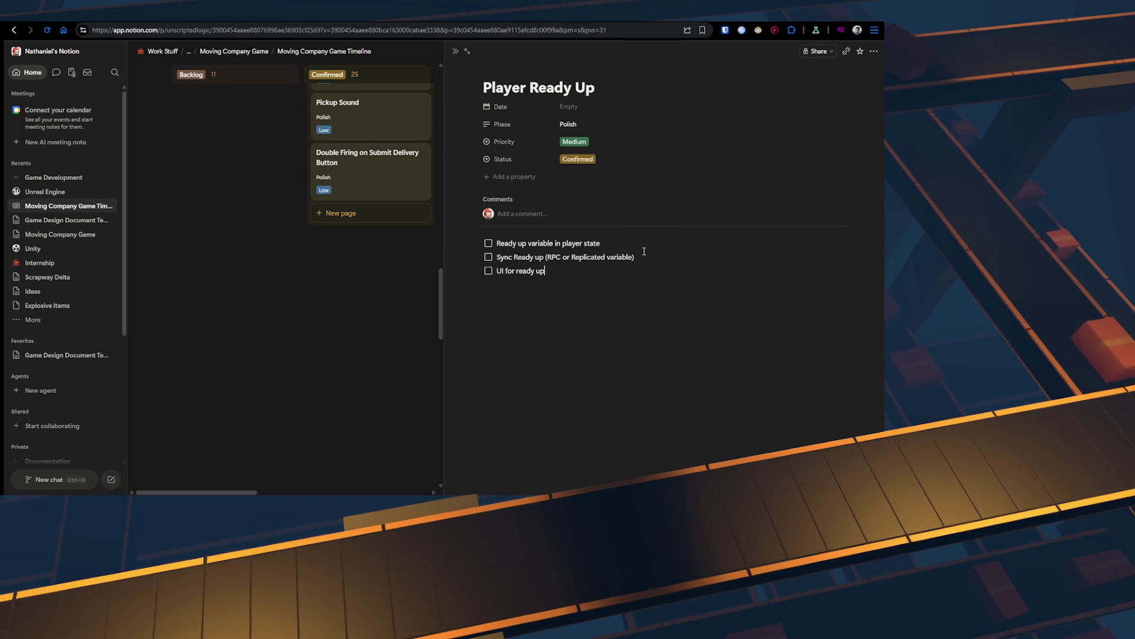
type("clicking")
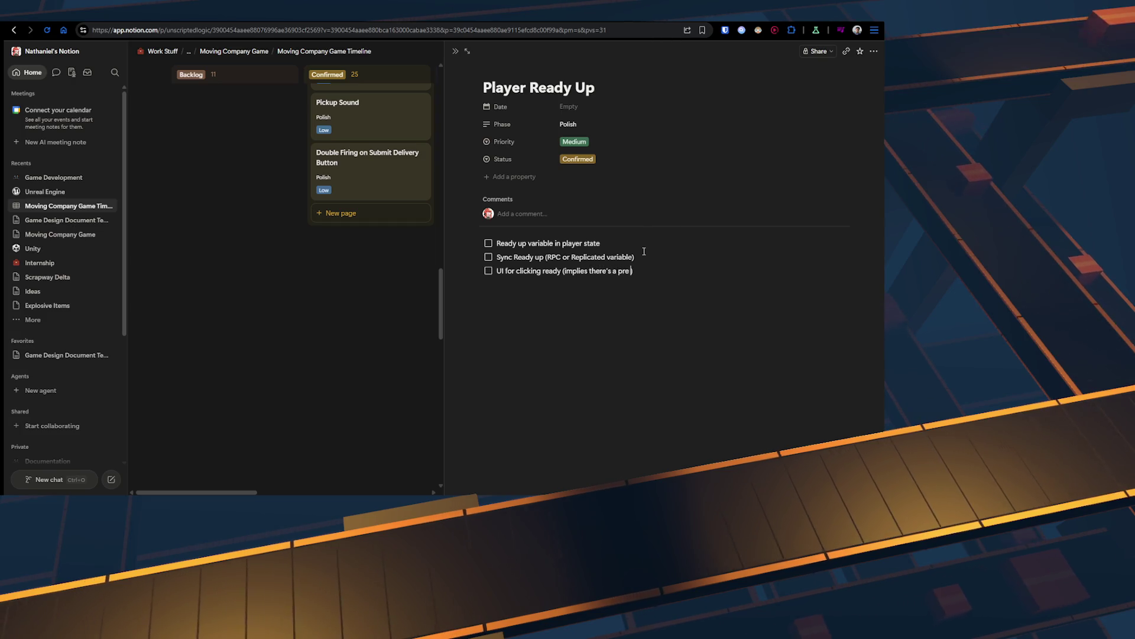
type("me UI HUD")
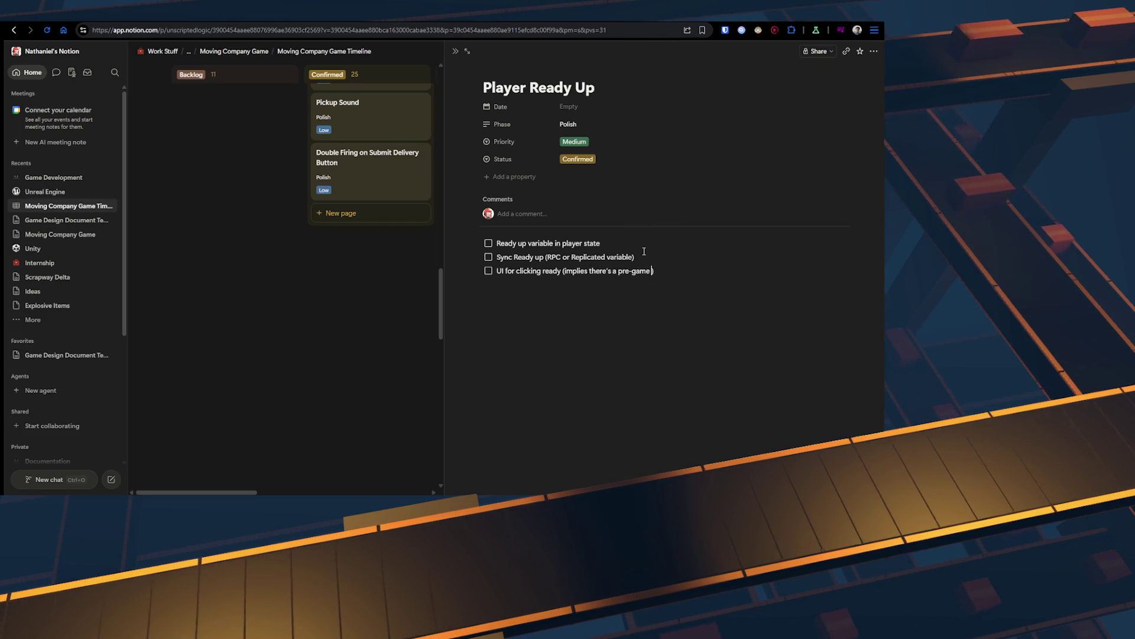
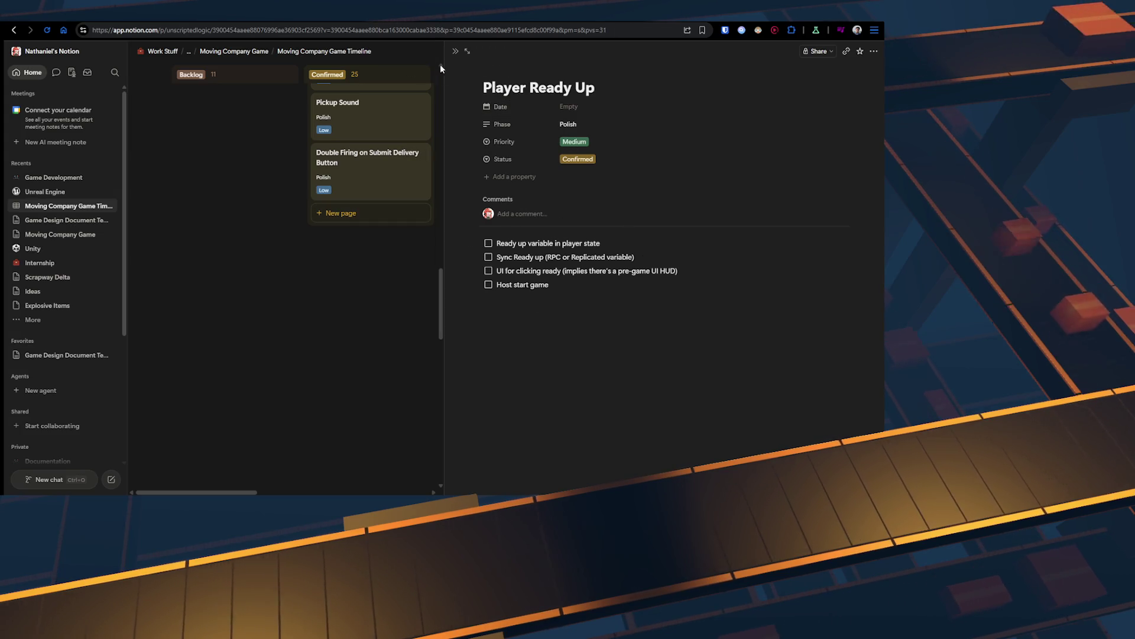
Step: Close the Player Ready Up page, scroll back to the board title, and select the state-change and switch nodes
left_click(455, 55)
scroll(406, 177, "up", 10)
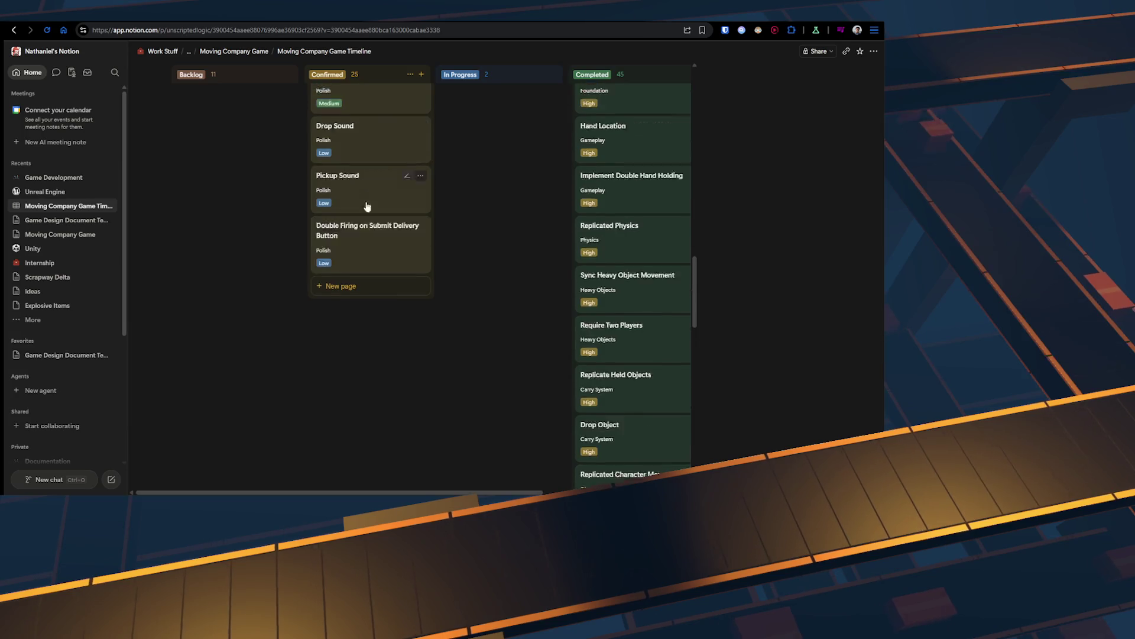
scroll(382, 258, "up", 5)
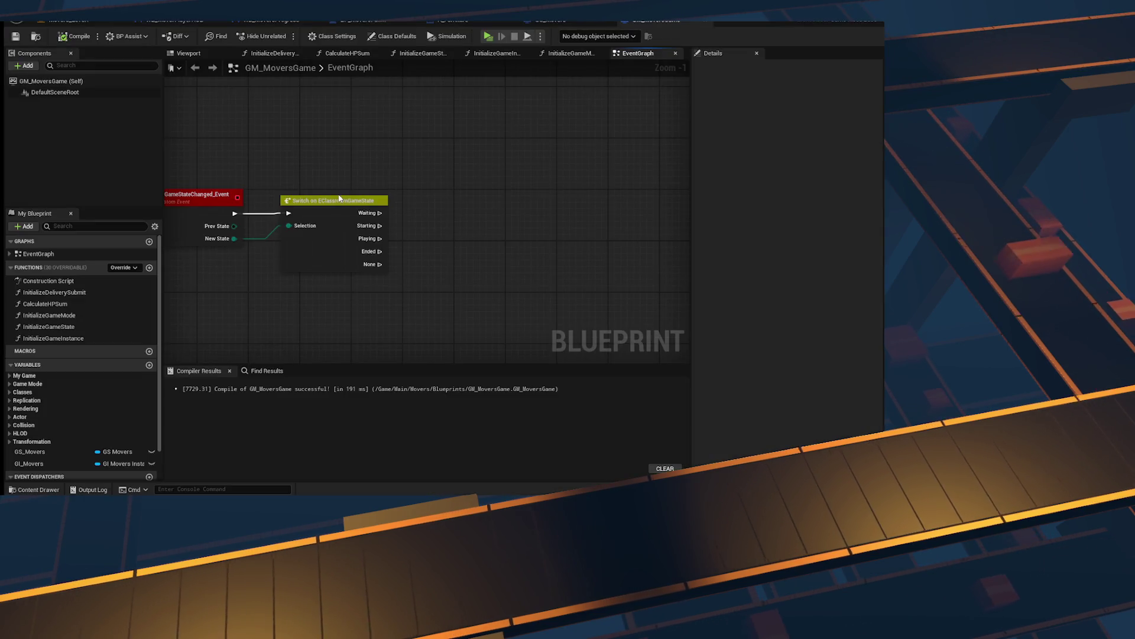
mouse_move(339, 198)
left_mouse_down()
mouse_move(508, 193)
mouse_move(469, 251)
left_mouse_up()
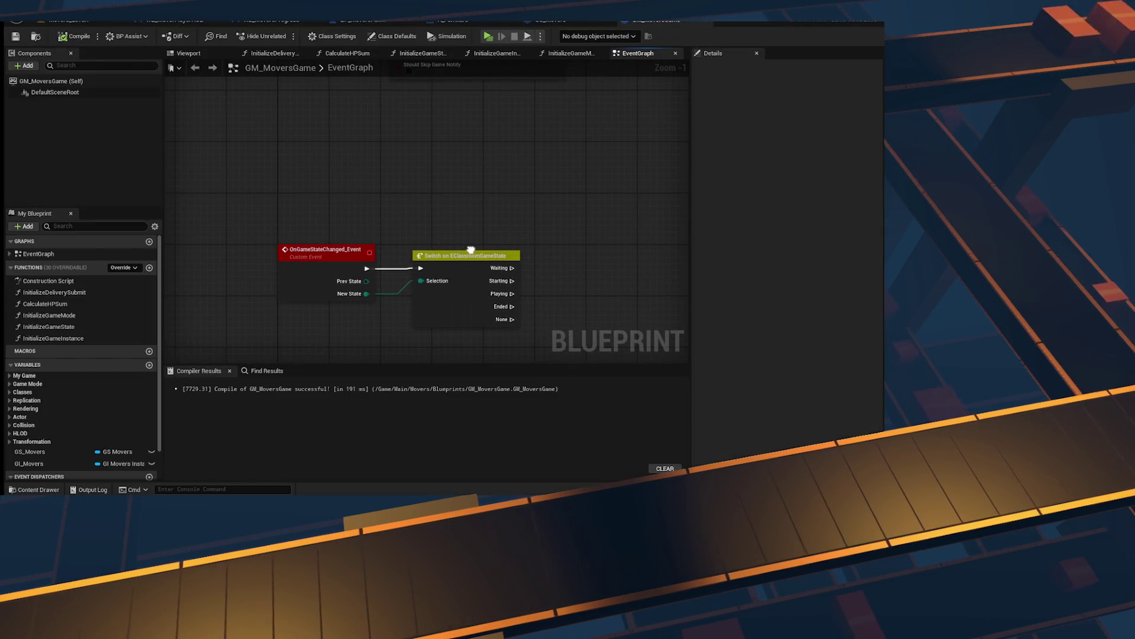
Step: Compile and save the GM_MoversGame blueprint
left_click_drag(544, 161, 383, 219)
left_click(383, 219)
left_click(77, 36)
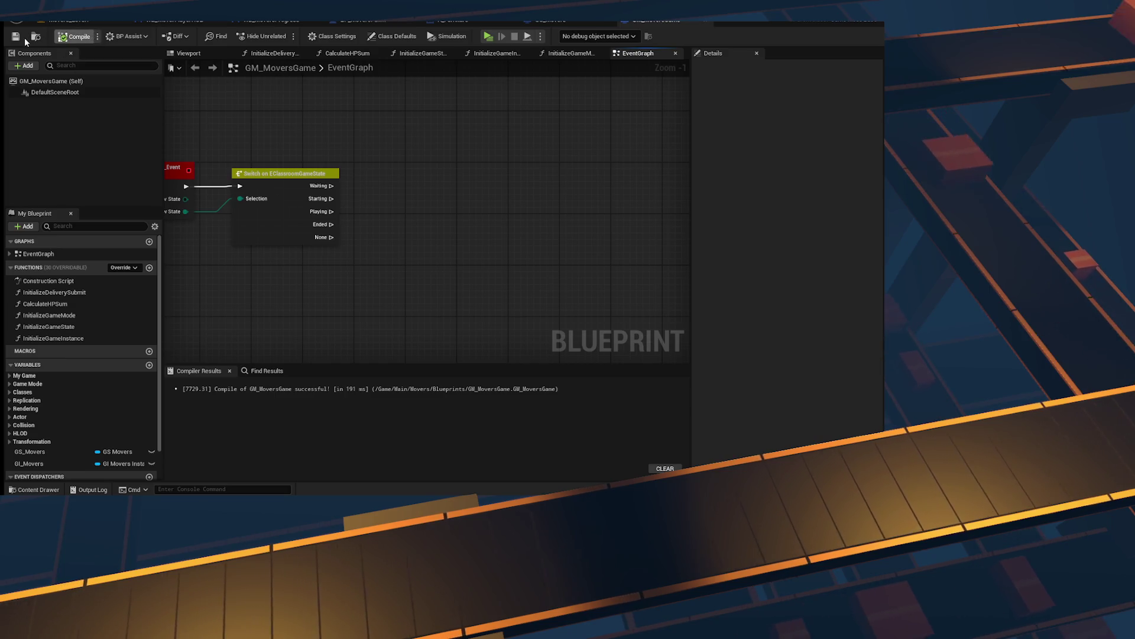
left_click(16, 36)
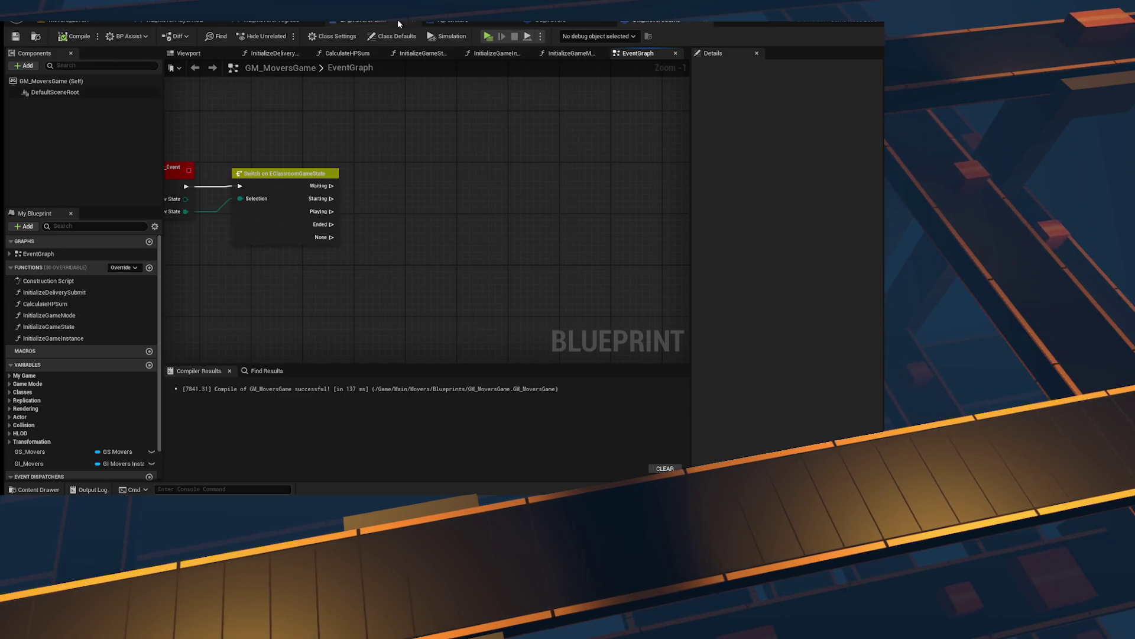
Step: Switch to BP_MoversPawn and look through its ShowItemDetails and EventGraph graphs
left_click(369, 23)
mouse_move(460, 203)
left_mouse_down()
mouse_move(480, 279)
mouse_move(481, 362)
left_mouse_up()
left_click(491, 285)
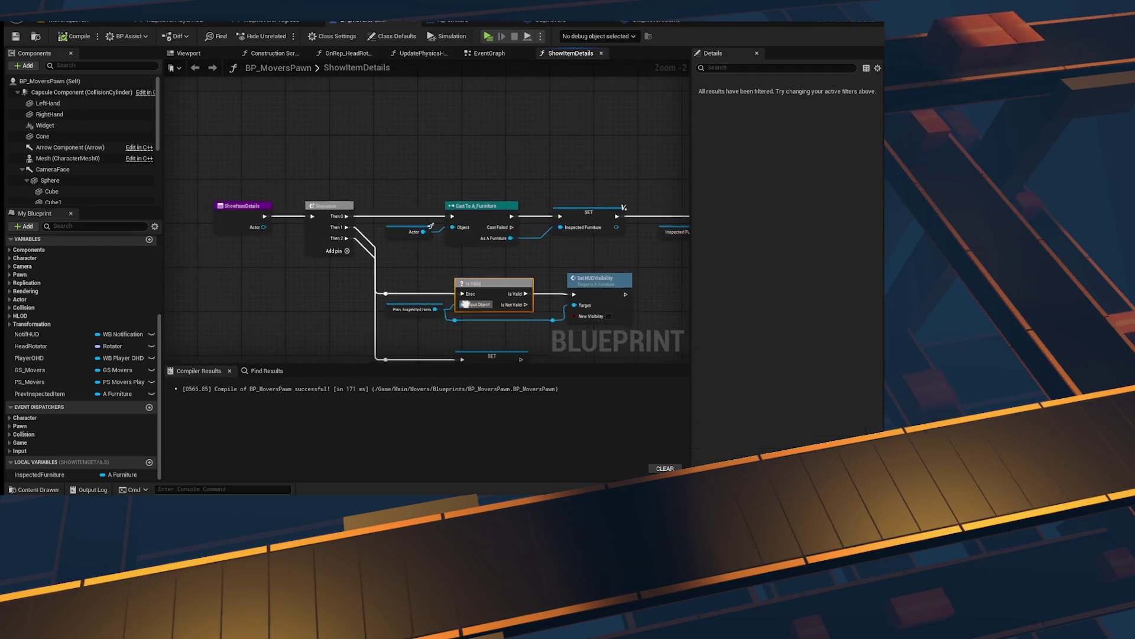
left_click(476, 57)
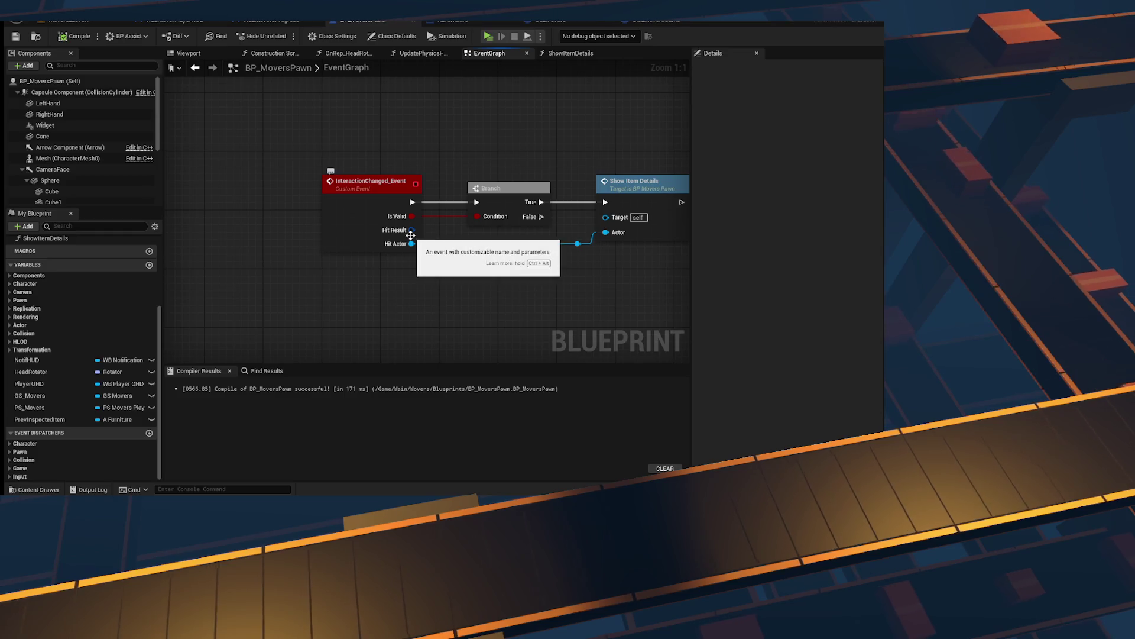
scroll(431, 109, "down", 4)
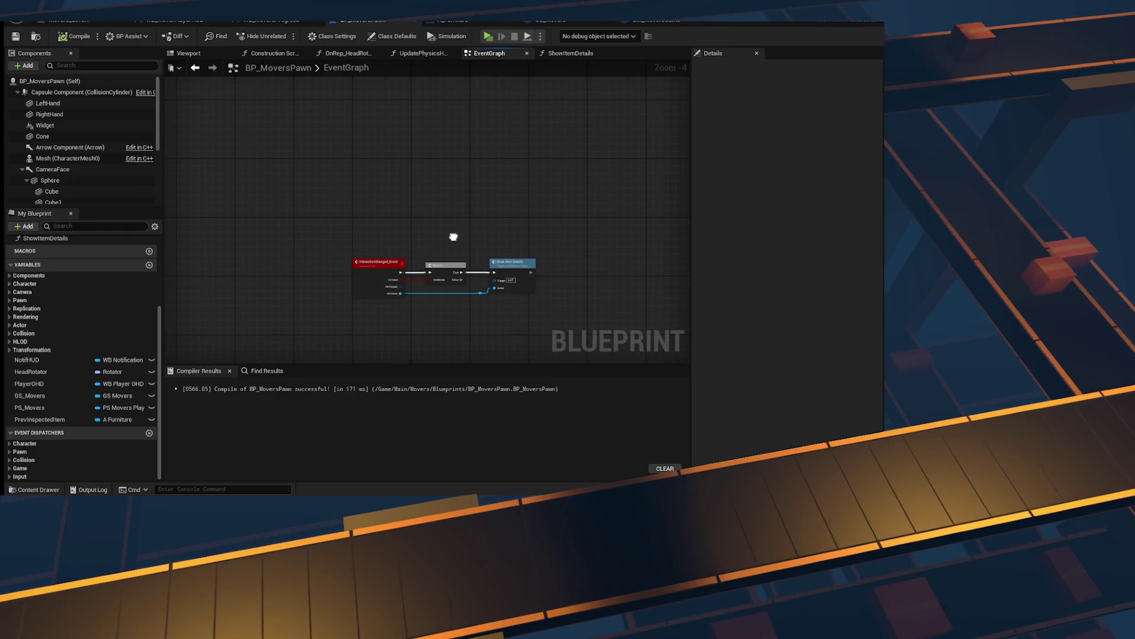
scroll(453, 236, "up", 2)
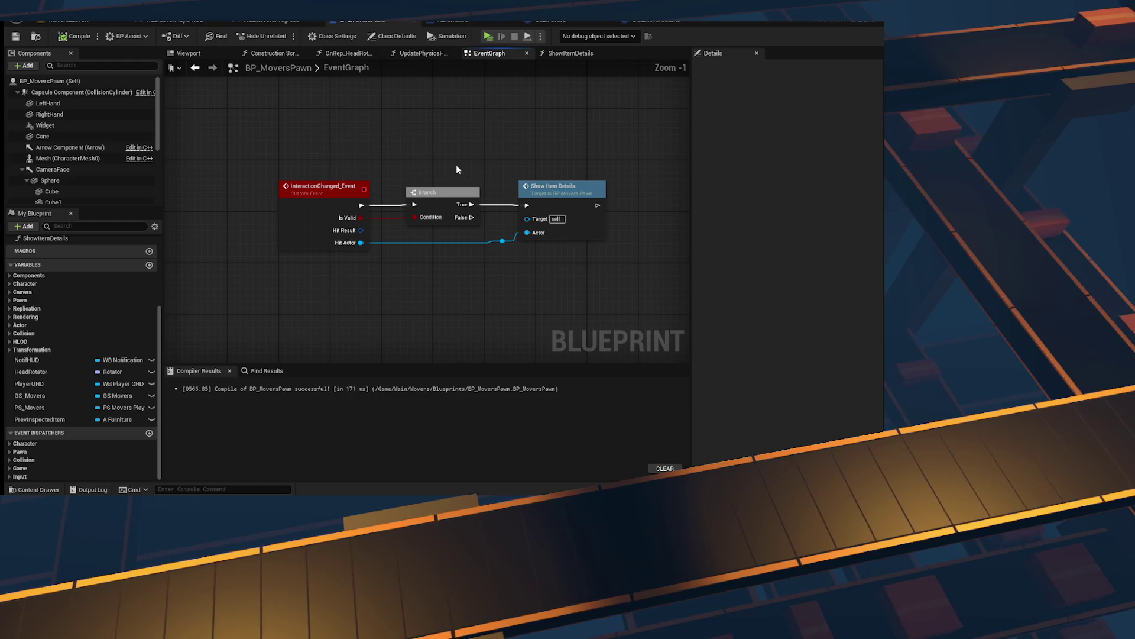
left_click(552, 57)
left_click(489, 53)
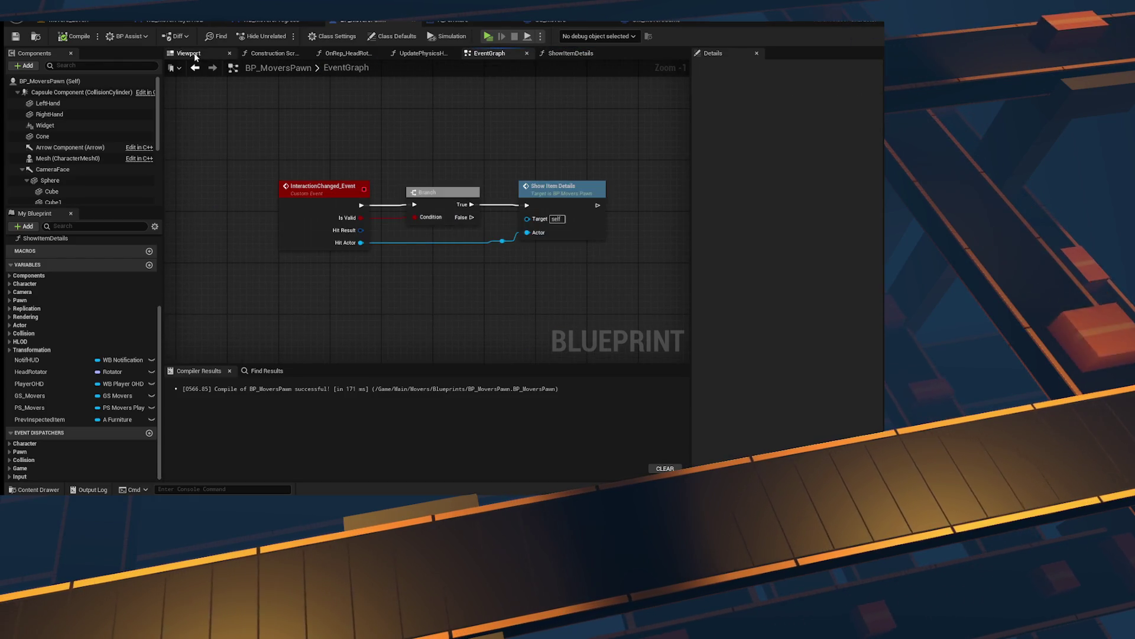
Step: Close the OnRep_HeadRotator graph, put EventGraph second among the graph tabs, and compile and save BP_MoversPawn
left_click(346, 54)
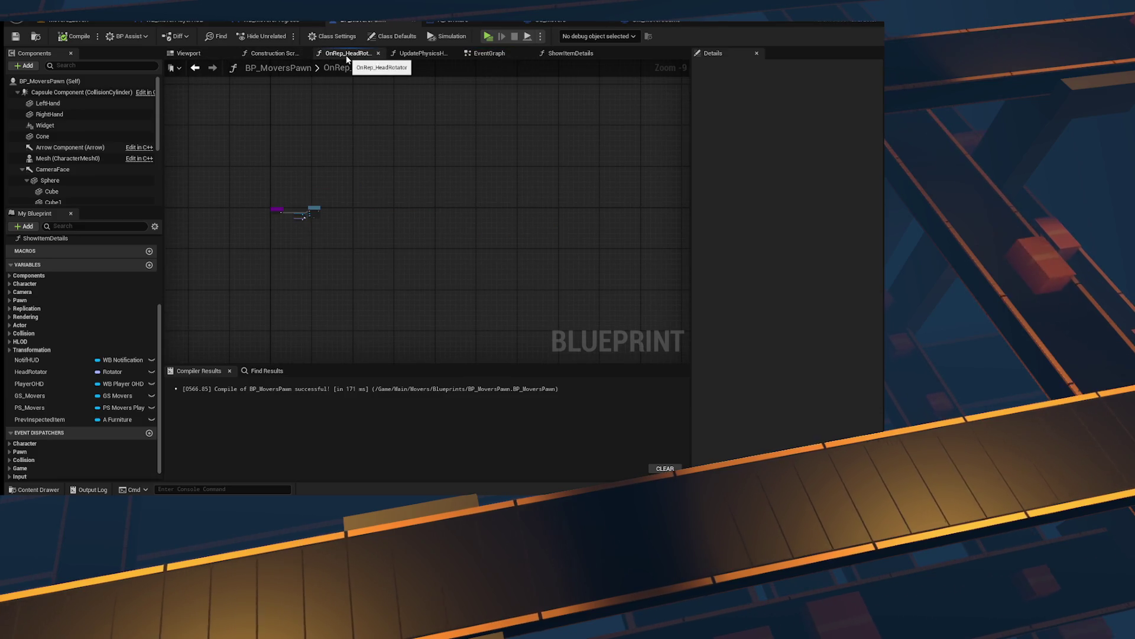
middle_click(346, 54)
mouse_move(401, 214)
left_mouse_down()
mouse_move(385, 197)
mouse_move(378, 225)
left_mouse_up()
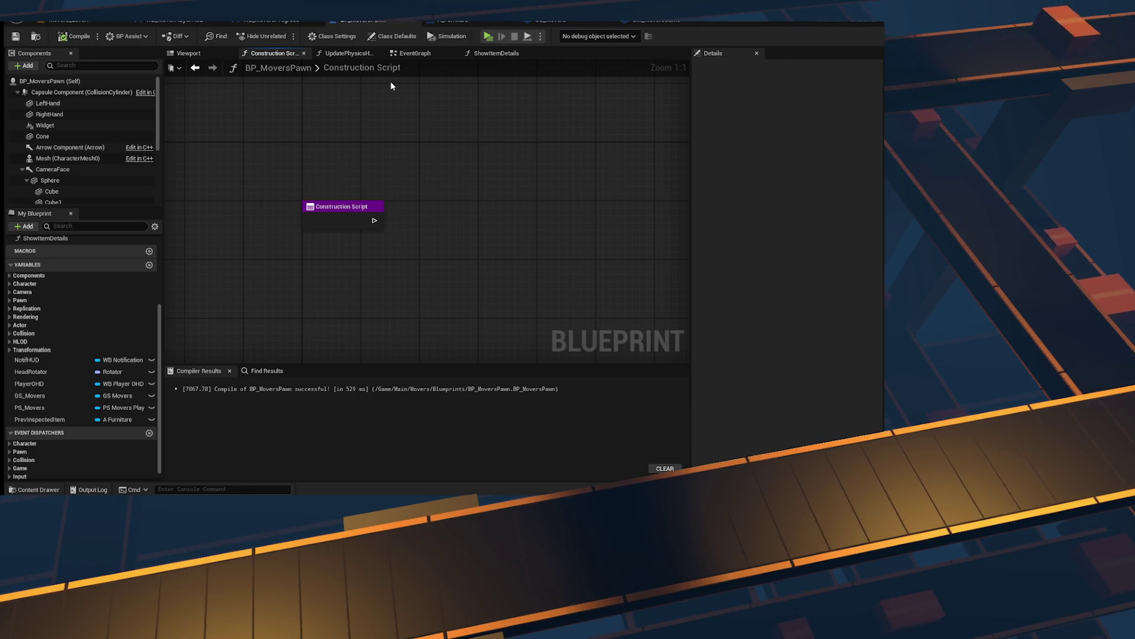
left_click(336, 53)
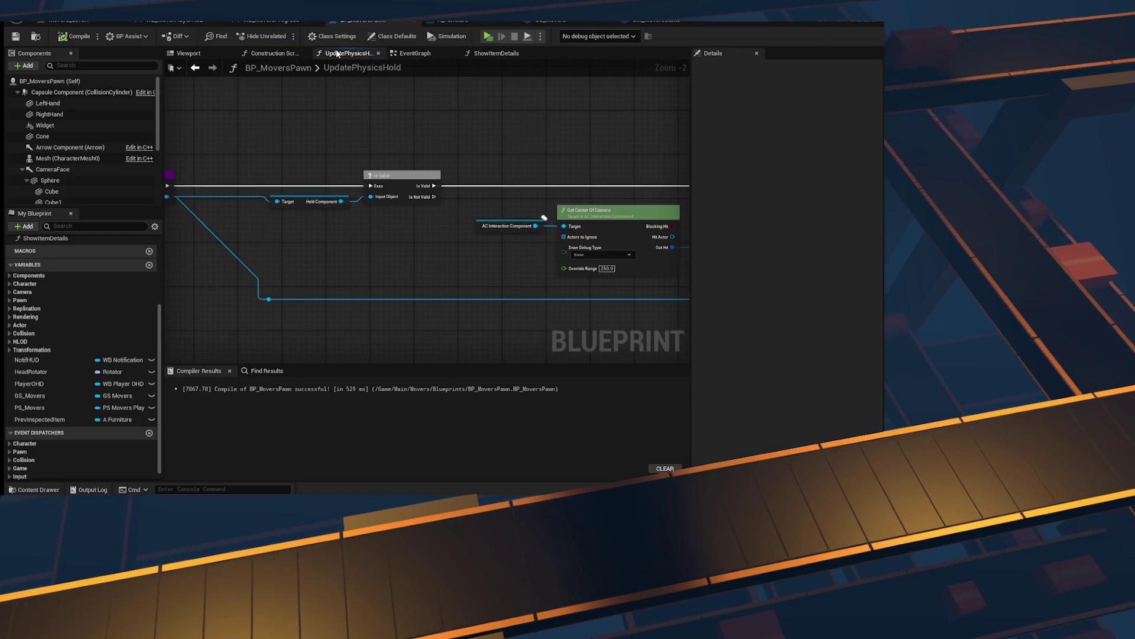
mouse_move(302, 187)
left_mouse_down()
mouse_move(432, 184)
mouse_move(177, 211)
left_mouse_up()
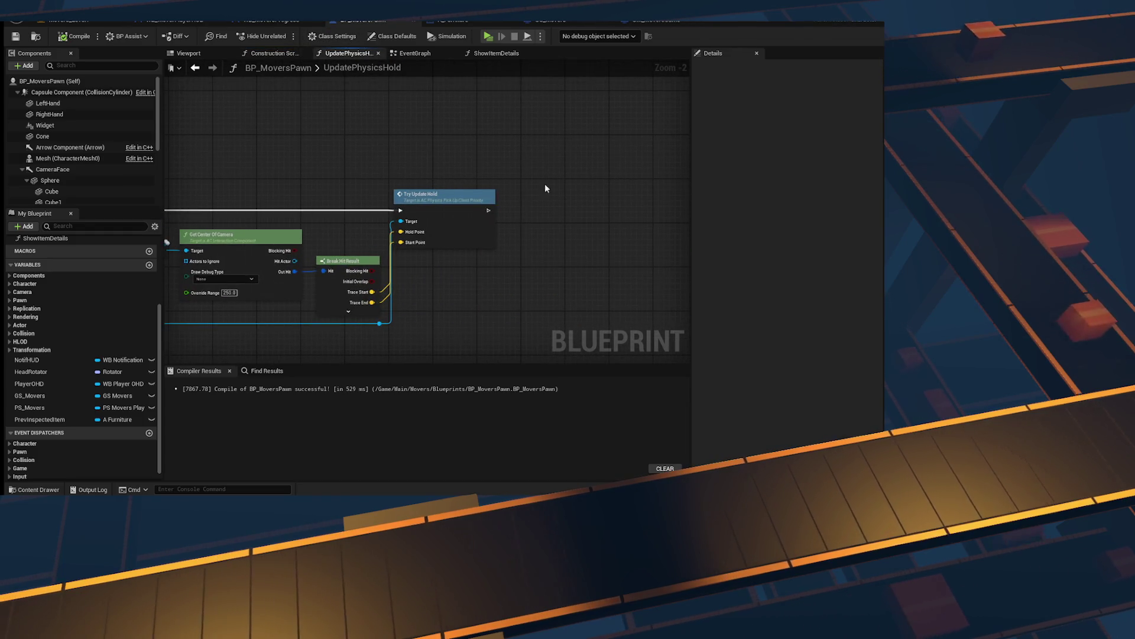
left_click(415, 53)
left_click_drag(417, 53, 260, 52)
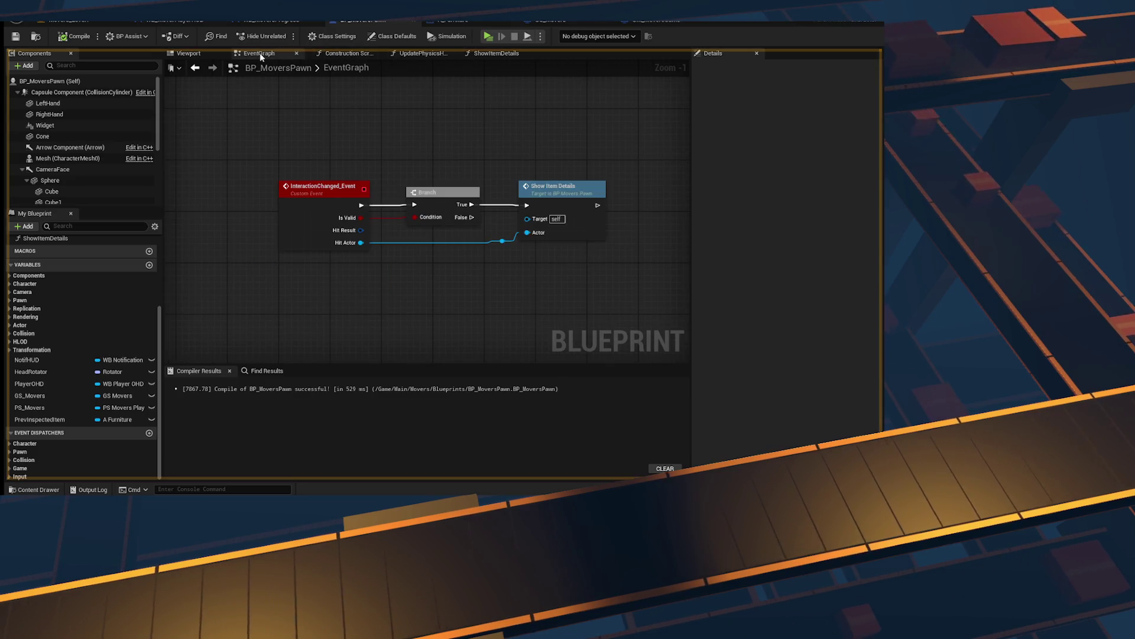
left_click(10, 39)
scroll(342, 132, "down", 9)
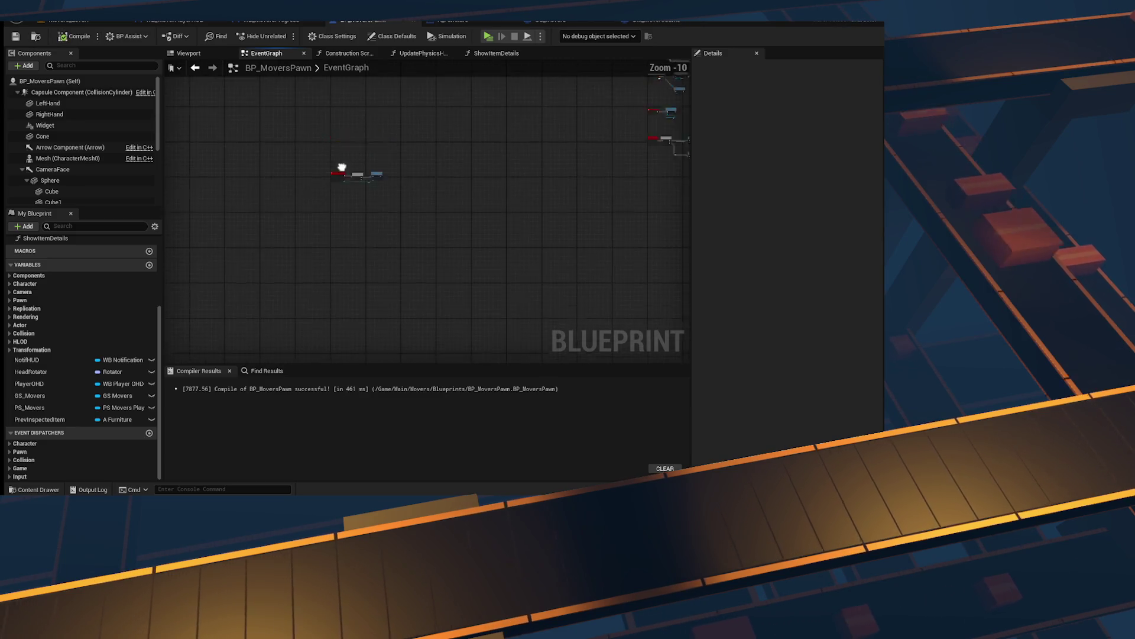
Step: Pan across the event graph's node groups and select the Create UI Tip Pop Up Widget group
scroll(341, 167, "up", 11)
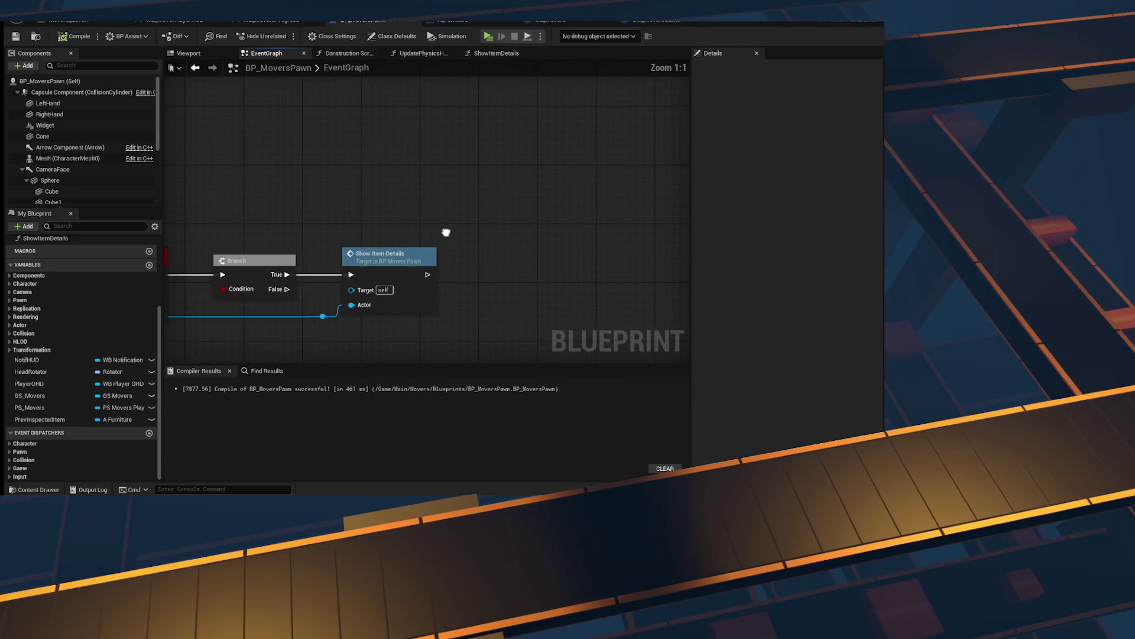
scroll(443, 232, "down", 11)
mouse_move(472, 269)
left_mouse_down()
mouse_move(414, 224)
mouse_move(591, 249)
mouse_move(436, 228)
left_mouse_up()
mouse_move(300, 187)
left_mouse_down()
mouse_move(327, 158)
mouse_move(634, 181)
left_mouse_up()
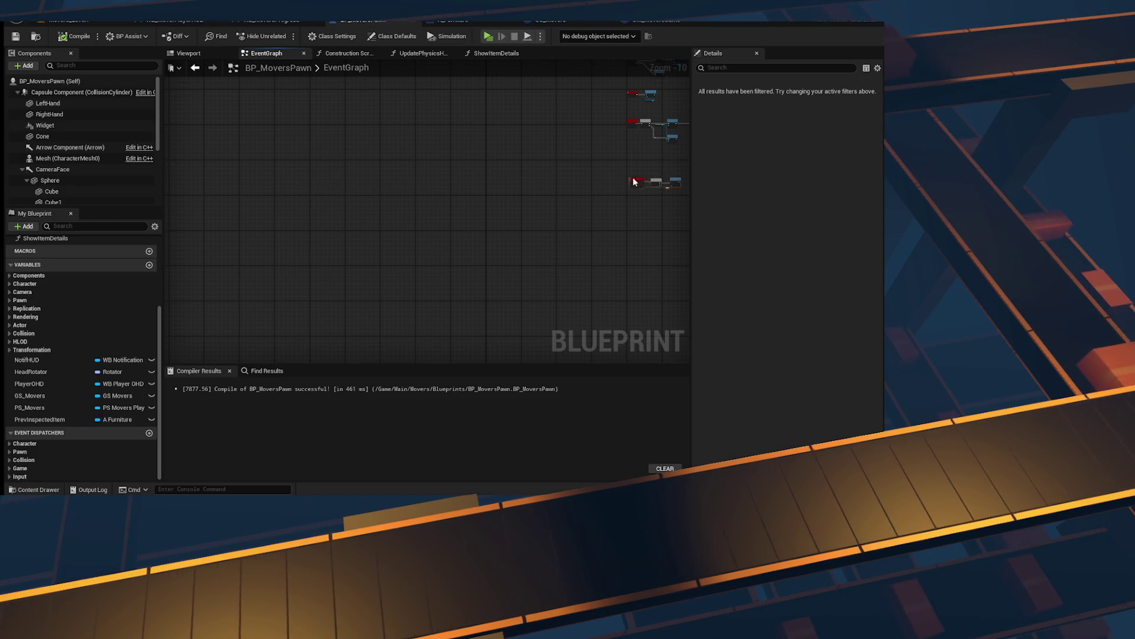
left_click_drag(556, 334, 379, 331)
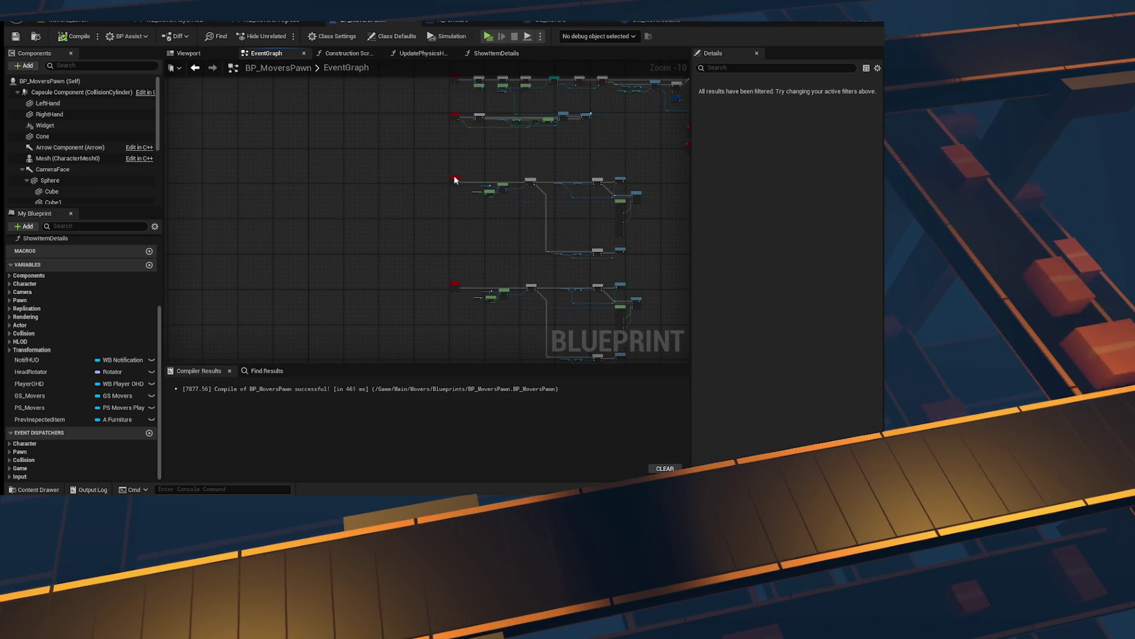
scroll(408, 268, "up", 8)
mouse_move(346, 244)
left_mouse_down()
mouse_move(273, 197)
mouse_move(411, 273)
mouse_move(508, 290)
mouse_move(626, 284)
mouse_move(296, 260)
mouse_move(573, 251)
mouse_move(174, 252)
left_mouse_up()
Step: Bring Remove from Parent and Switch on EClassroomGameState into view; pull from Playing, then cancel
mouse_move(355, 253)
left_mouse_down()
mouse_move(583, 261)
mouse_move(334, 360)
mouse_move(602, 348)
mouse_move(489, 333)
left_mouse_up()
scroll(587, 145, "up", 2)
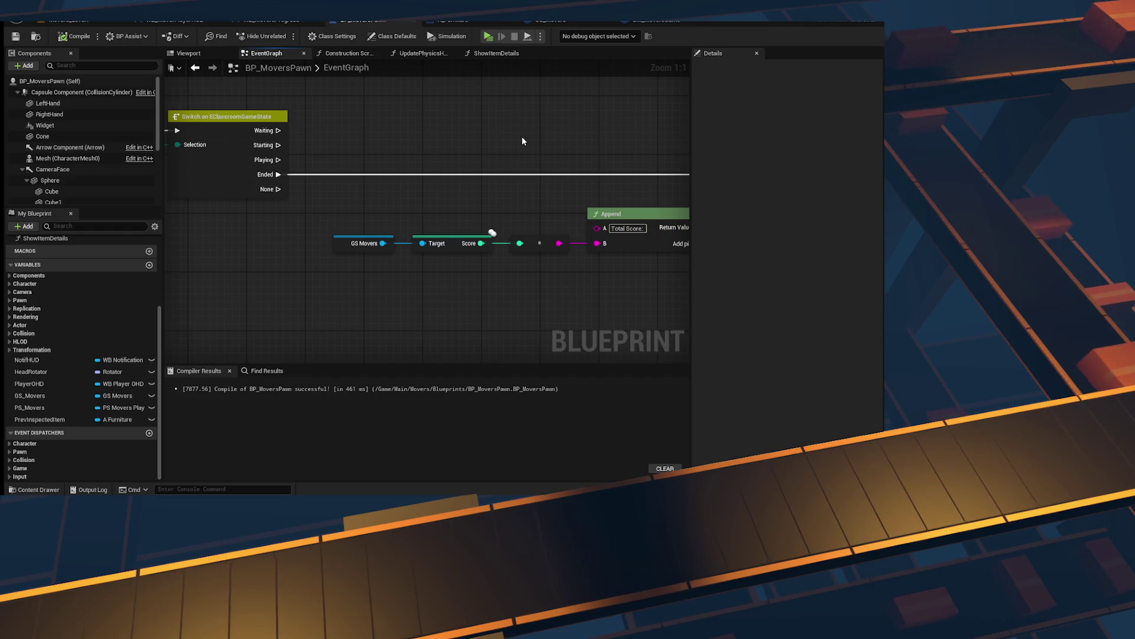
mouse_move(338, 170)
left_mouse_down()
mouse_move(213, 254)
mouse_move(347, 160)
mouse_move(414, 178)
left_mouse_up()
left_click_drag(177, 195, 533, 195)
mouse_move(237, 177)
left_mouse_down()
mouse_move(398, 173)
mouse_move(499, 208)
left_mouse_up()
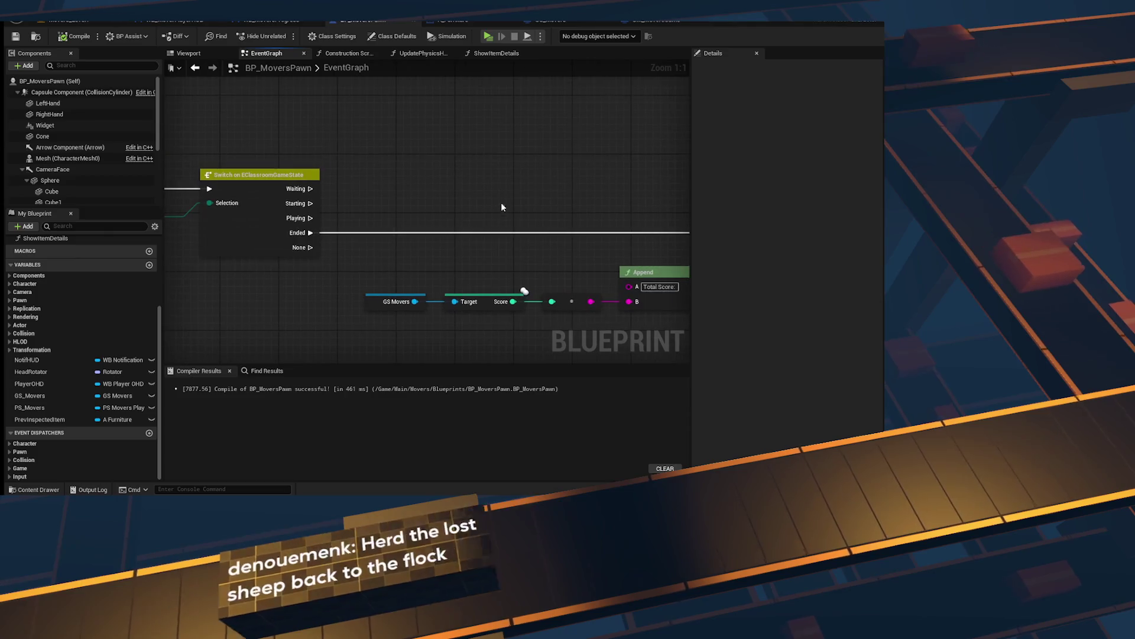
mouse_move(297, 223)
left_mouse_down()
mouse_move(368, 181)
mouse_move(434, 193)
left_mouse_up()
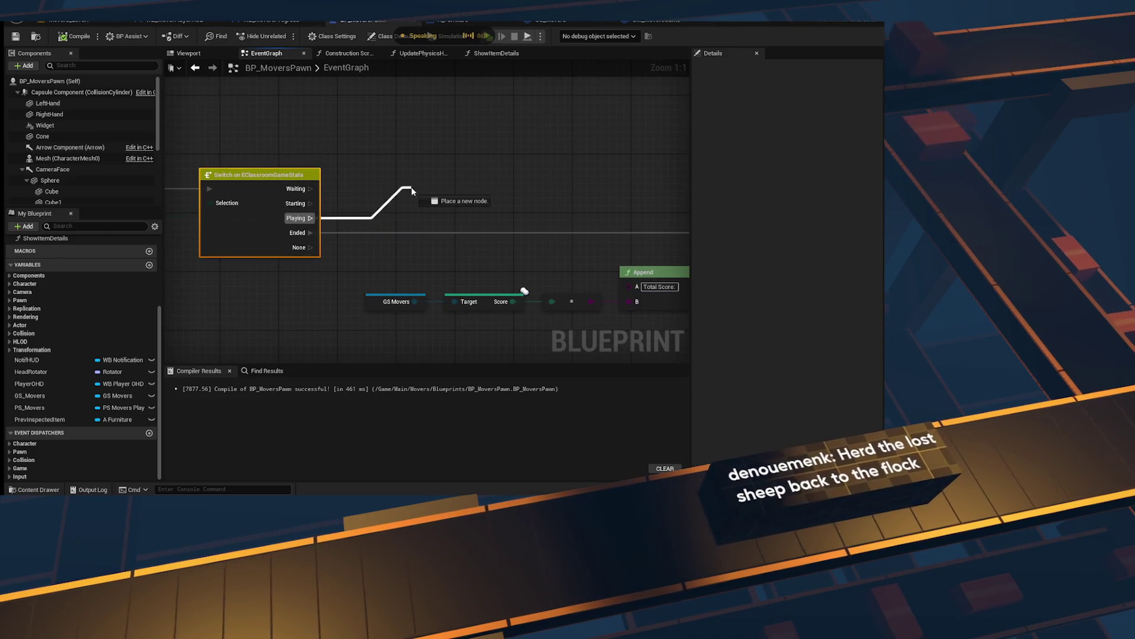
key("Escape")
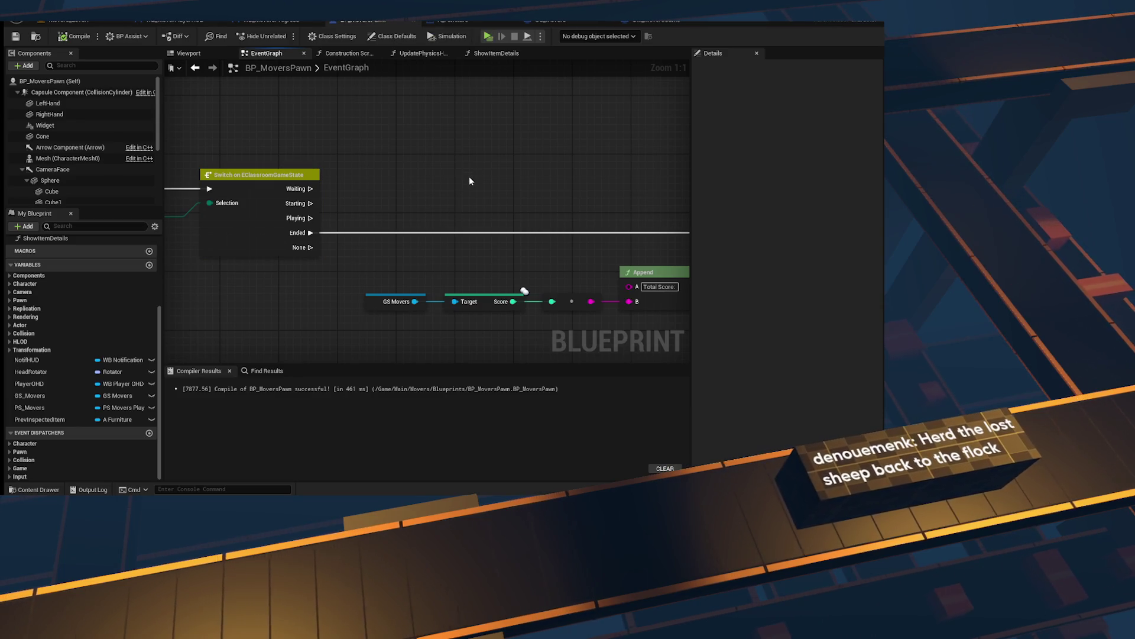
scroll(438, 200, "down", 12)
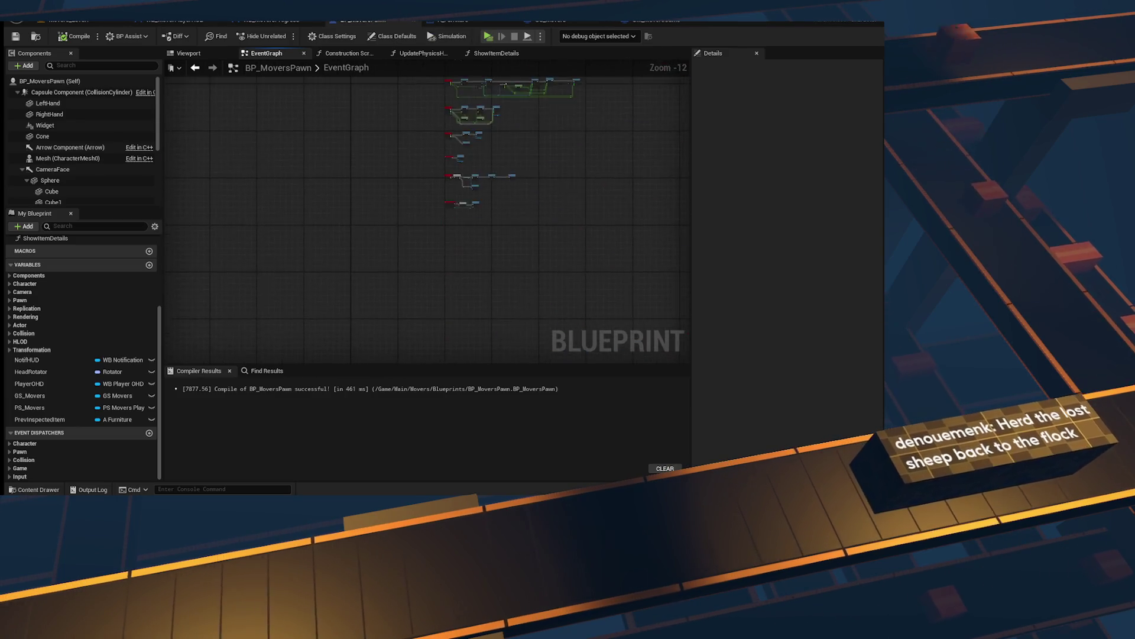
scroll(311, 192, "up", 11)
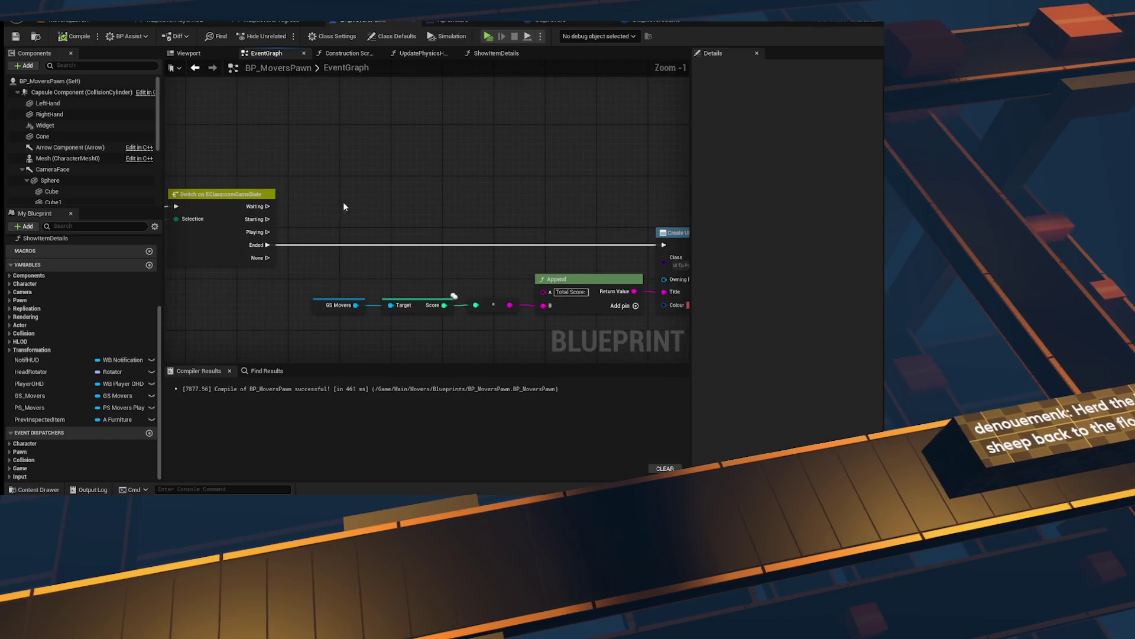
right_click(342, 192)
scroll(436, 295, "down", 20)
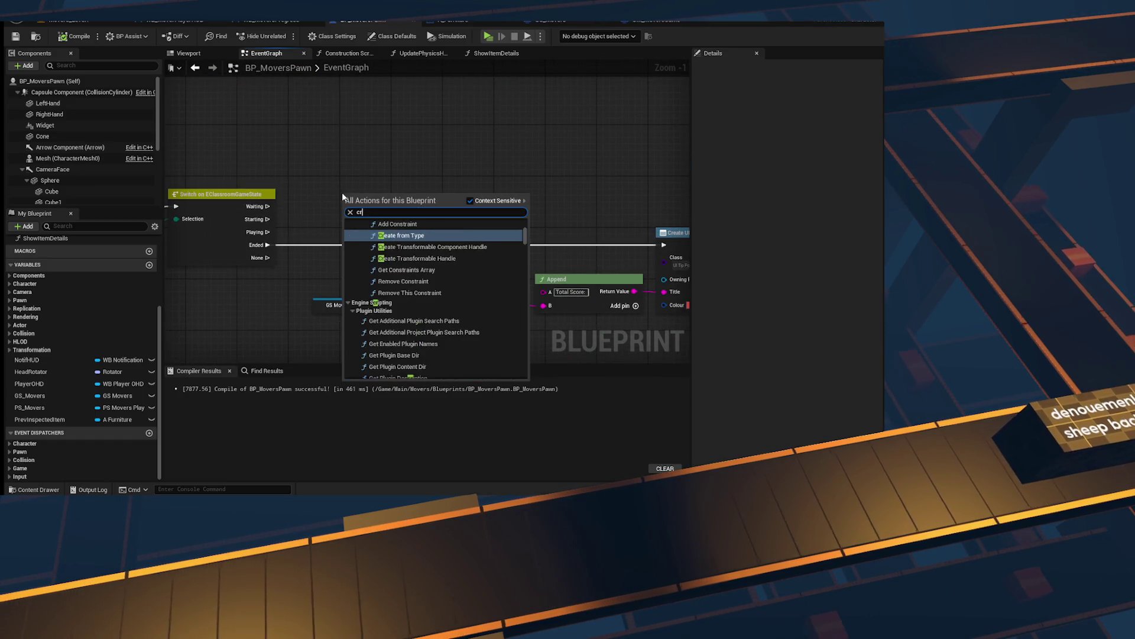
type("create wid")
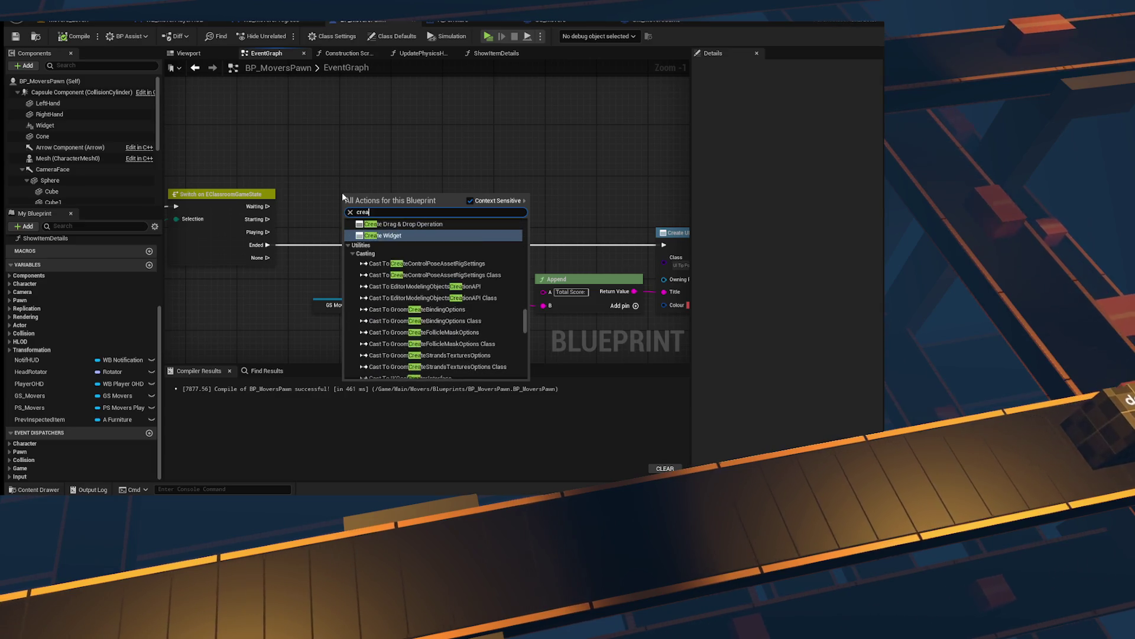
key("Return")
mouse_move(267, 232)
left_mouse_down()
mouse_move(353, 222)
mouse_move(353, 205)
left_mouse_up()
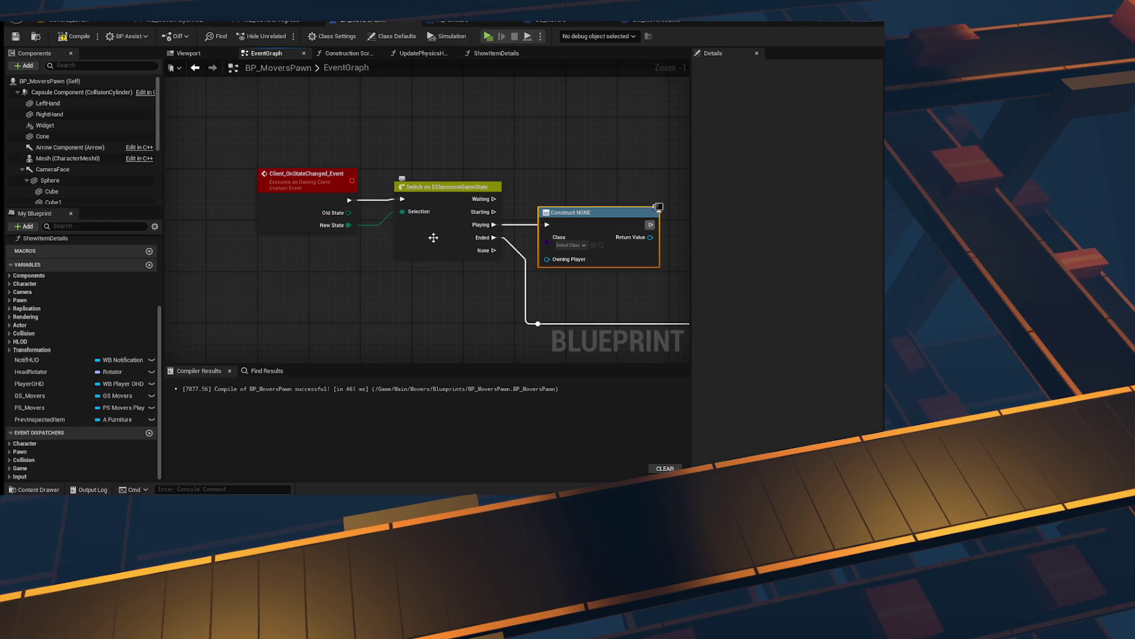
left_click(431, 305)
left_click(562, 260)
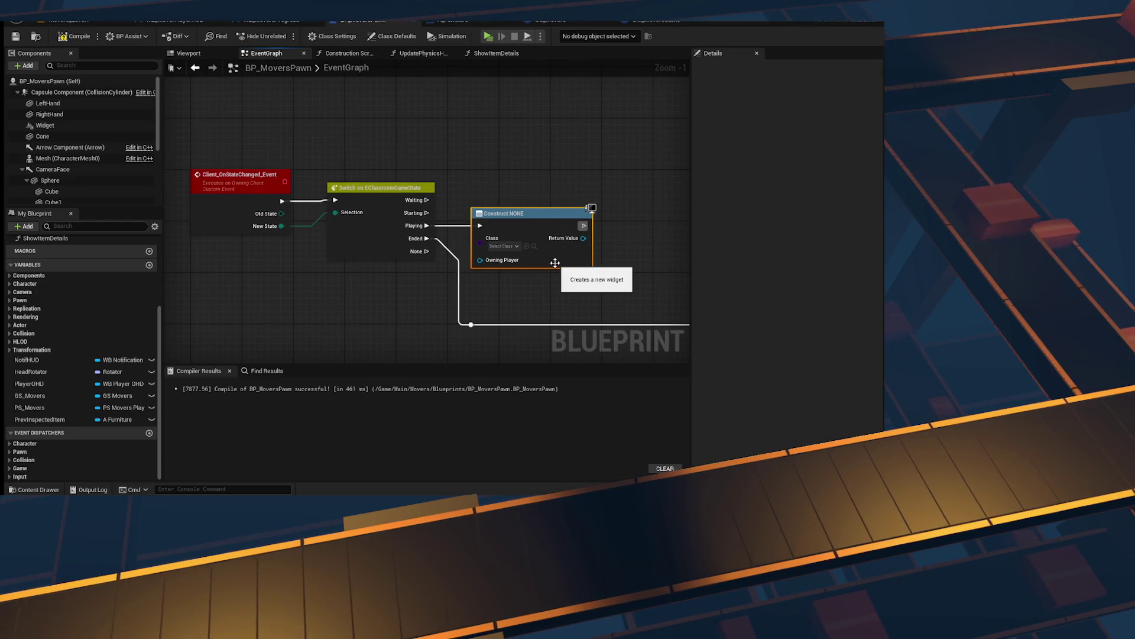
key("Delete")
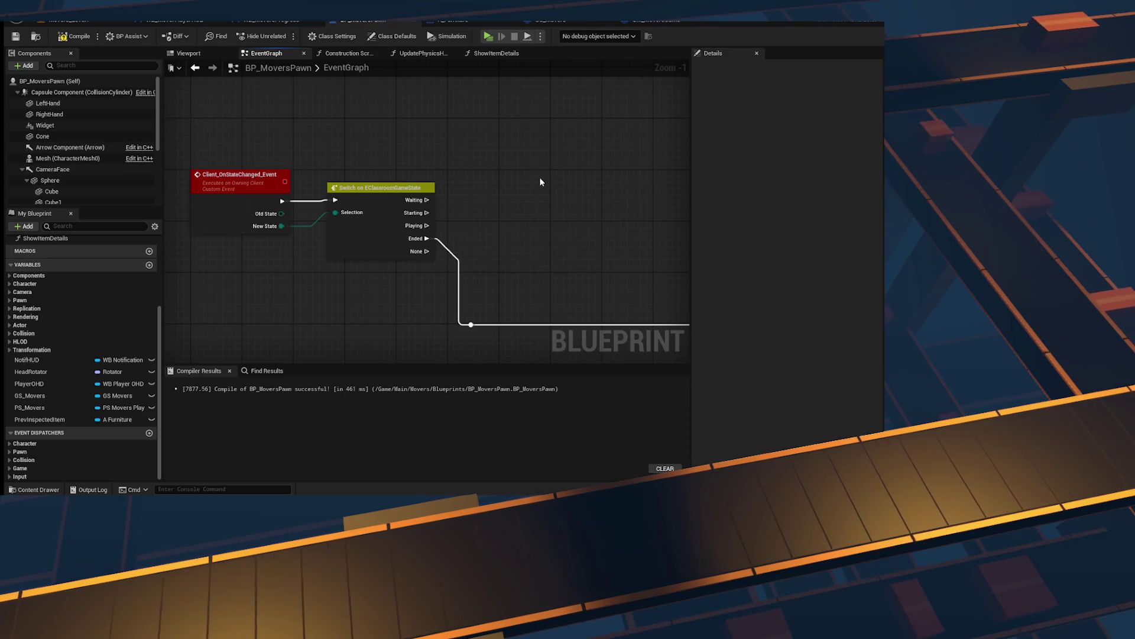
Step: Add an Equal (Enum) node checking Old State against Starting, plus a Branch wired from Playing
left_click_drag(281, 214, 495, 242)
type("==")
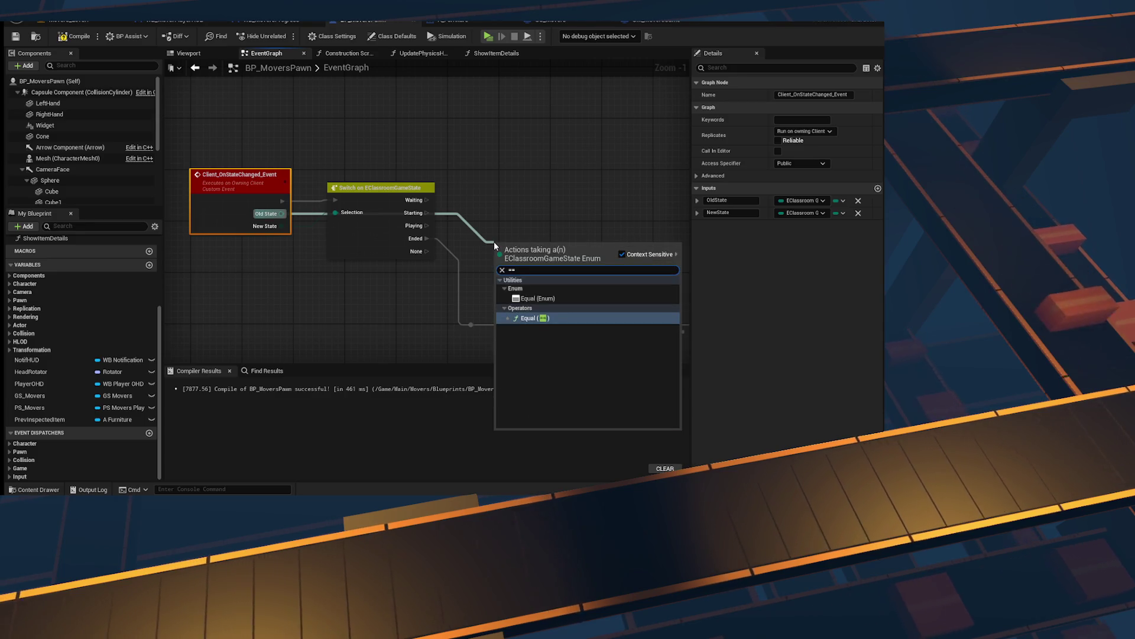
left_click(538, 298)
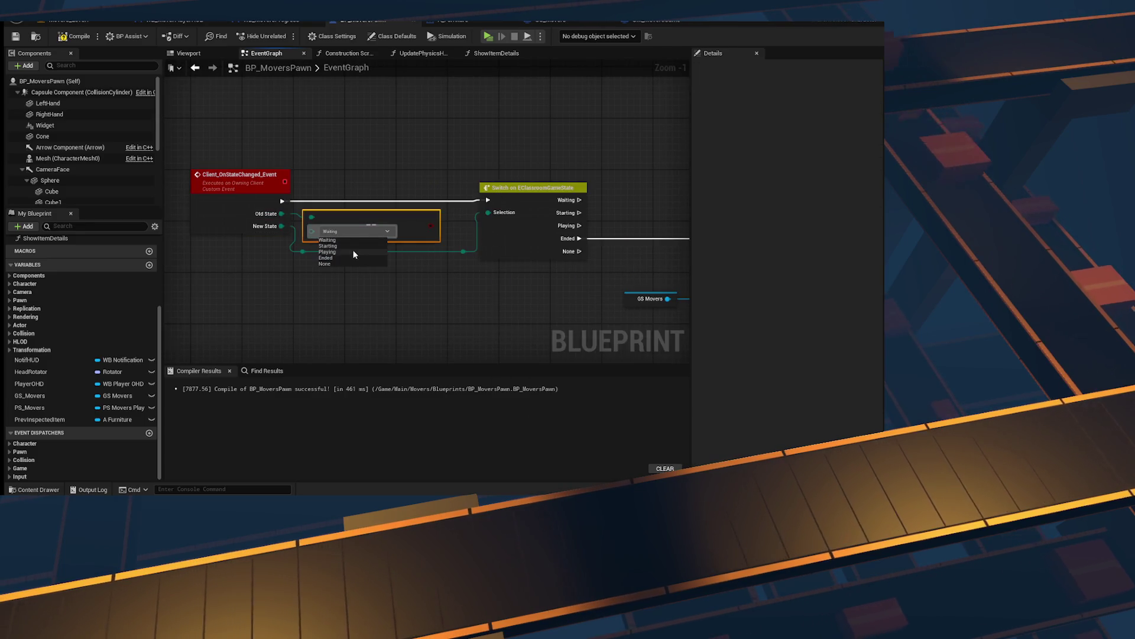
left_click(338, 246)
left_click_drag(446, 258, 480, 242)
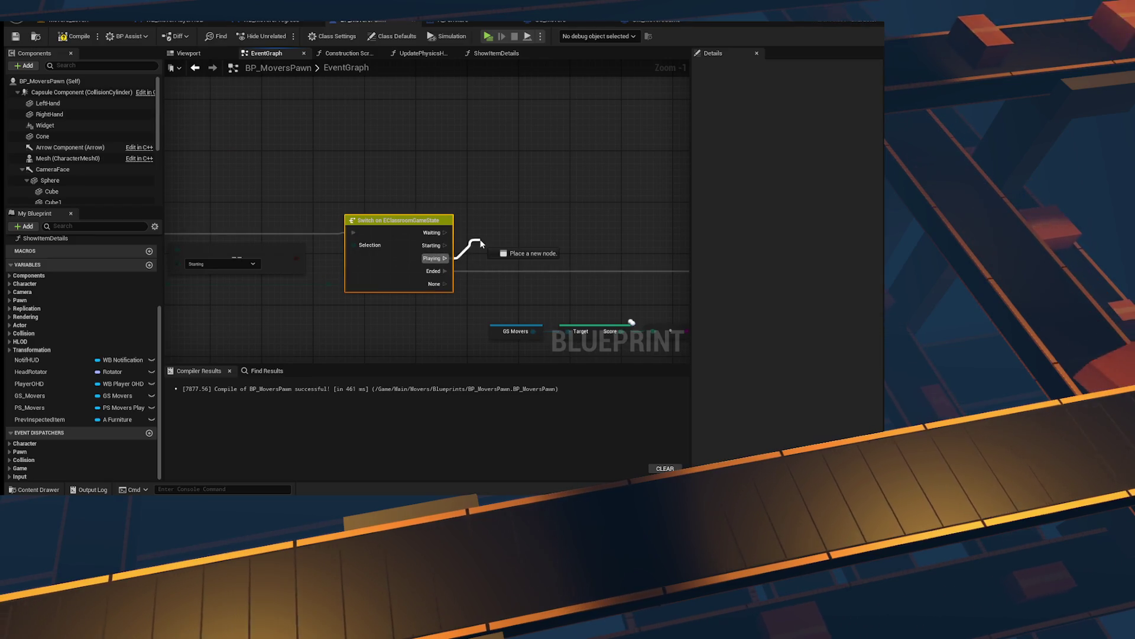
mouse_move(296, 259)
left_mouse_down()
mouse_move(274, 198)
mouse_move(248, 200)
mouse_move(274, 157)
left_mouse_up()
left_click(307, 190)
left_click_drag(445, 258, 488, 238)
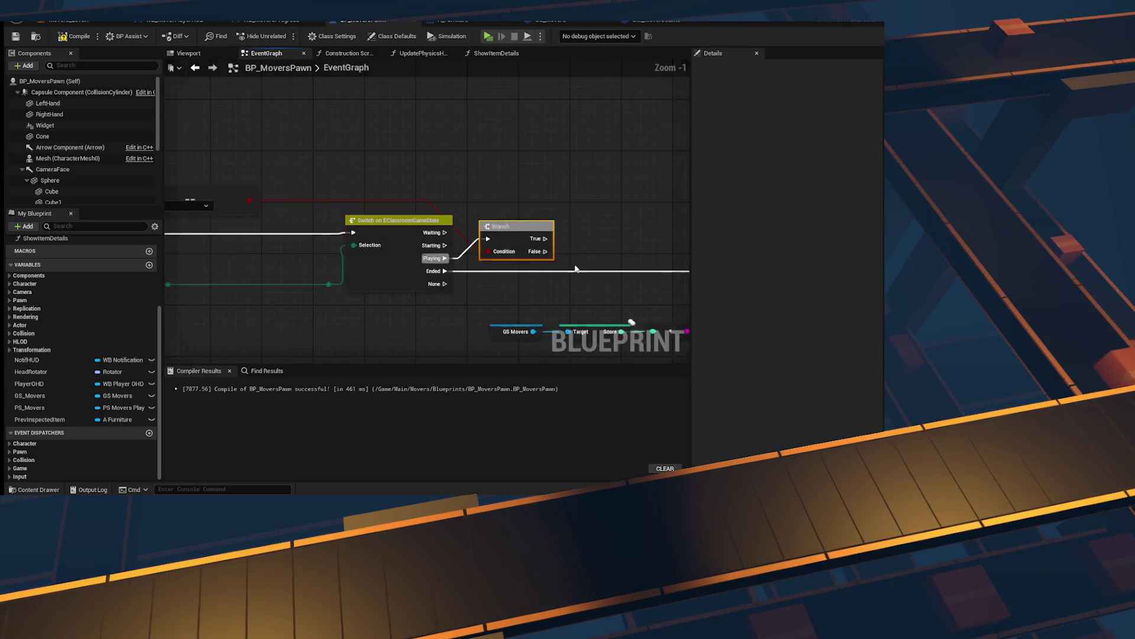
scroll(483, 261, "down", 2)
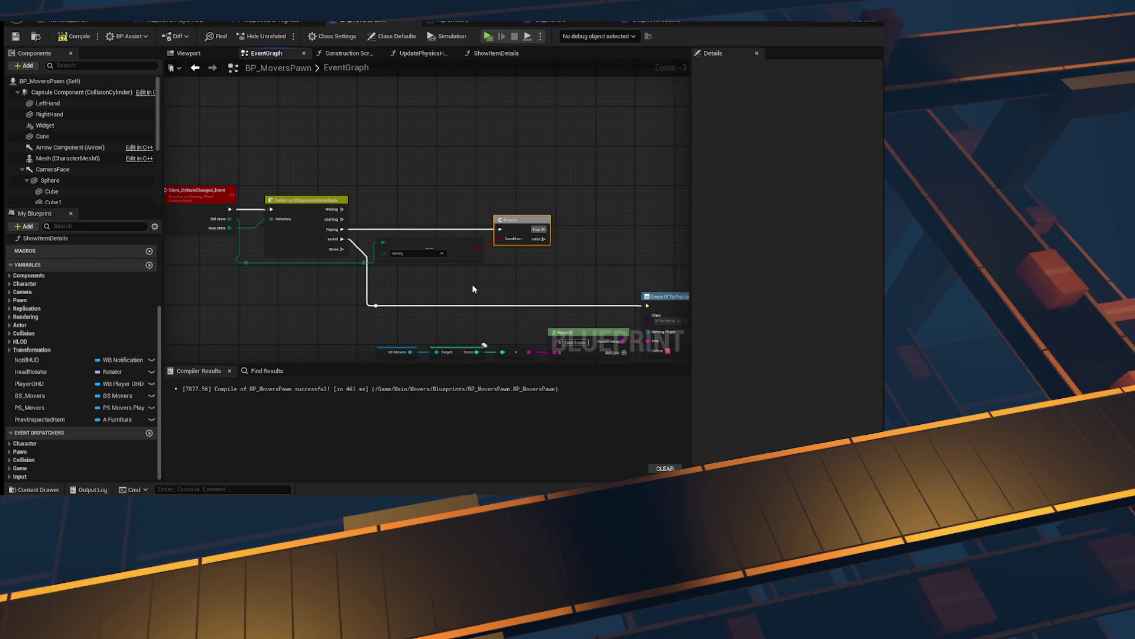
scroll(472, 286, "up", 3)
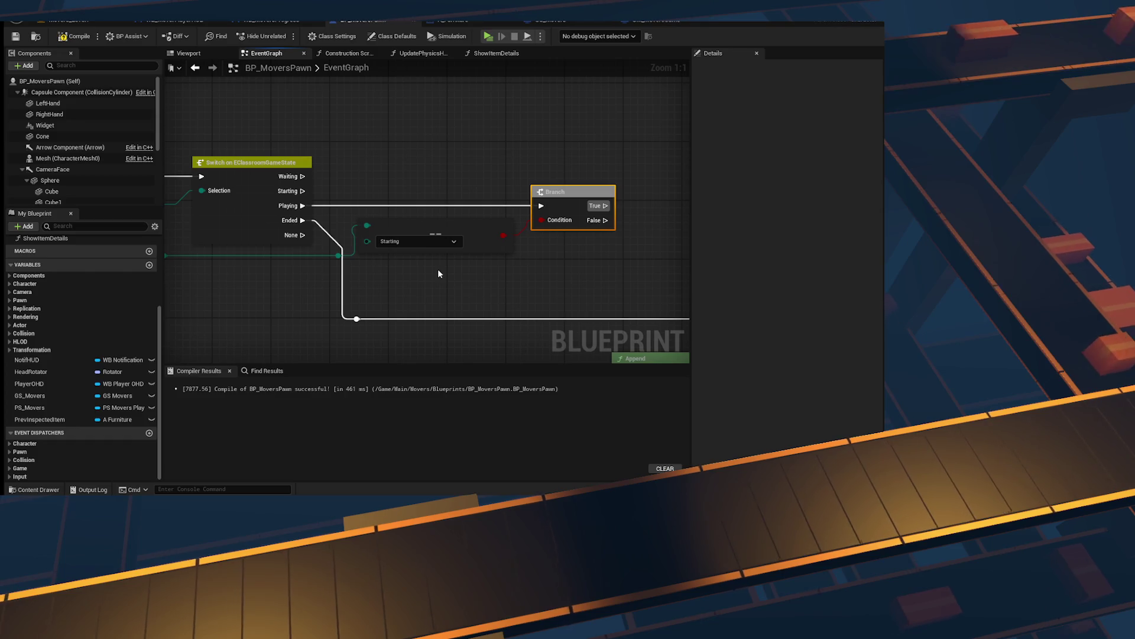
Step: Delete the trial Branch and Equal nodes and the two reroute nodes on the Old State wire
mouse_move(370, 195)
left_mouse_down()
mouse_move(455, 176)
mouse_move(679, 225)
left_mouse_up()
key("Delete")
scroll(394, 220, "down", 3)
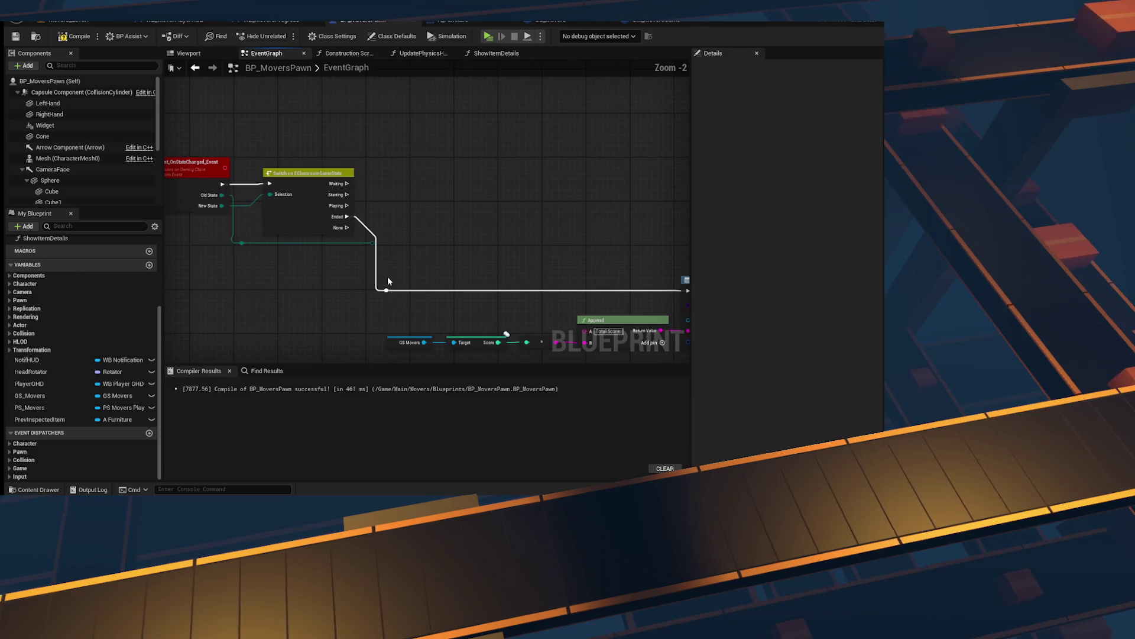
left_click_drag(381, 251, 220, 245)
key("Delete")
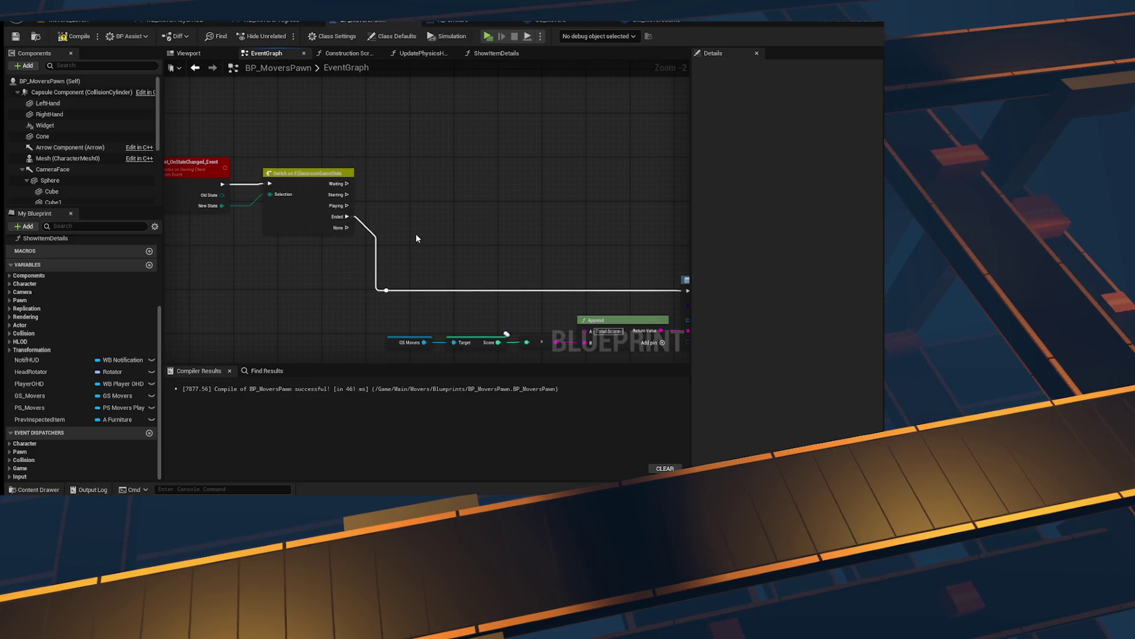
left_click_drag(346, 205, 446, 194)
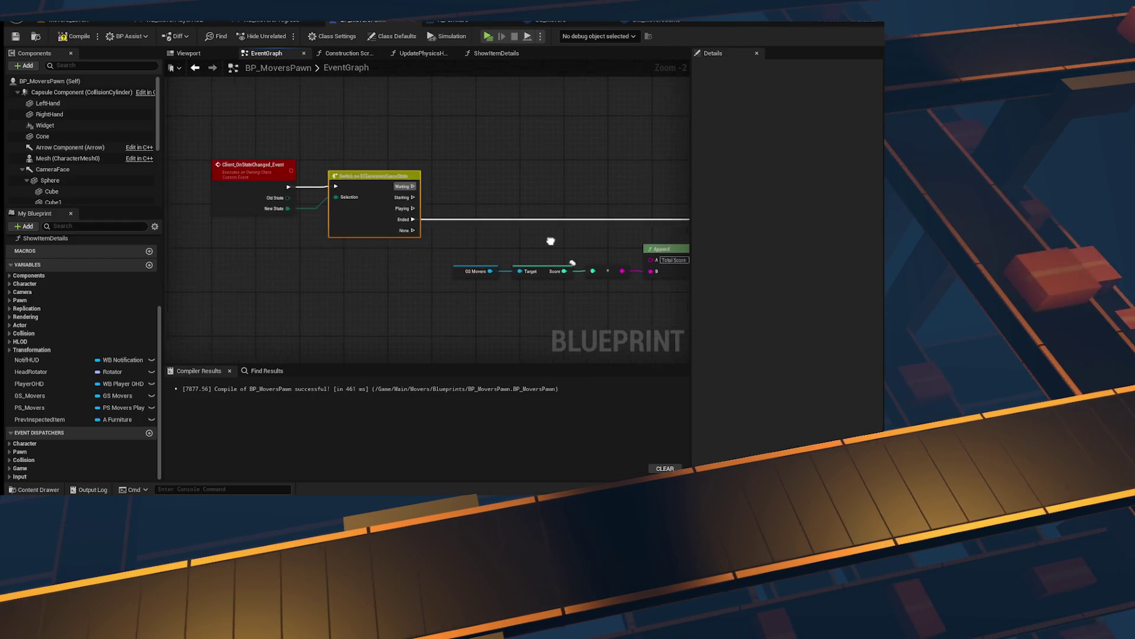
Step: Add a Create Widget node on Playing and feed its Return Value into Add to Viewport
right_click(482, 201)
type("create widget")
key("Return")
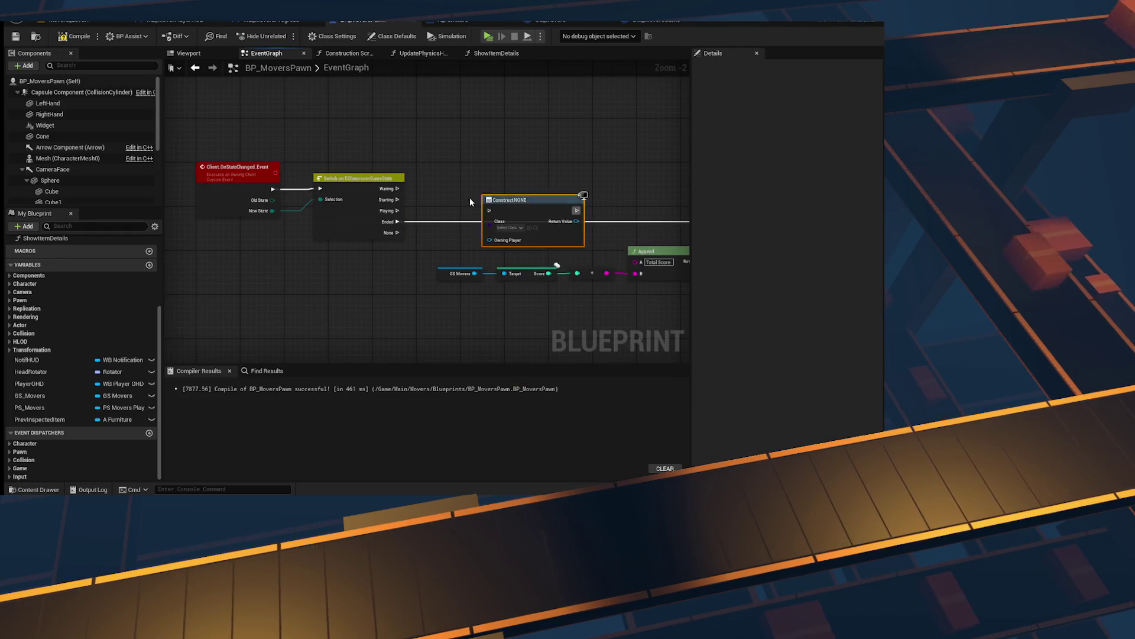
scroll(469, 197, "up", 2)
left_click_drag(374, 214, 497, 214)
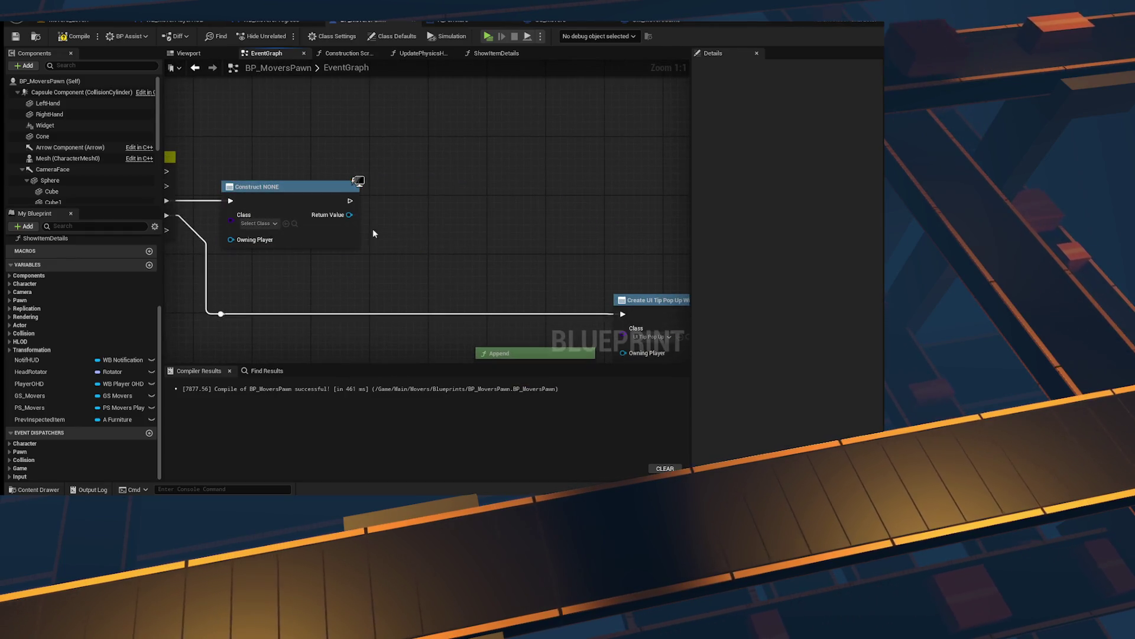
left_click_drag(349, 215, 418, 219)
type("add to viewport")
key("Return")
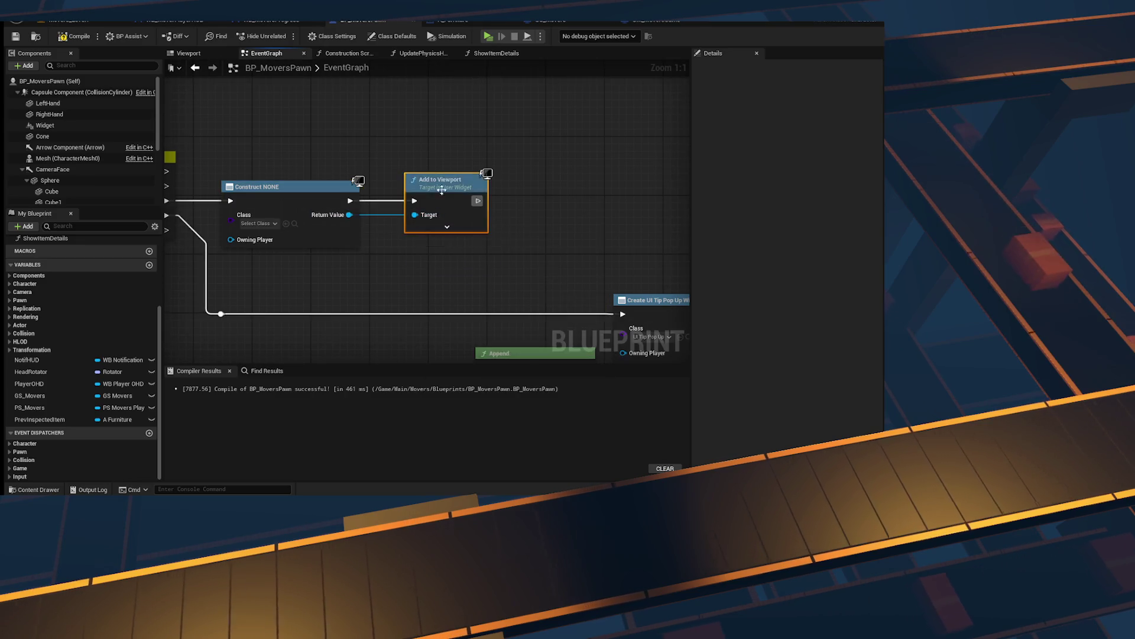
Step: Set the Create Widget class to WB Mover Player HUD and compile BP_MoversPawn
left_click(325, 231)
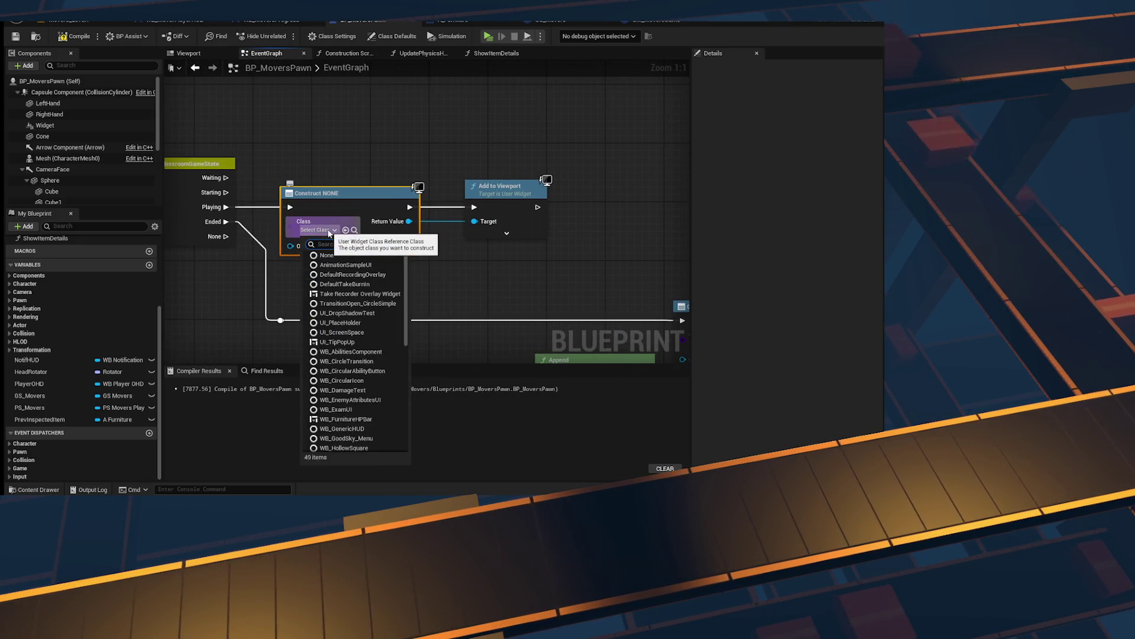
type("moverplayerhud")
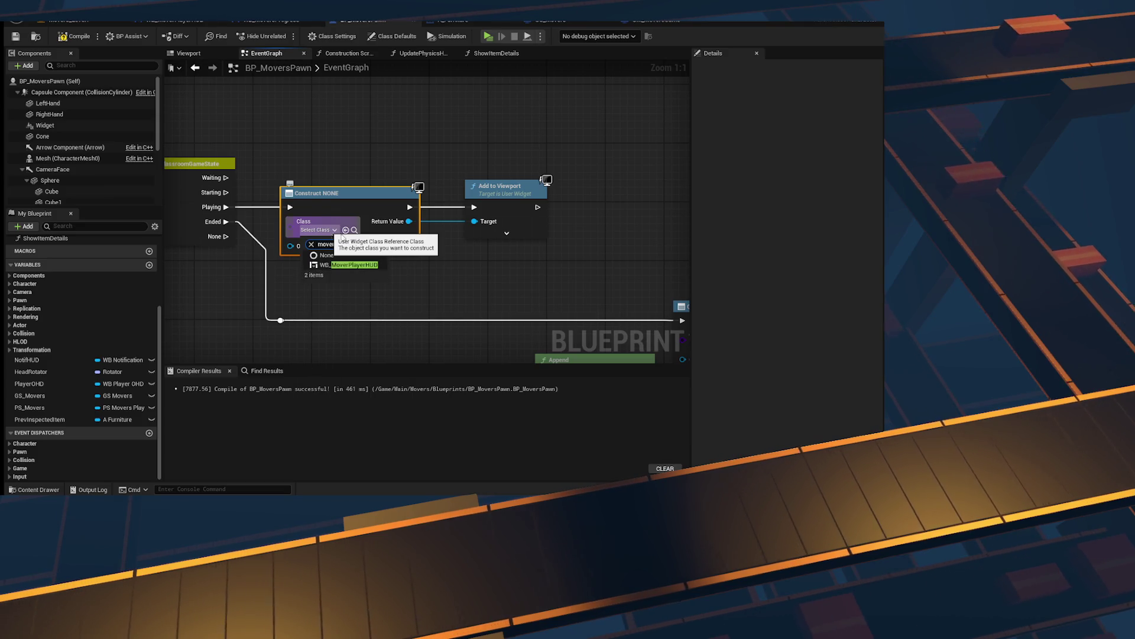
key("Escape")
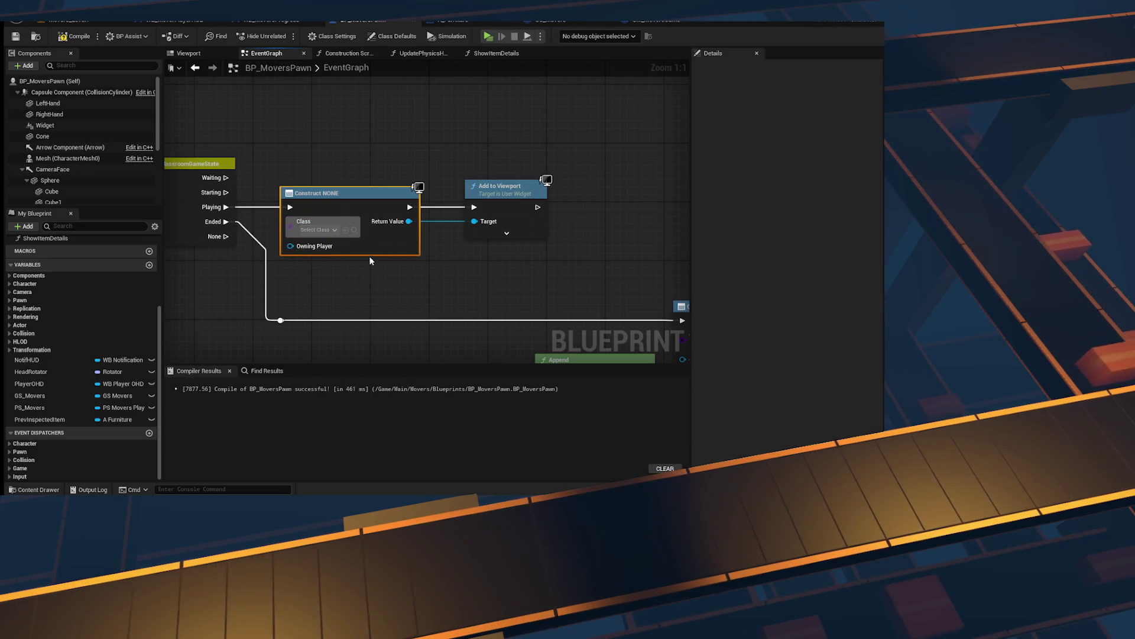
left_click(411, 260)
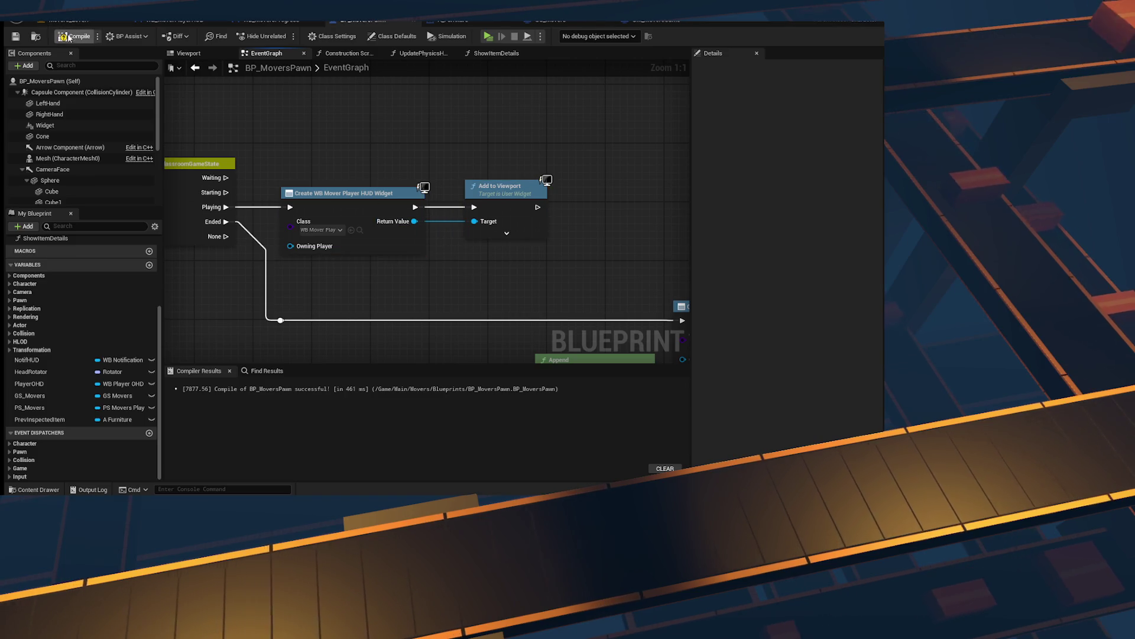
left_click(14, 37)
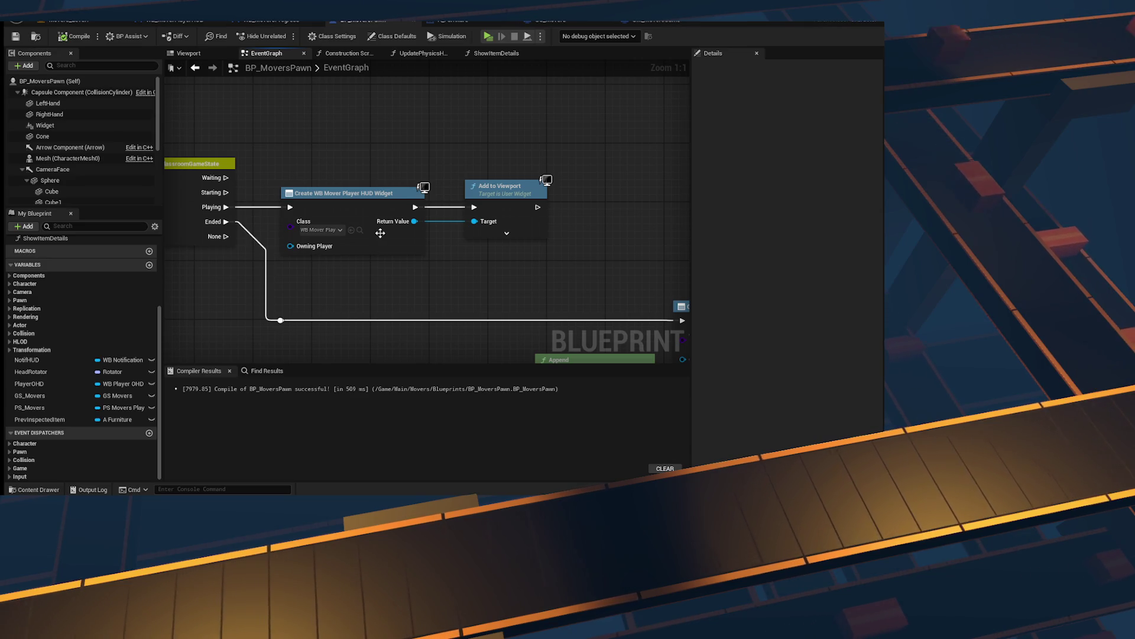
Step: Promote the created widget's Return Value to a variable named PlayerHUD and save BP_MoversPawn
left_click_drag(415, 221, 575, 225)
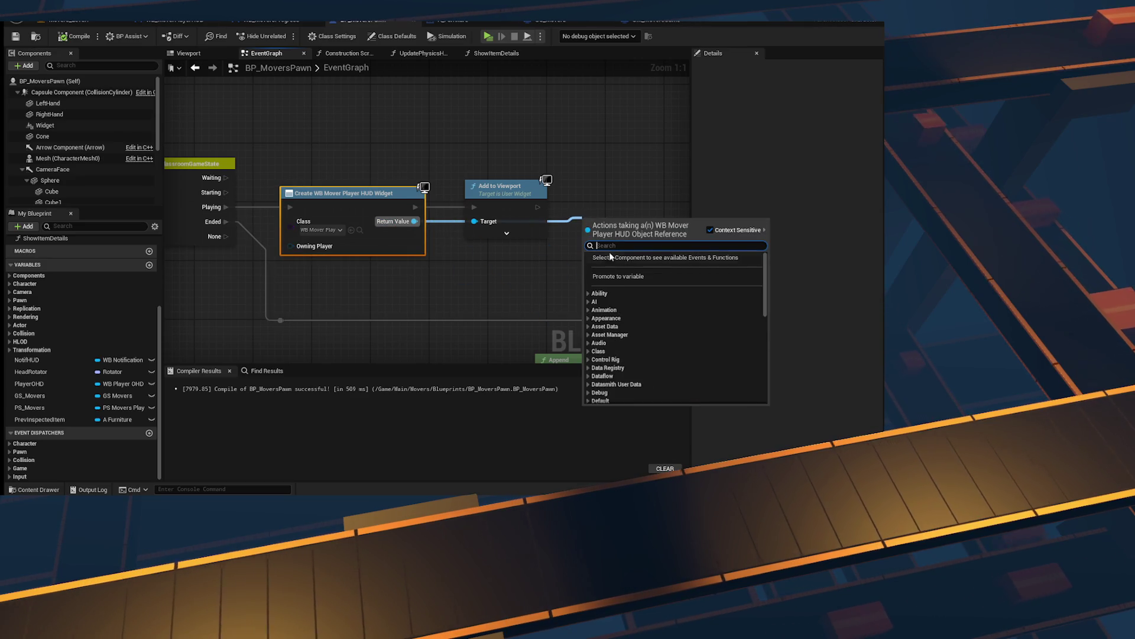
left_click(617, 276)
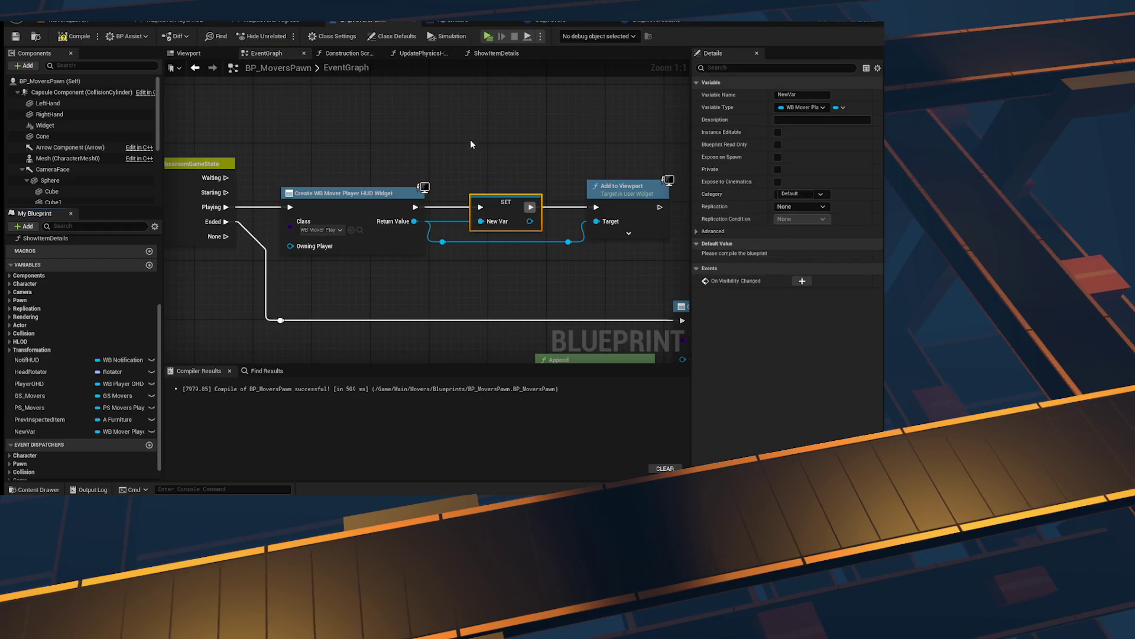
type("Pla")
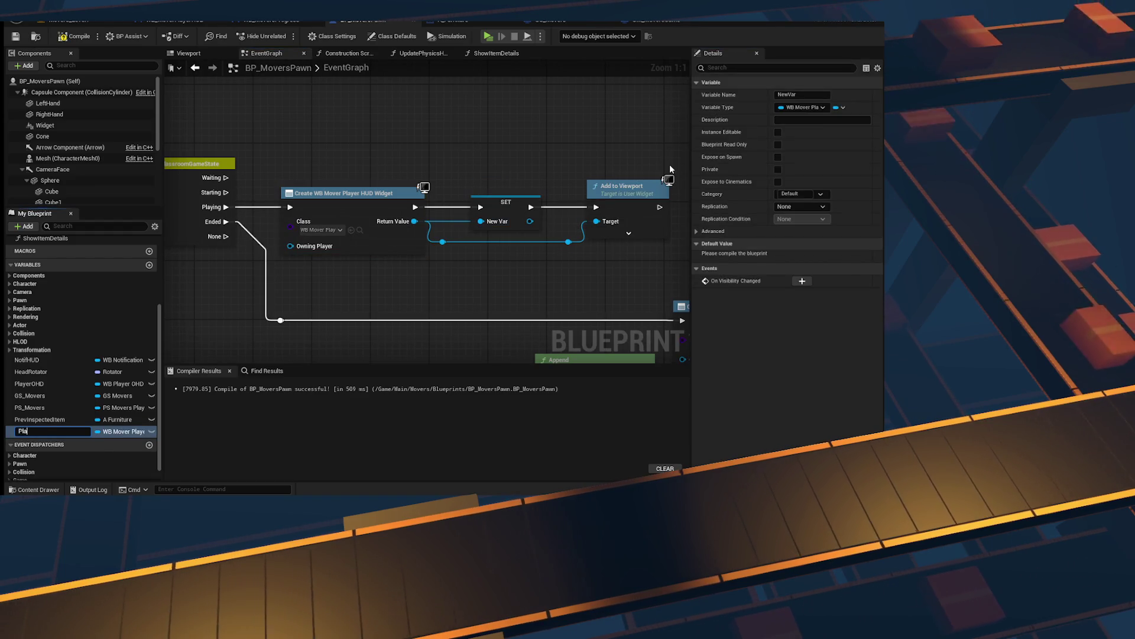
type("yerHUD")
key("Return")
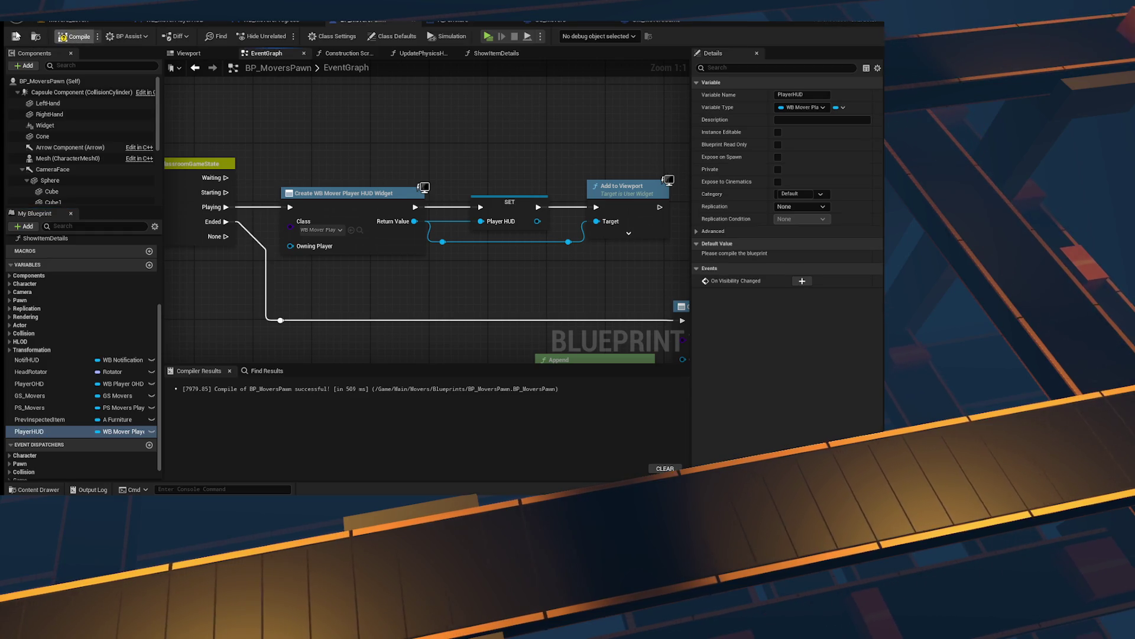
left_click(16, 36)
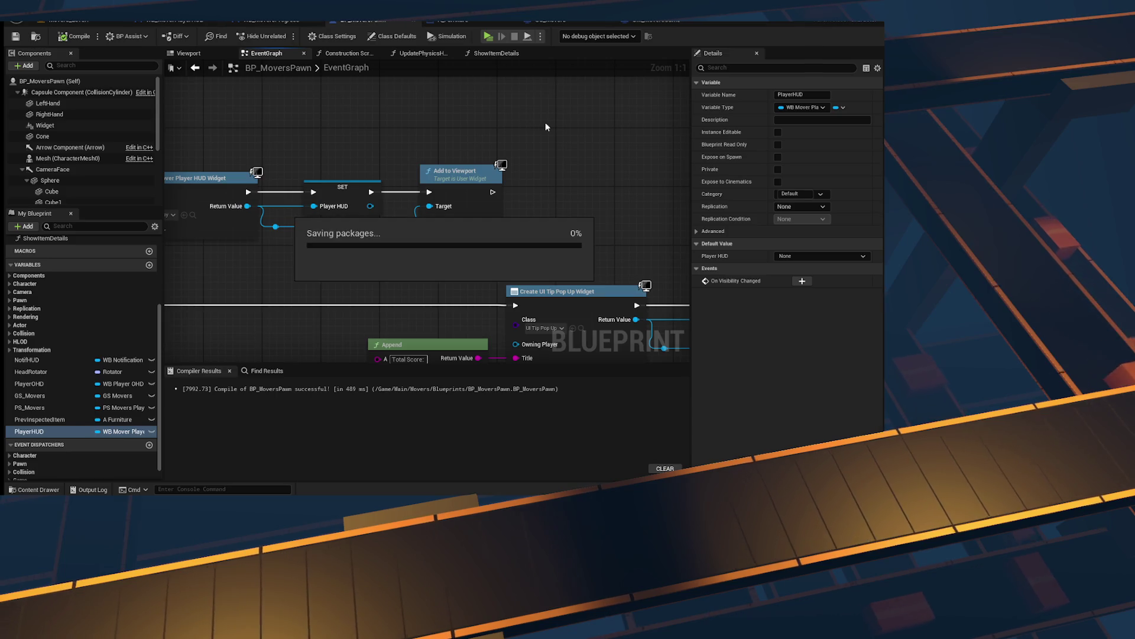
Step: Recompile BP_MoversPawn and briefly check the WB_MoversProgress widget blueprint
left_click(13, 39)
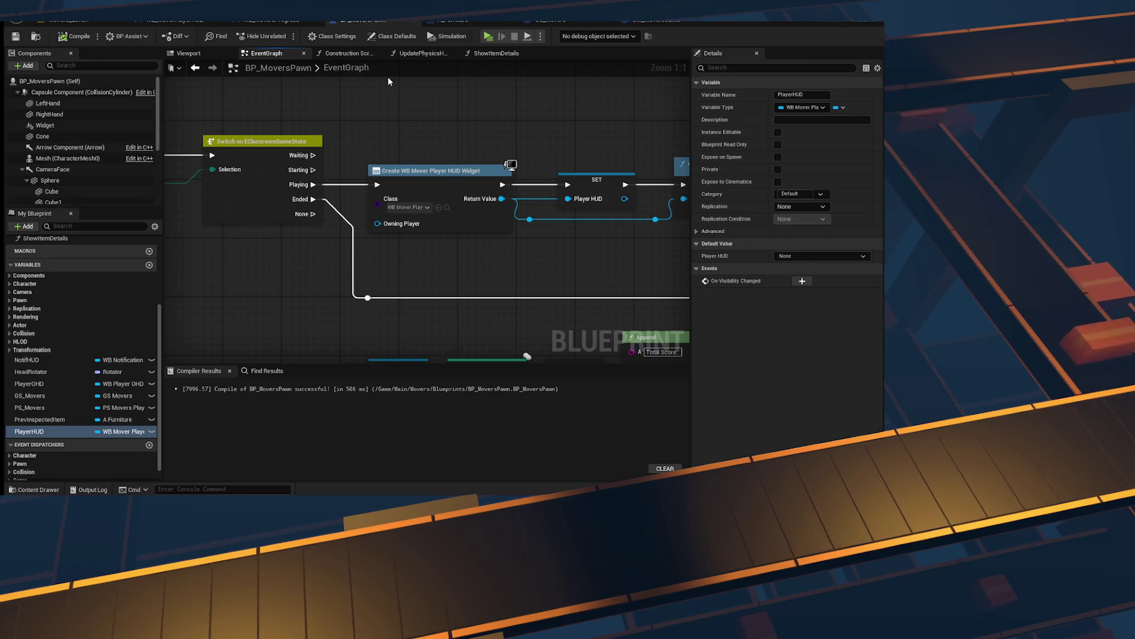
left_click(287, 23)
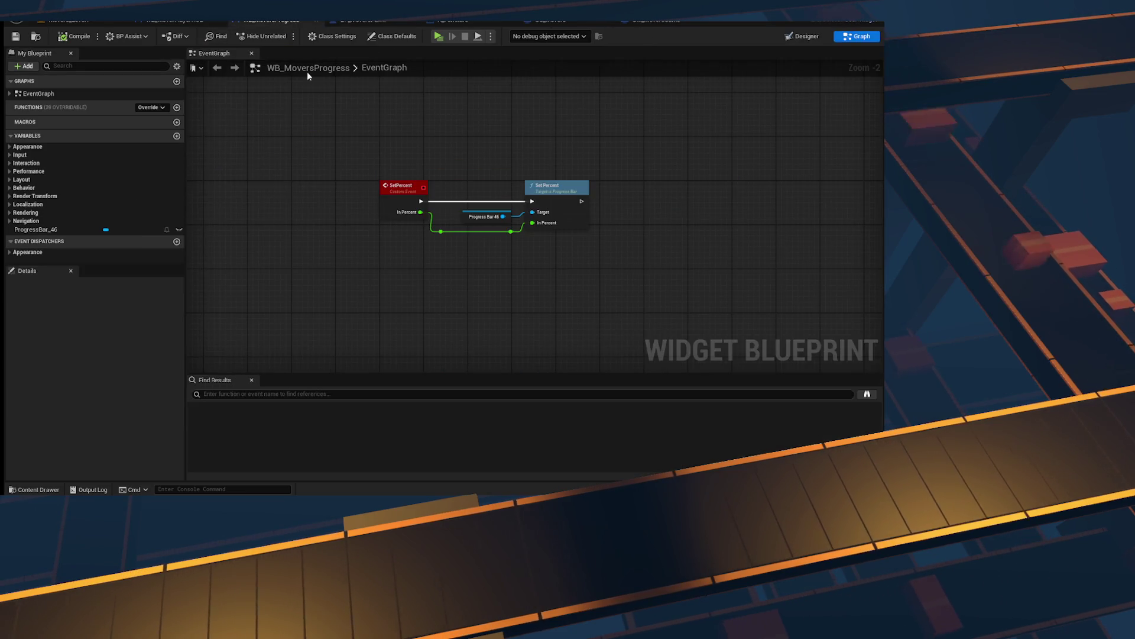
left_click(378, 22)
scroll(349, 102, "down", 3)
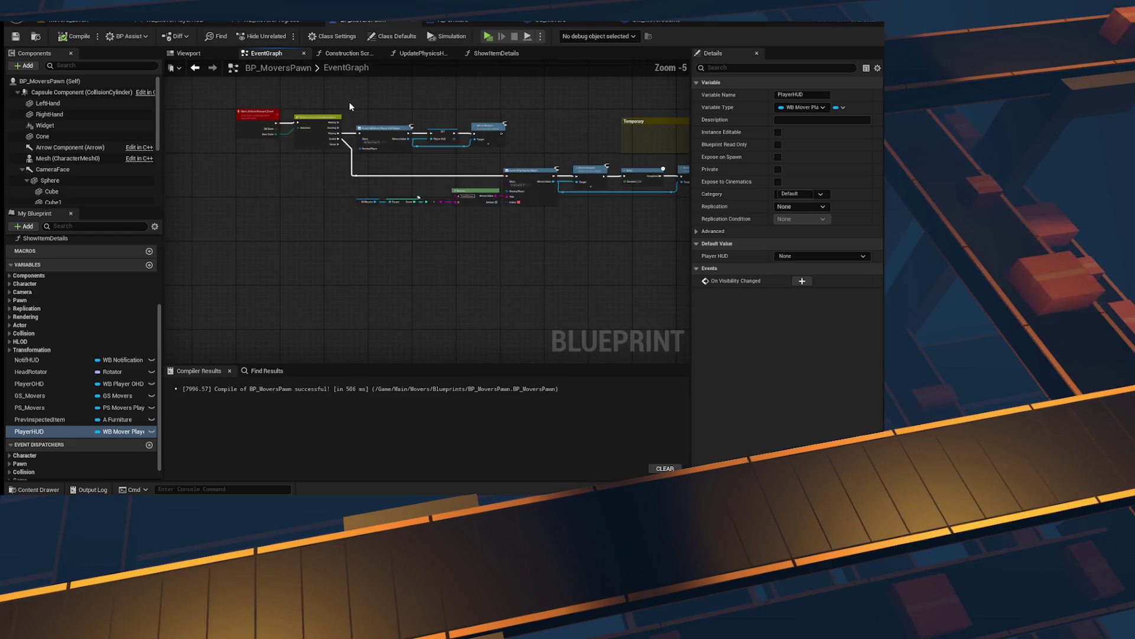
scroll(349, 102, "up", 2)
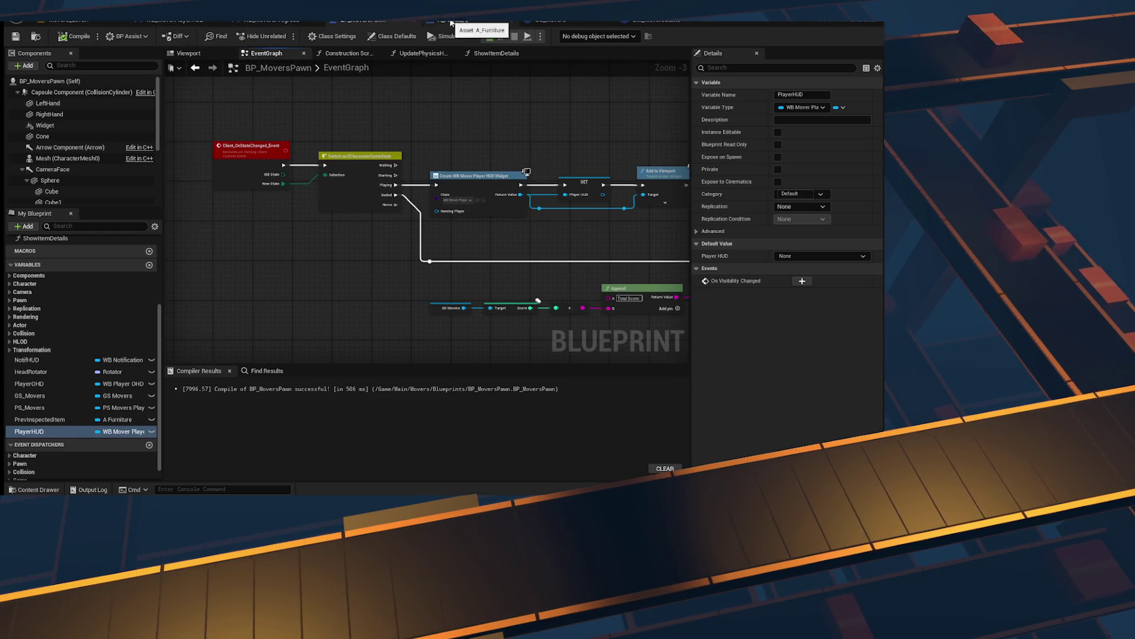
Step: In GM_MoversGame, set the Change State node's state to Playing, compile, and start a play test
left_click(644, 20)
scroll(370, 187, "down", 3)
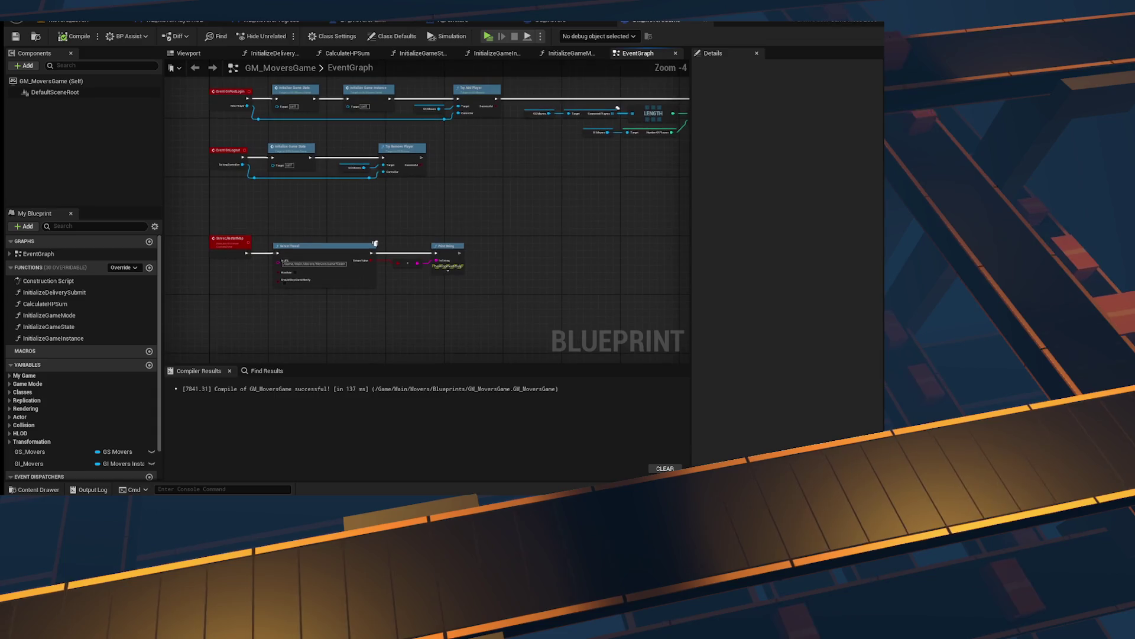
scroll(520, 315, "up", 5)
left_click(532, 233)
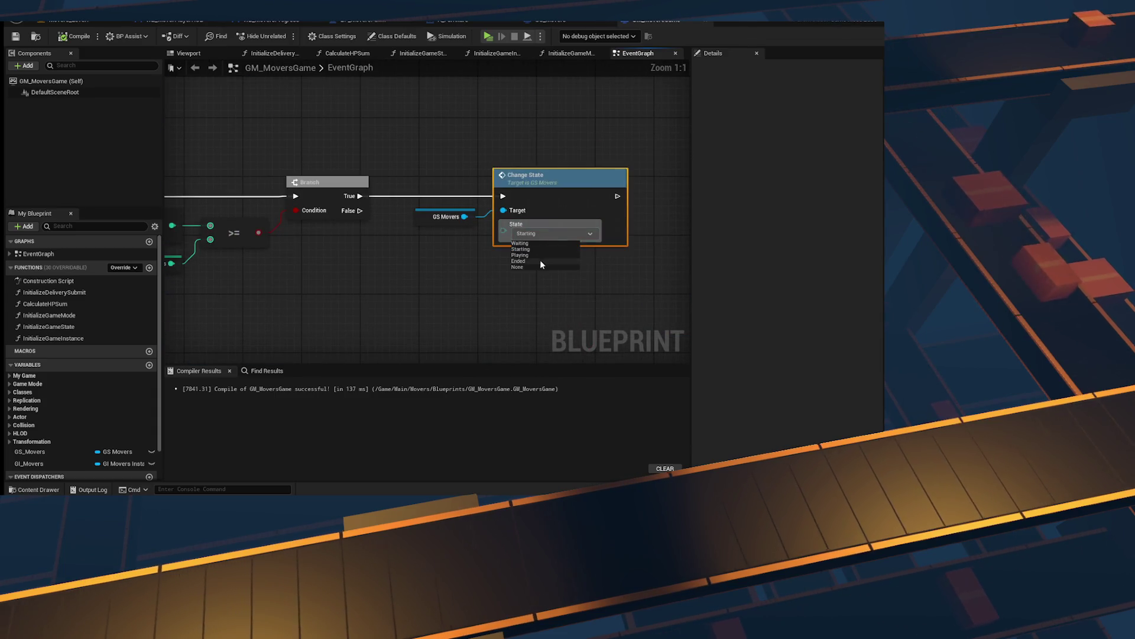
left_click(524, 262)
left_click(74, 36)
left_click(485, 37)
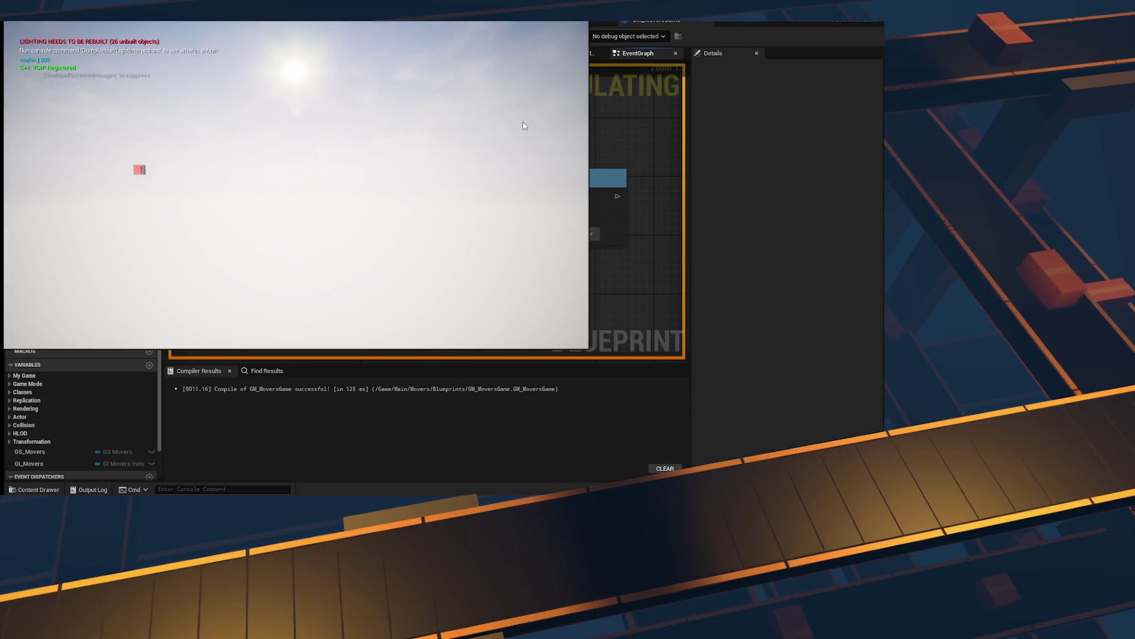
Step: Click into the running game viewport, then stop the play test with Escape
left_click(524, 126)
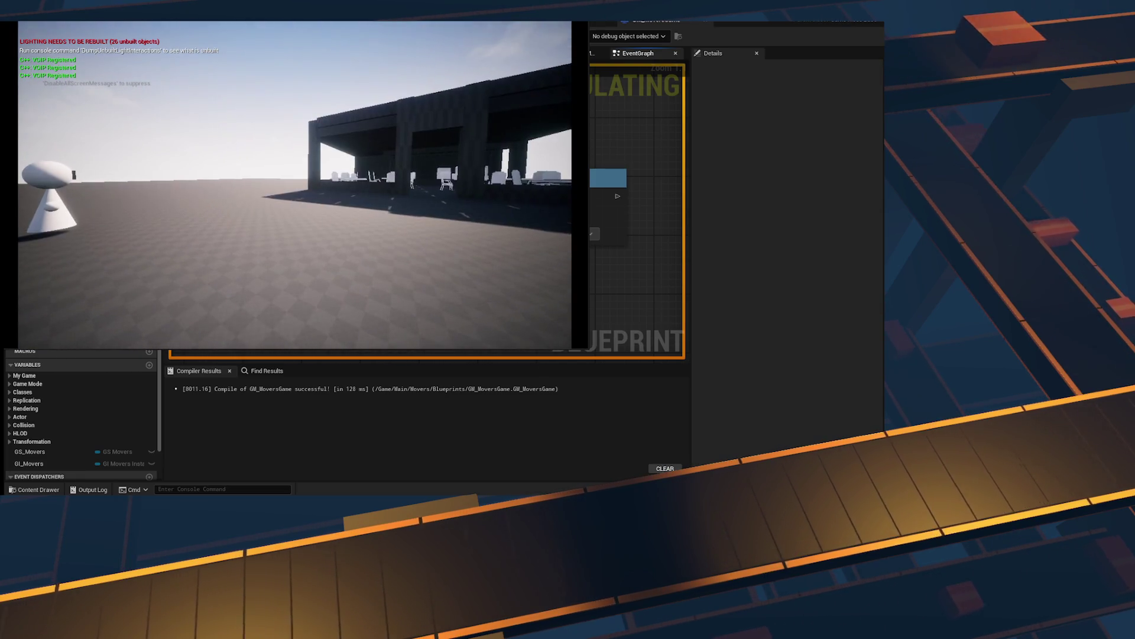
key("Escape")
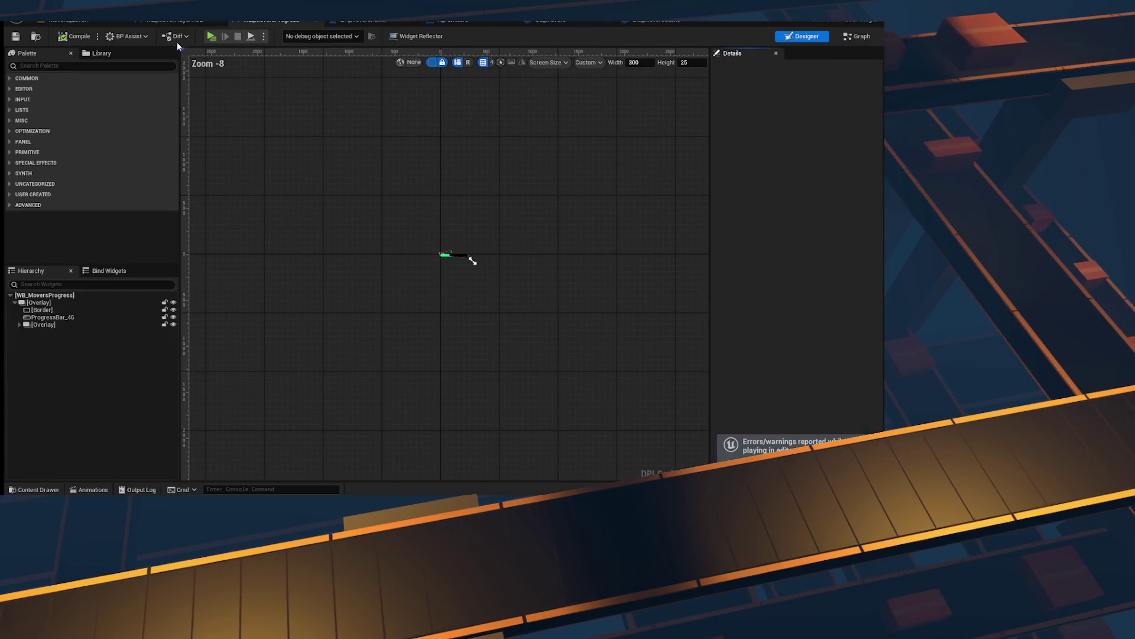
Step: Move the Temporary comment over the Delay and Remove from Parent nodes, then select the Create Widget, SET and Add to Viewport nodes
scroll(421, 198, "down", 6)
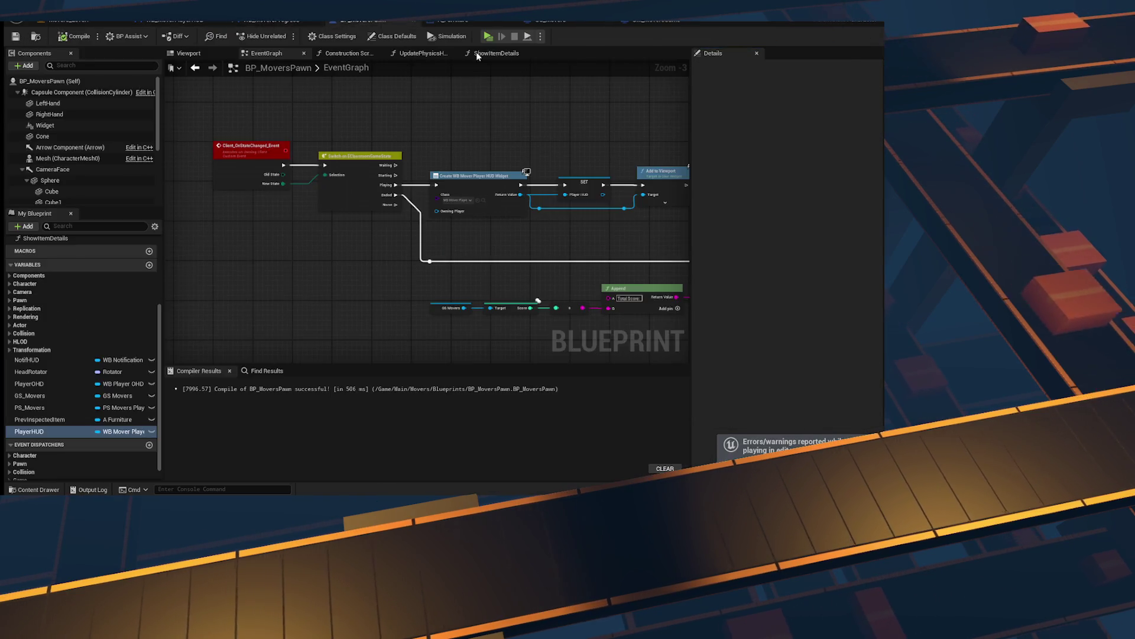
scroll(348, 260, "up", 6)
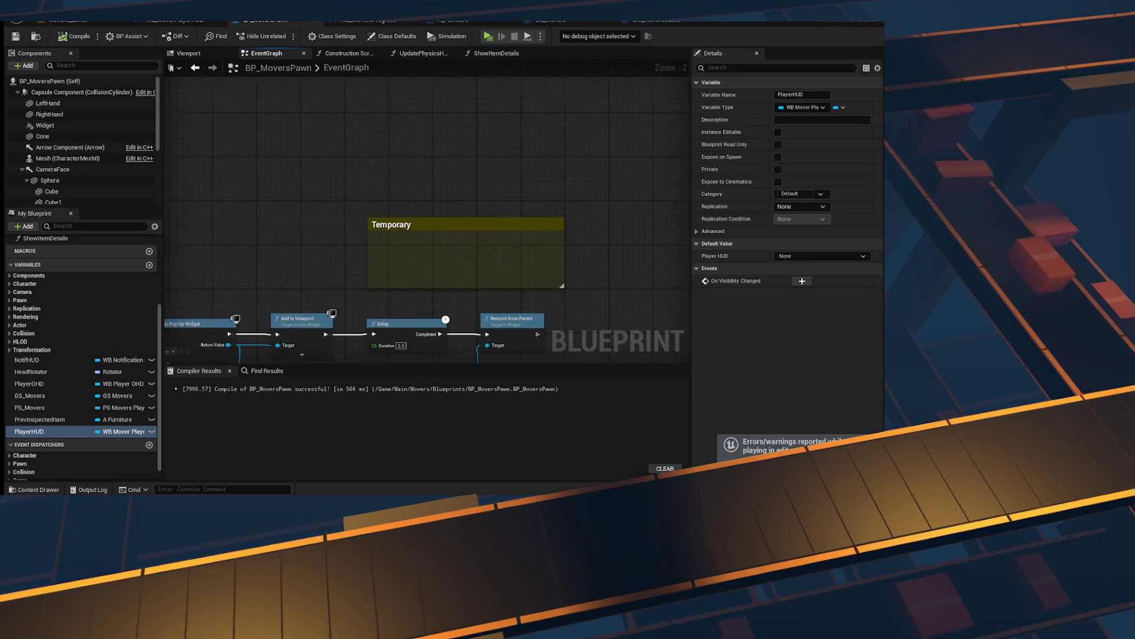
left_click_drag(468, 182, 467, 260)
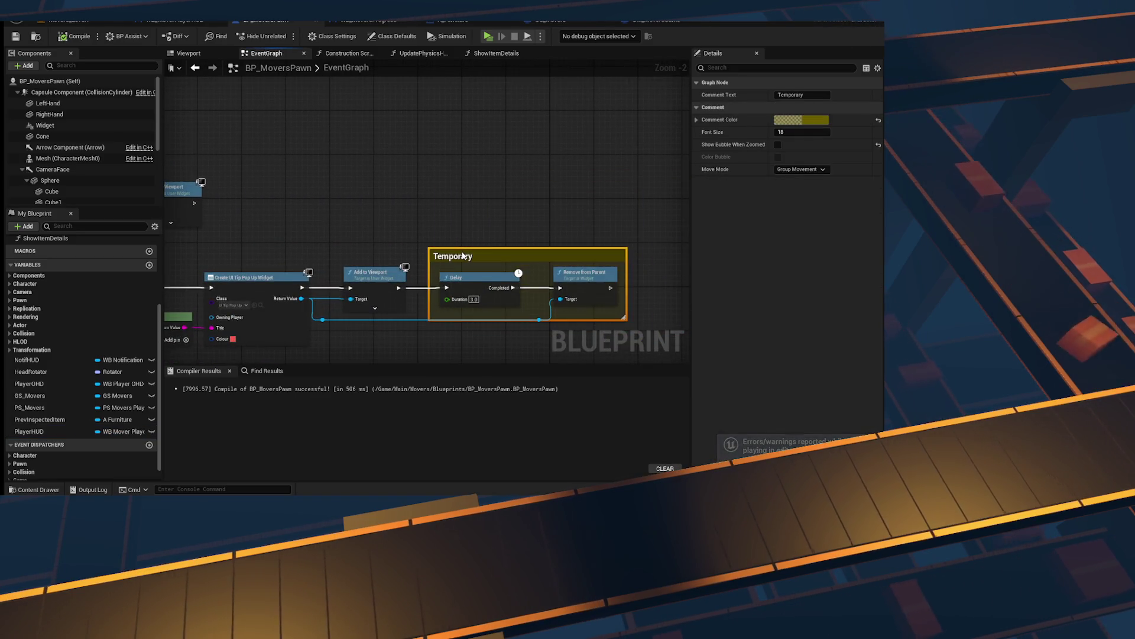
left_click(350, 239)
scroll(414, 166, "up", 3)
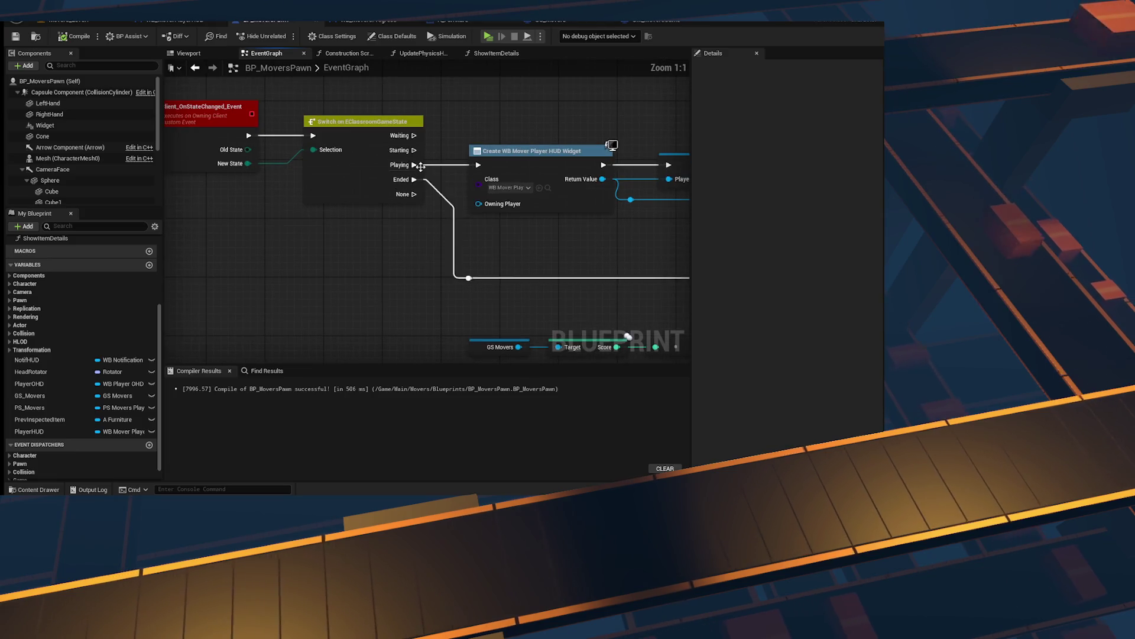
left_click_drag(204, 168, 568, 268)
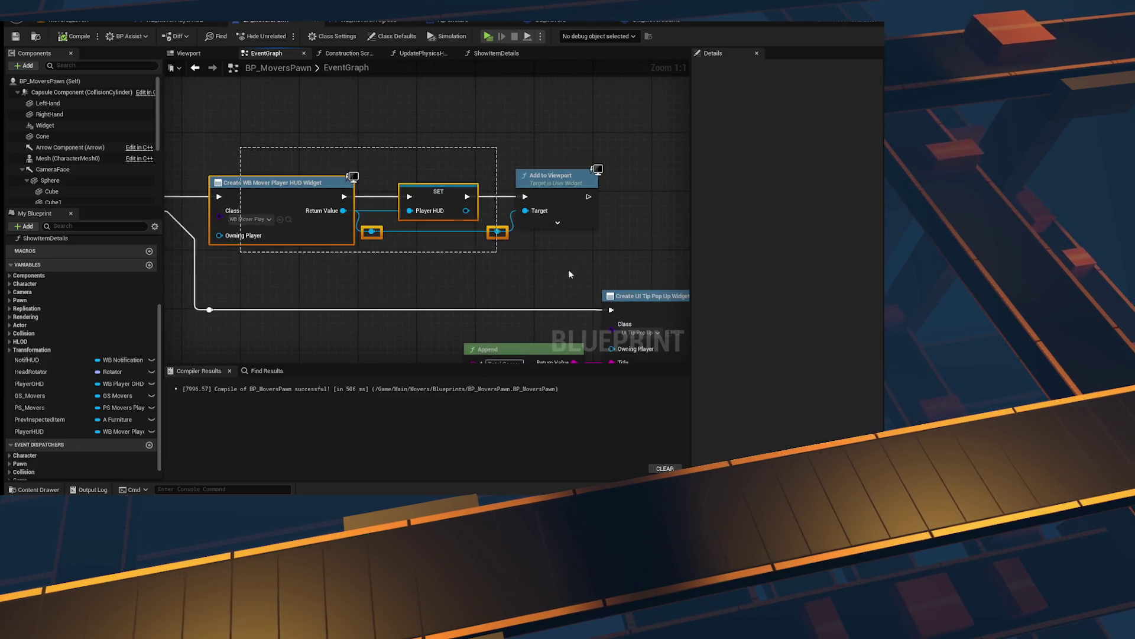
right_click(498, 249)
Step: Add a Print String node off the Switch's Playing output and start a play test with Alt+P
left_click(206, 154)
left_click_drag(205, 154, 351, 162)
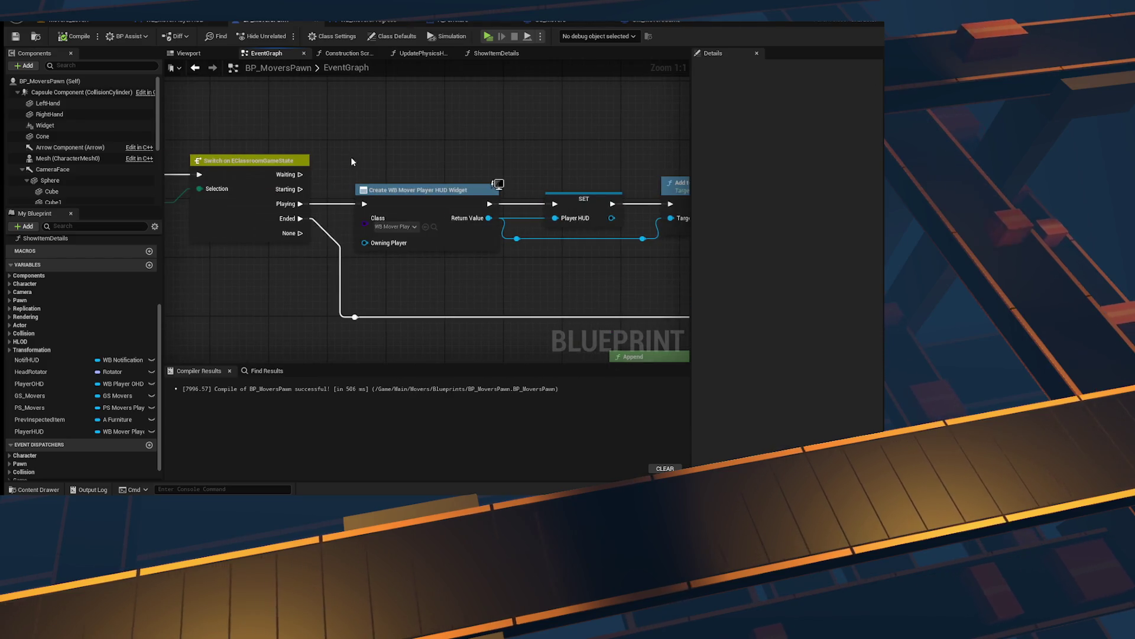
left_click_drag(300, 203, 339, 178)
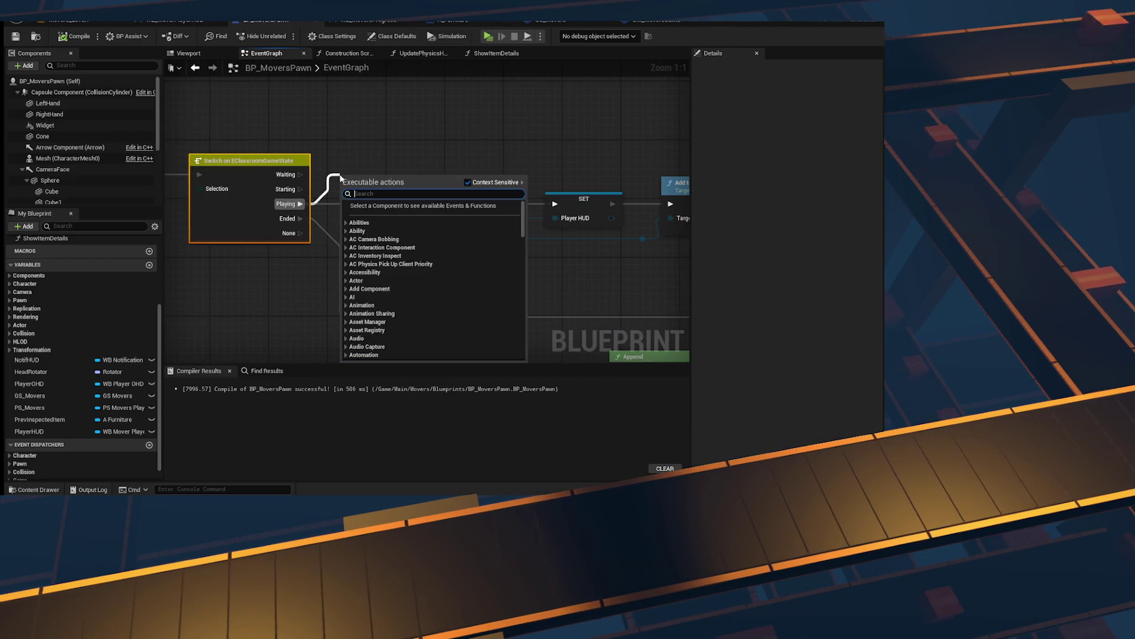
type("print string")
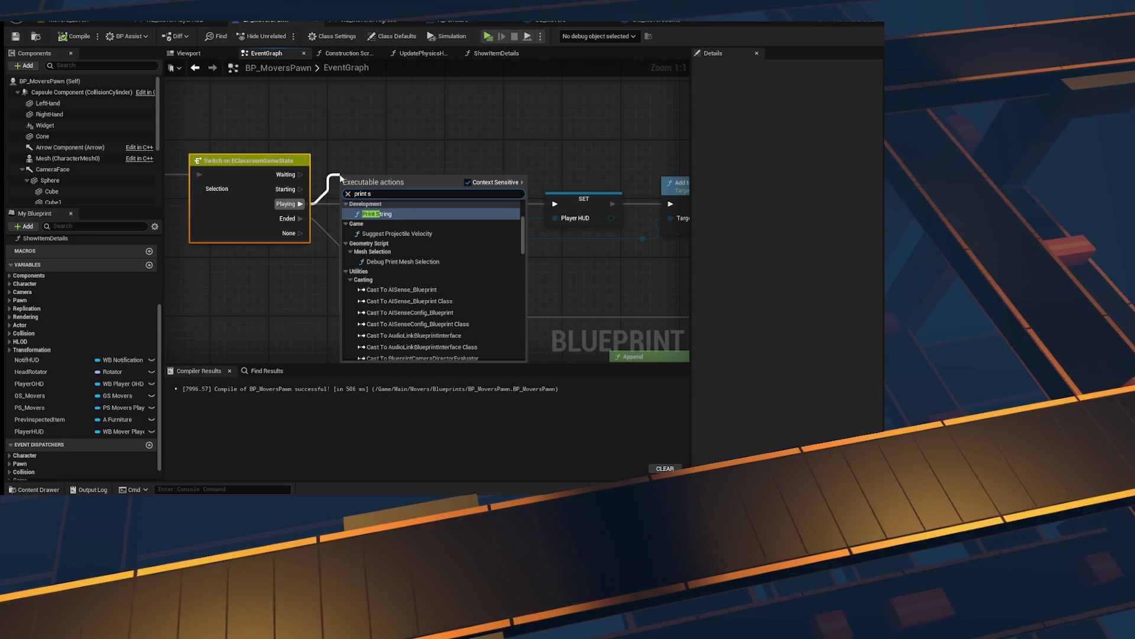
key("Return")
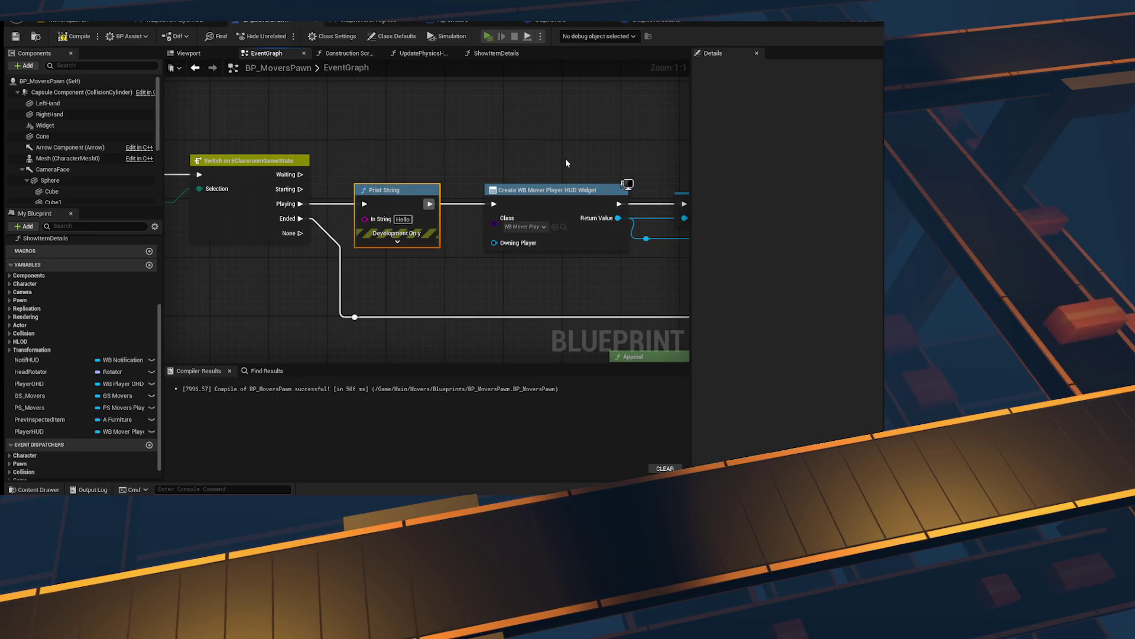
key("alt+p")
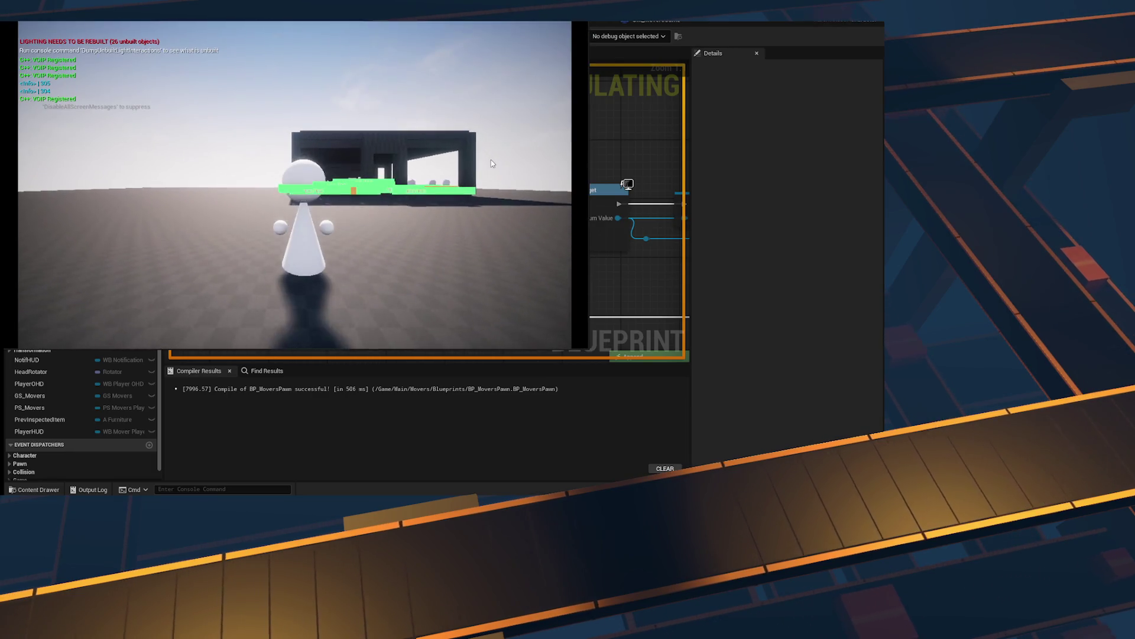
Step: Give the running play-in-editor game window focus
left_click(490, 163)
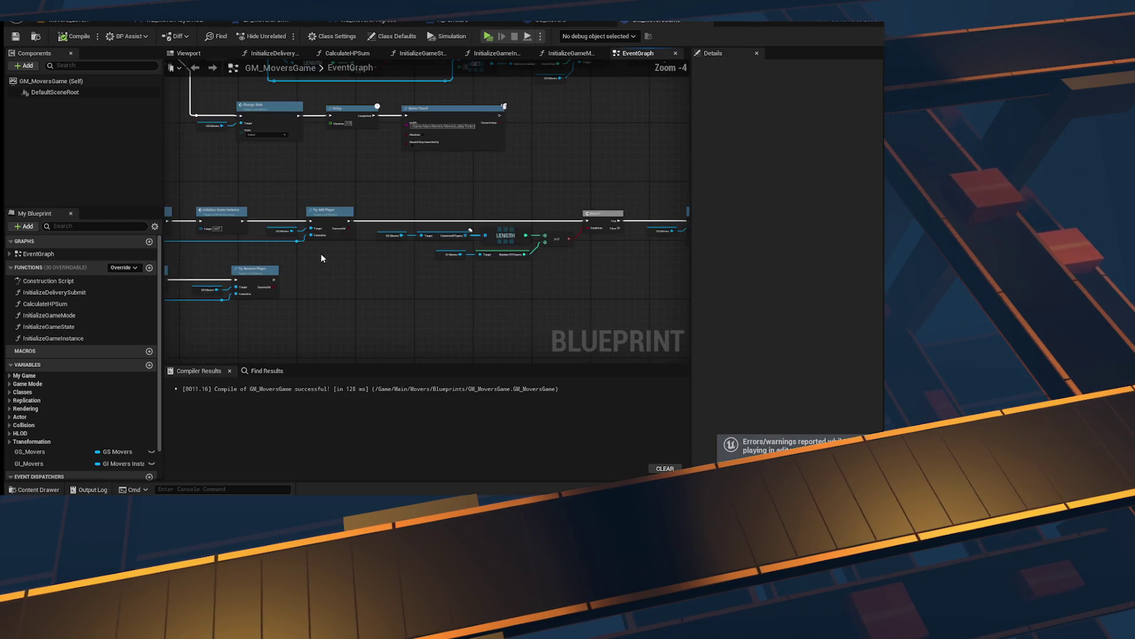
Step: Open GS_Movers ChangeState and inspect its Multicast Broadcast State Change node
double_click(480, 191)
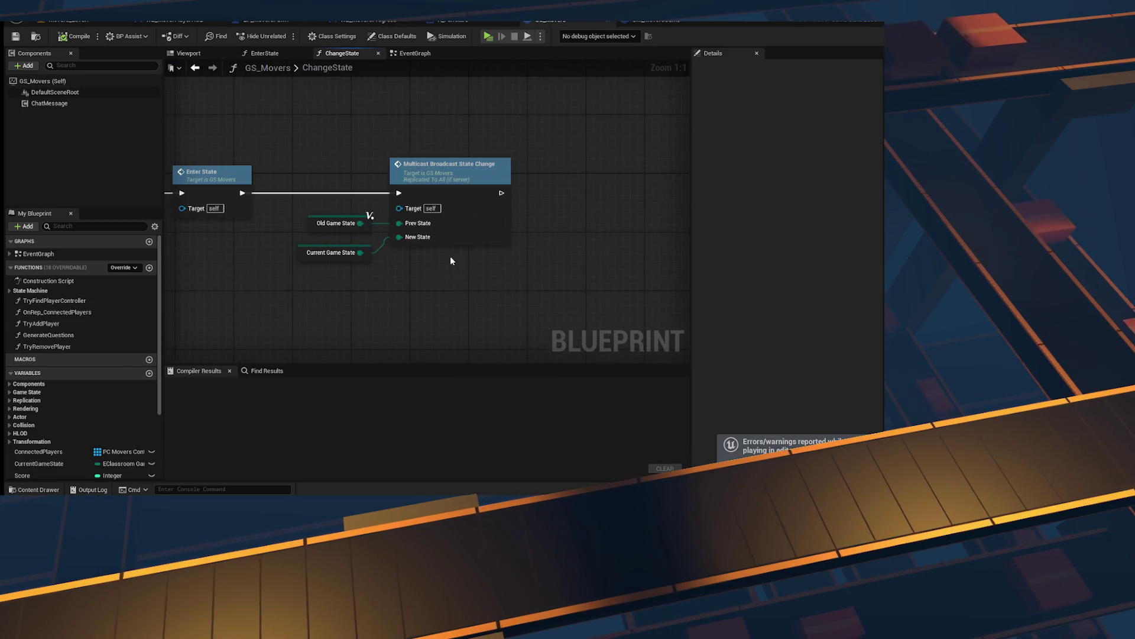
left_click(418, 165)
scroll(604, 179, "down", 3)
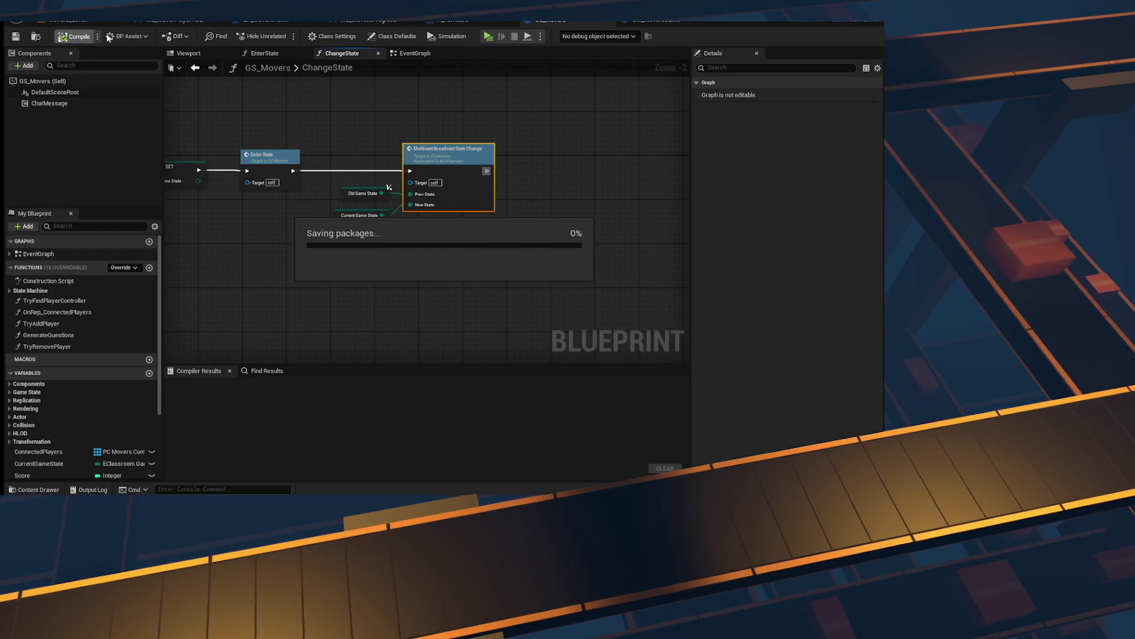
Step: Cycle through GM_MoversGame, WB_MoversProgress and WB_MoverPlayerHUD tabs back to BP_MoversPawn's EventGraph
left_click(673, 23)
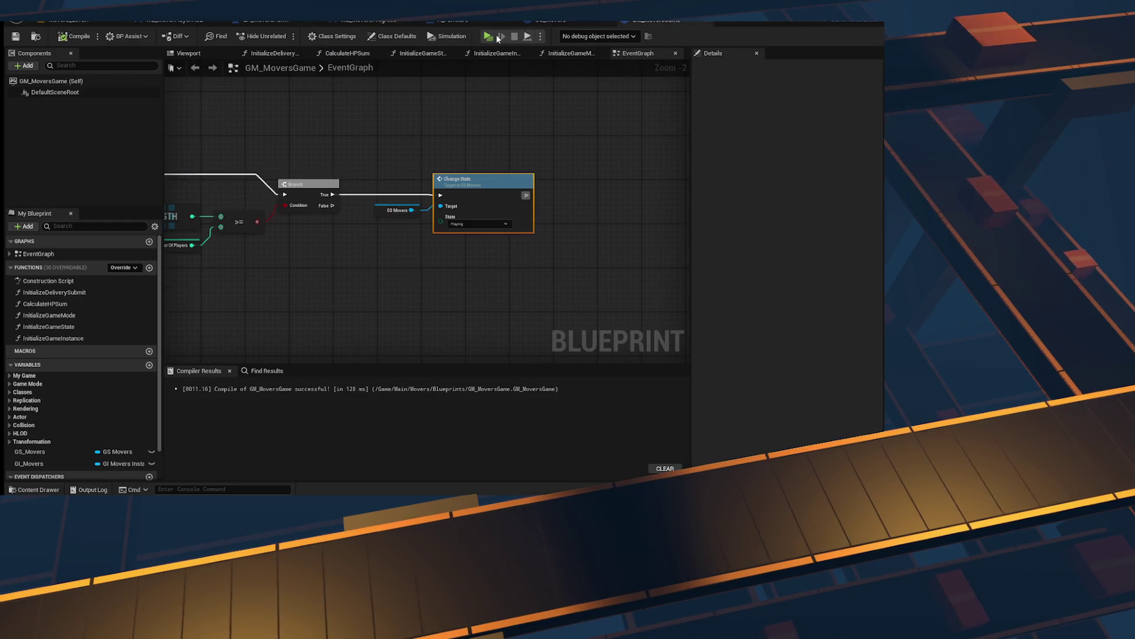
left_click(562, 23)
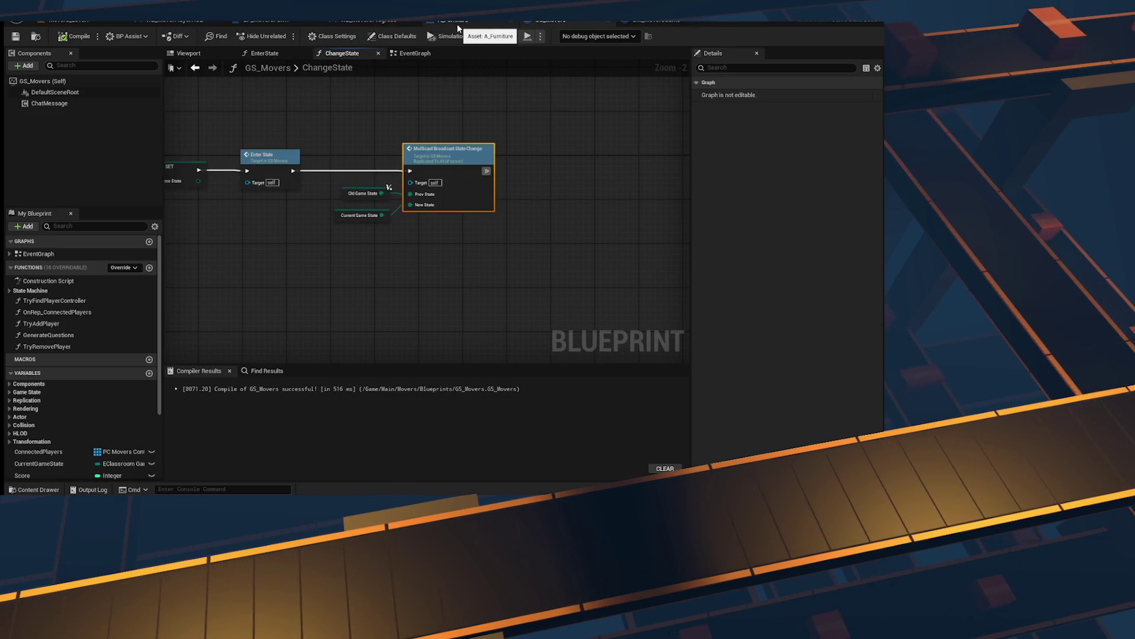
left_click(340, 23)
left_click(189, 22)
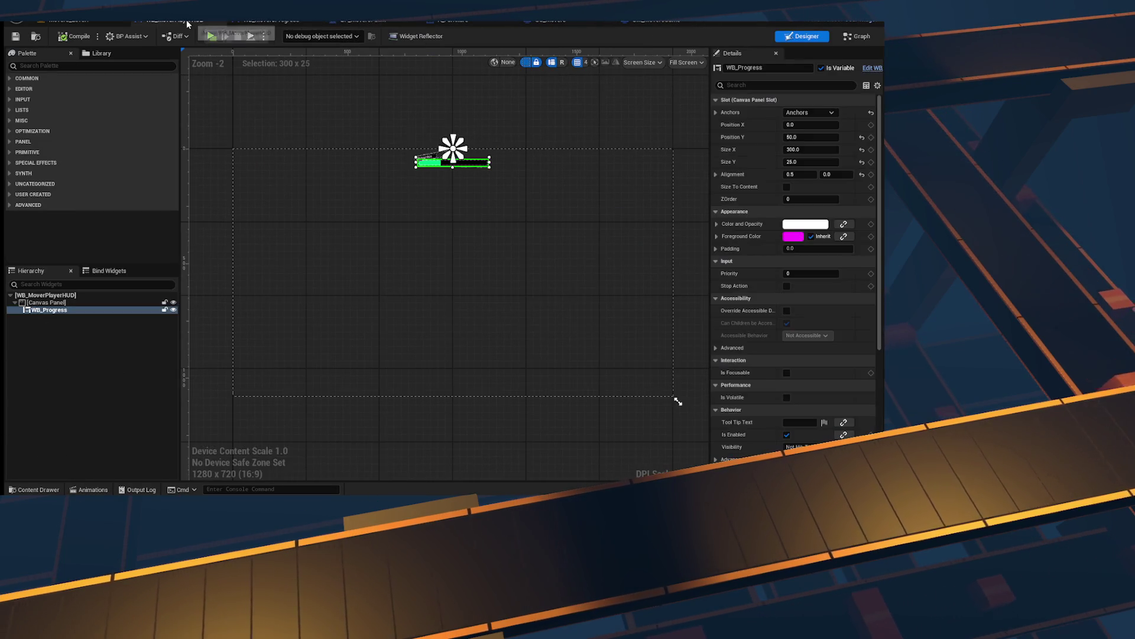
left_click(387, 22)
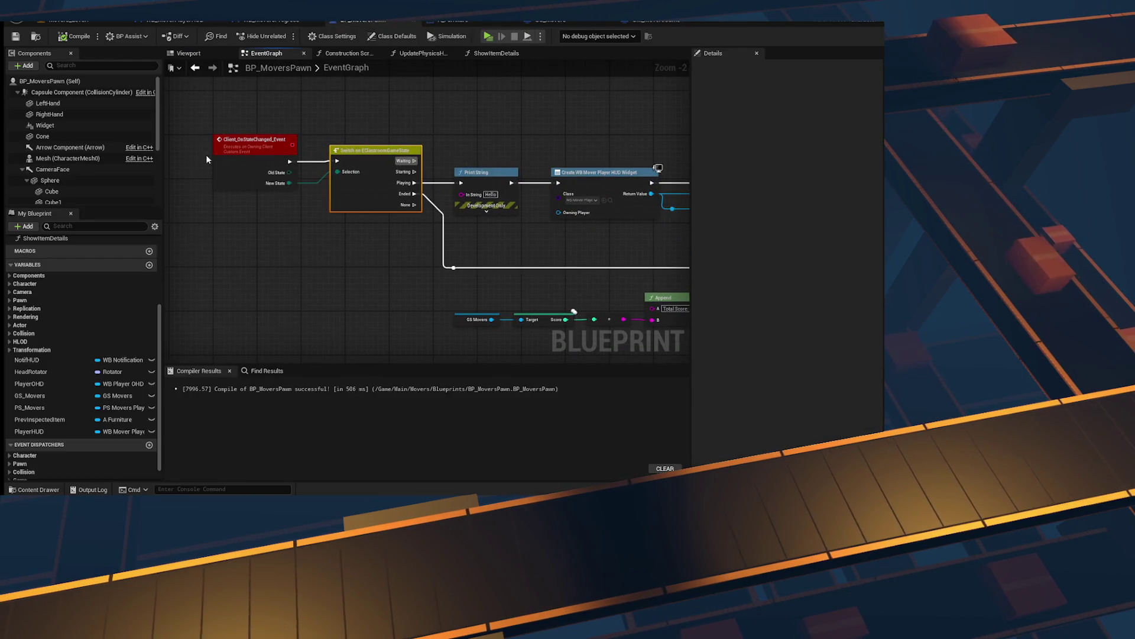
Step: Wire Create Widget's execution output directly into Add to Viewport, bypassing SET PlayerHUD
left_click(223, 147)
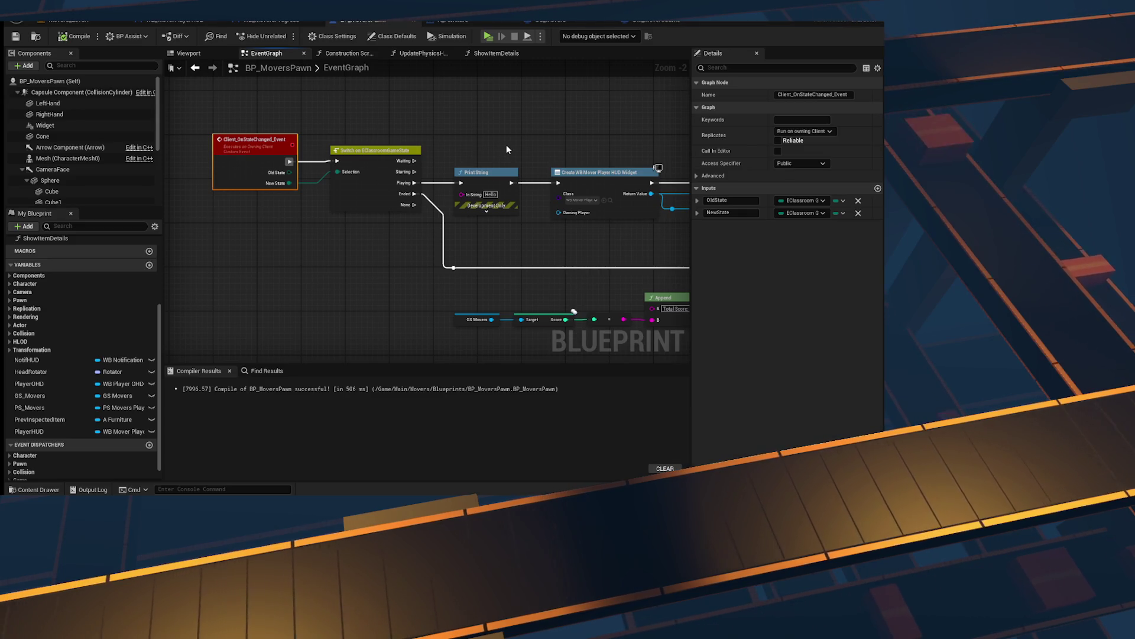
left_click_drag(506, 145, 385, 99)
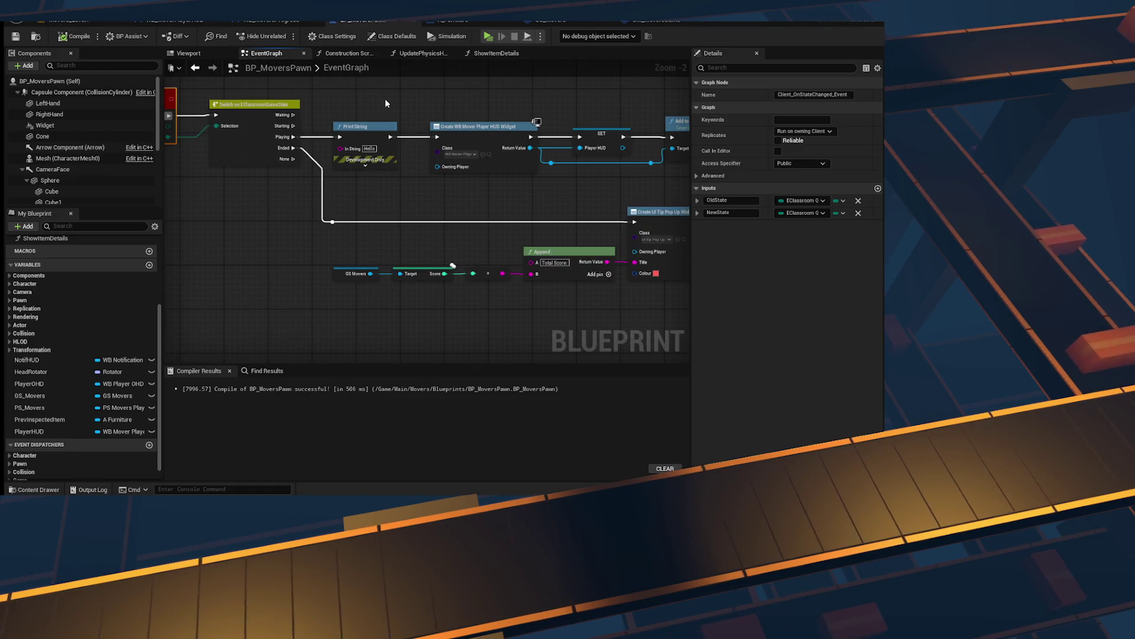
scroll(352, 117, "down", 2)
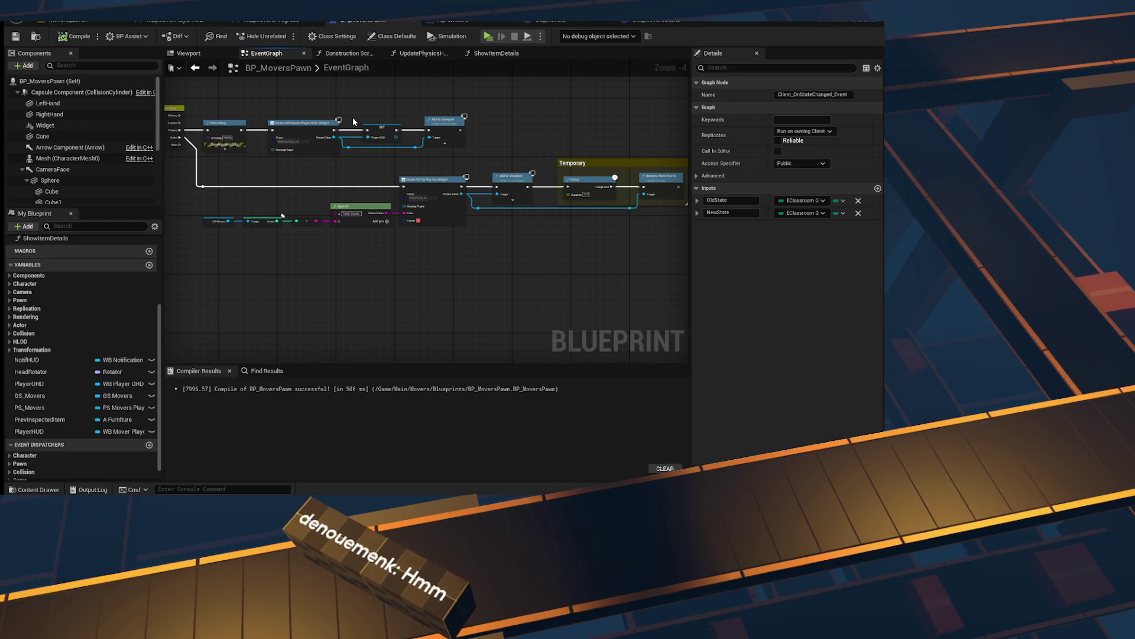
mouse_move(569, 161)
left_mouse_down()
mouse_move(405, 170)
mouse_move(654, 138)
mouse_move(462, 279)
left_mouse_up()
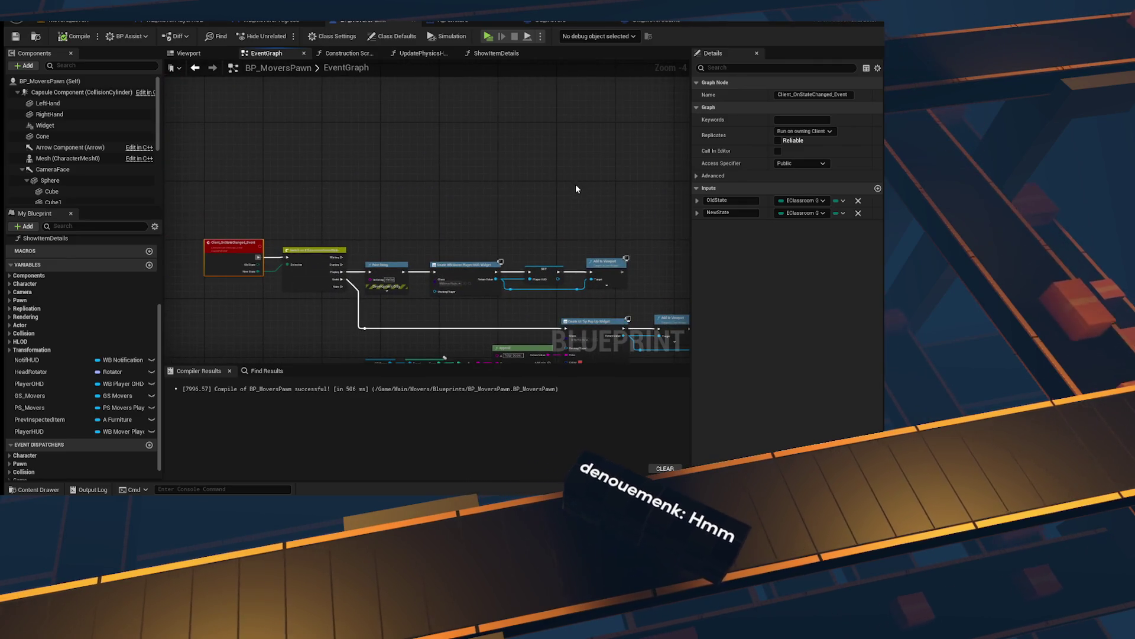
scroll(503, 242, "up", 3)
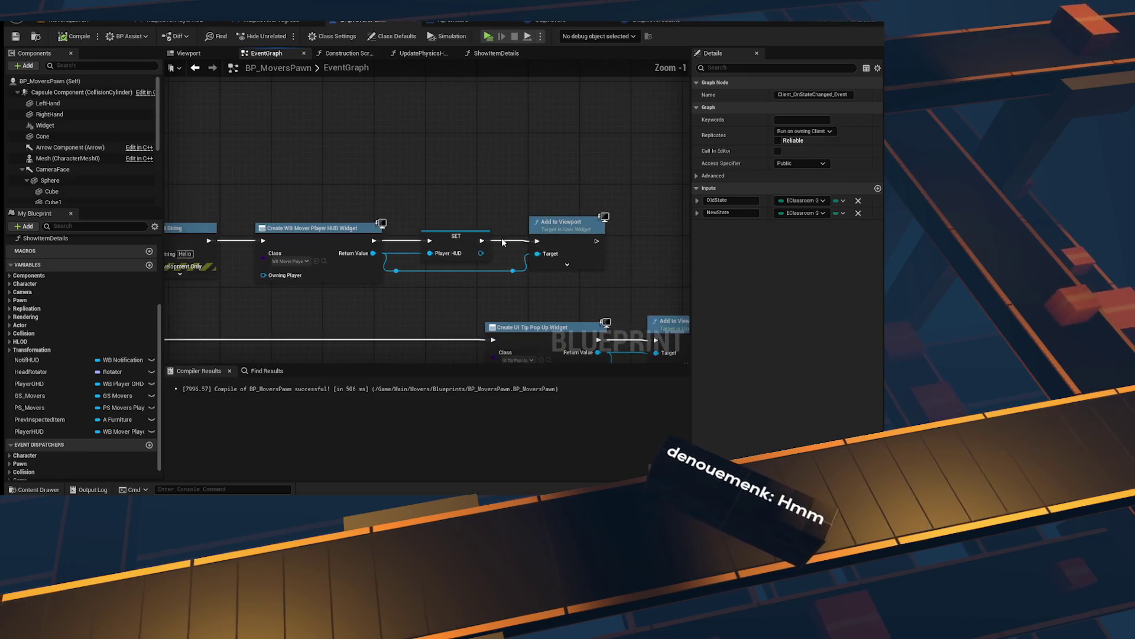
scroll(503, 242, "up", 1)
left_click(479, 240)
left_click_drag(479, 240, 357, 241)
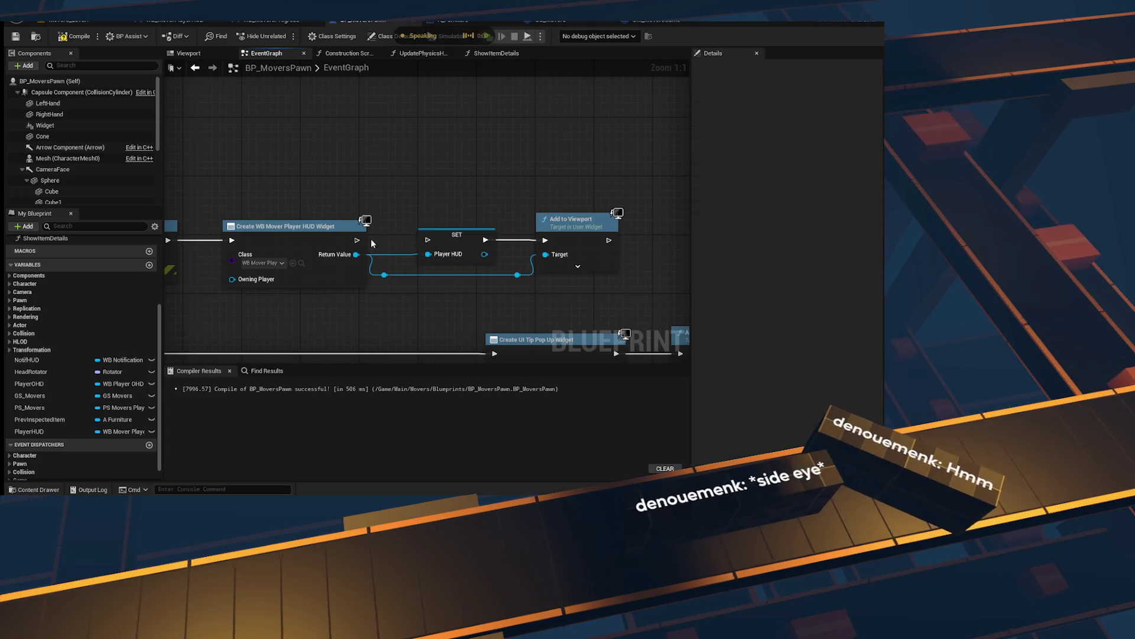
mouse_move(484, 239)
left_mouse_down()
mouse_move(547, 268)
mouse_move(591, 177)
mouse_move(615, 220)
left_mouse_up()
left_click_drag(546, 240, 357, 241)
Step: Place SET PlayerHUD after Add to Viewport, aligned with the execution chain
left_click_drag(616, 237, 484, 236)
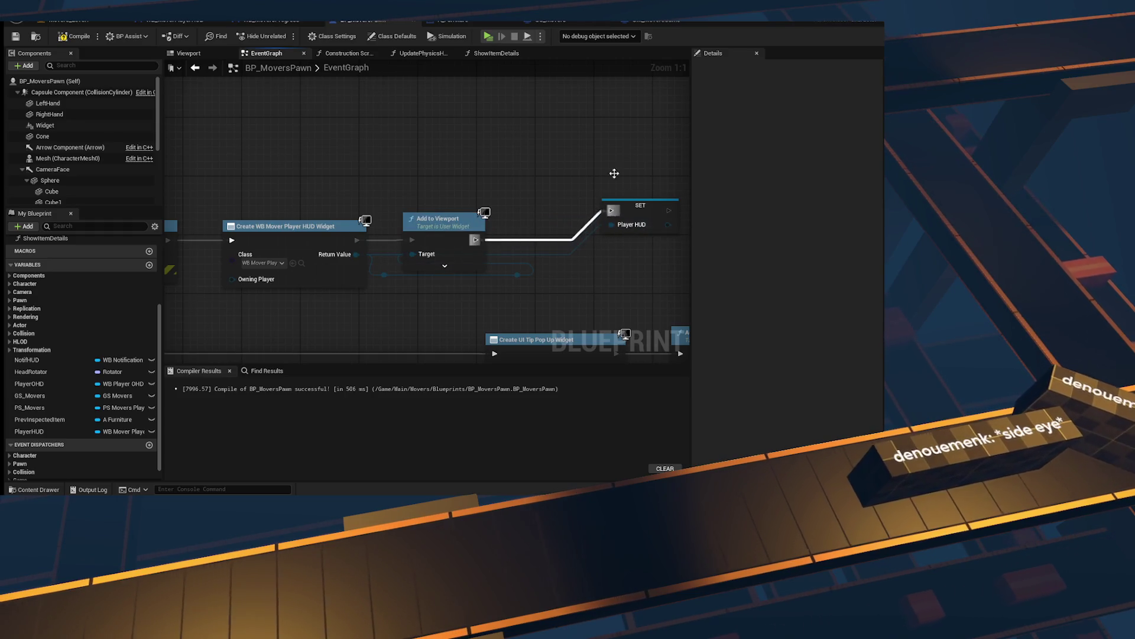
left_click_drag(614, 173, 596, 284)
key("f")
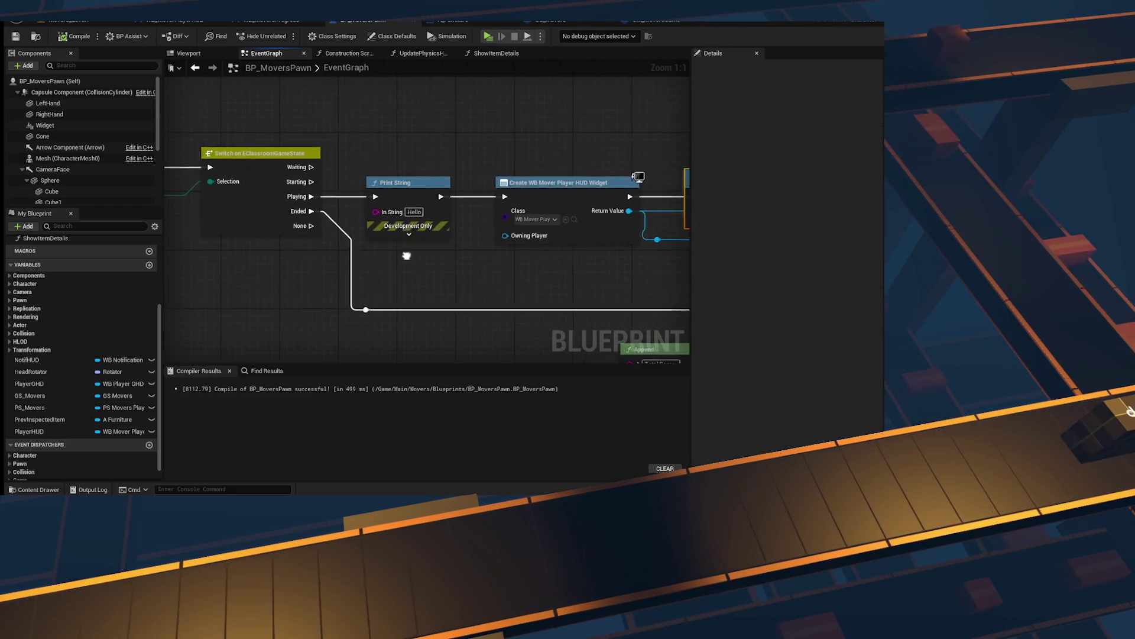
left_click_drag(406, 255, 694, 248)
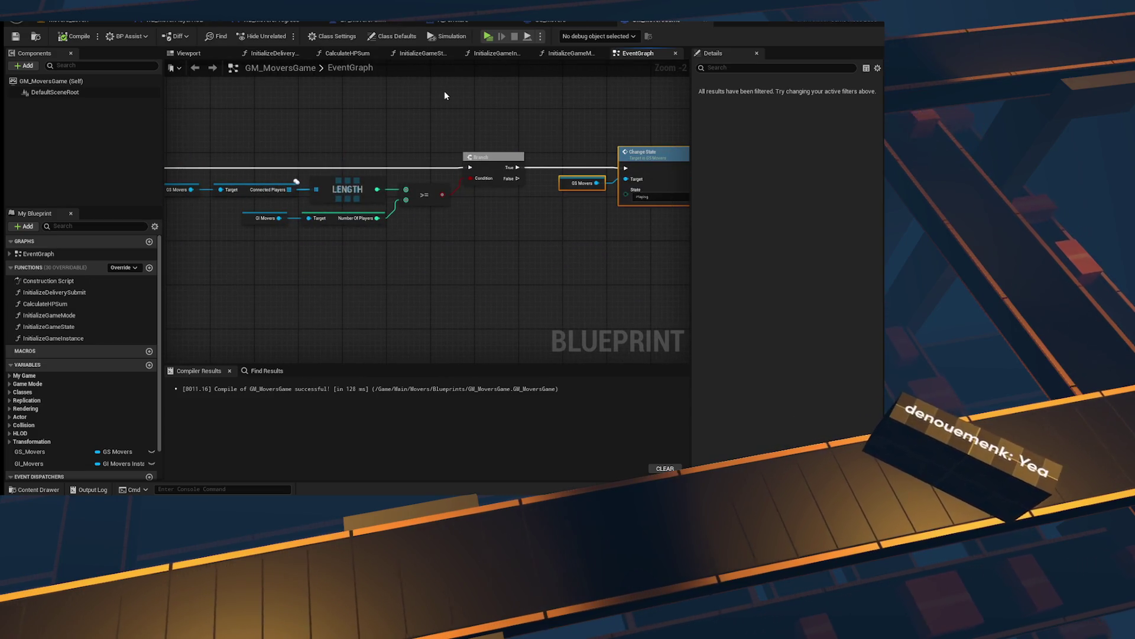
Step: Add a Delay between Branch True and Change State to Playing, edit its Duration, then start play
mouse_move(495, 140)
left_mouse_down()
mouse_move(302, 169)
mouse_move(359, 167)
left_mouse_up()
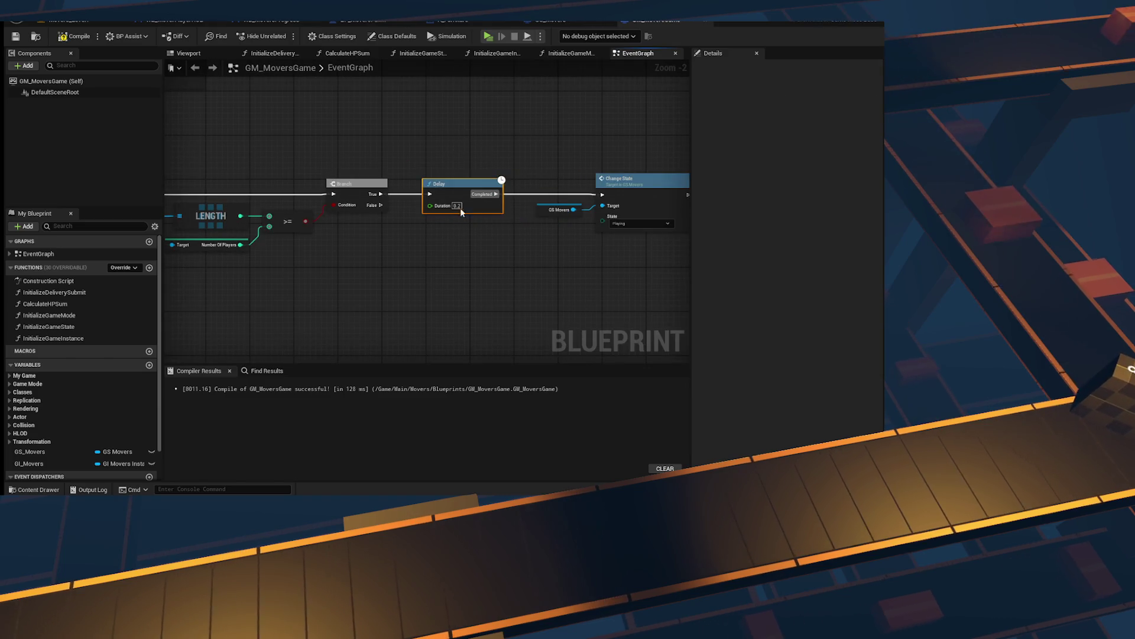
left_click(334, 125)
left_click(458, 206)
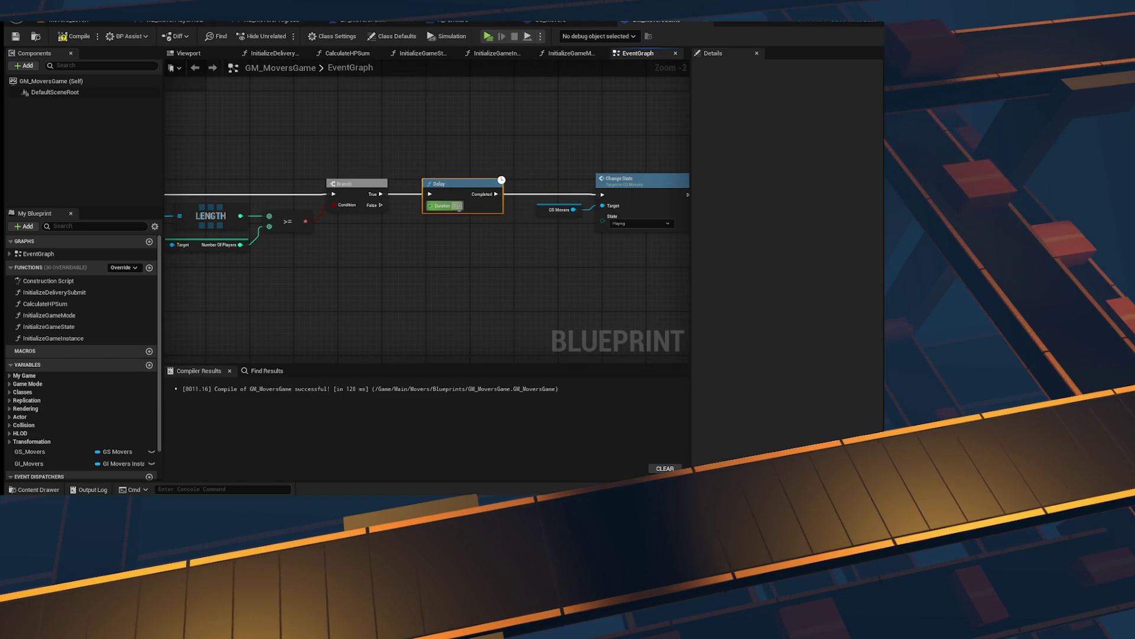
left_click(490, 37)
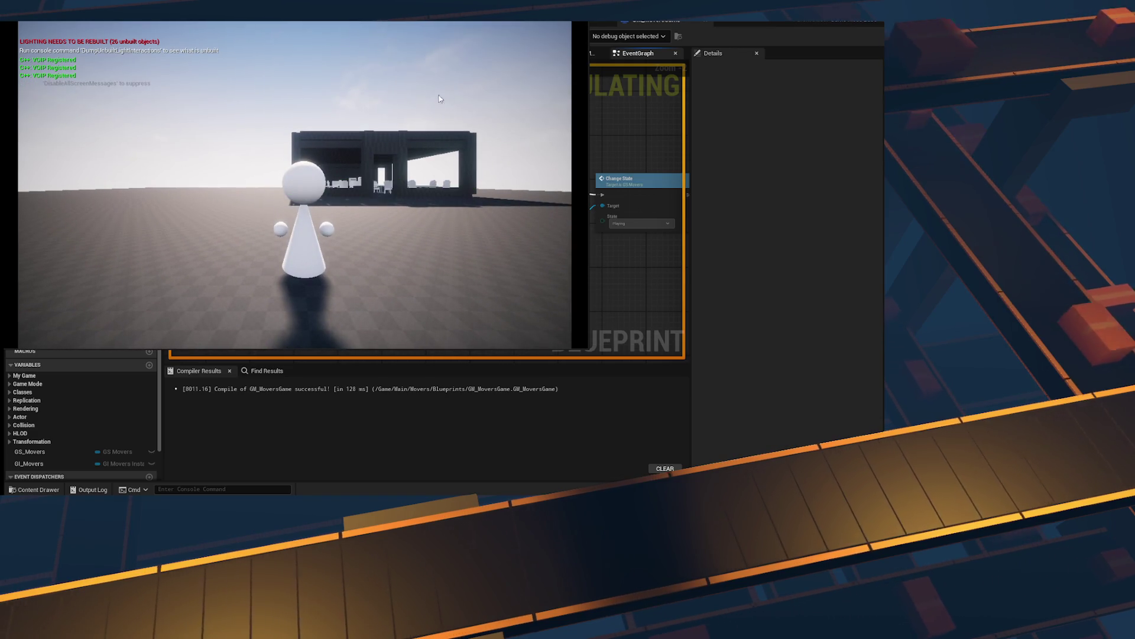
Step: Stop the play session with Esc and relaunch it with Alt+P
key("Escape")
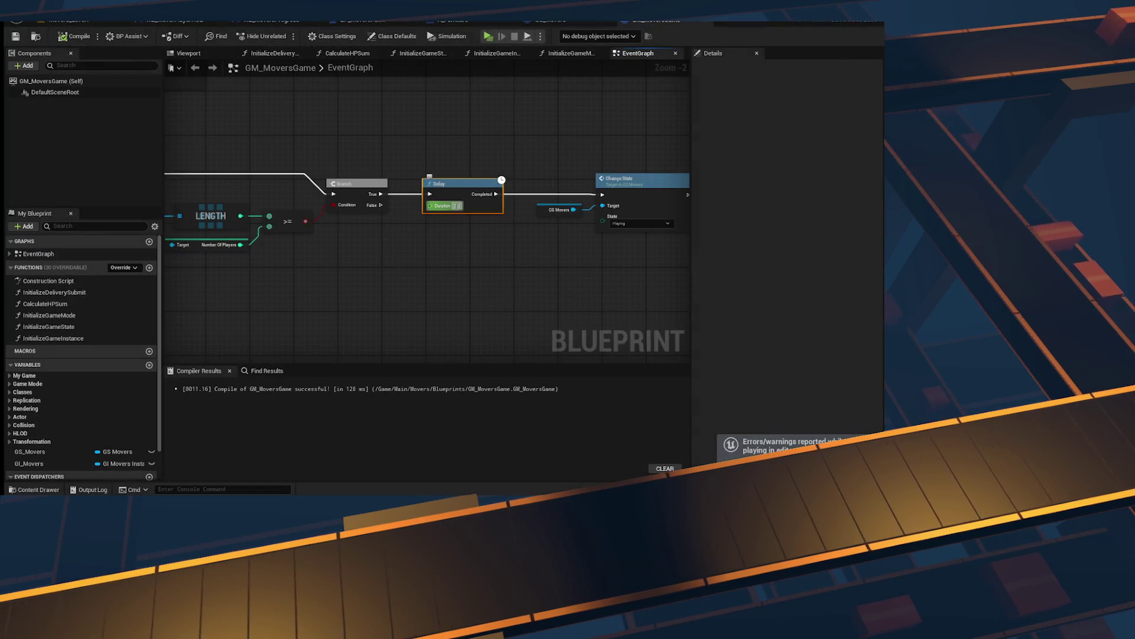
key("alt+p")
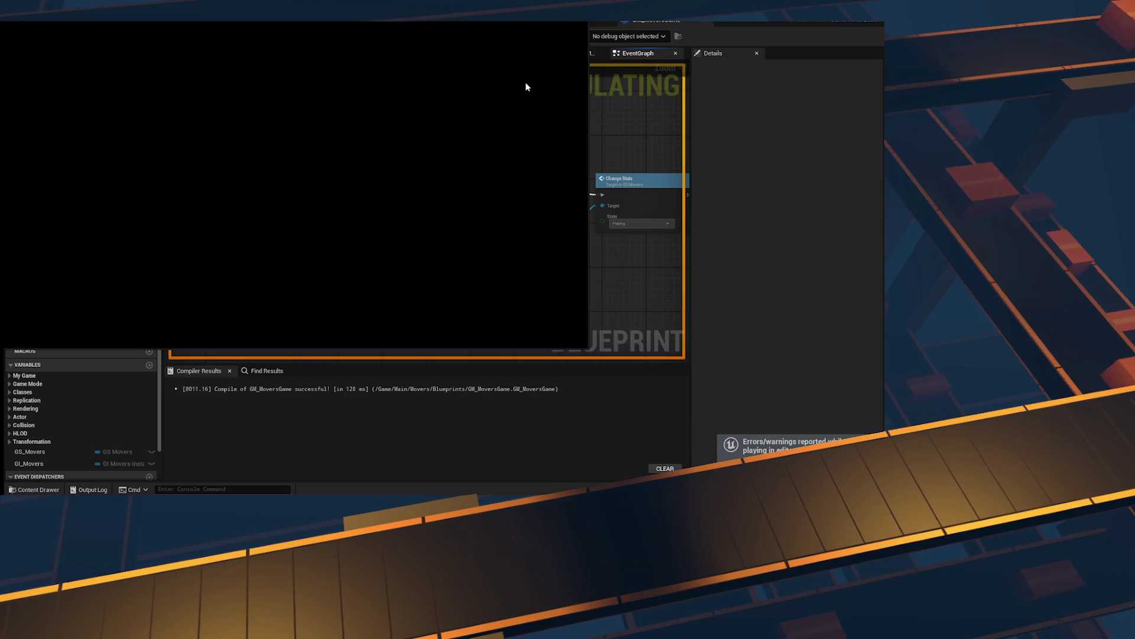